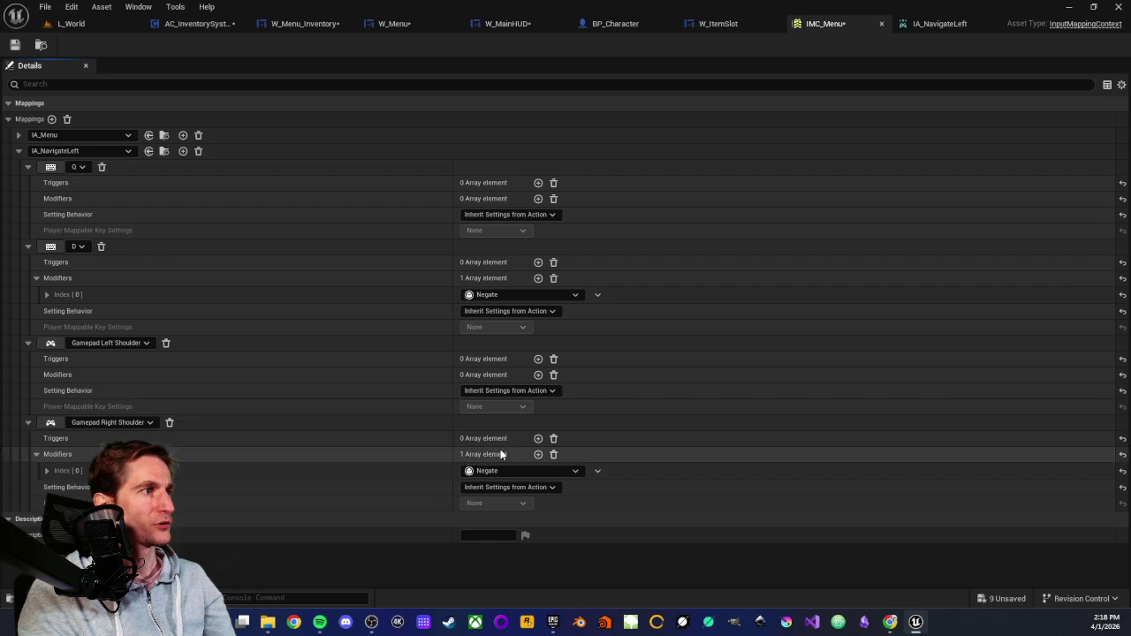
Remove the Negate modifiers from Right Shoulder and the D key, adding an empty entry to Left Shoulder.
left_click(501, 472)
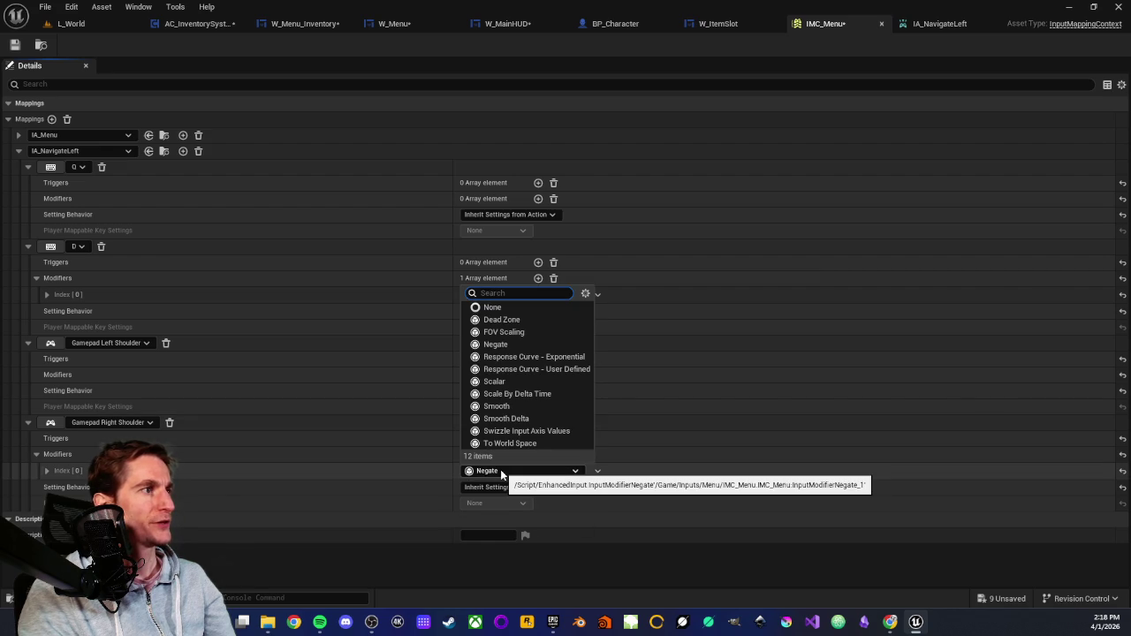
left_click(494, 307)
left_click(538, 374)
left_click(508, 392)
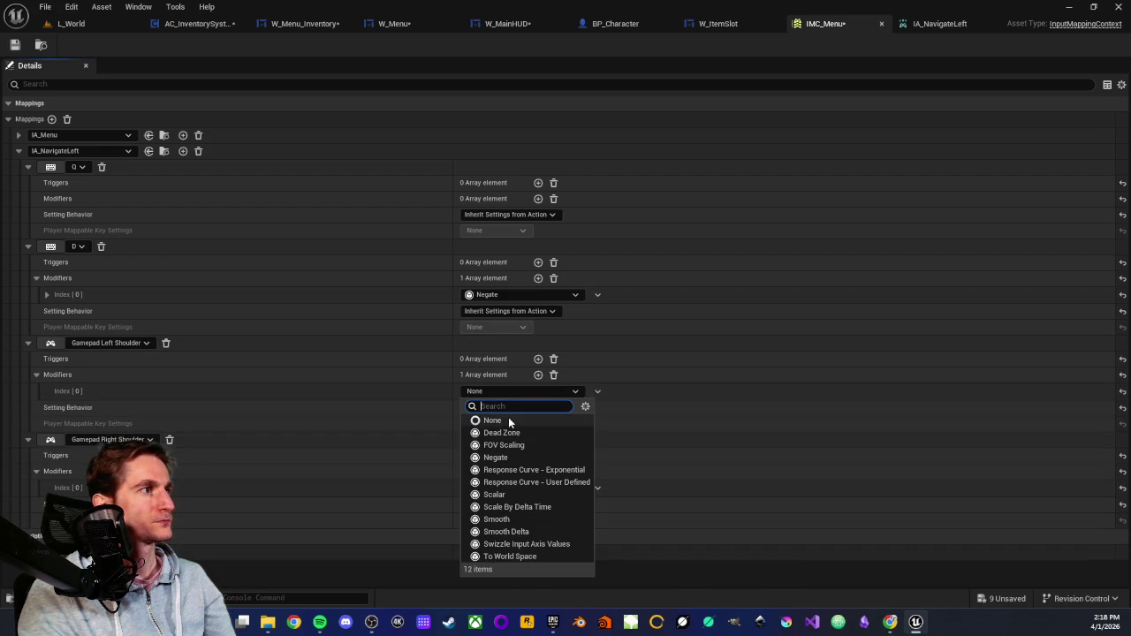
left_click(508, 421)
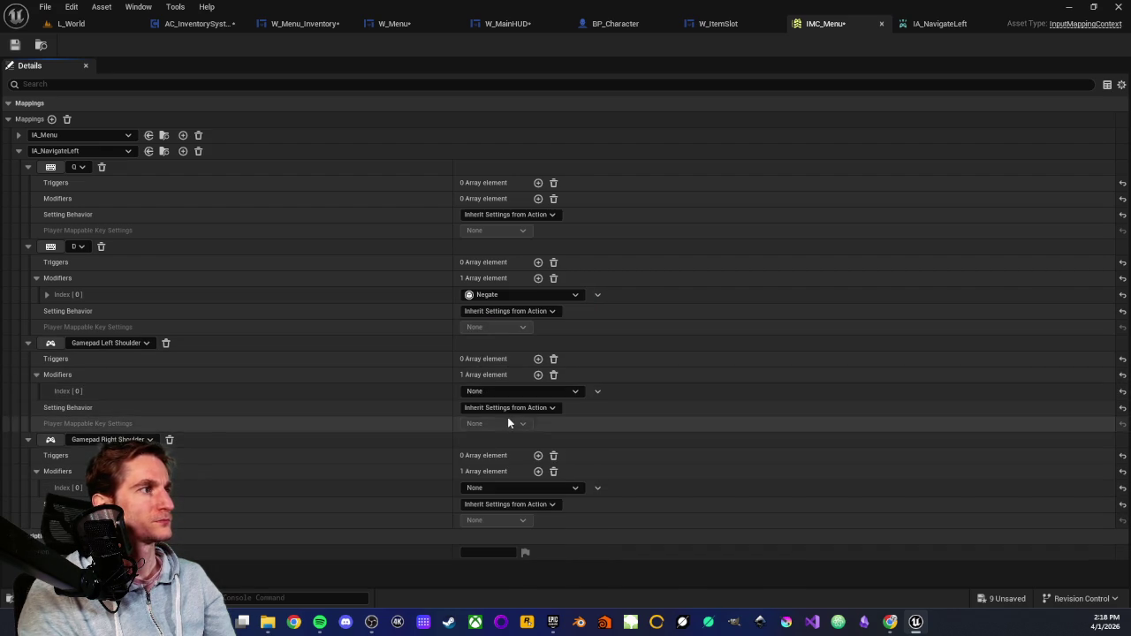
left_click(553, 472)
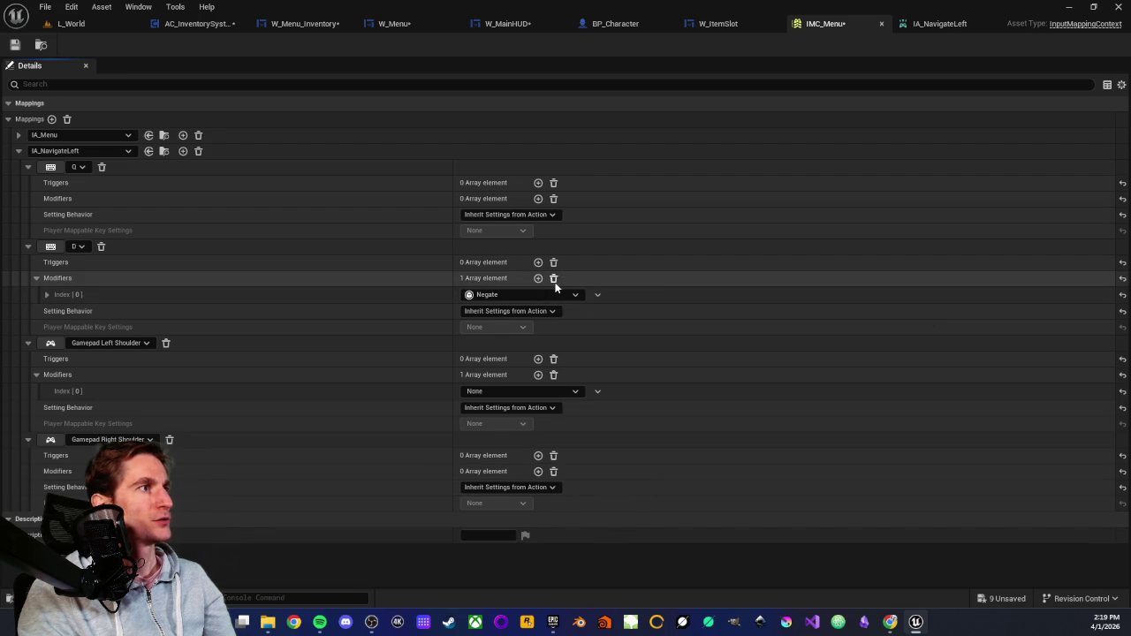
left_click(553, 278)
Give the Q key and Left Shoulder a Negate modifier, then save IMC_Menu.
left_click(538, 198)
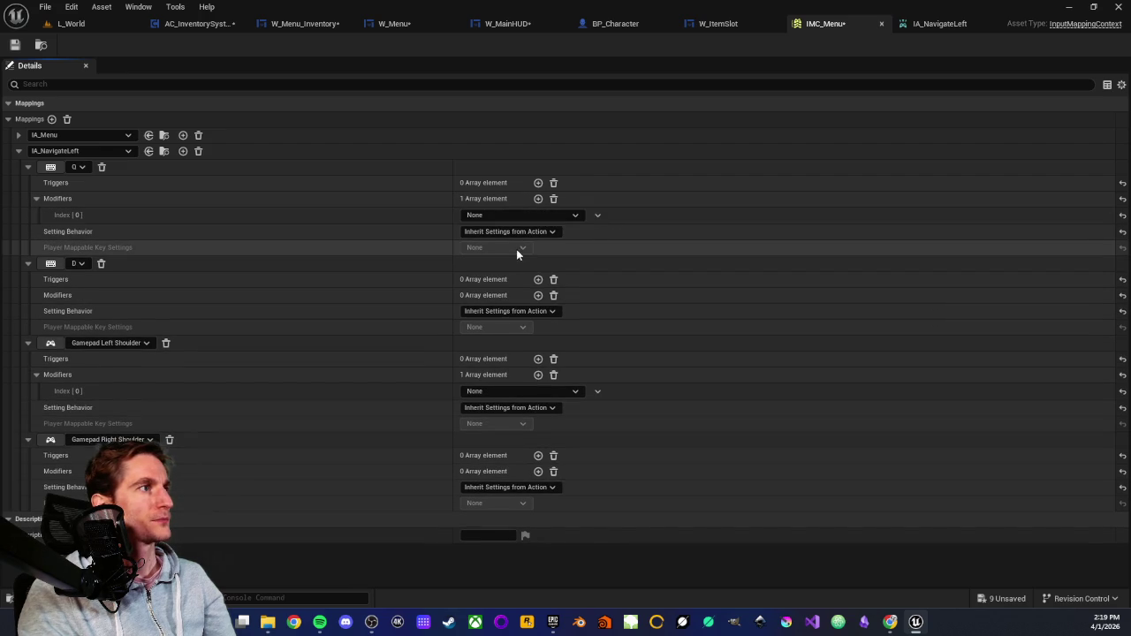
left_click(535, 216)
left_click(504, 289)
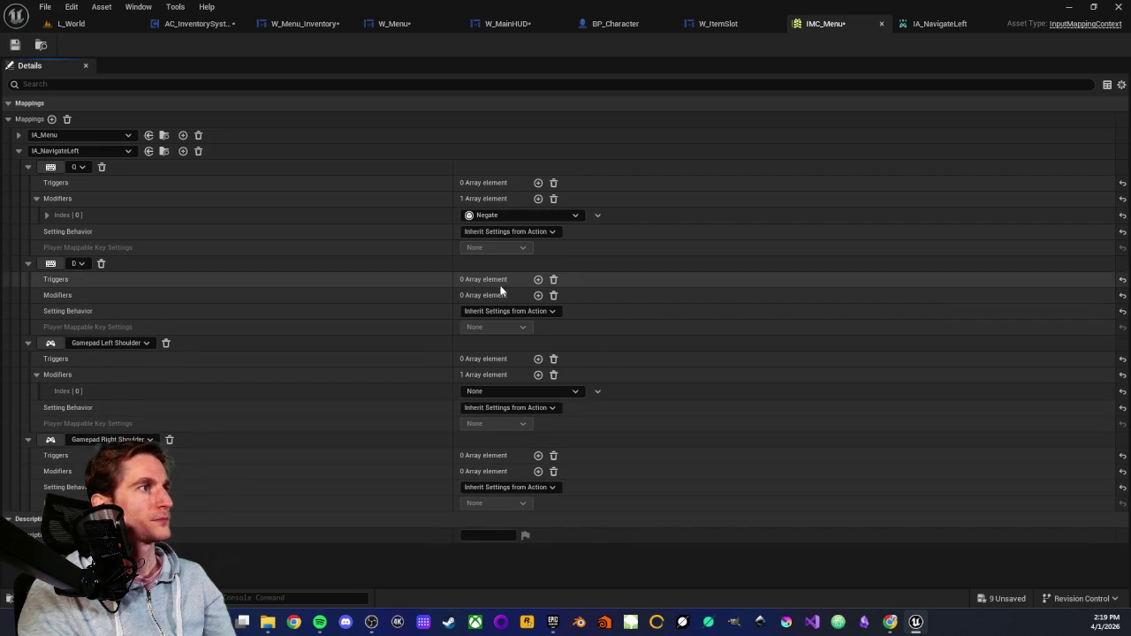
left_click(517, 391)
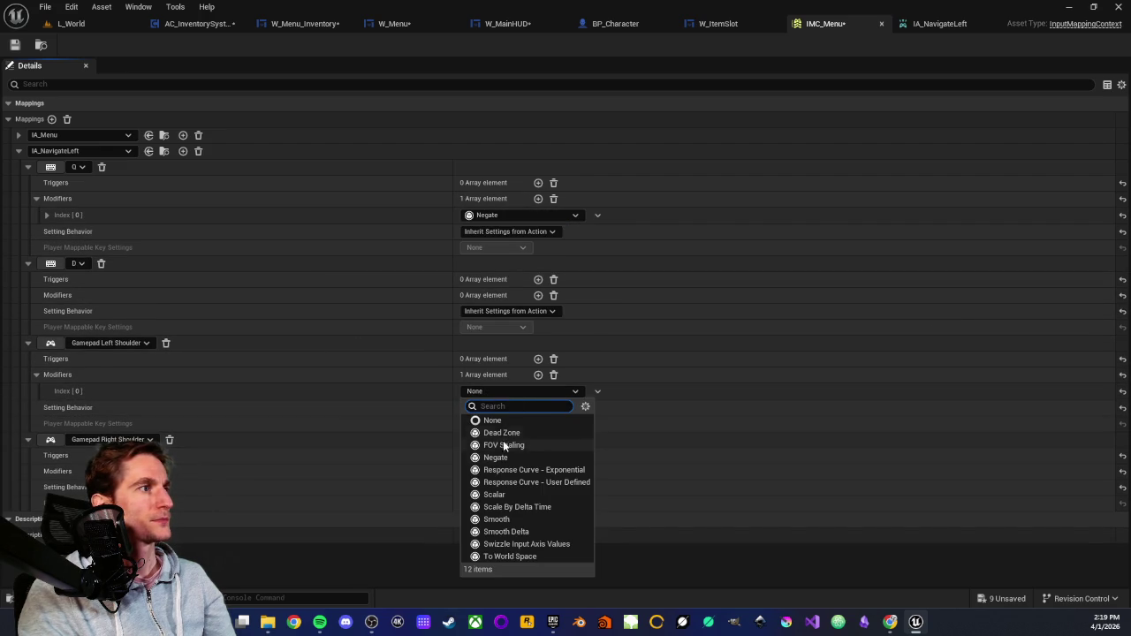
left_click(495, 457)
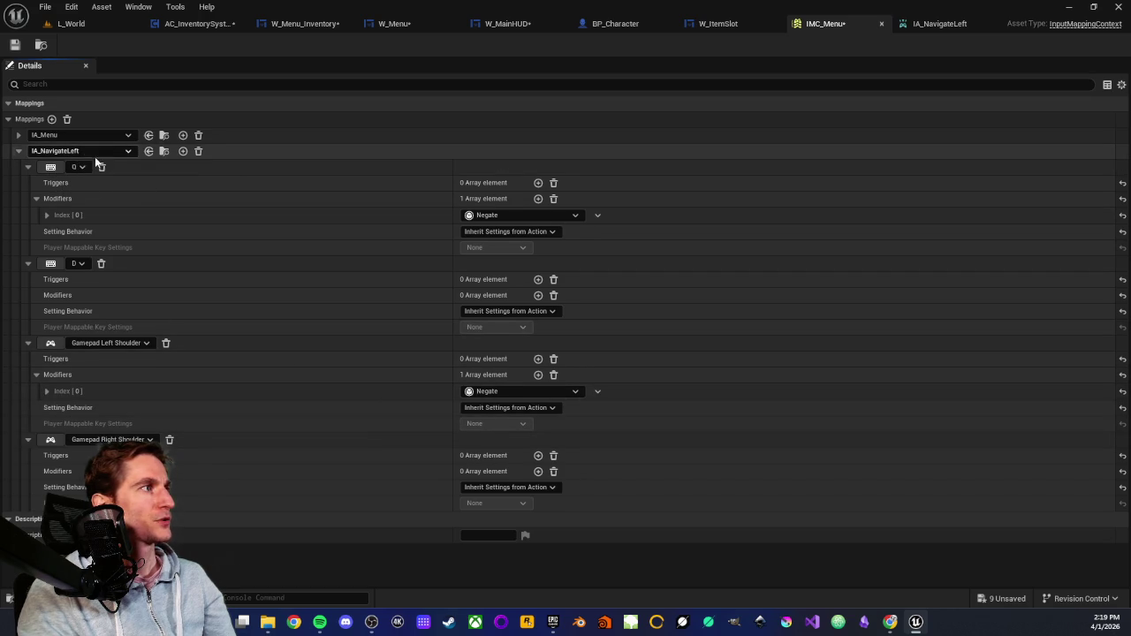
left_click(15, 44)
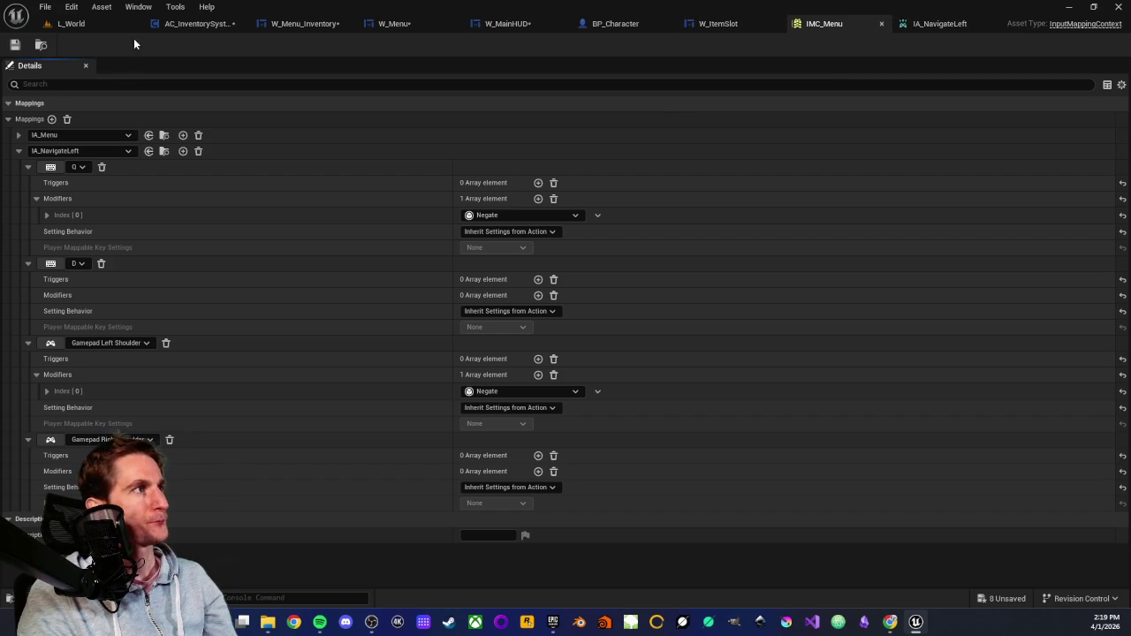
Switch to the W_Menu tab showing the inventory panel with L1 and R1 labels.
left_click(408, 30)
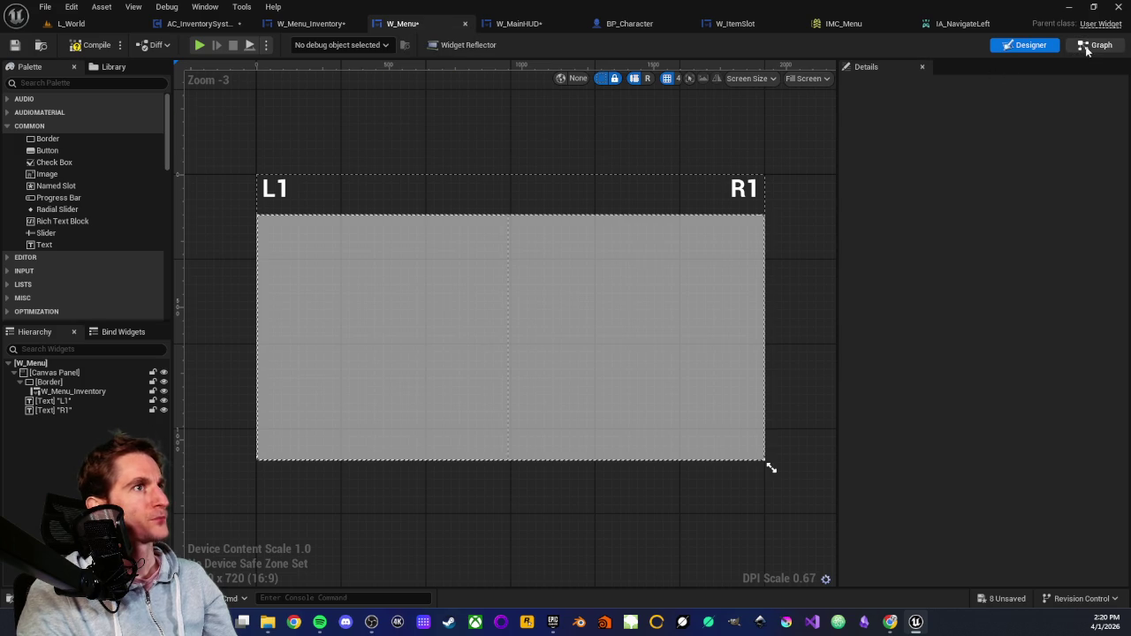
Add an EnhancedInputAction IA_NavigateLeft event node to W_Menu's graph by searching 'ia navig'.
double_click(441, 329)
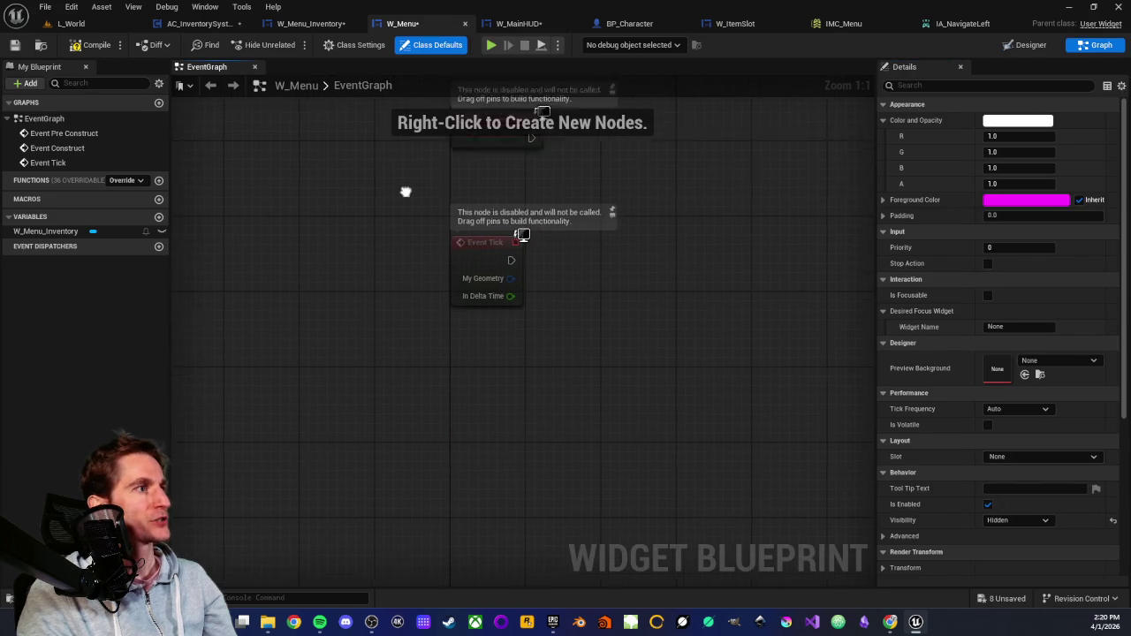
right_click(470, 410)
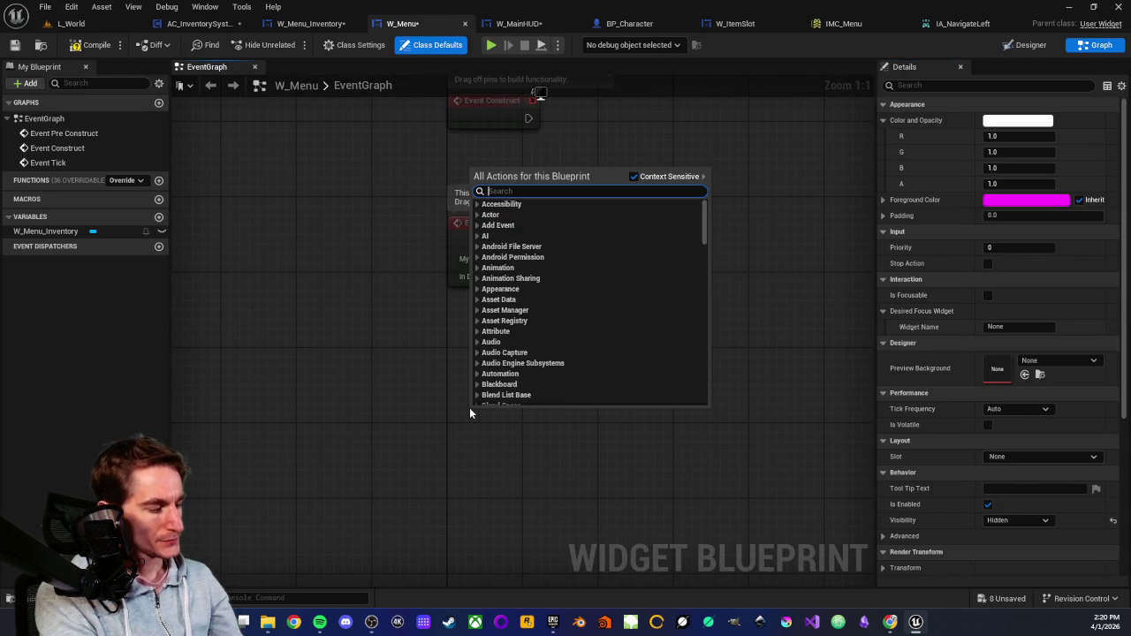
type("ia navig")
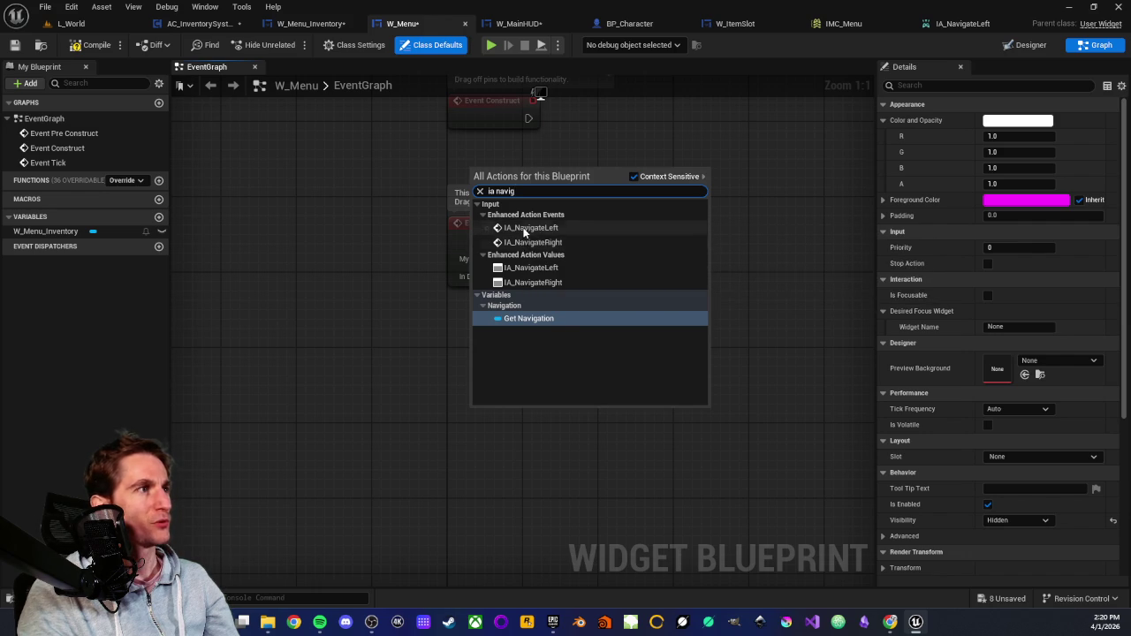
left_click(541, 228)
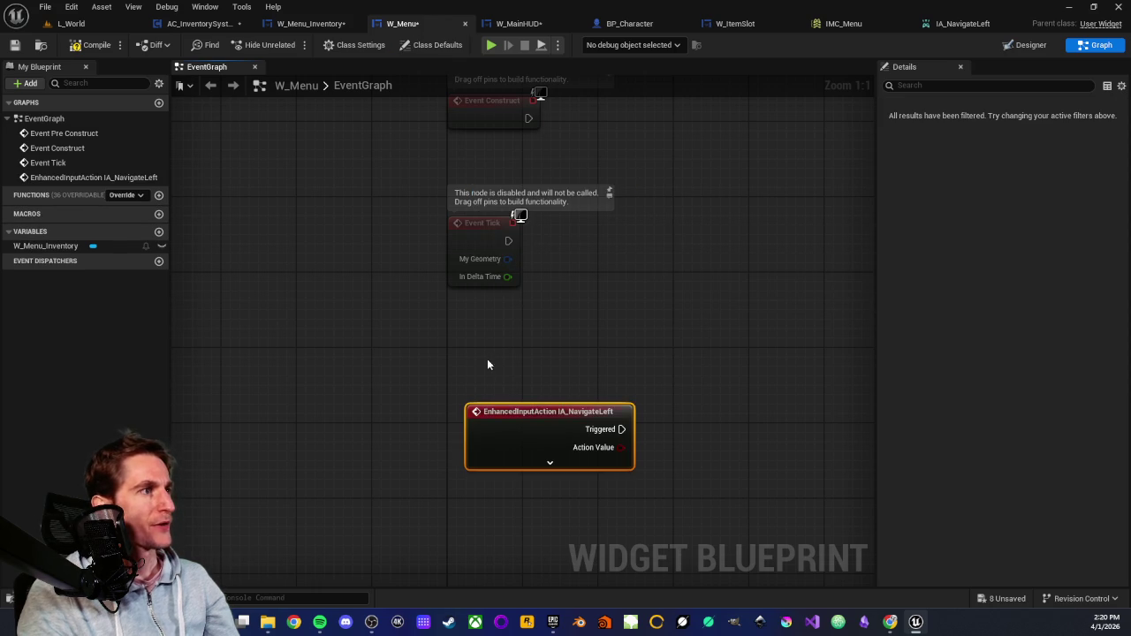
Move the IA_NavigateLeft node up and expand it to expose Started, Ongoing, Canceled and Completed pins.
left_click_drag(482, 365, 469, 327)
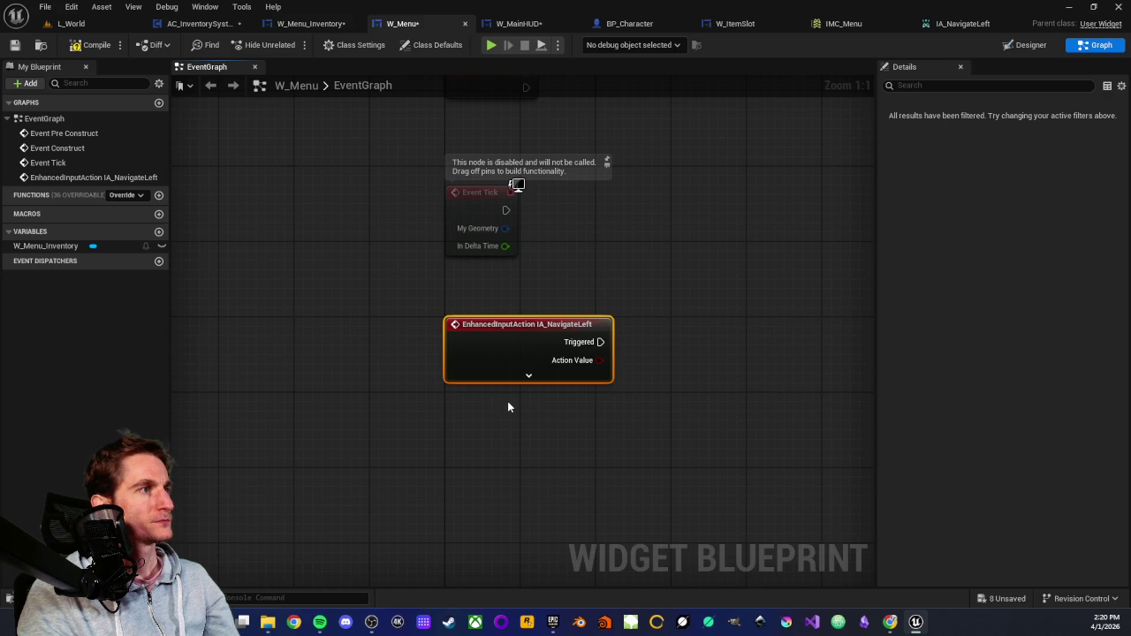
scroll(508, 402, "down", 3)
mouse_move(507, 328)
left_mouse_down()
mouse_move(502, 419)
mouse_move(510, 407)
left_mouse_up()
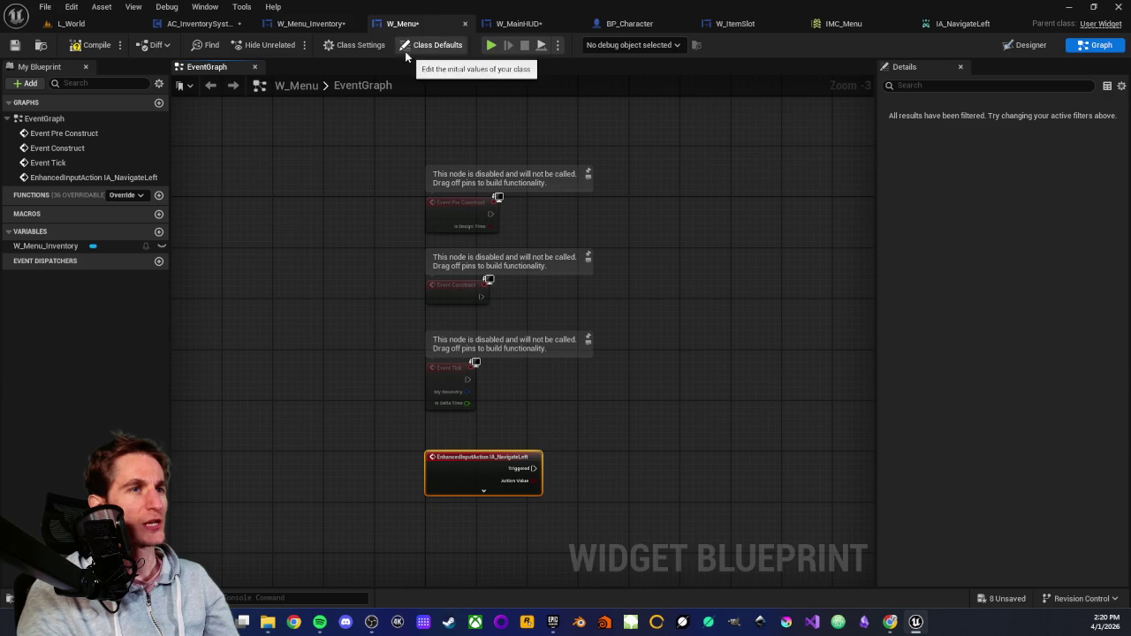
scroll(366, 345, "up", 2)
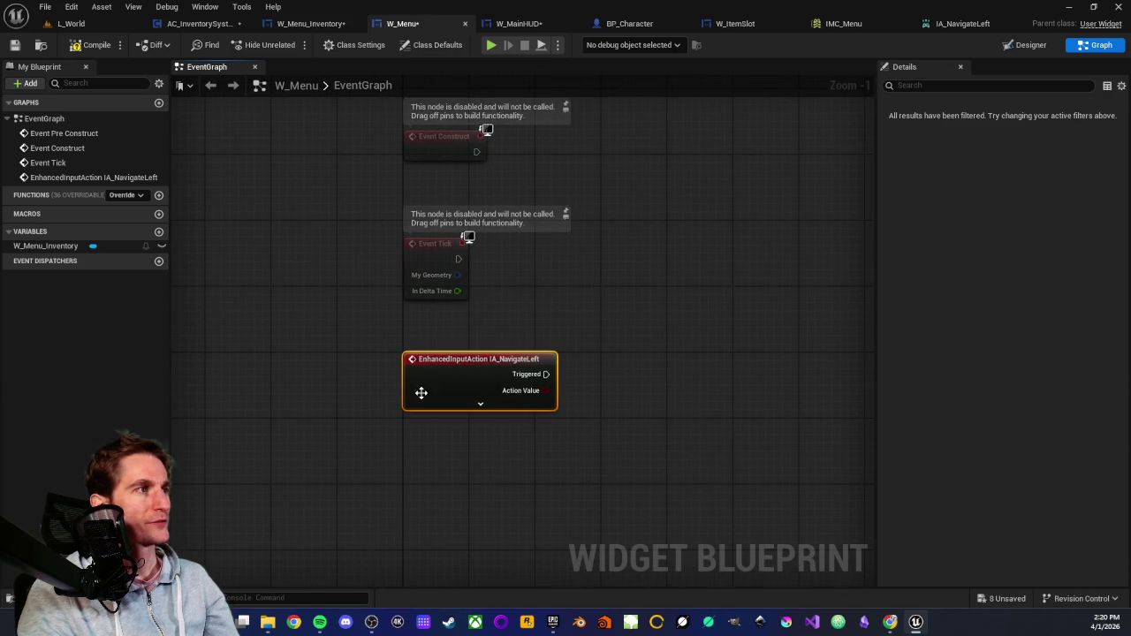
left_click(44, 246)
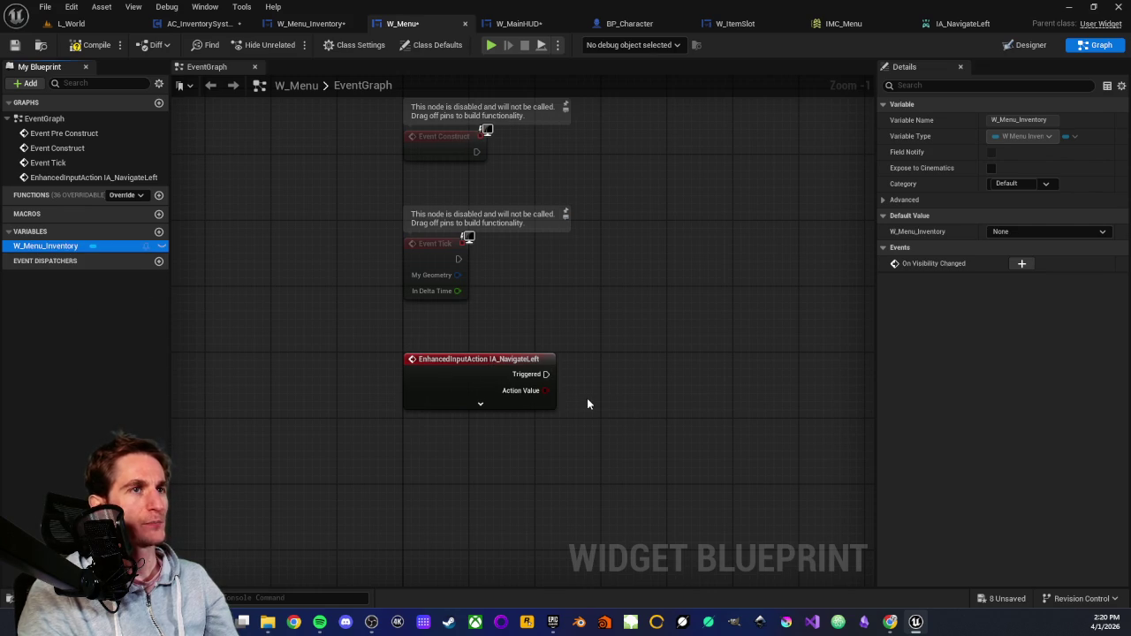
left_click_drag(630, 439, 511, 408)
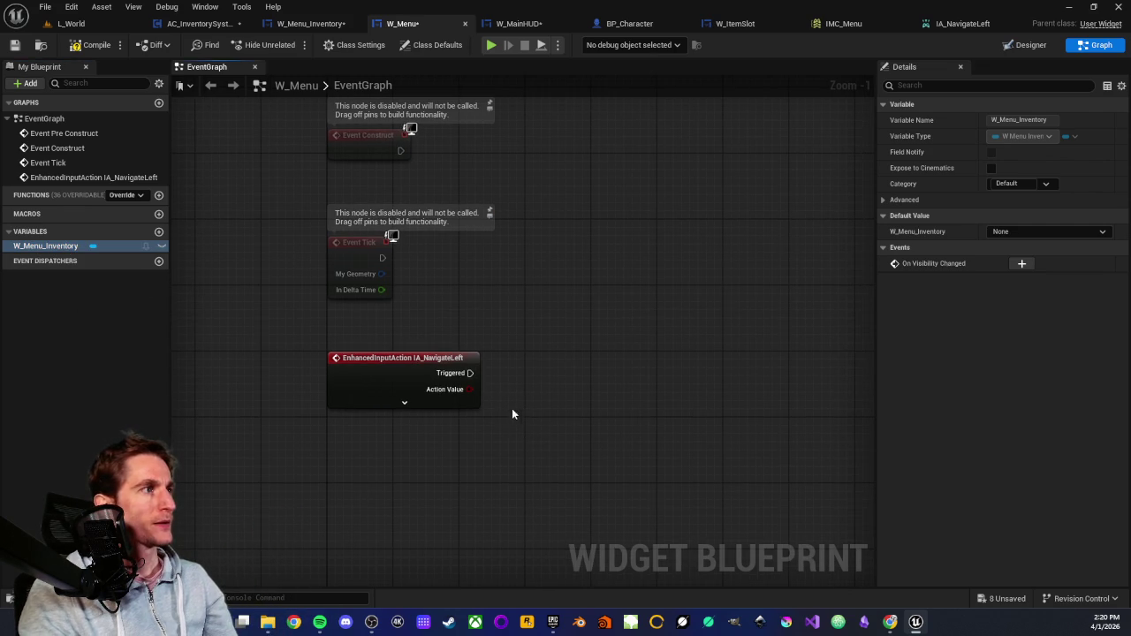
left_click(405, 403)
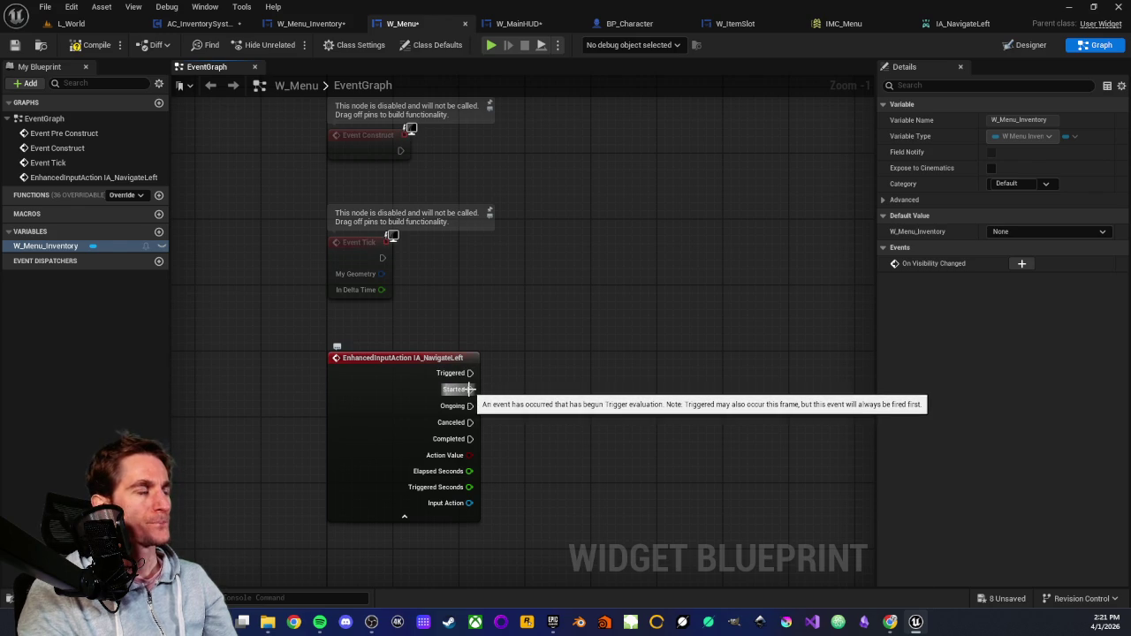
mouse_move(469, 389)
left_mouse_down()
mouse_move(635, 386)
mouse_move(629, 399)
left_mouse_up()
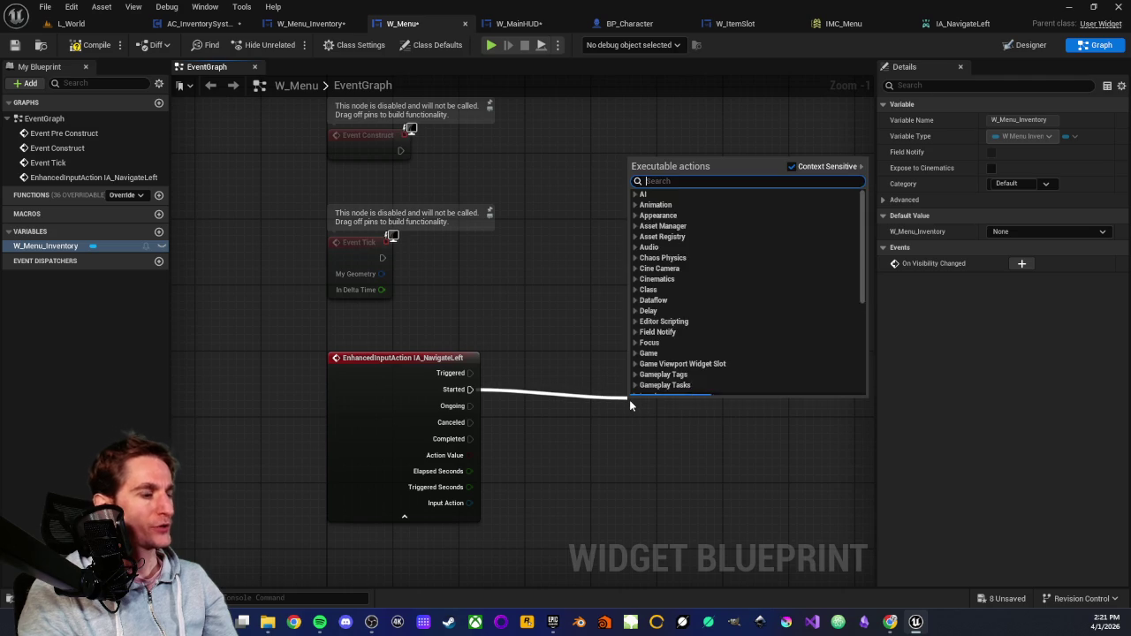
Add a Print String on Started and wire Action Value into its In String via a conversion node.
type("pr")
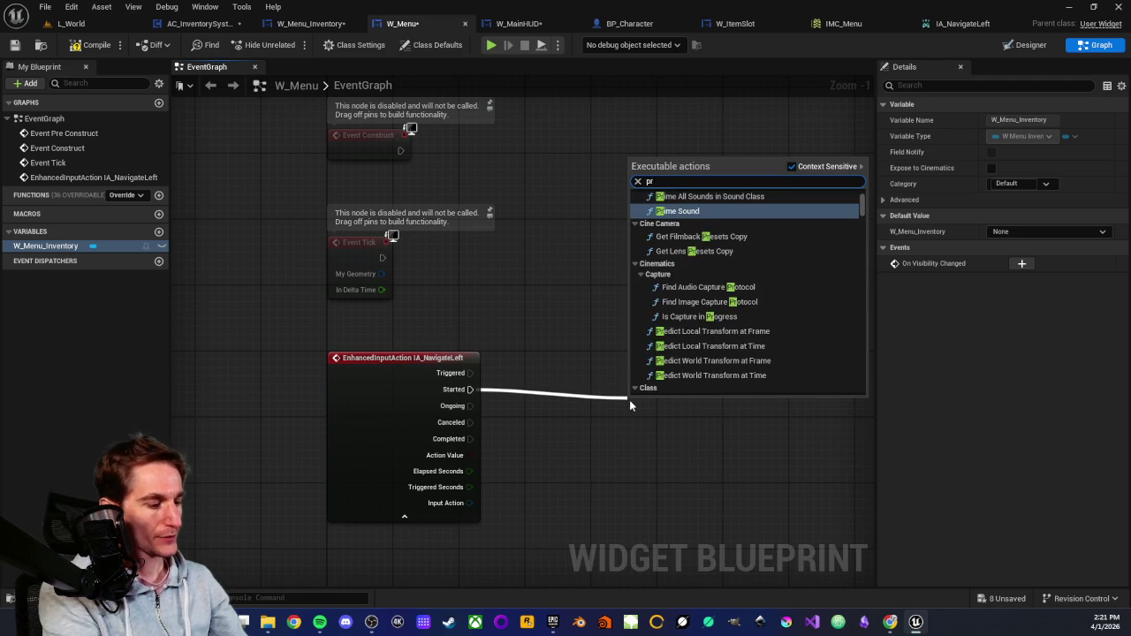
type("int")
key("Return")
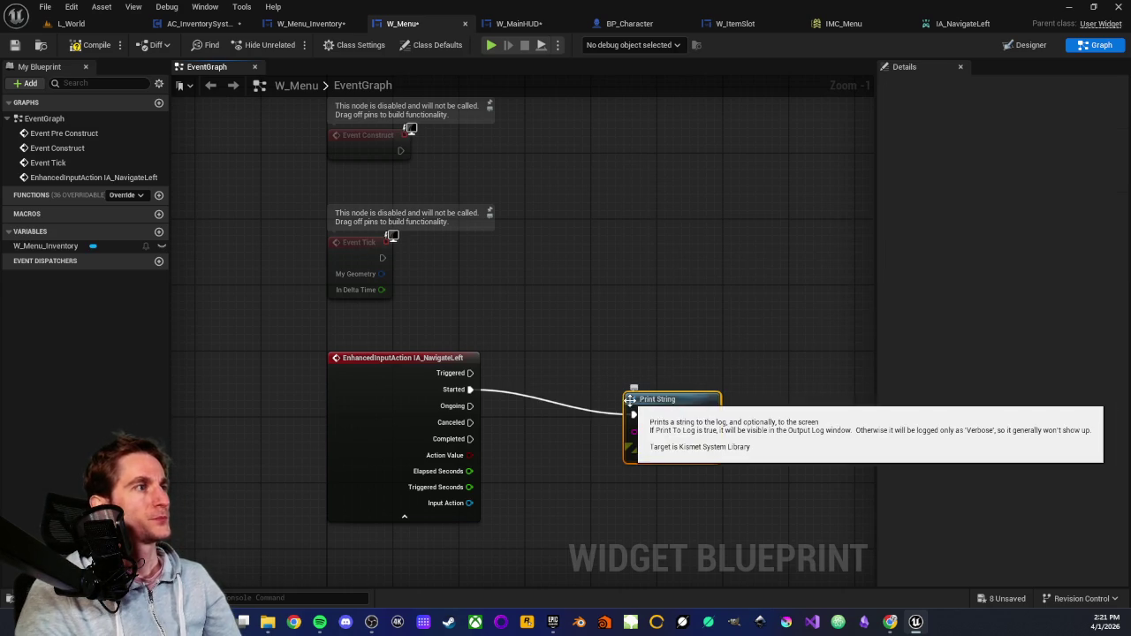
left_click_drag(629, 399, 661, 374)
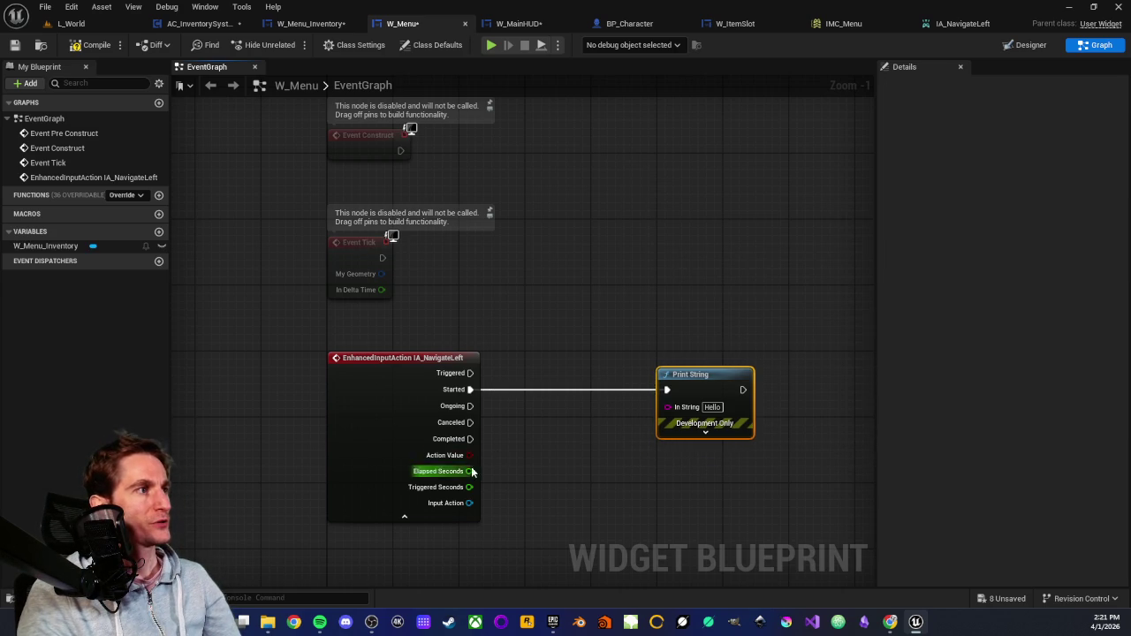
left_click_drag(469, 454, 669, 408)
left_click_drag(532, 366, 588, 415)
Save W_Menu and return to the L_World level editor.
left_click(583, 345)
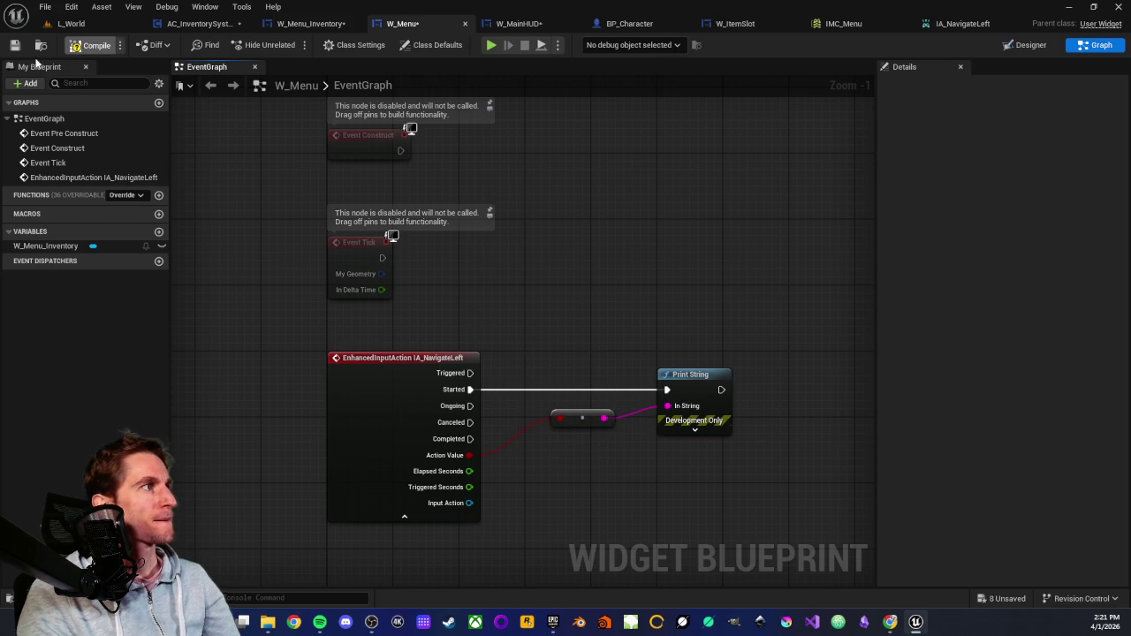
left_click(15, 46)
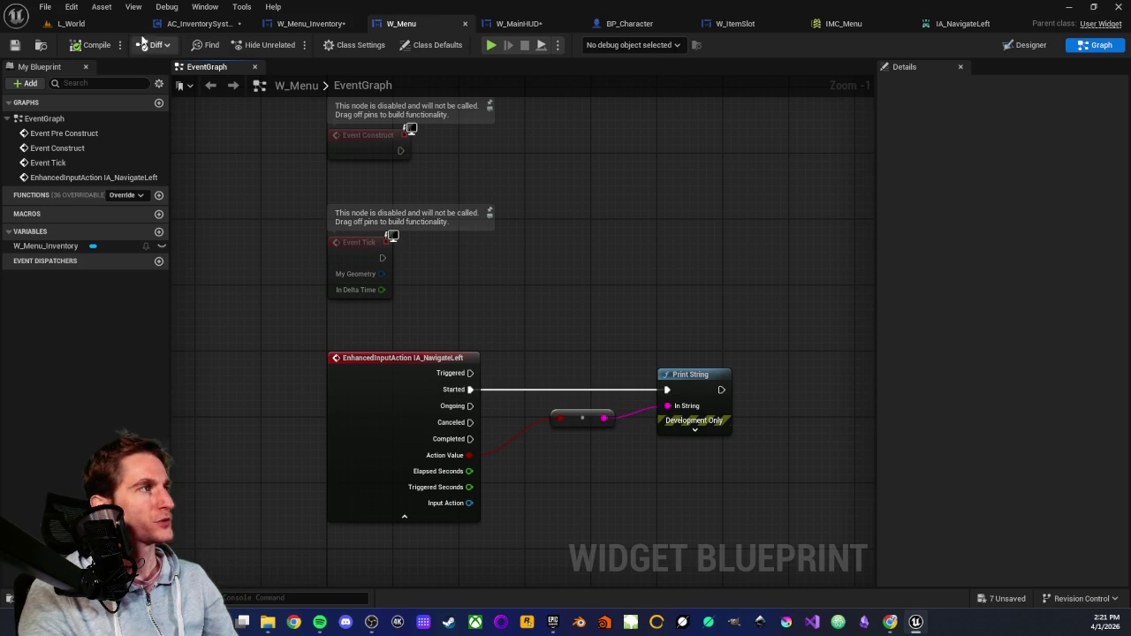
left_click(70, 23)
left_click_drag(391, 238, 353, 292)
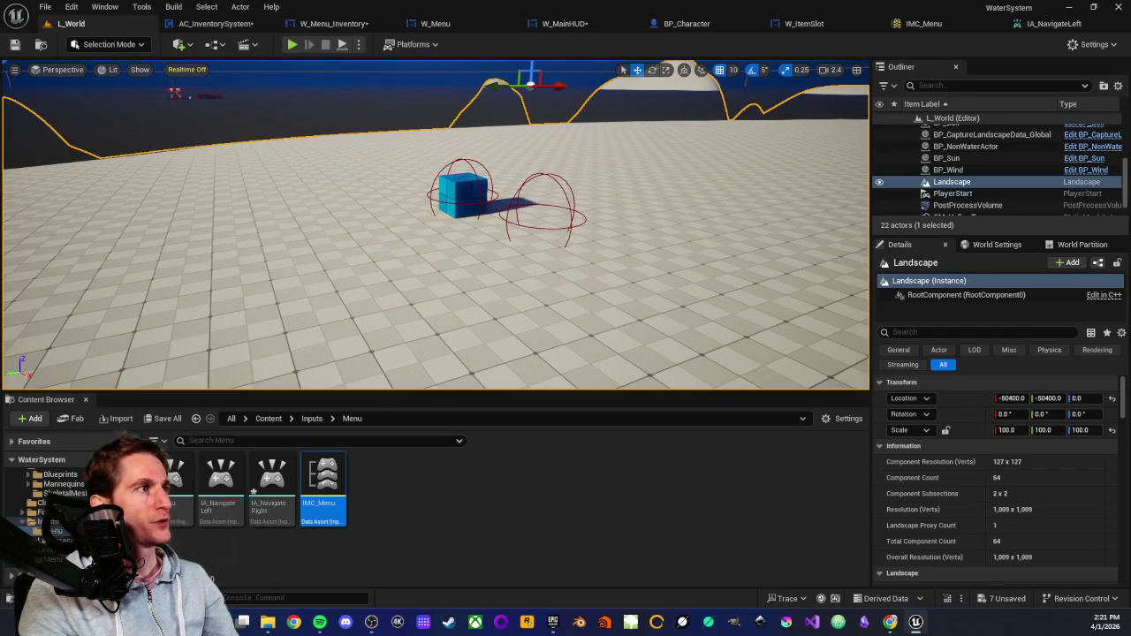
right_click(382, 250)
left_click(437, 602)
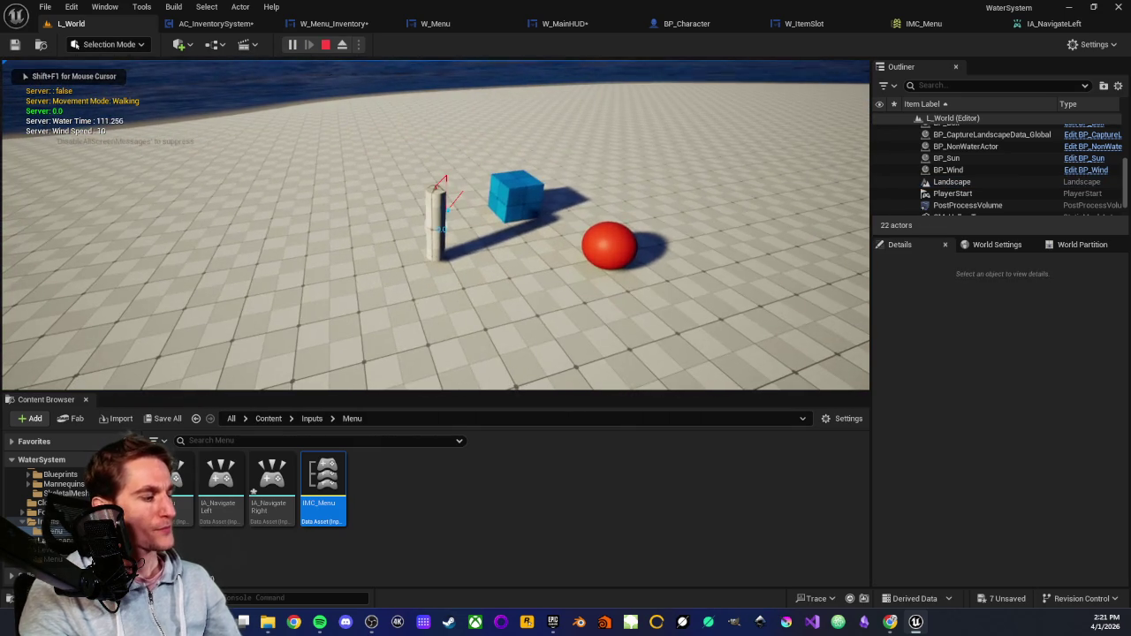
key("Tab")
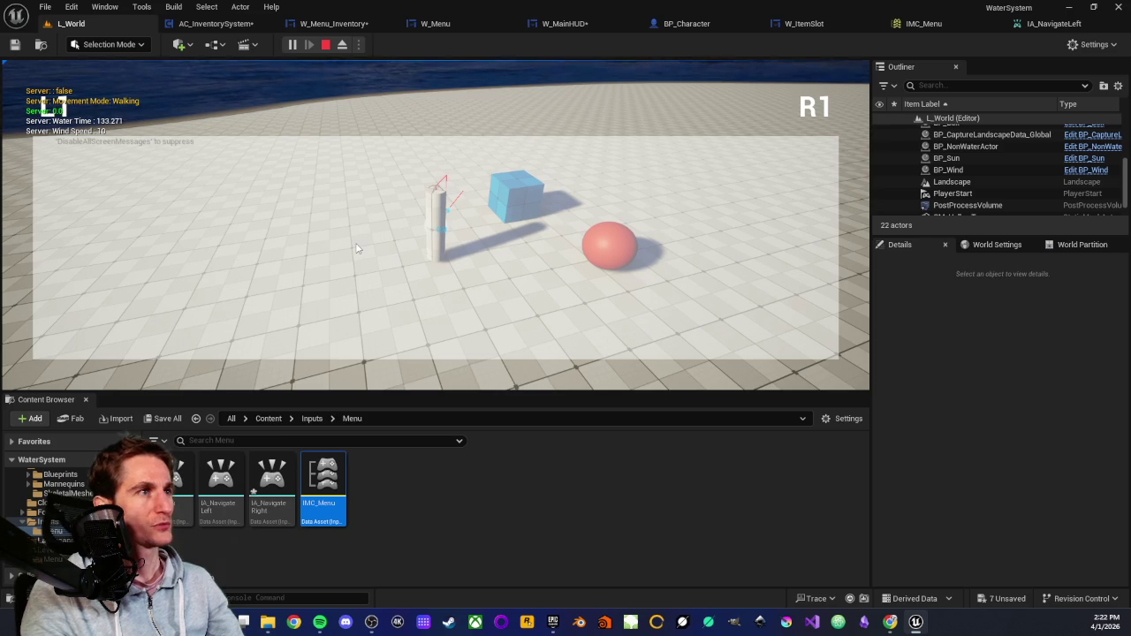
key("Escape")
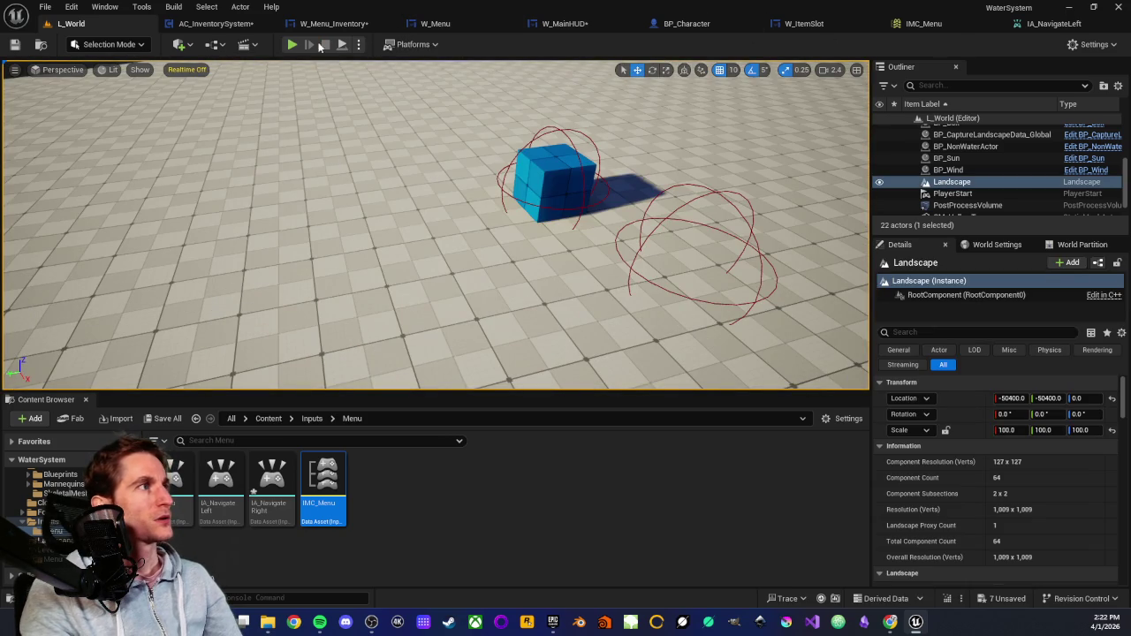
left_click(437, 25)
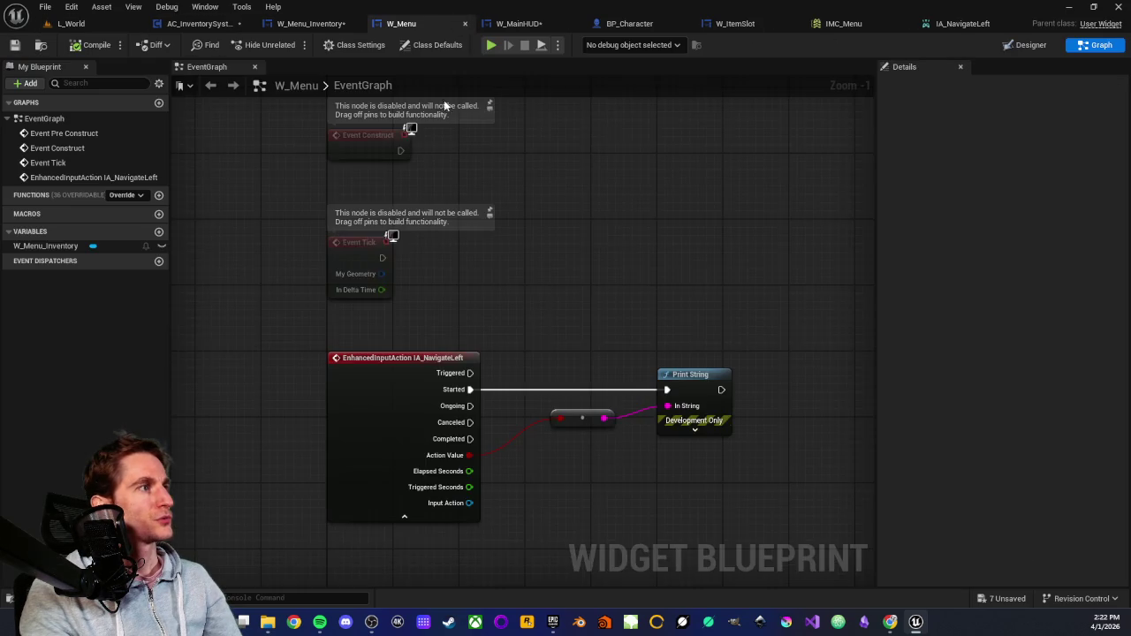
Cut the IA_NavigateLeft event and Print String nodes out of W_Menu's graph.
scroll(344, 306, "down", 1)
left_click_drag(328, 255, 741, 453)
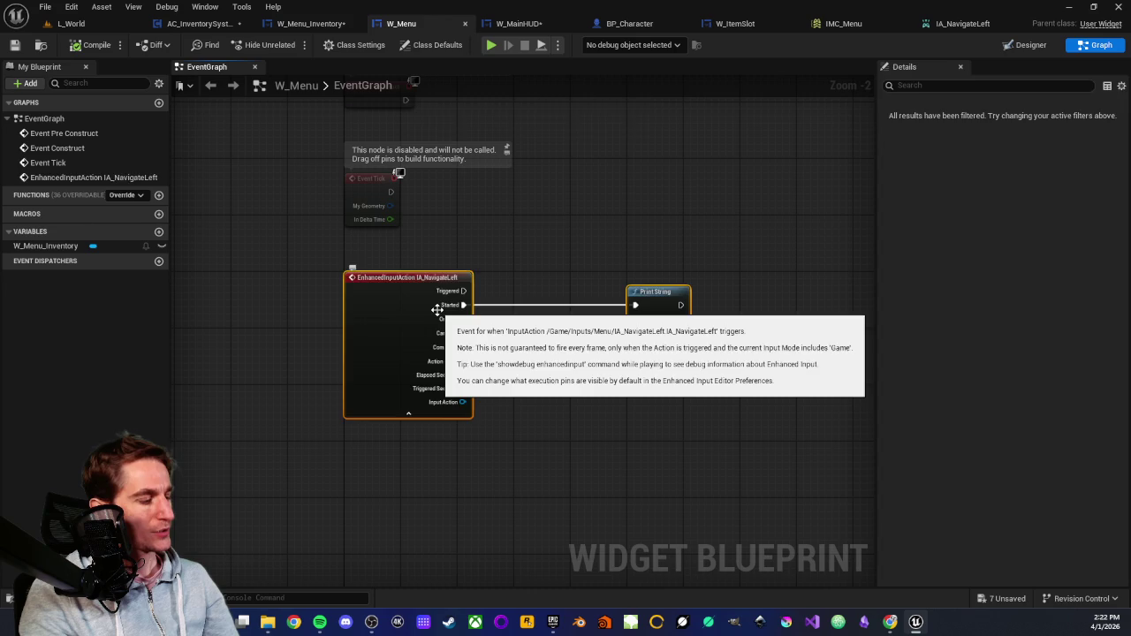
key("Delete")
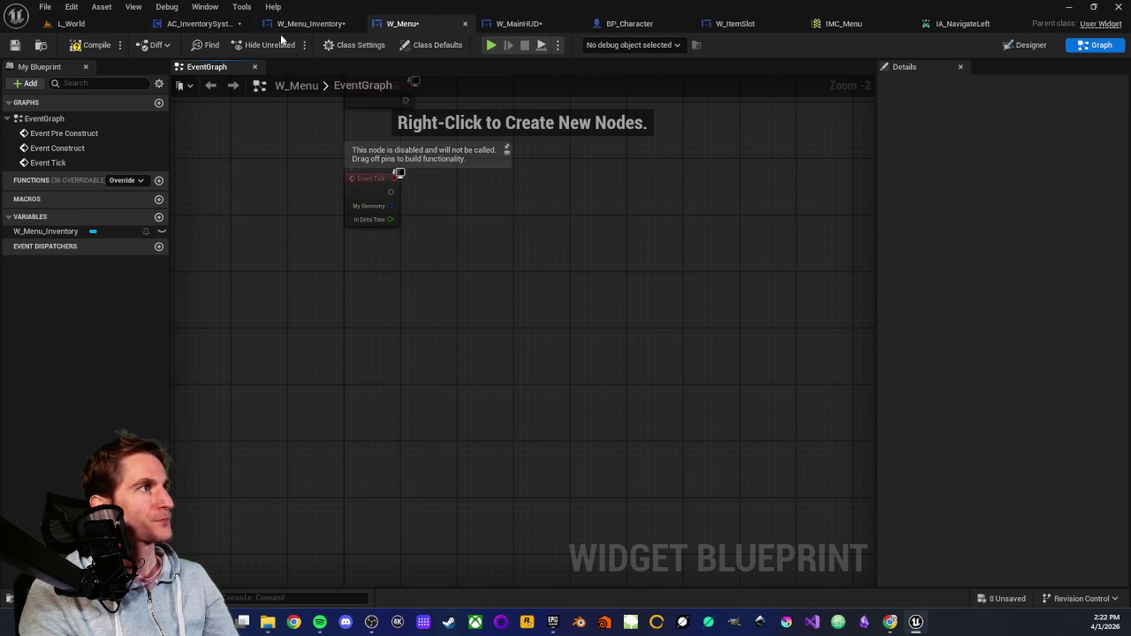
Paste the IA_NavigateLeft event and Print String into BP_Character's event graph.
left_click(631, 24)
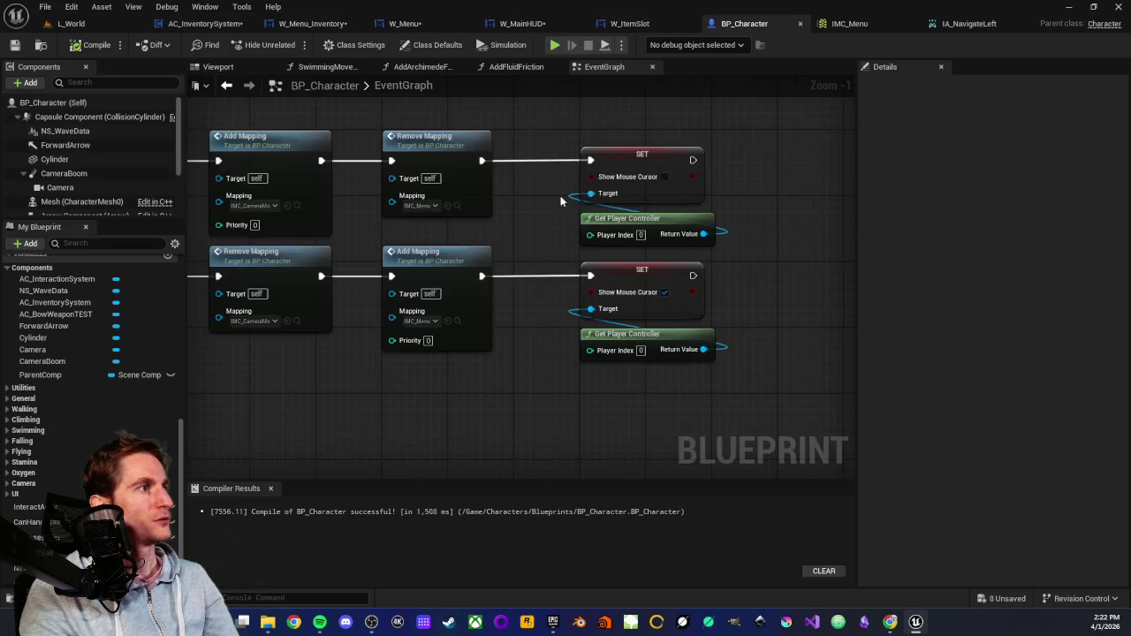
scroll(417, 387, "down", 3)
mouse_move(568, 277)
left_mouse_down()
mouse_move(291, 303)
mouse_move(417, 303)
mouse_move(444, 239)
left_mouse_up()
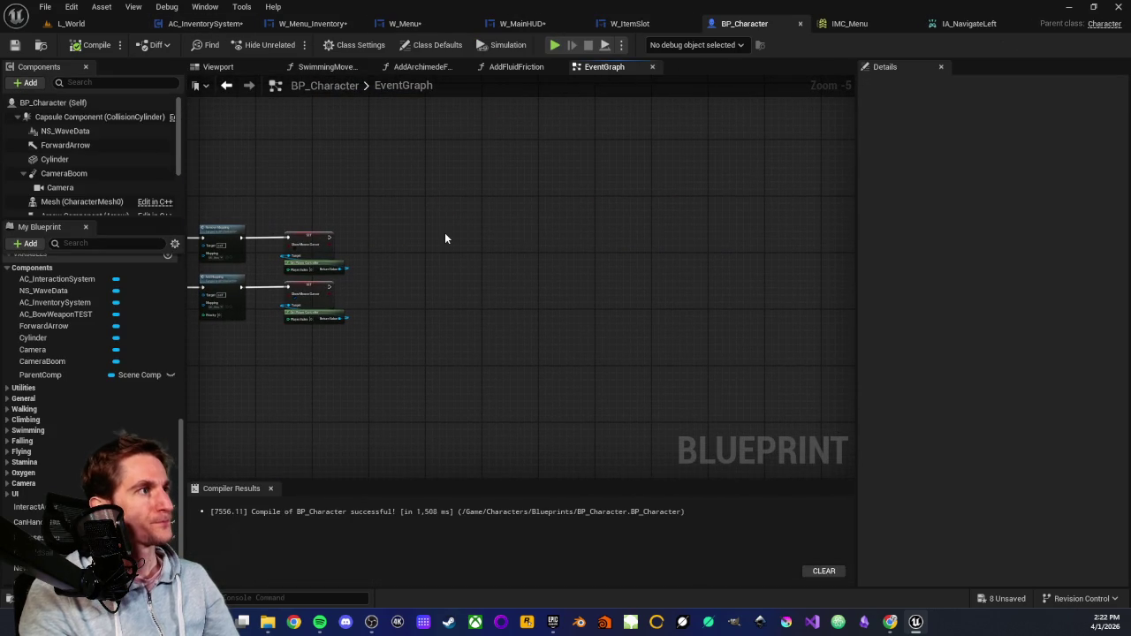
key("ctrl+v")
scroll(419, 209, "up", 2)
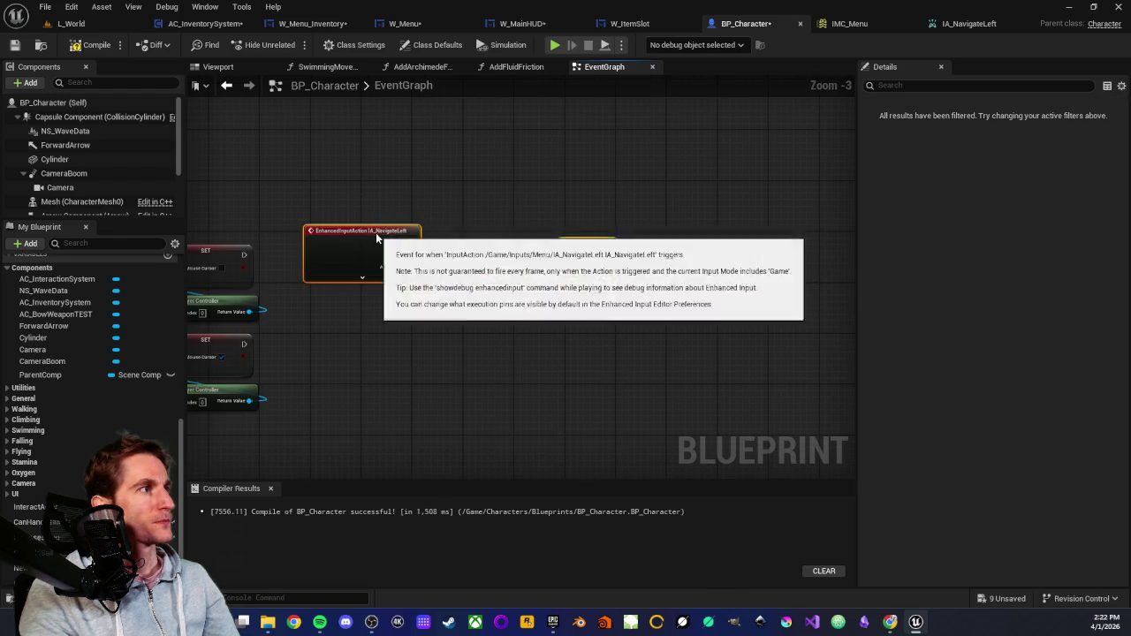
left_click_drag(376, 232, 483, 231)
Compile and save BP_Character, then bring up IMC_Menu.
left_click(99, 46)
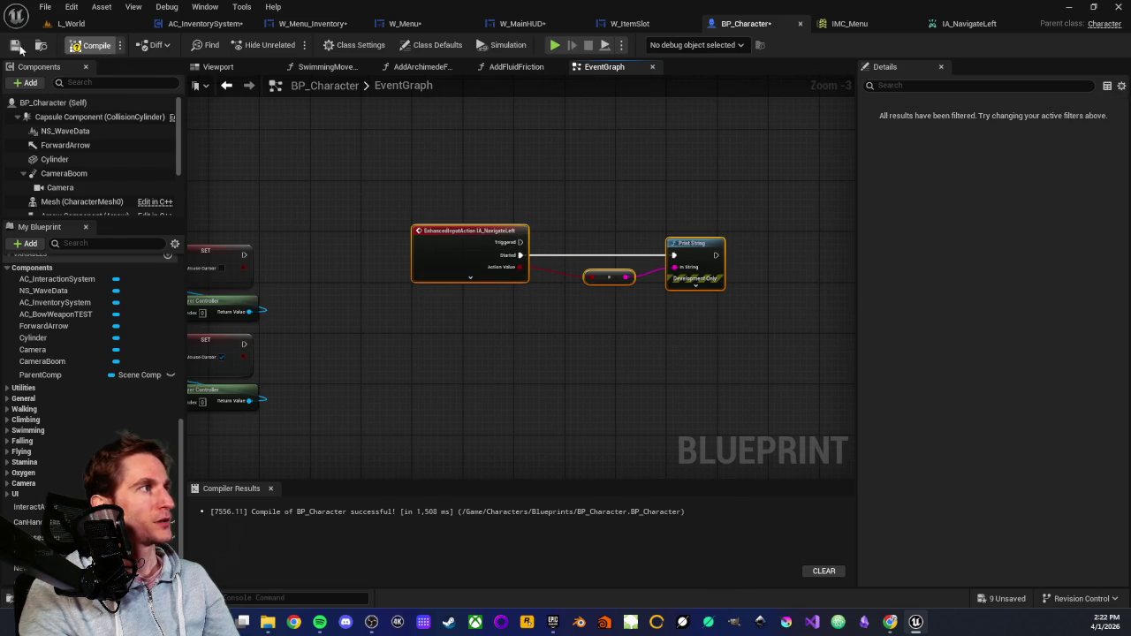
left_click(15, 47)
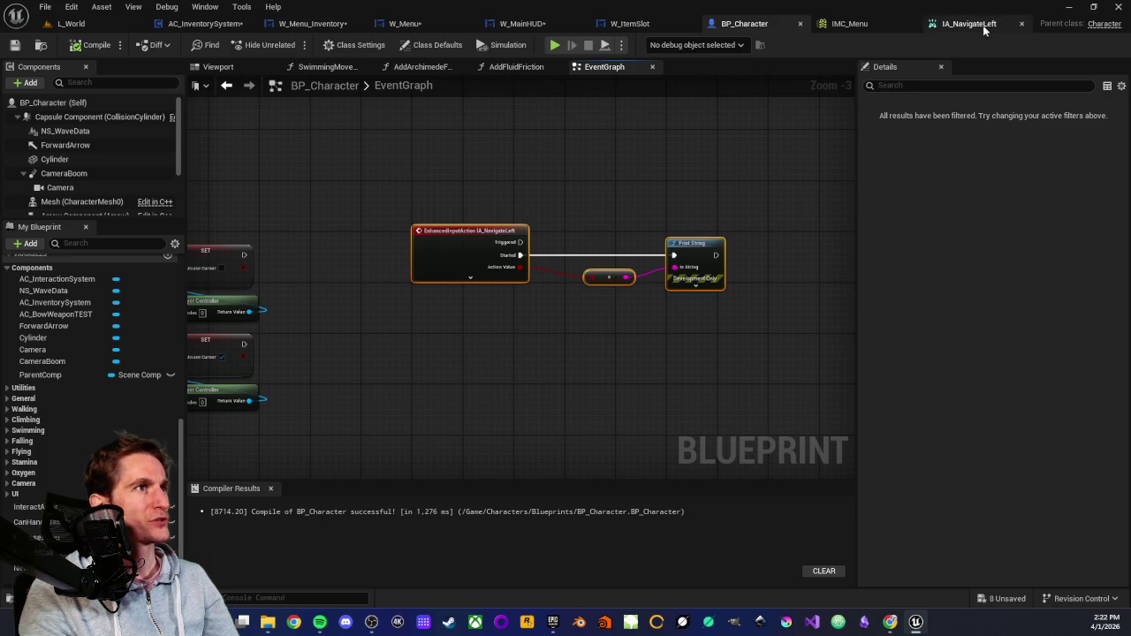
left_click(864, 24)
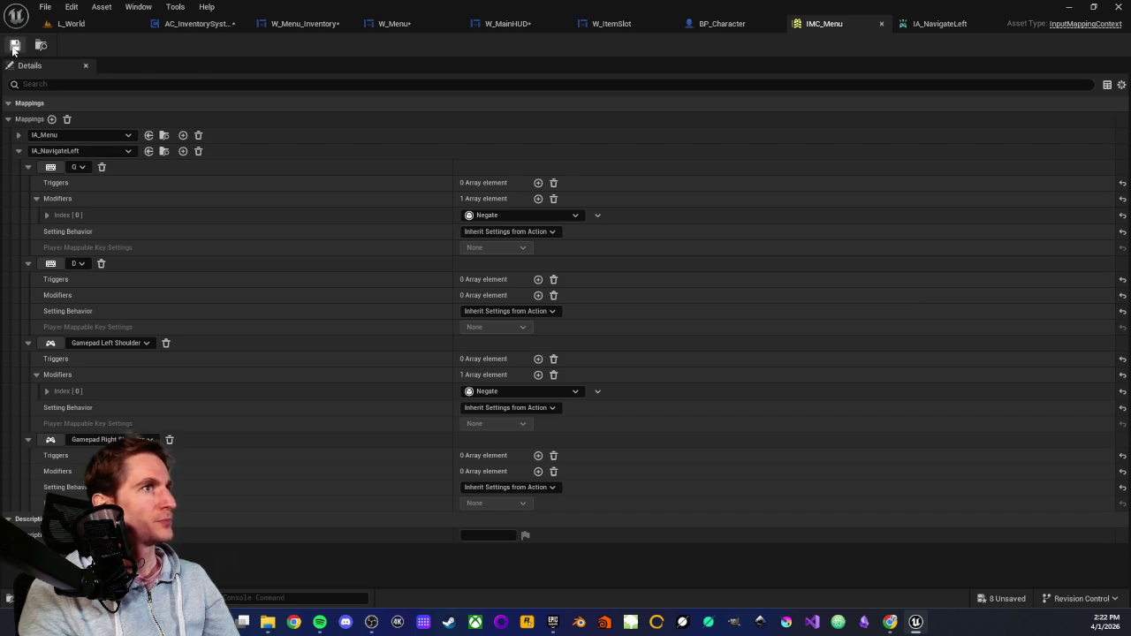
Play From Here in L_World, open the in-game menu with Tab, then stop with Esc.
left_click(71, 24)
right_click(393, 231)
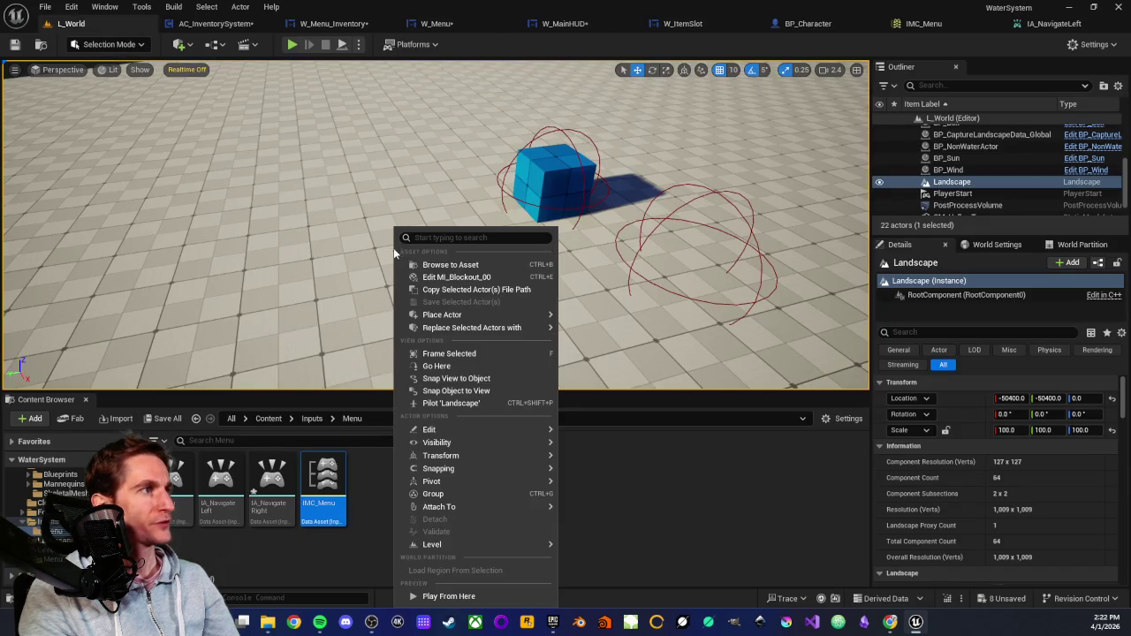
left_click(424, 598)
left_click(433, 223)
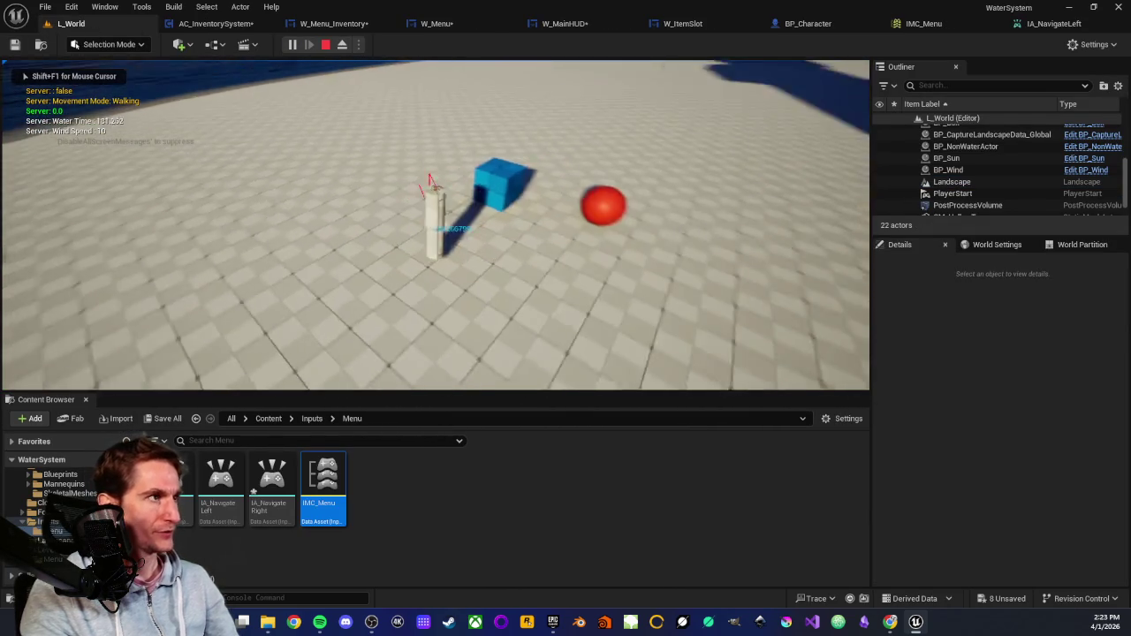
key("Tab")
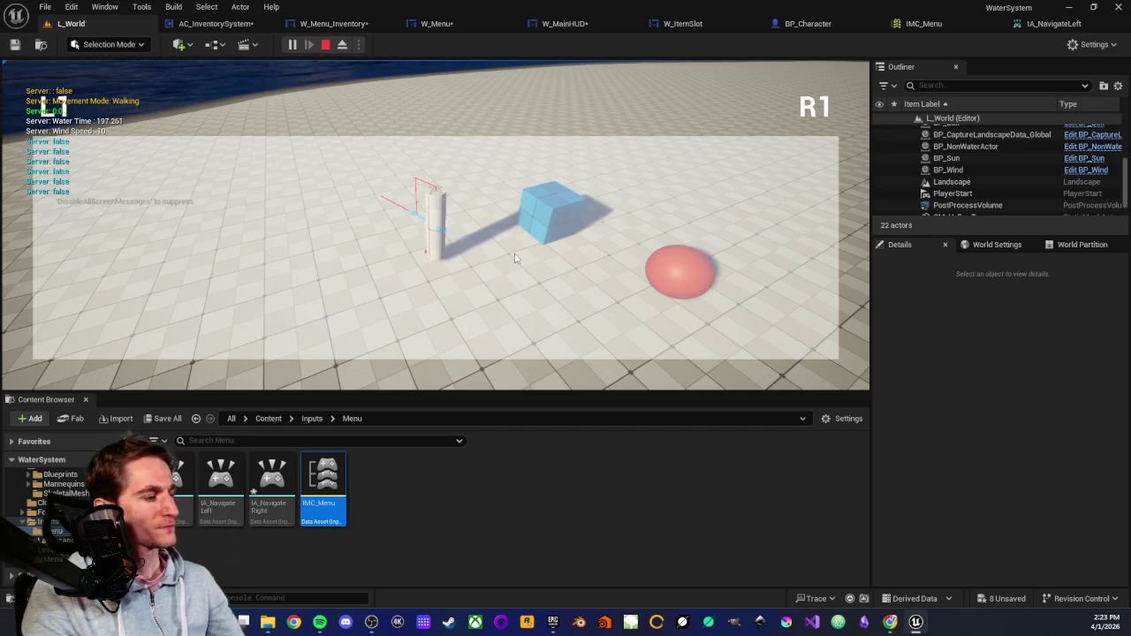
key("Escape")
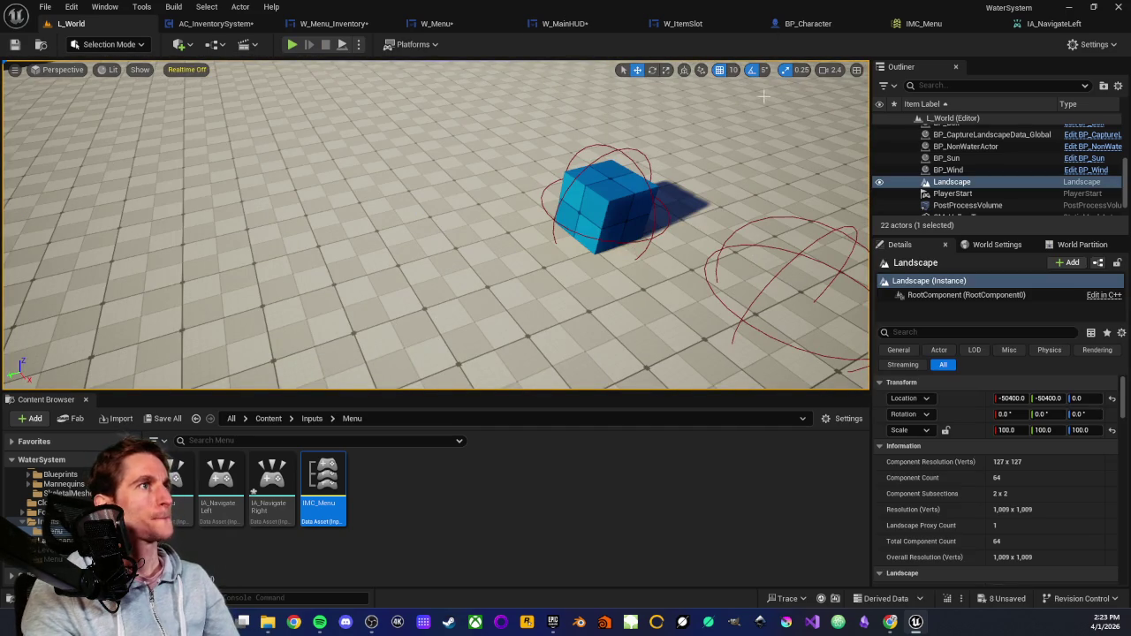
Close the IA_NavigateLeft asset and inspect the Negate modifier's axis settings in IMC_Menu.
left_click(1051, 23)
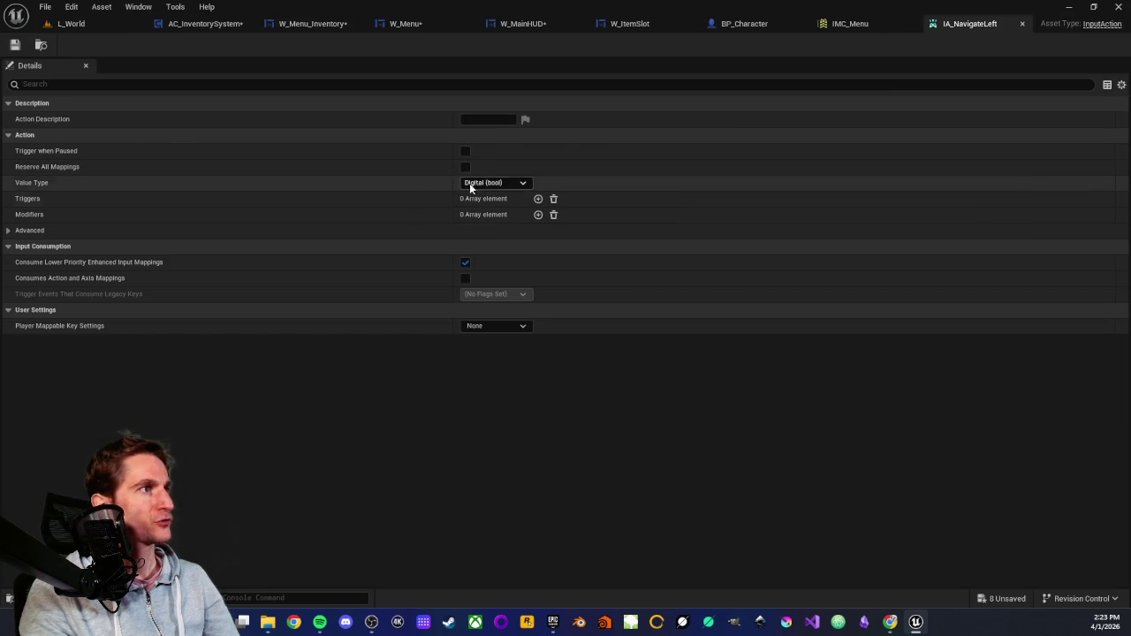
middle_click(960, 25)
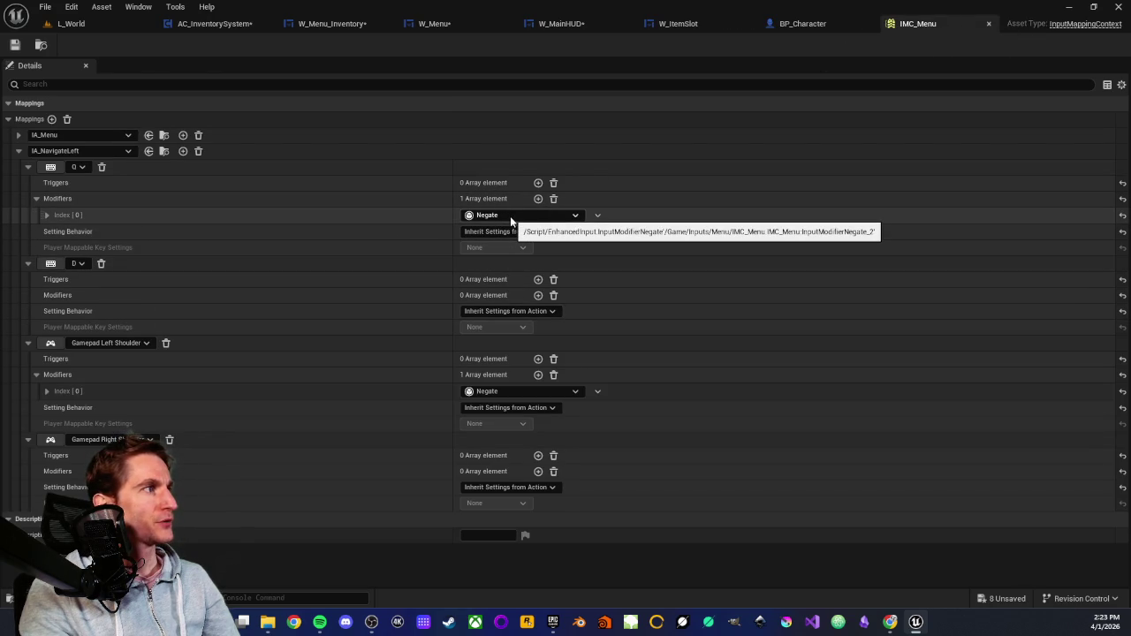
left_click(47, 216)
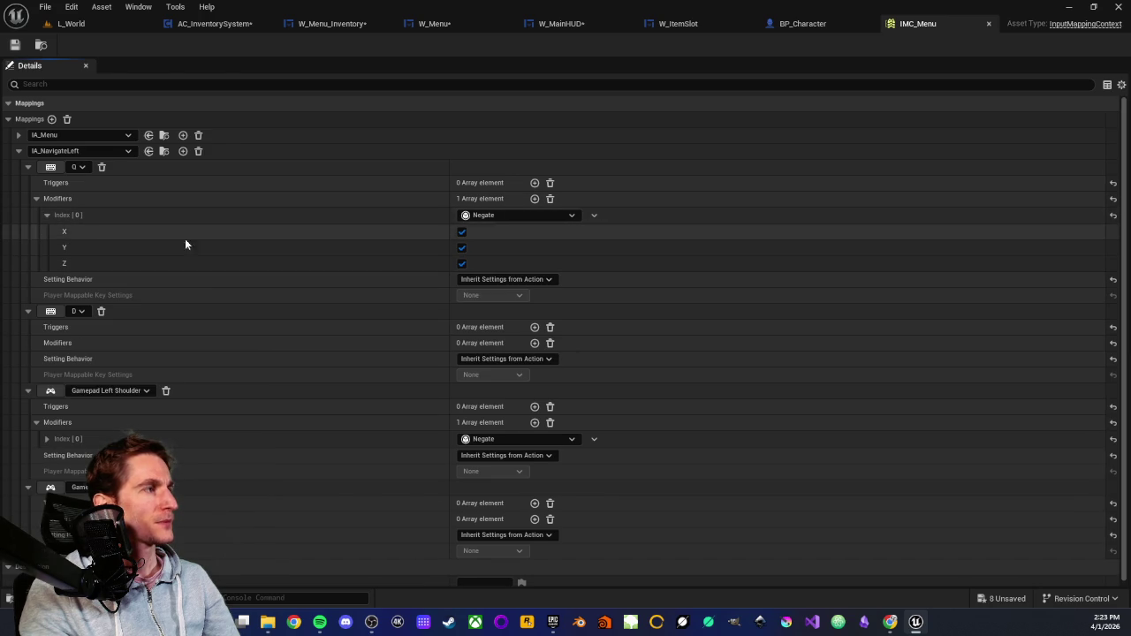
left_click(48, 217)
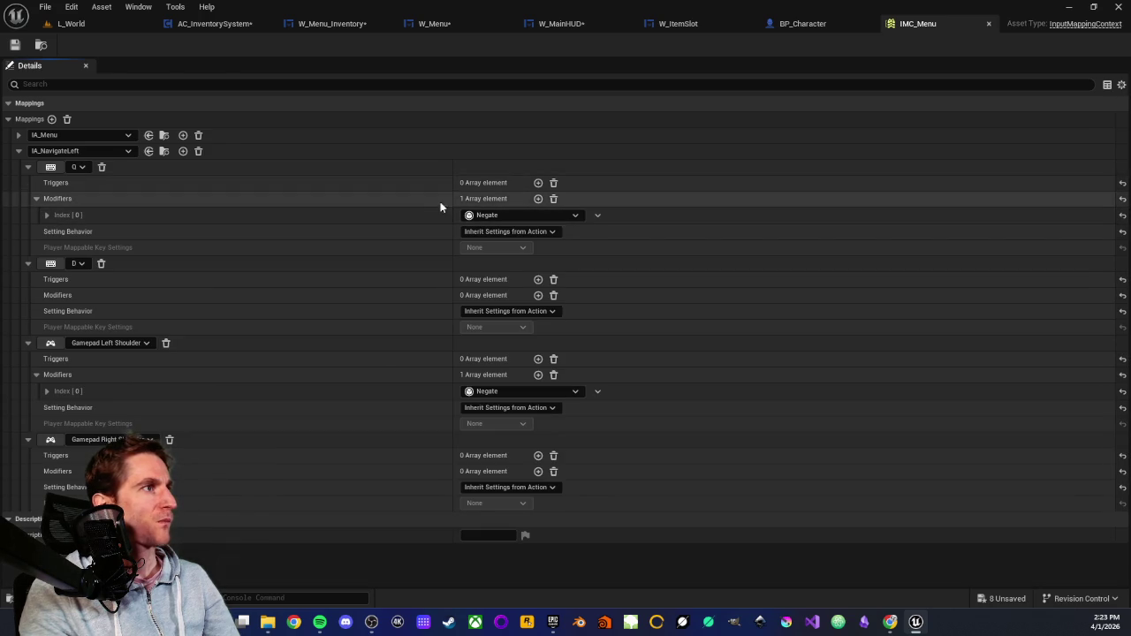
Add and remove a trigger on the first mapping, then save IMC_Menu and return to L_World.
left_click(538, 183)
left_click(530, 199)
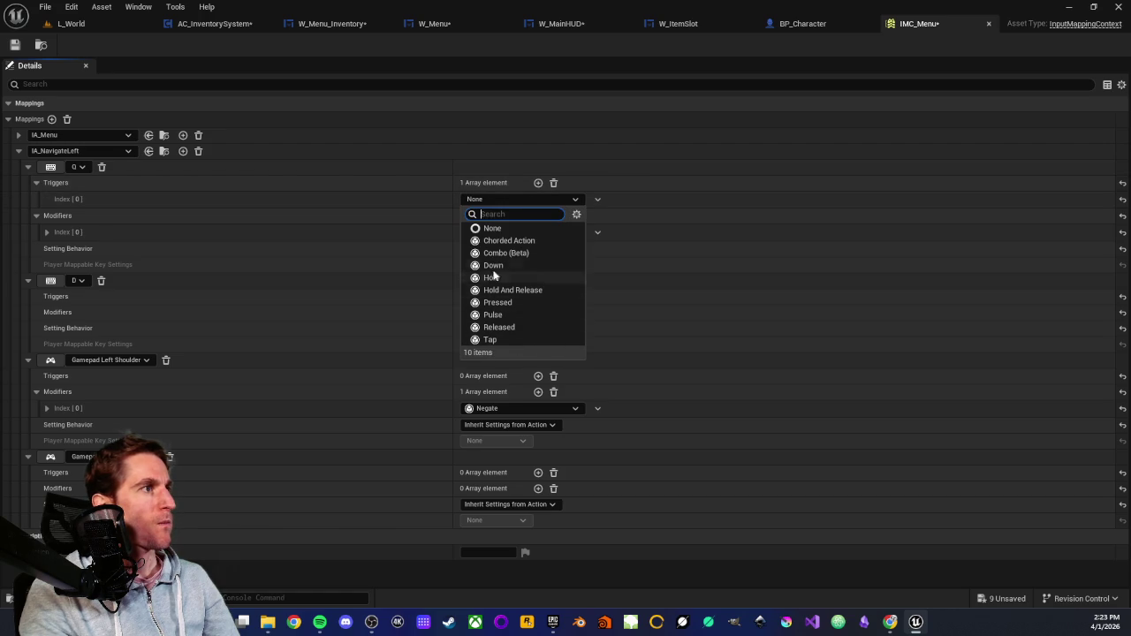
left_click(554, 183)
left_click(554, 182)
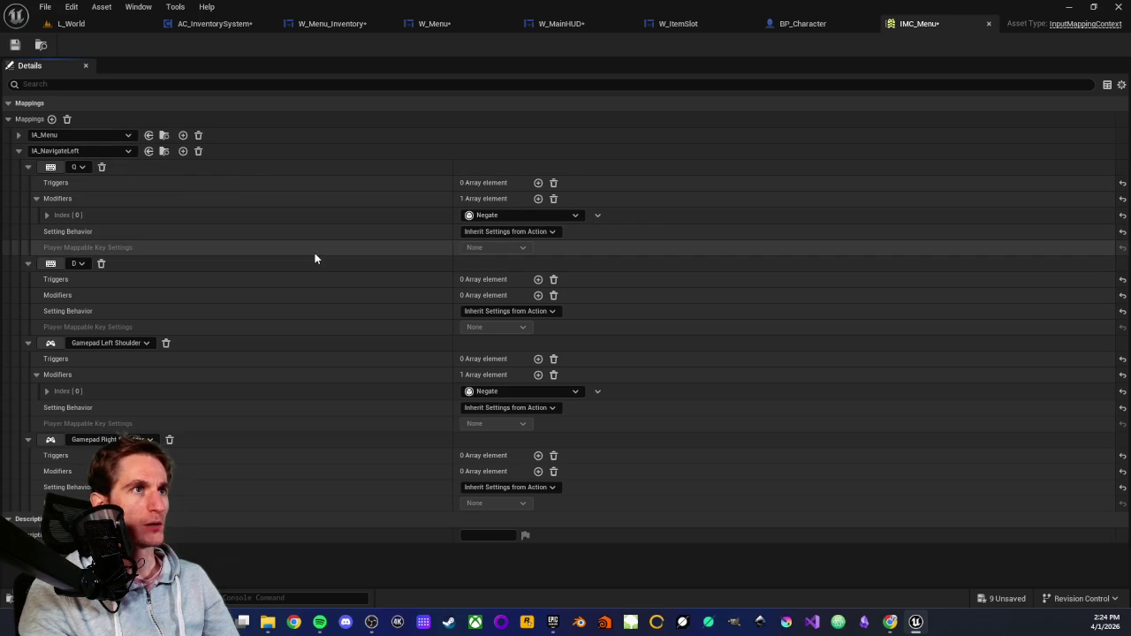
left_click(14, 45)
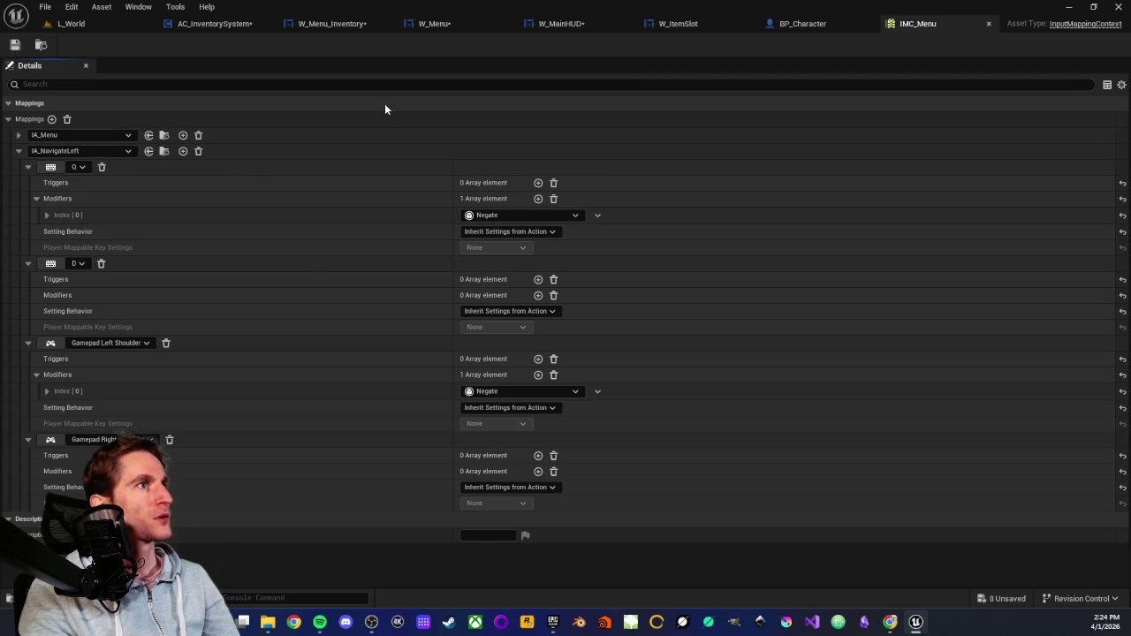
left_click(98, 29)
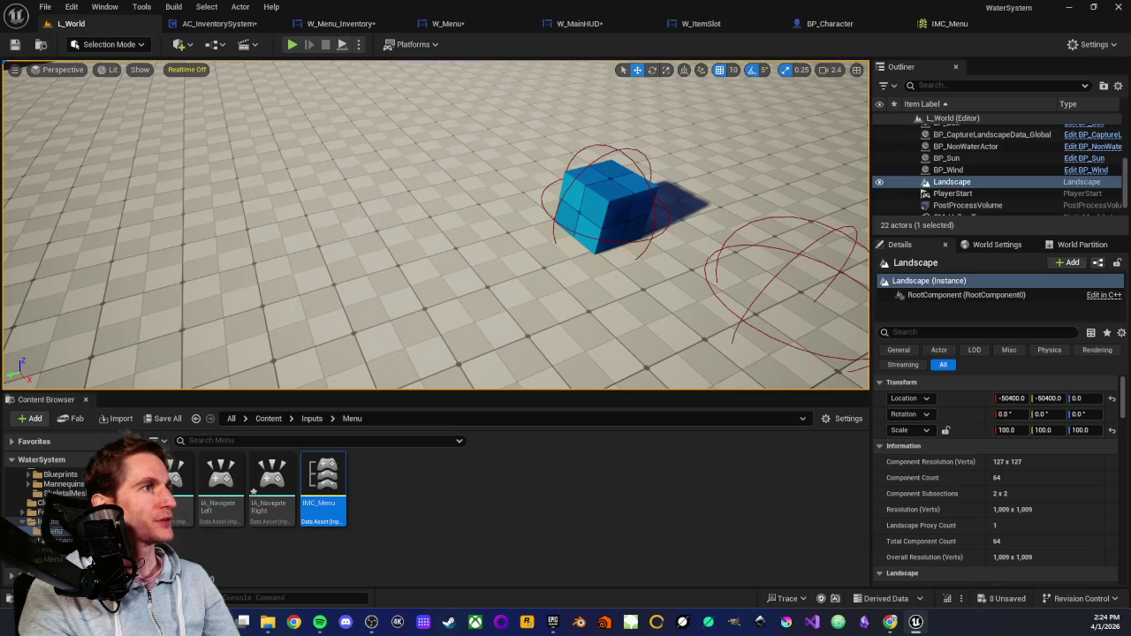
In BP_Character, reveal the event's advanced pins and drag a wire from Input Action.
left_click(820, 27)
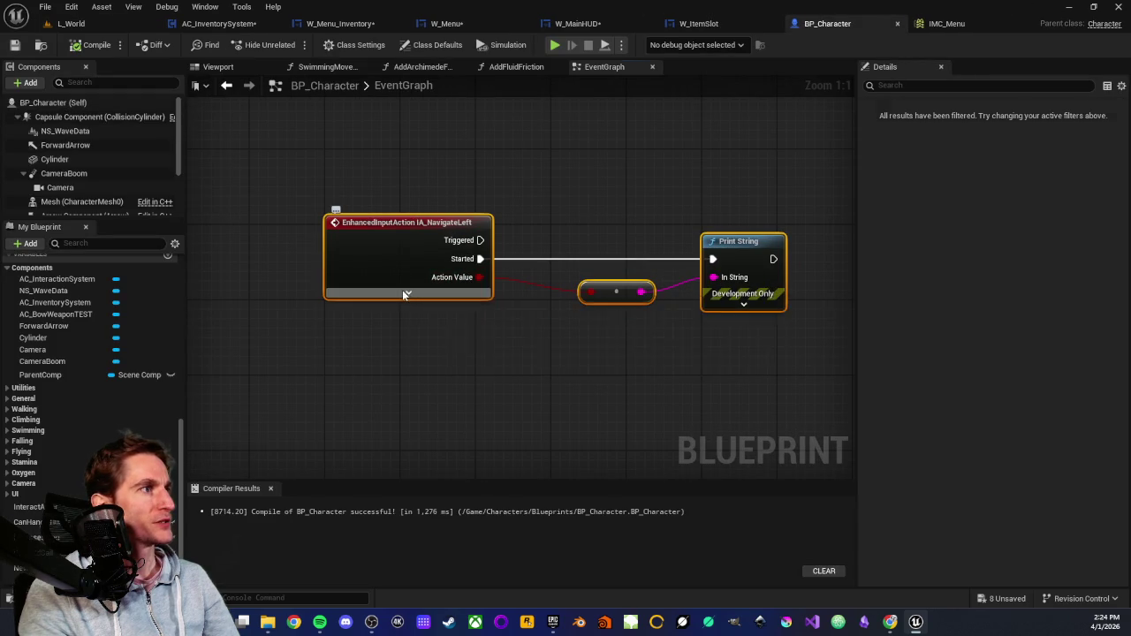
left_click(408, 291)
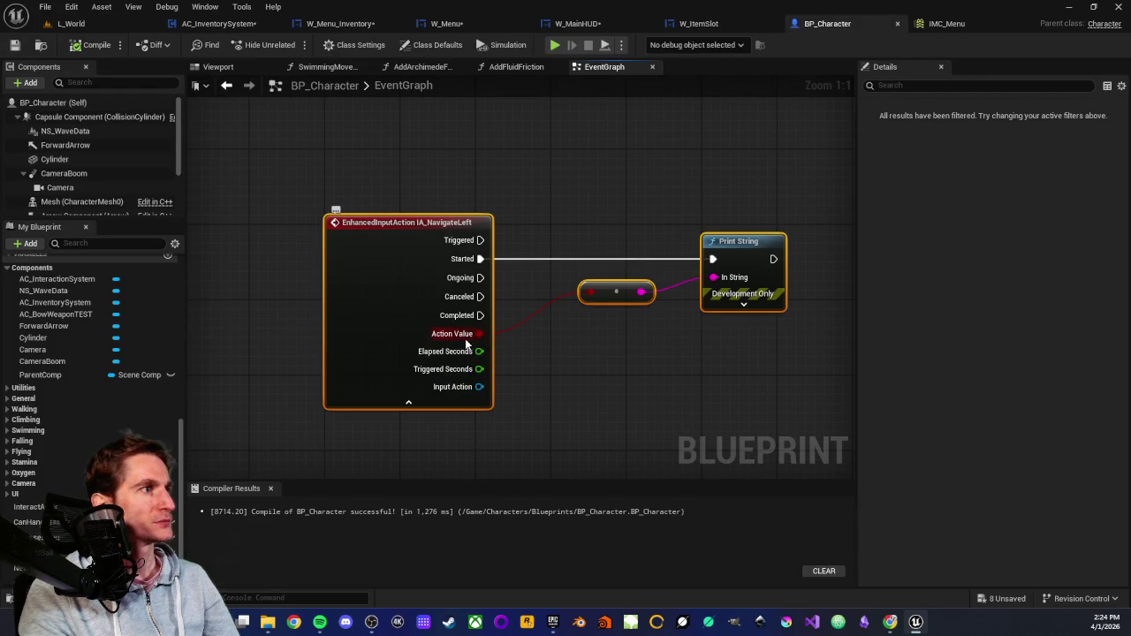
left_click_drag(424, 350, 482, 350)
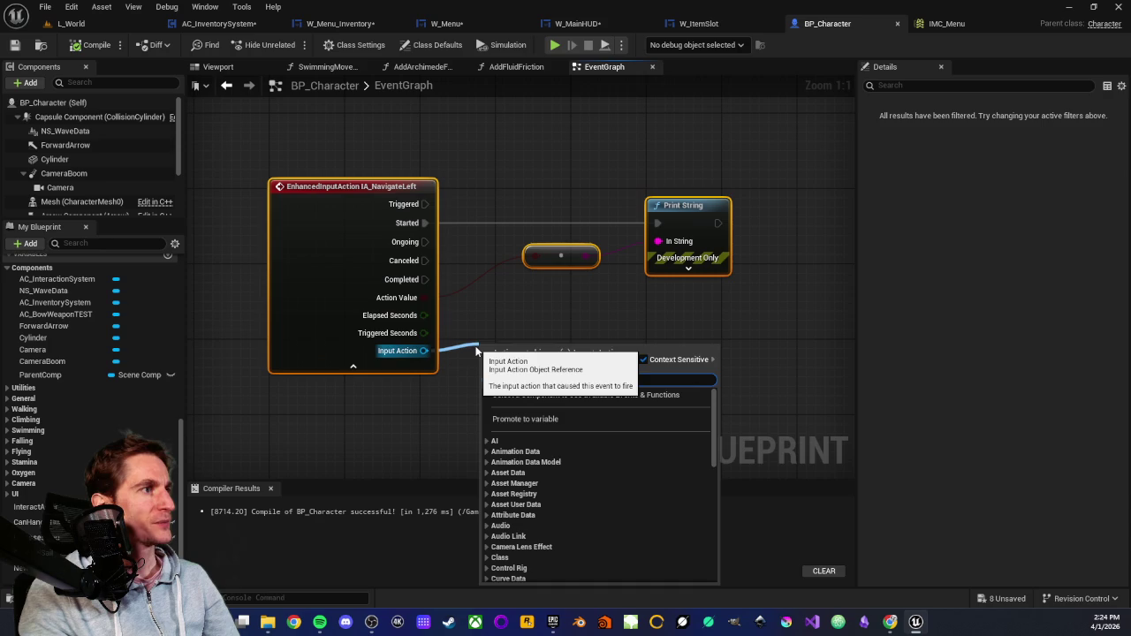
scroll(575, 451, "down", 10)
scroll(568, 461, "down", 2)
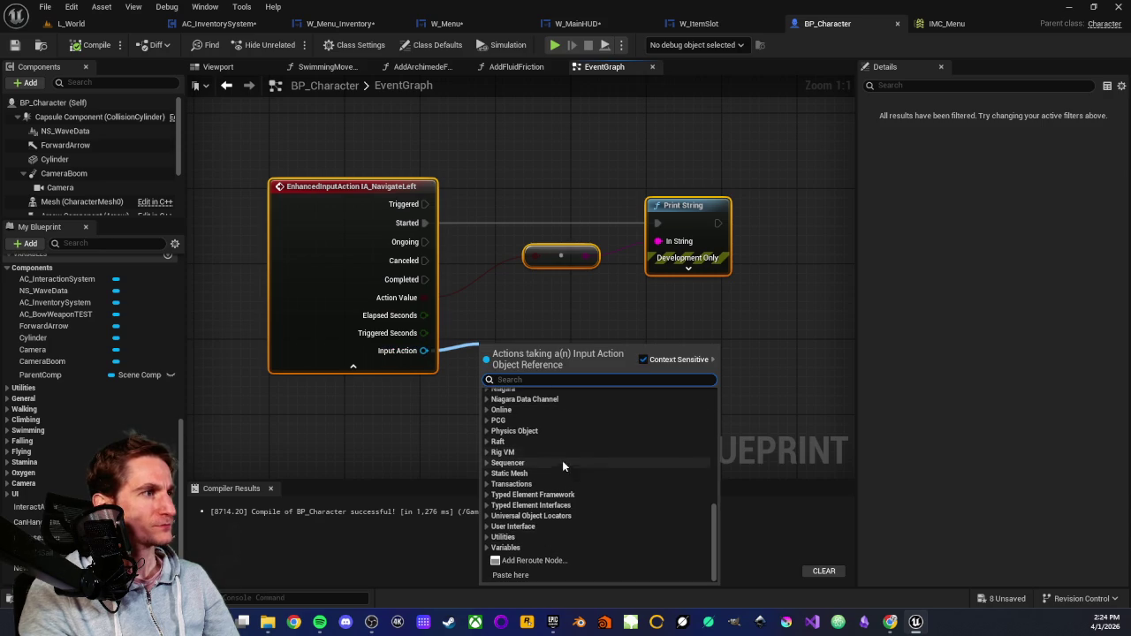
left_click(487, 535)
scroll(491, 528, "down", 4)
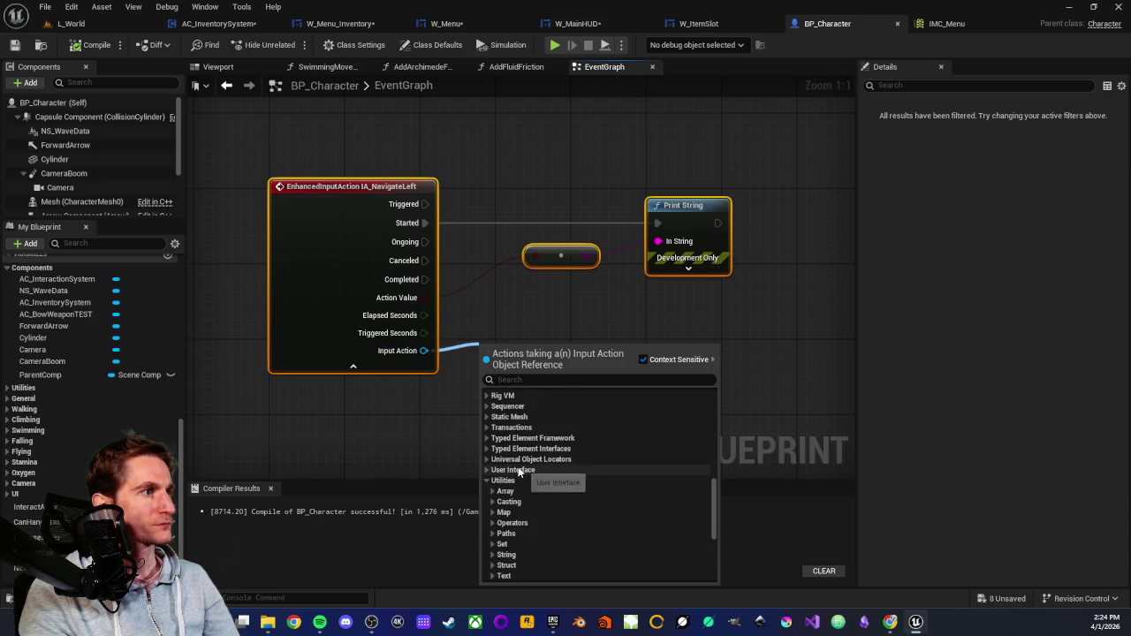
left_click(488, 460)
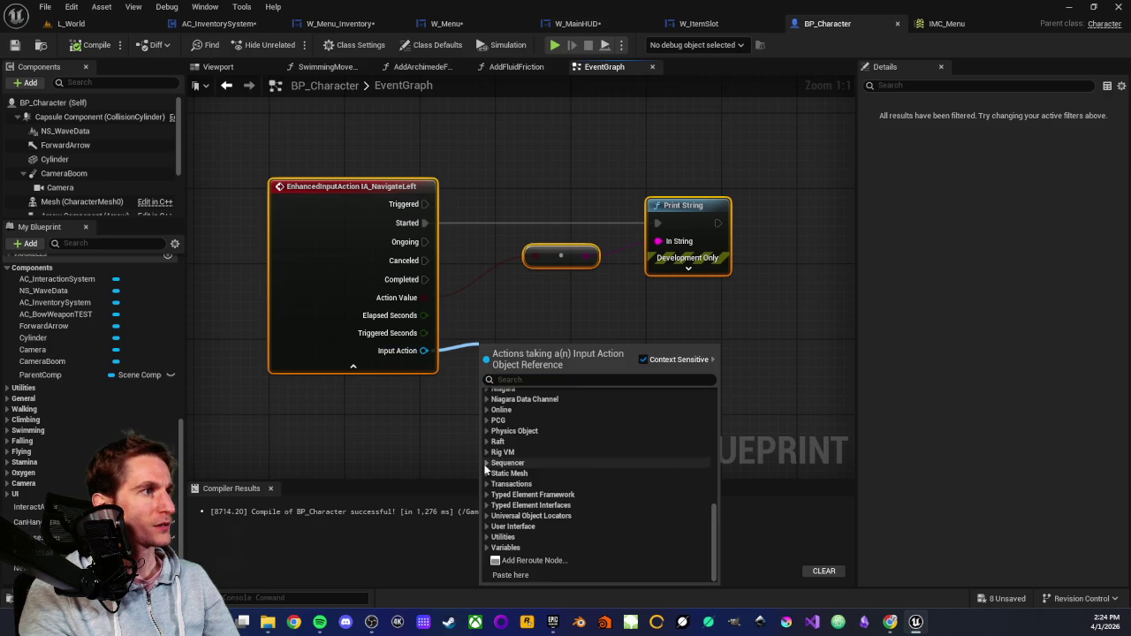
Add the Consumes Action And Axis Mappings node from the Input Consumption variables.
left_click(485, 546)
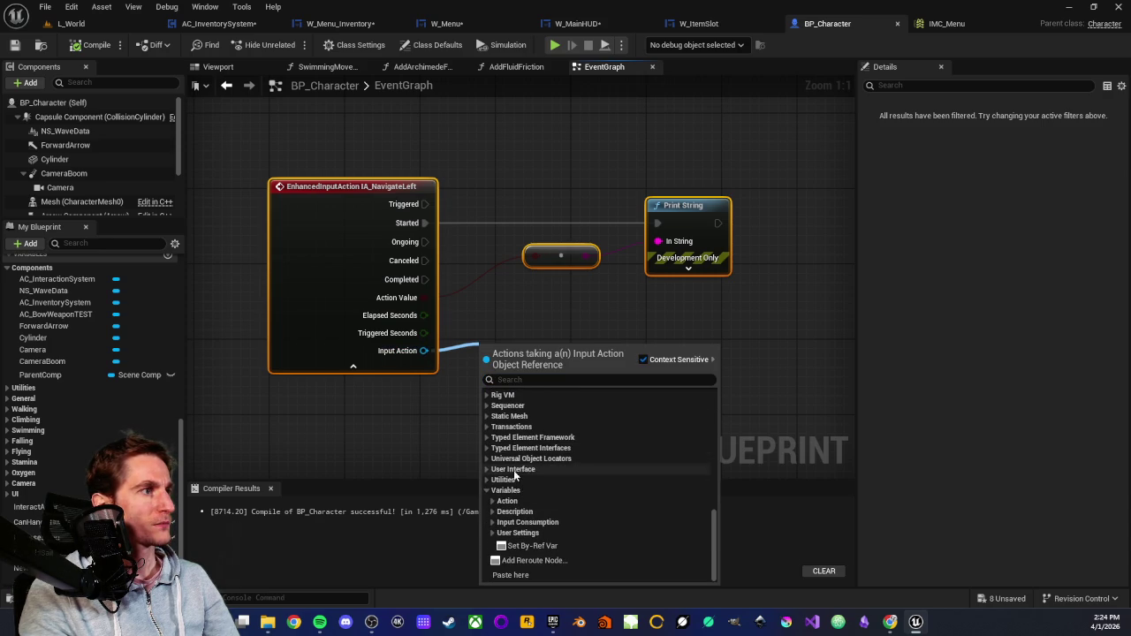
left_click(493, 510)
scroll(531, 415, "down", 3)
scroll(531, 415, "down", 2)
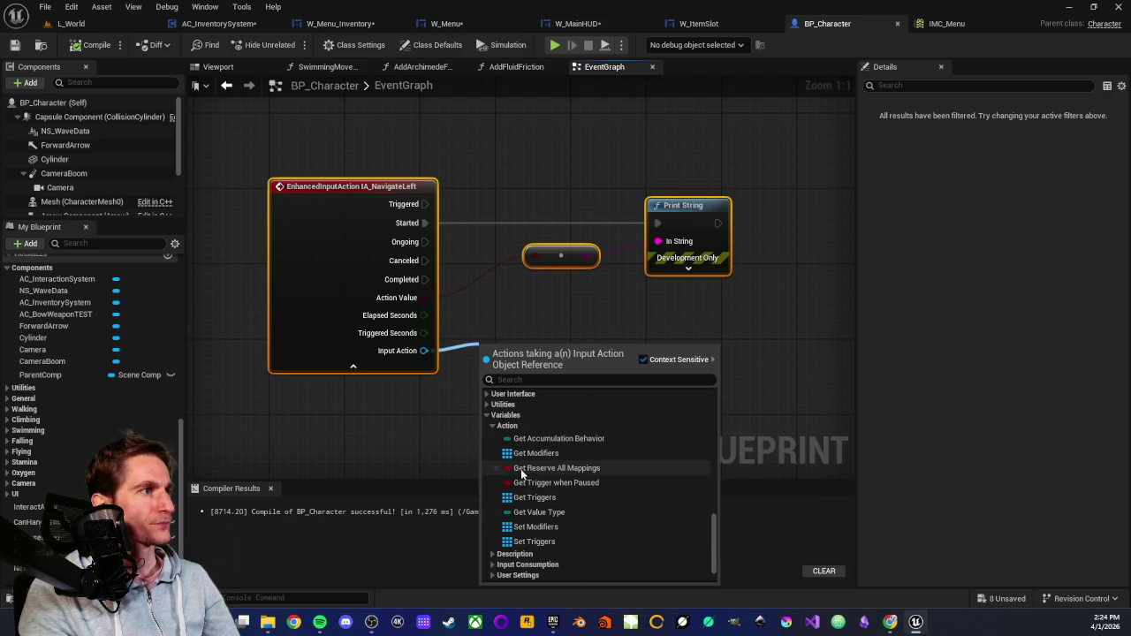
scroll(543, 520, "down", 1)
scroll(533, 523, "up", 1)
scroll(531, 521, "up", 1)
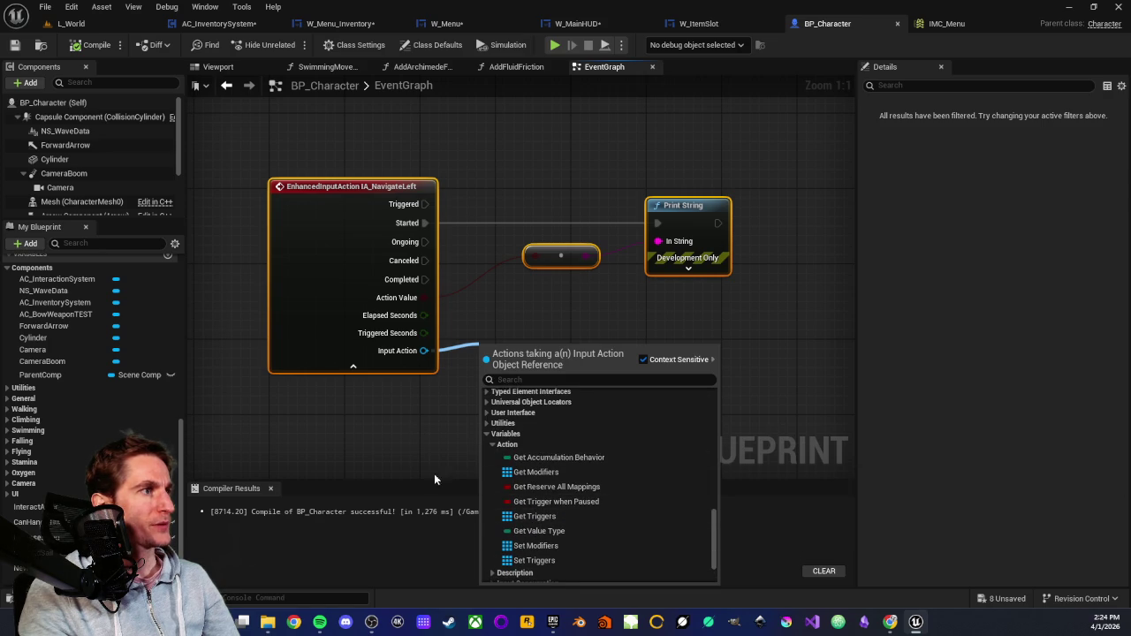
scroll(512, 512, "down", 1)
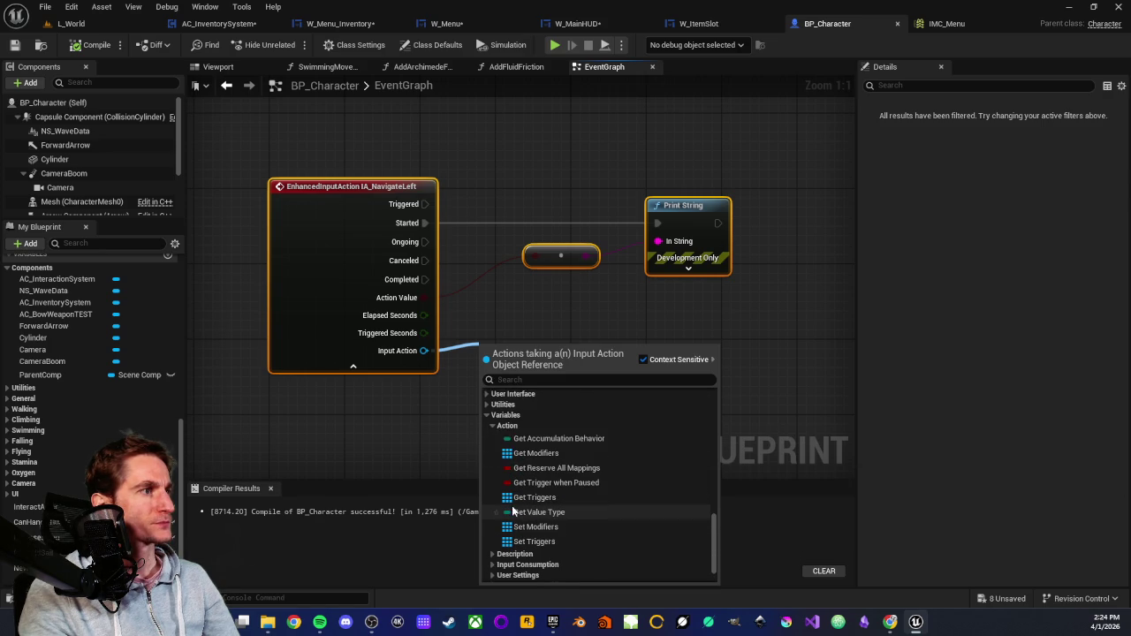
left_click(493, 426)
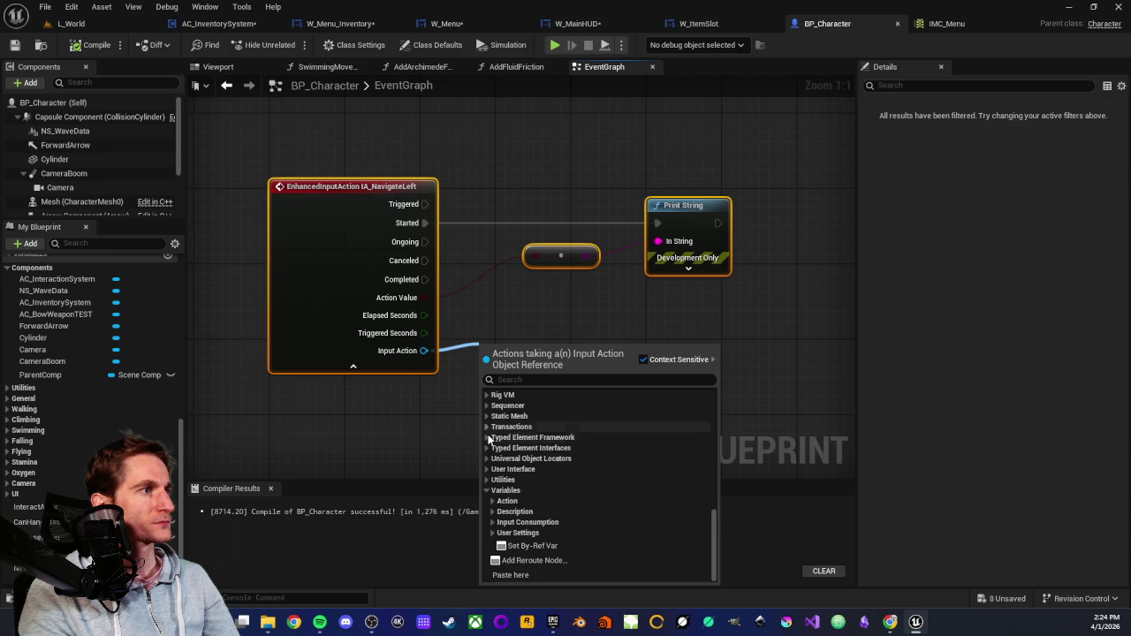
left_click(492, 522)
scroll(504, 495, "down", 2)
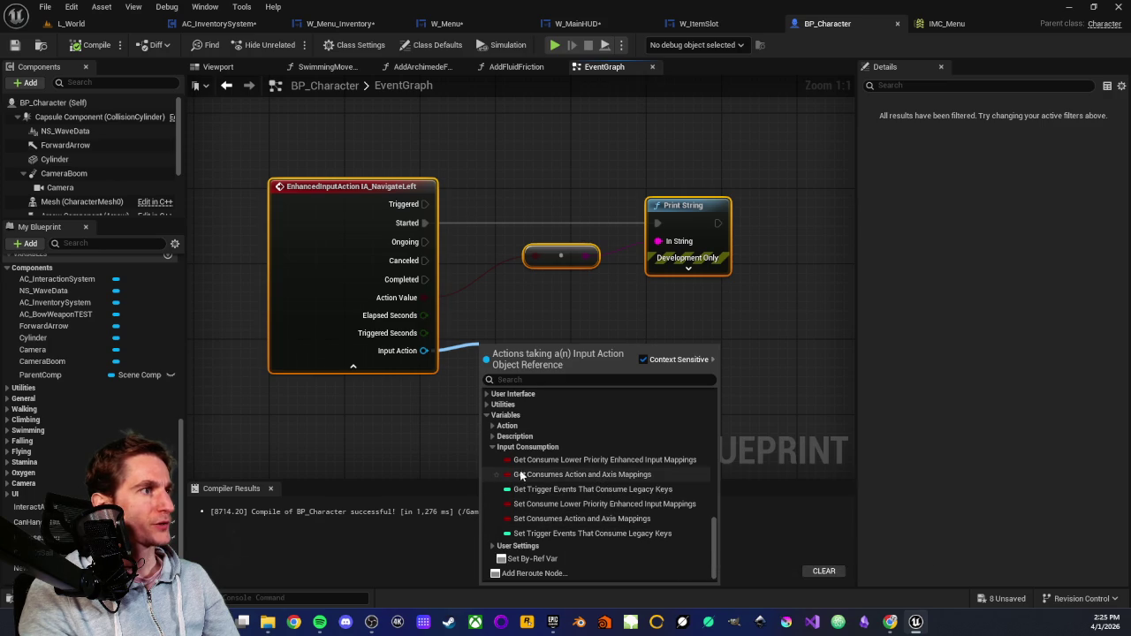
left_click(557, 477)
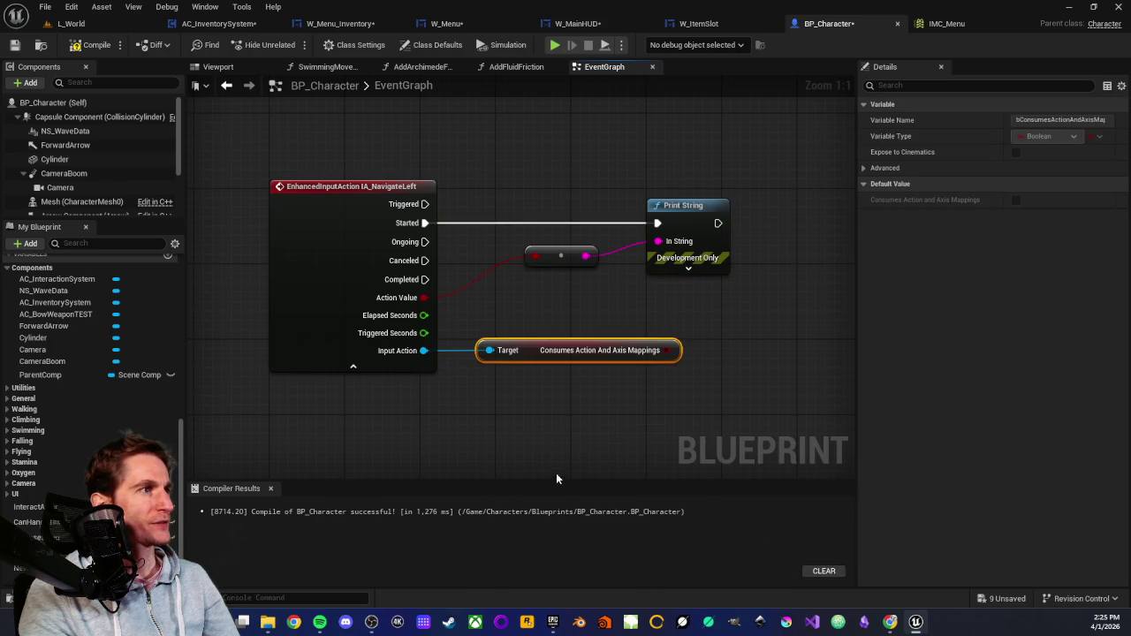
Wire the consumes result into Print String, save BP_Character, and return to L_World.
left_click_drag(674, 350, 537, 255)
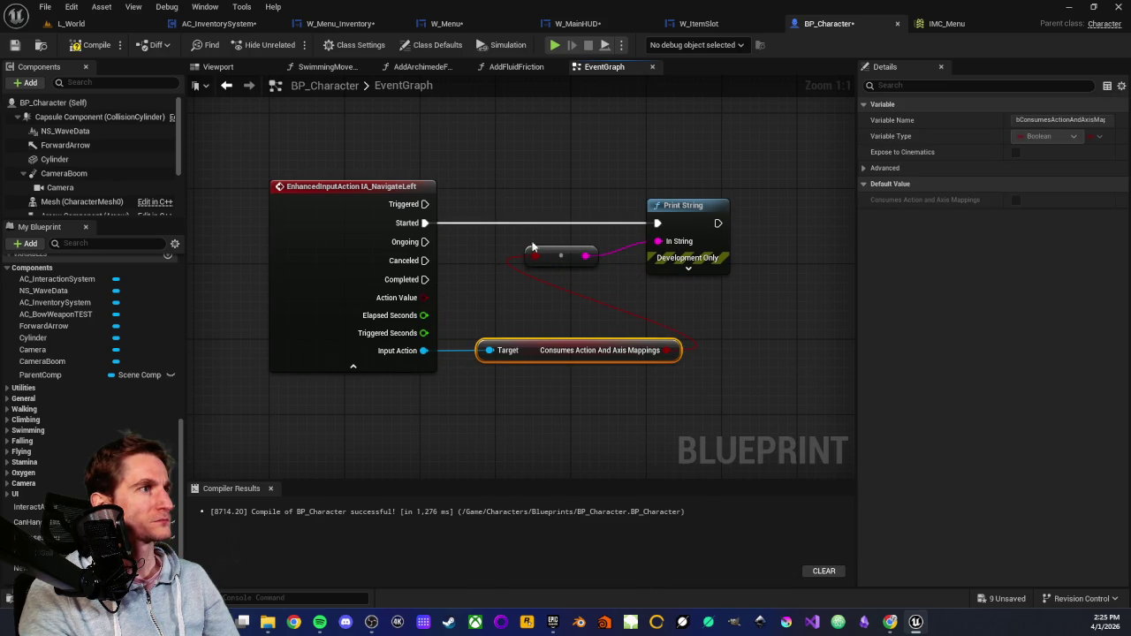
left_click(13, 47)
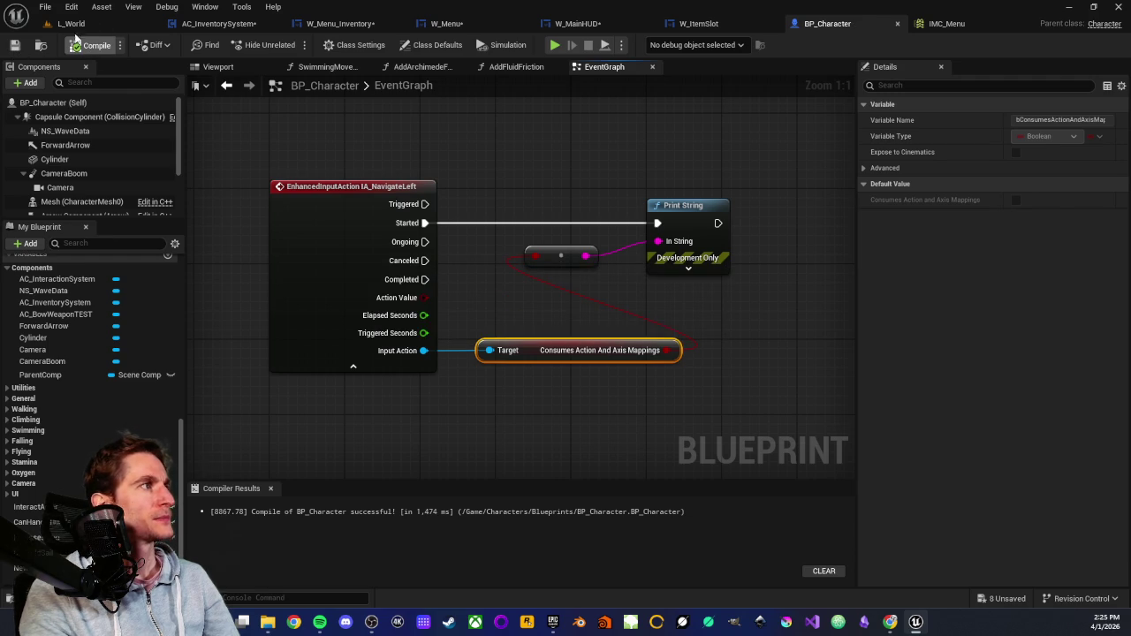
left_click(85, 24)
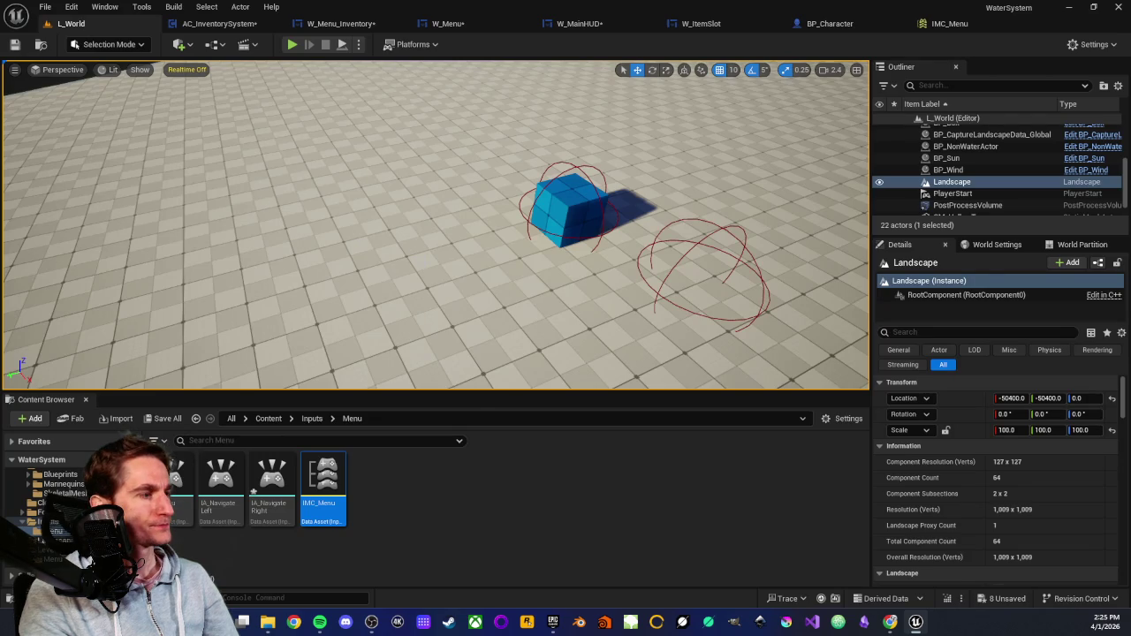
Play From Here, open the in-game menu with Tab to see the printed value, then stop with Esc.
right_click(424, 227)
left_click(469, 597)
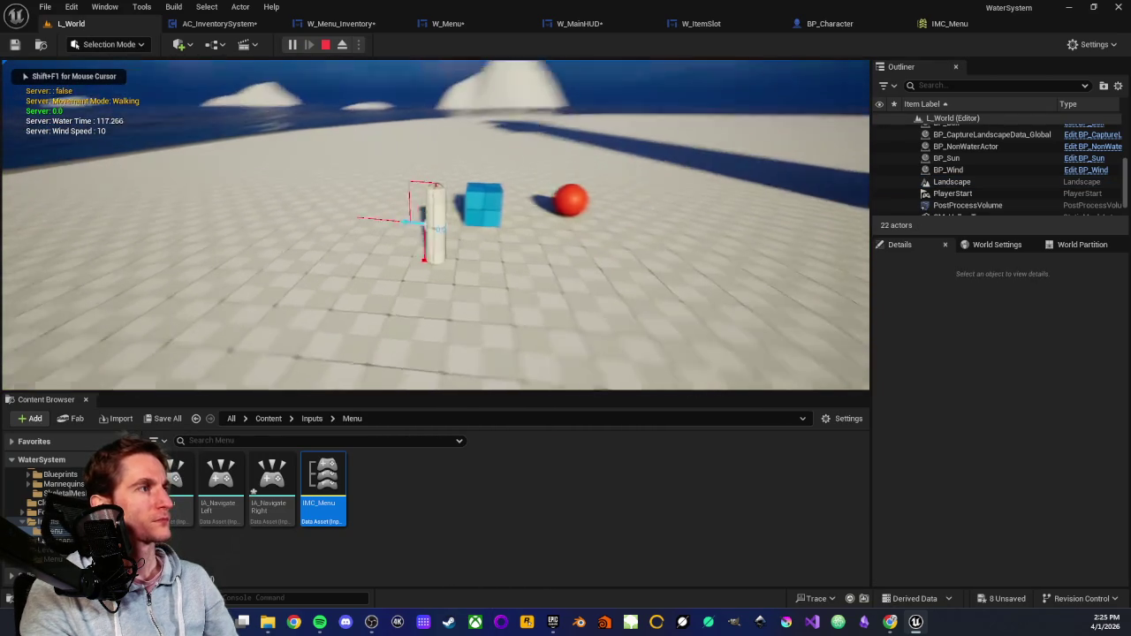
key("Tab")
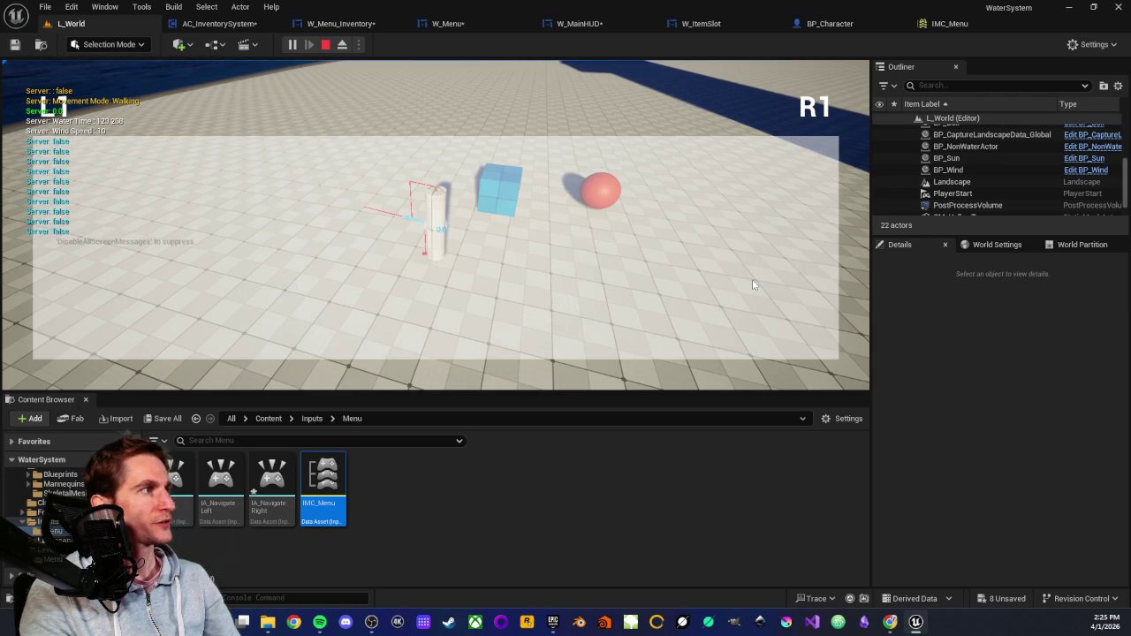
key("Escape")
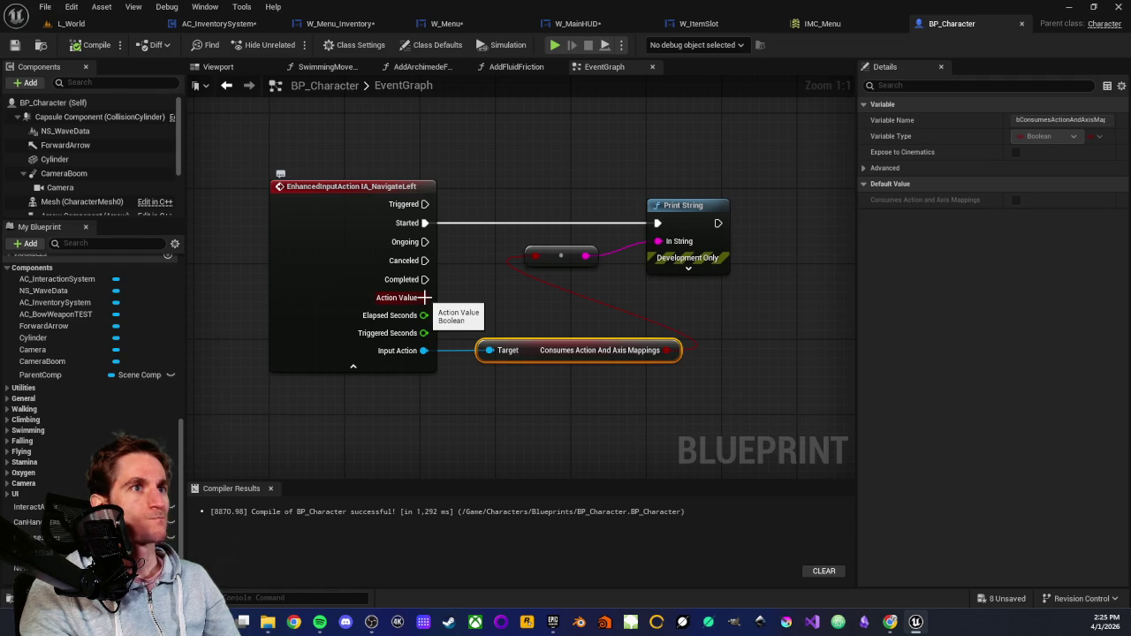
left_click(499, 284)
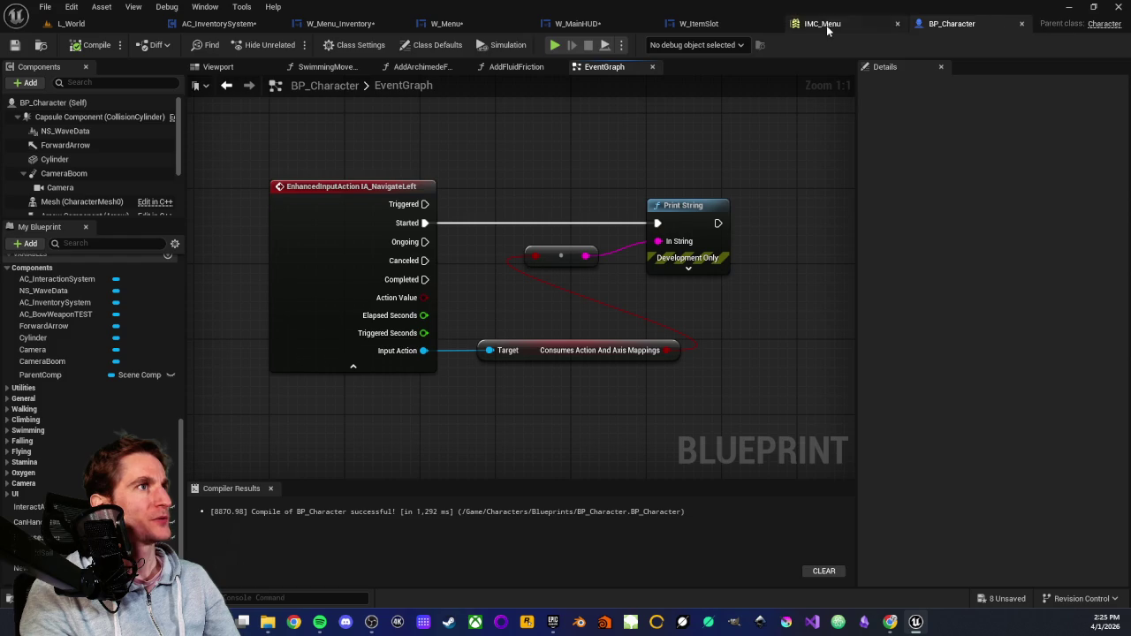
In IMC_Menu, remove D, Gamepad Right Shoulder and the Negate modifiers from IA_NavigateLeft.
left_click(820, 23)
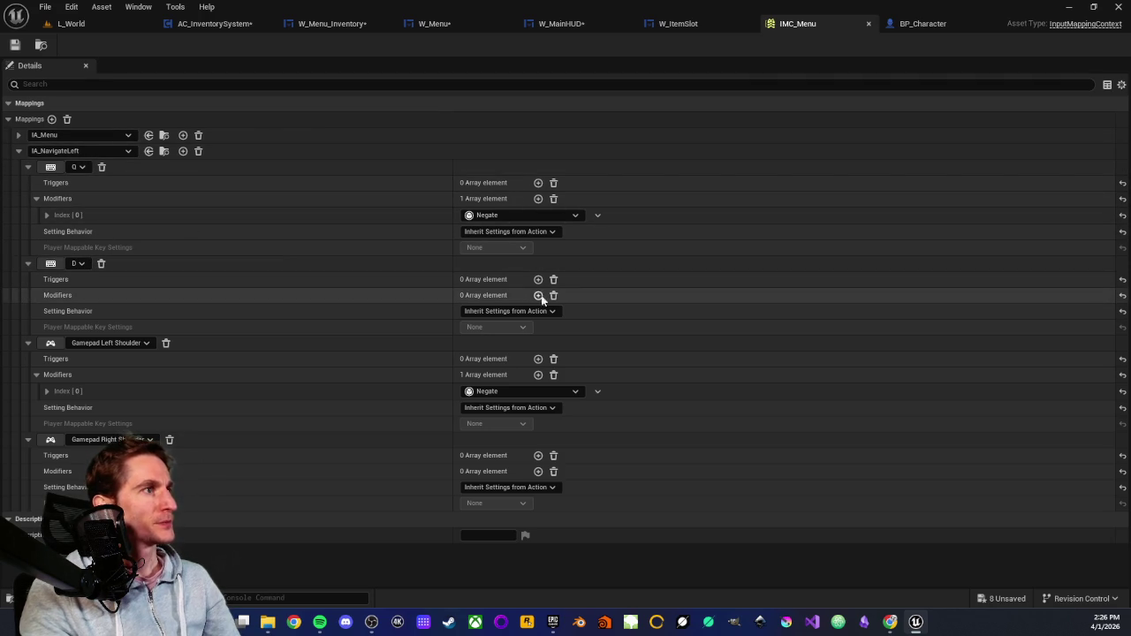
left_click(101, 264)
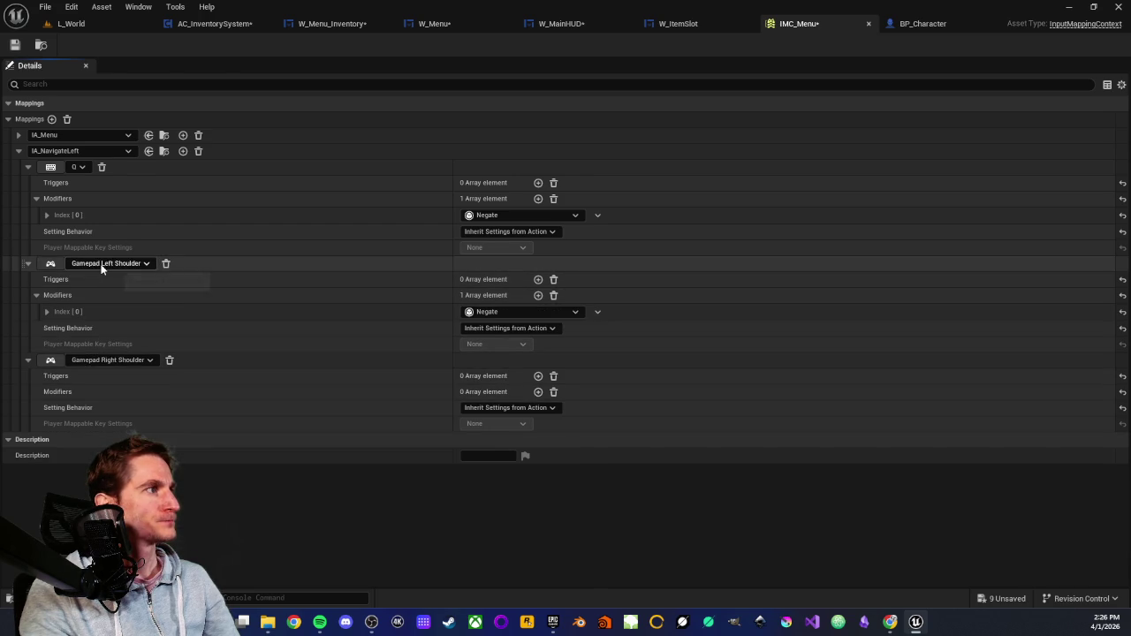
left_click(168, 360)
left_click(553, 197)
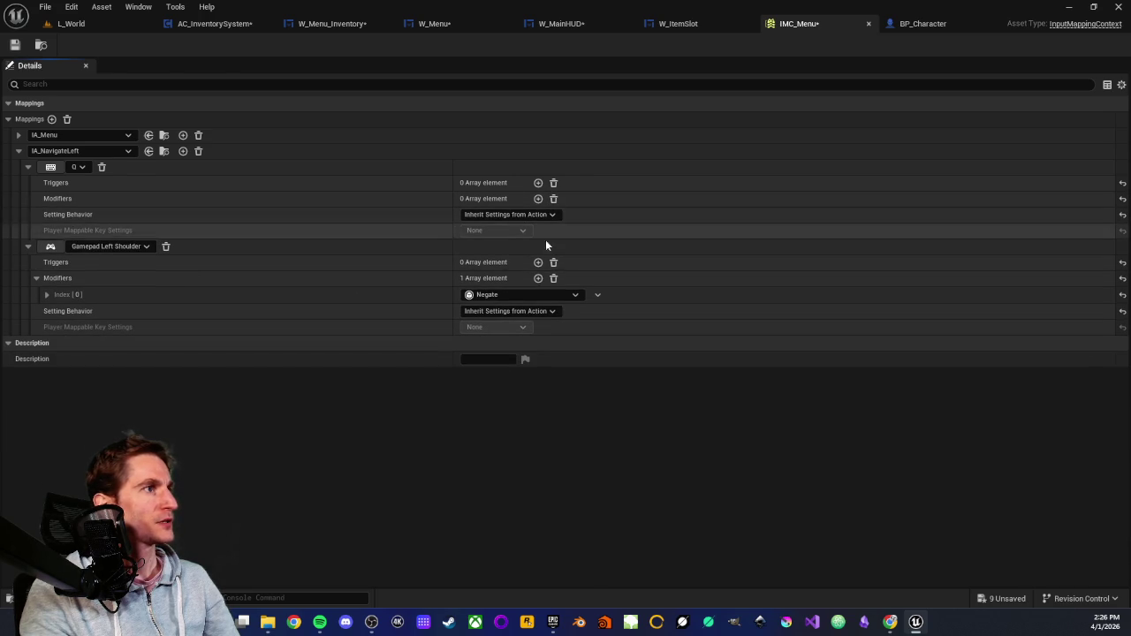
left_click(554, 277)
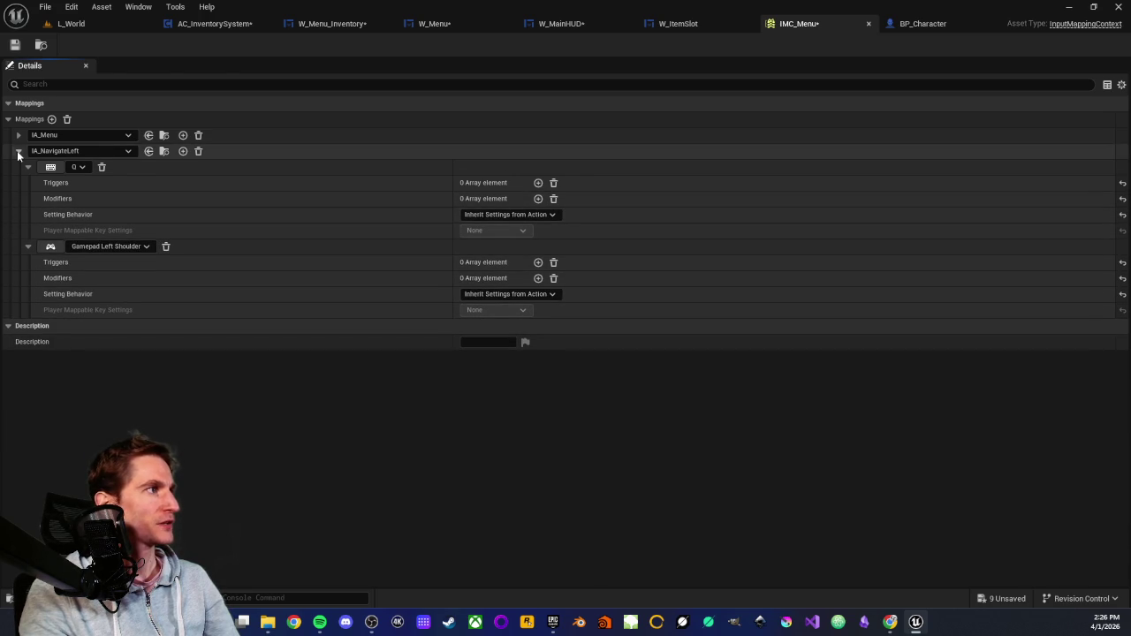
Add a new IA_NavigateRight mapping bound to the D key.
left_click(52, 119)
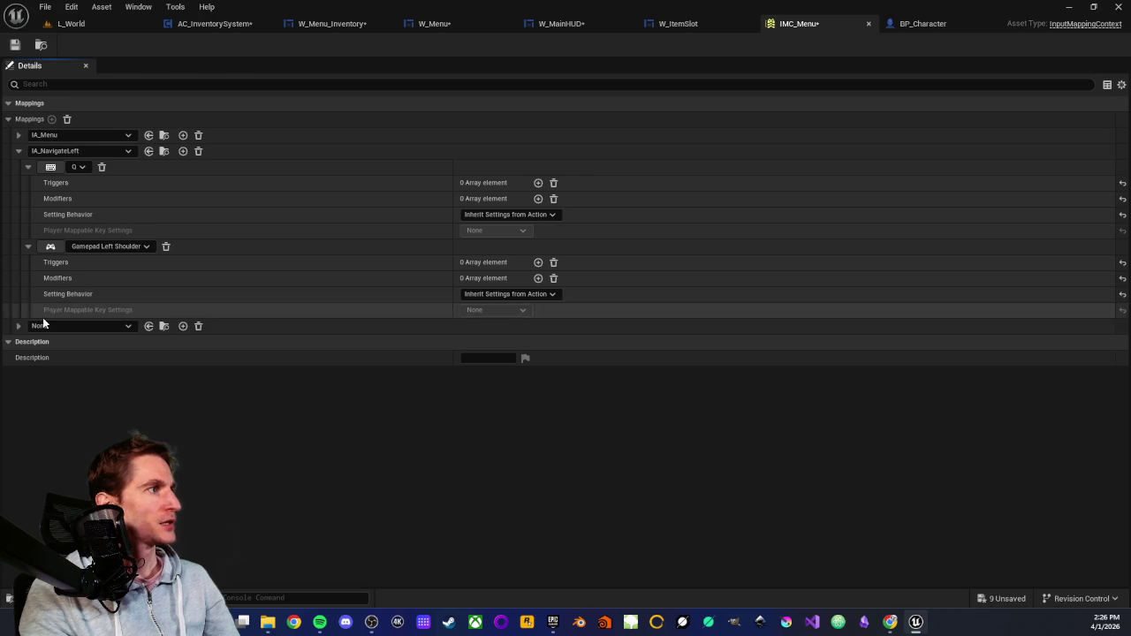
left_click(101, 326)
type("navi")
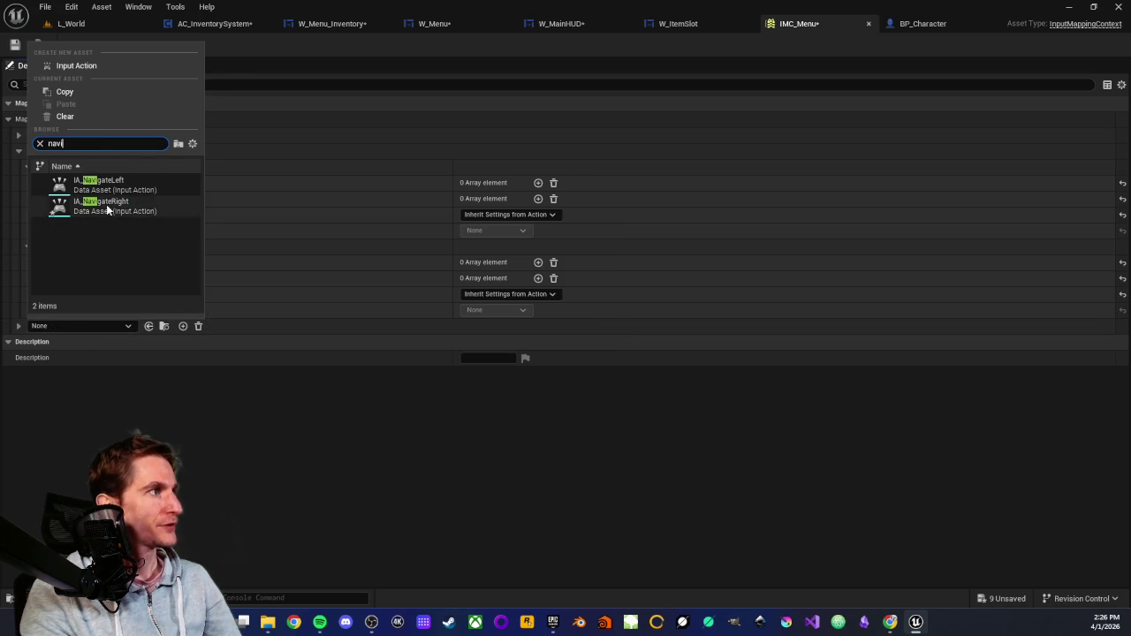
left_click(106, 204)
left_click(17, 326)
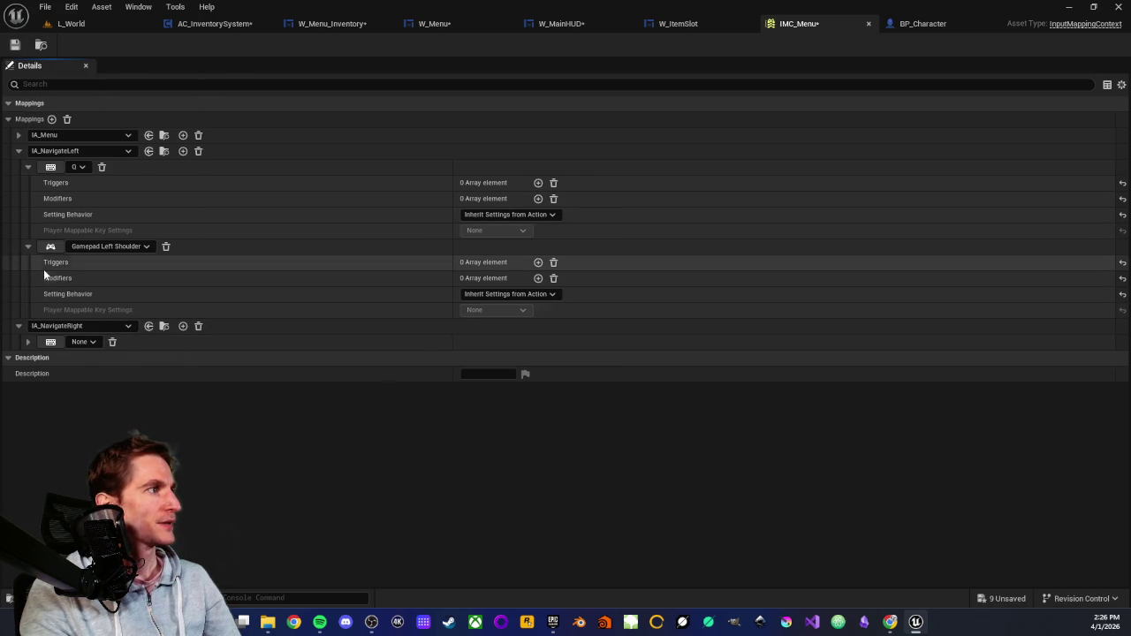
left_click(51, 342)
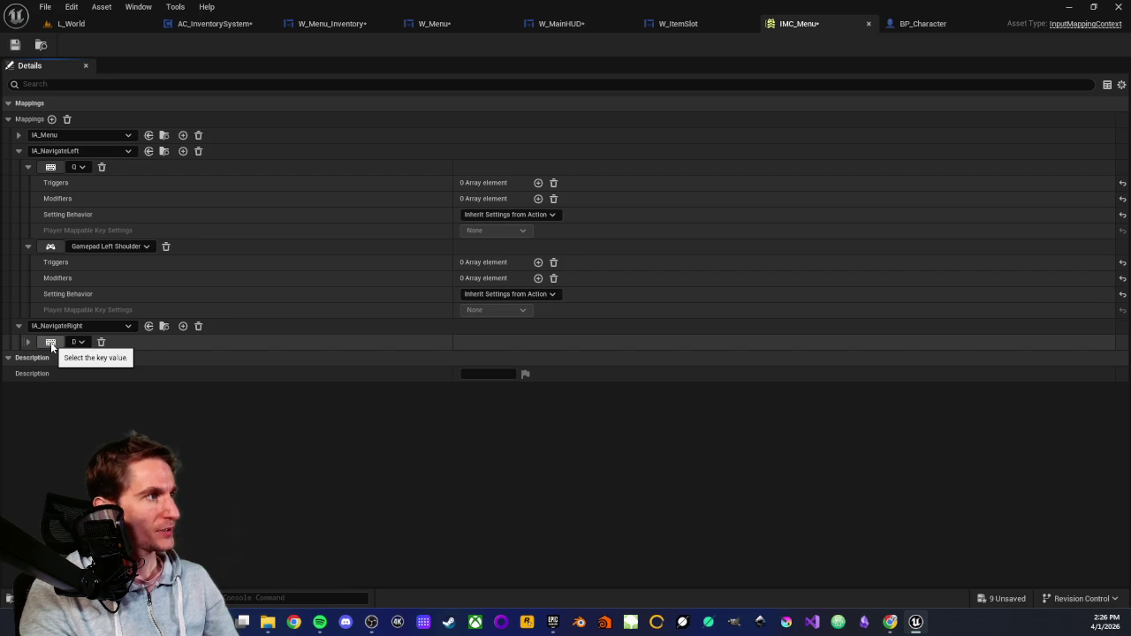
key("d")
Add Gamepad Right Shoulder as a second key for IA_NavigateRight.
left_click(182, 326)
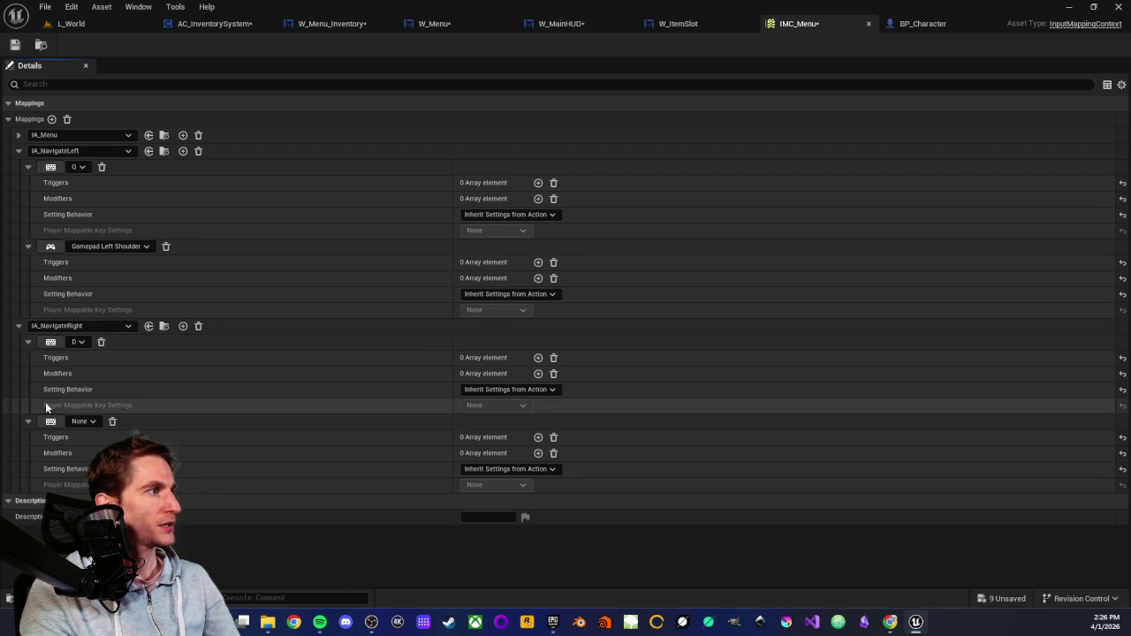
left_click(80, 422)
left_click(71, 180)
scroll(136, 322, "down", 3)
scroll(137, 318, "down", 2)
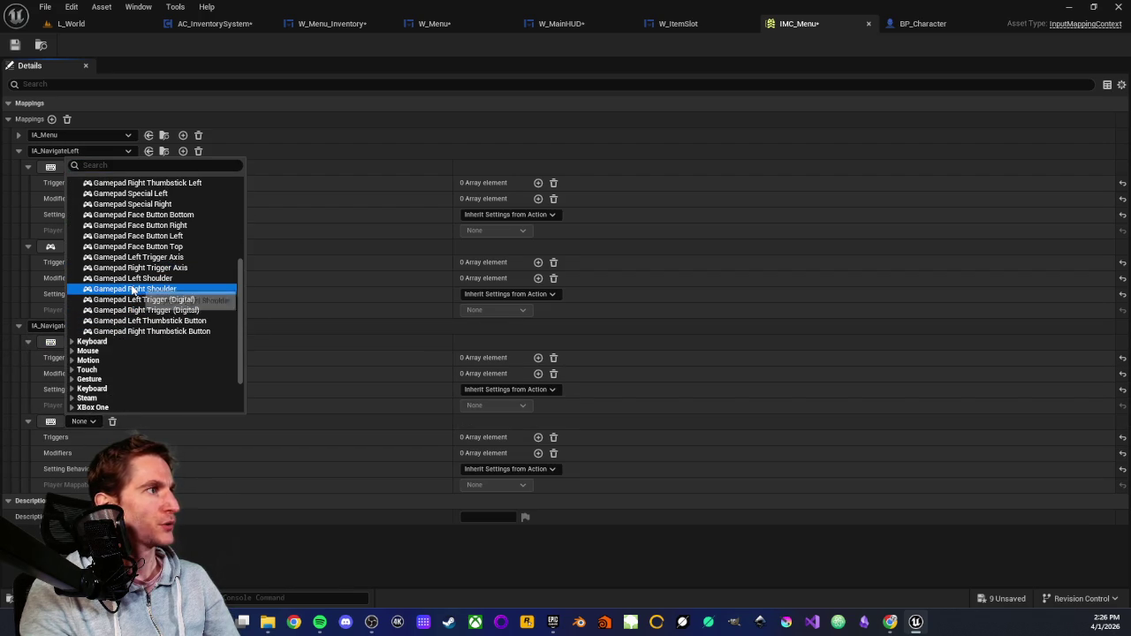
left_click(132, 288)
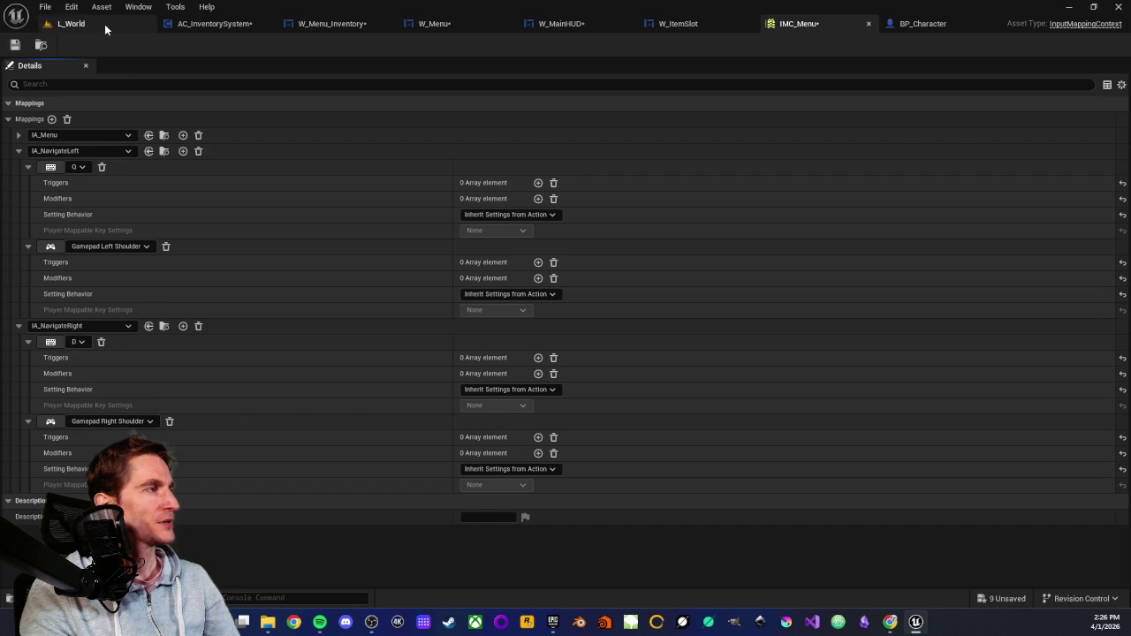
Save IMC_Menu and return to BP_Character's event graph.
left_click(14, 45)
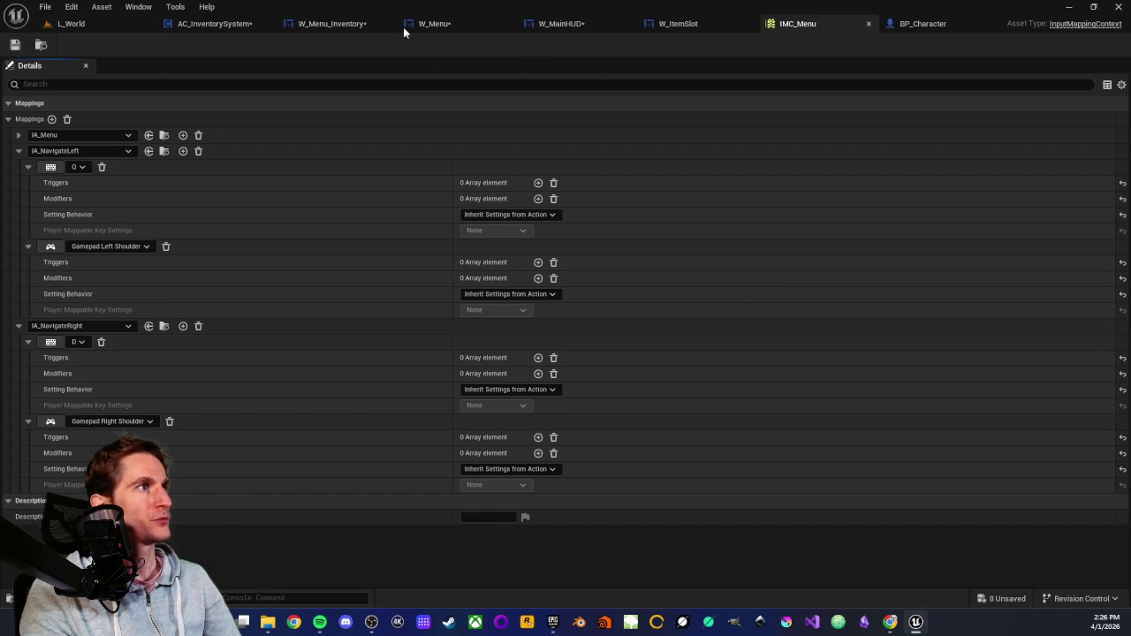
left_click(104, 25)
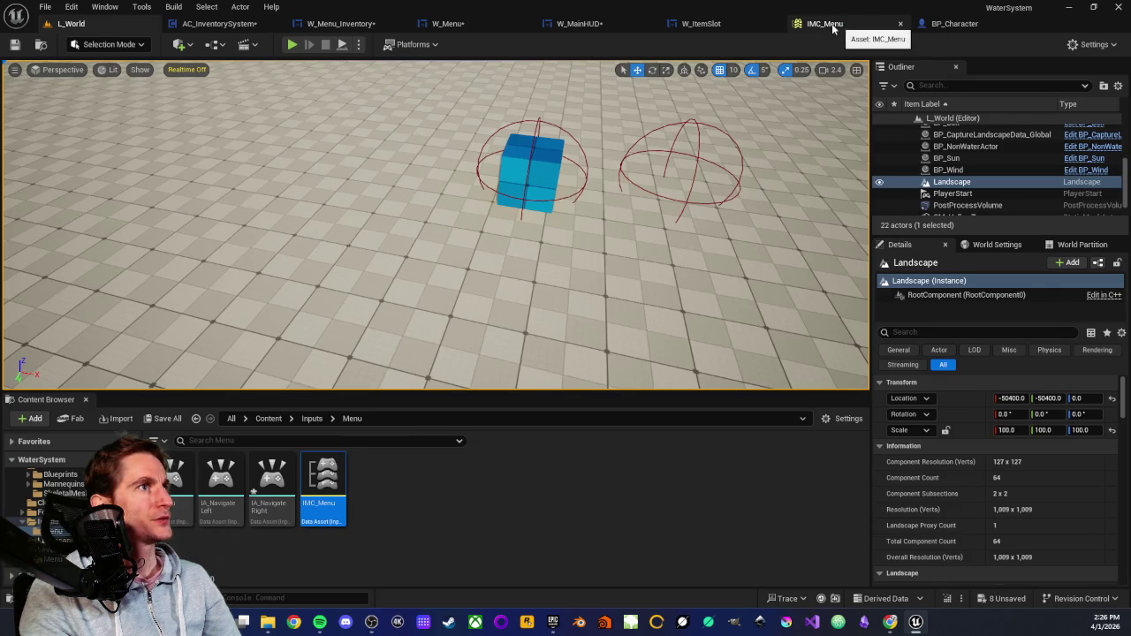
left_click(954, 23)
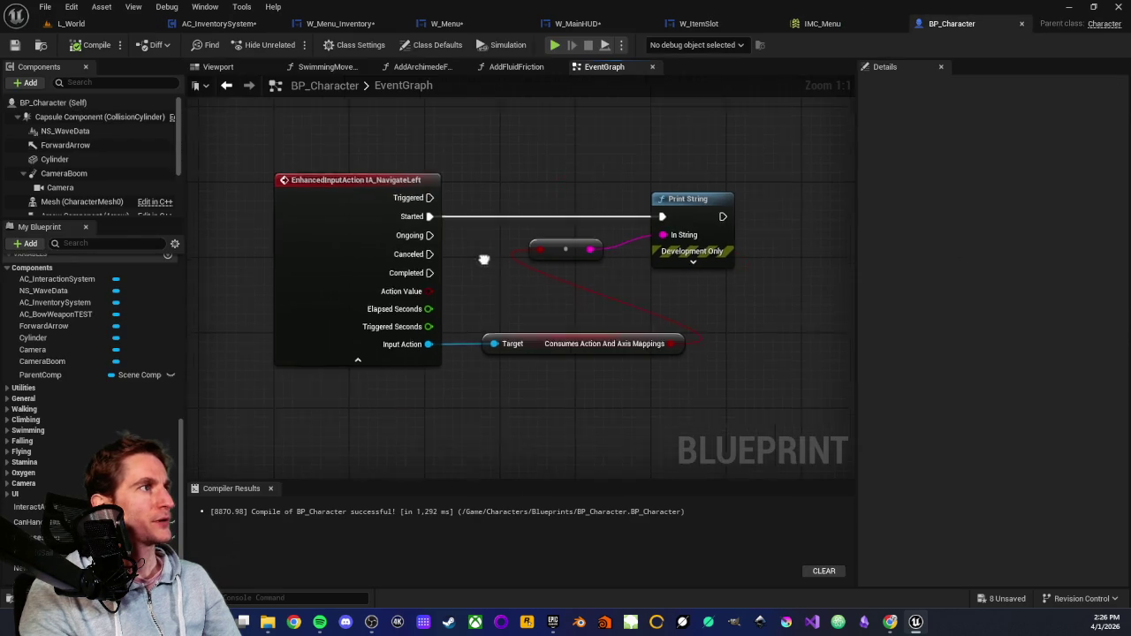
right_click(415, 391)
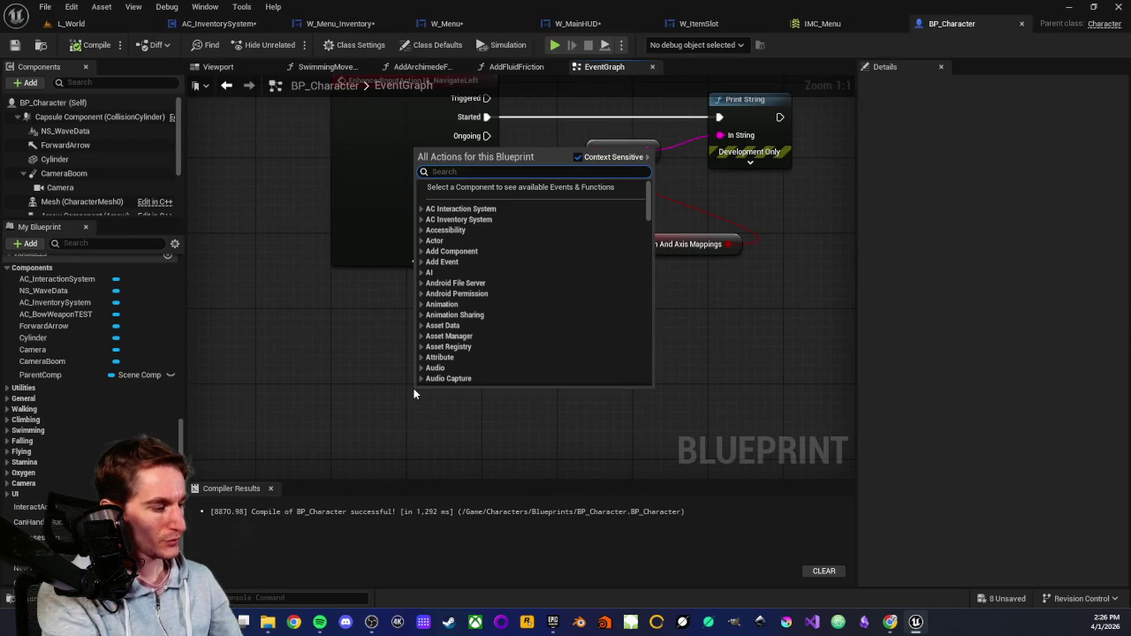
Add an IA_NavigateRight input event node and delete the leftover reroute and consumes nodes.
type("ia na")
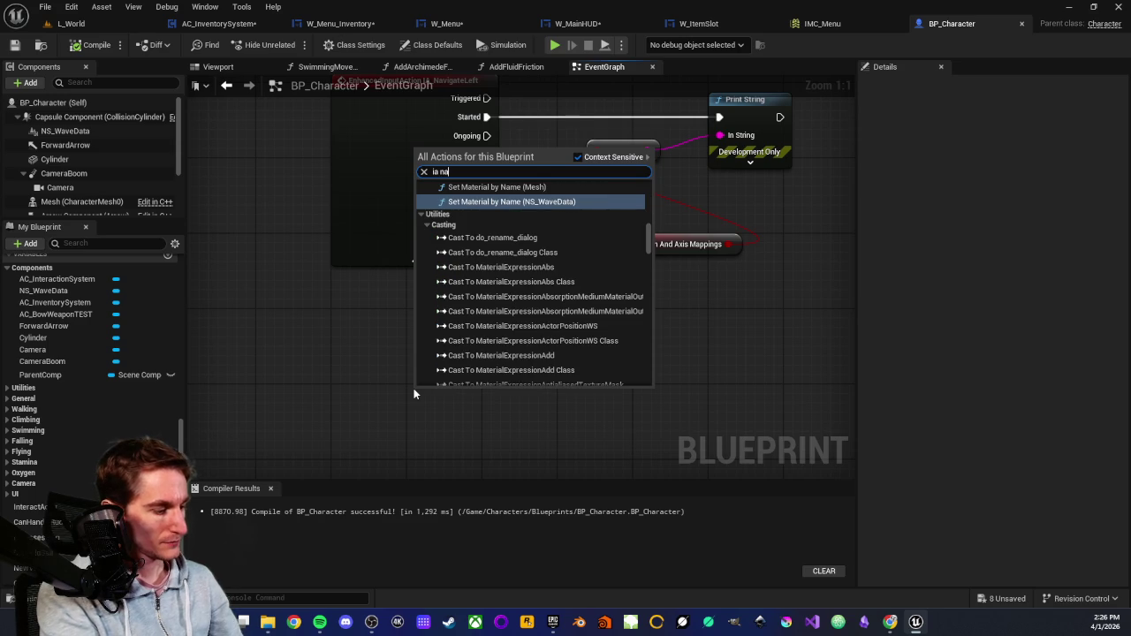
type("vigate")
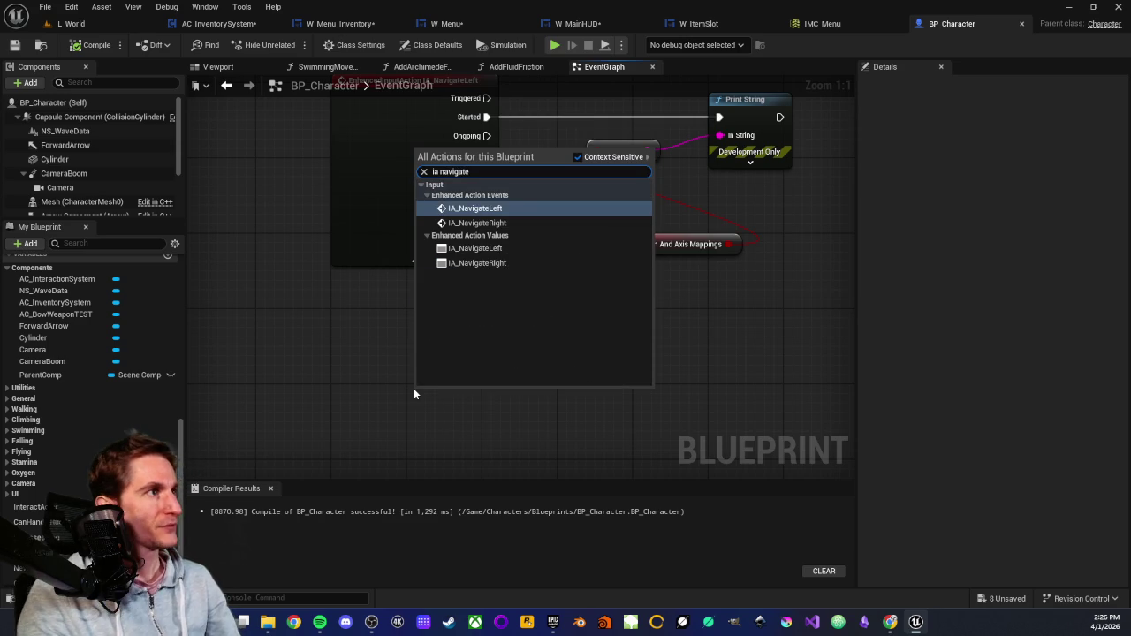
left_click(477, 223)
scroll(390, 272, "down", 1)
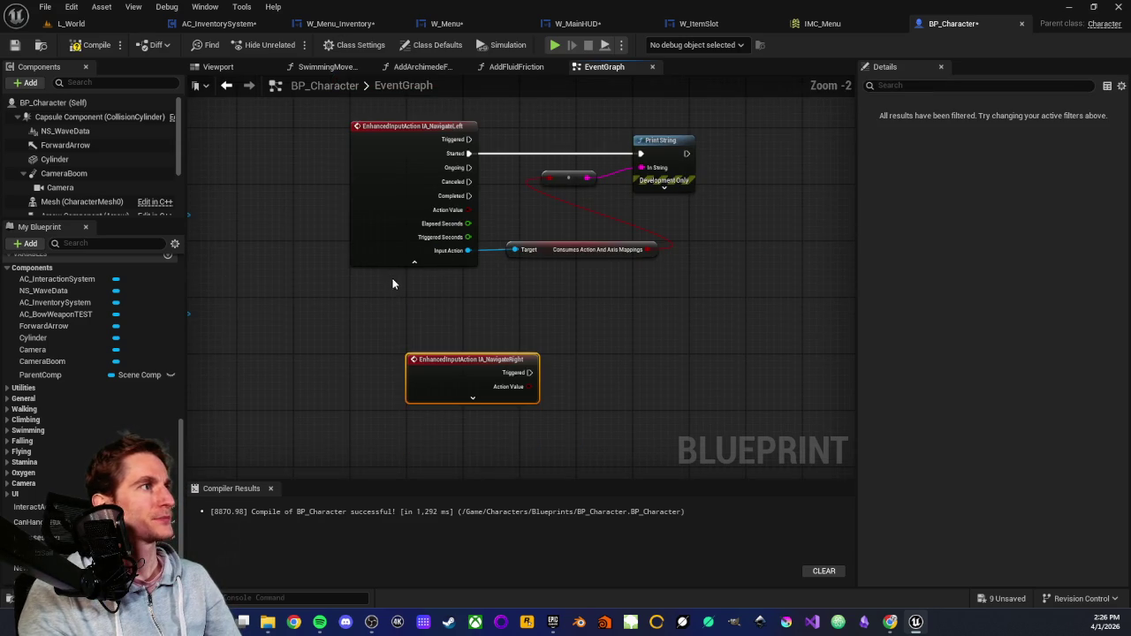
scroll(445, 321, "up", 1)
scroll(421, 351, "down", 1)
left_click_drag(495, 344, 486, 355)
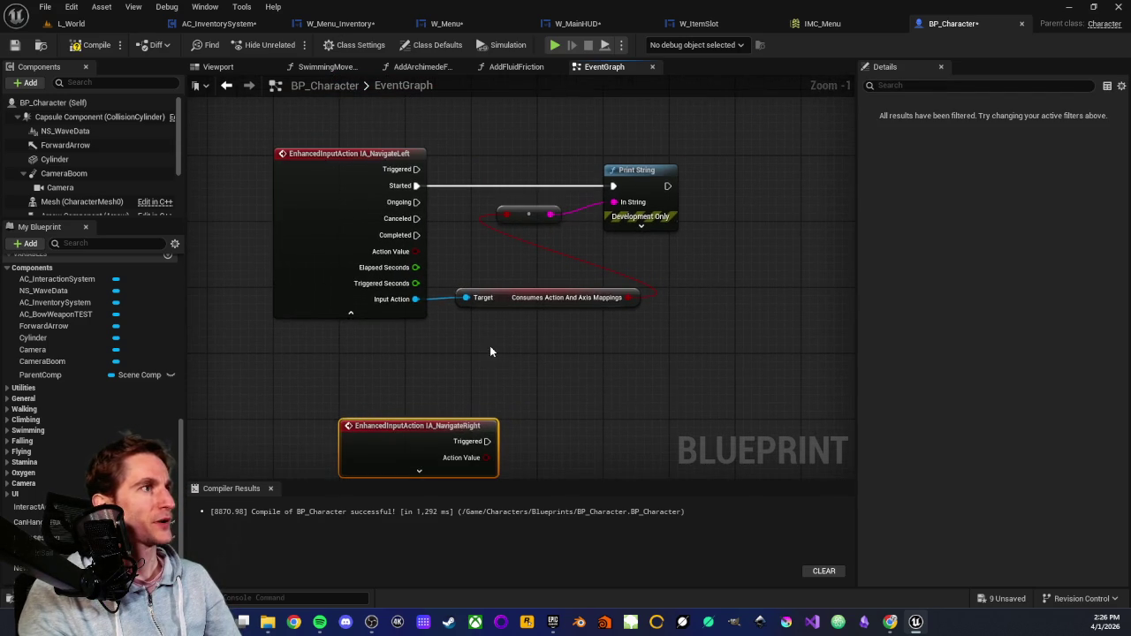
scroll(576, 225, "up", 1)
left_click(504, 216)
left_click(518, 306, "shift")
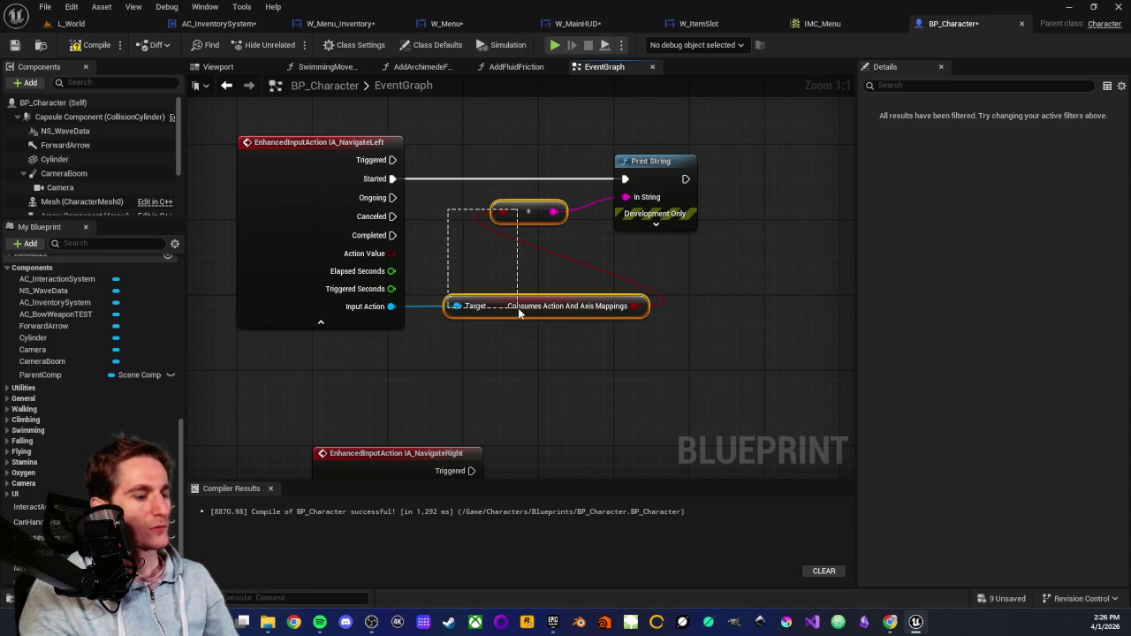
key("Delete")
Move the IA_NavigateRight event beneath the NavigateLeft event and show all its output pins.
left_click(675, 199)
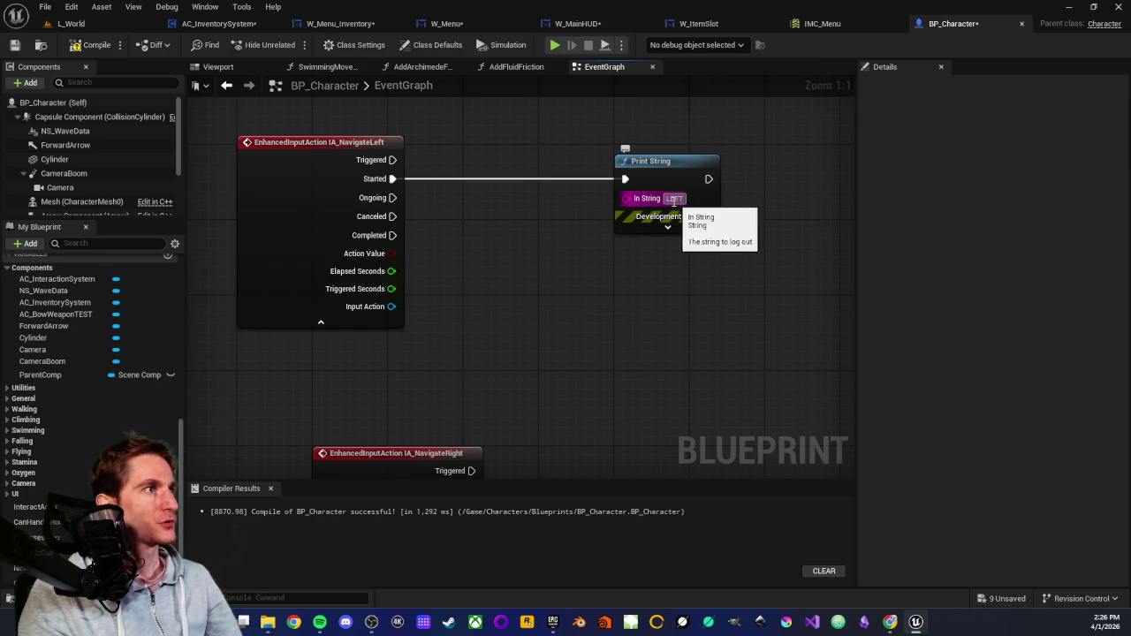
scroll(420, 426, "down", 1)
left_click_drag(420, 426, 467, 339)
left_click(396, 297)
left_click_drag(396, 297, 388, 195)
left_click(385, 229)
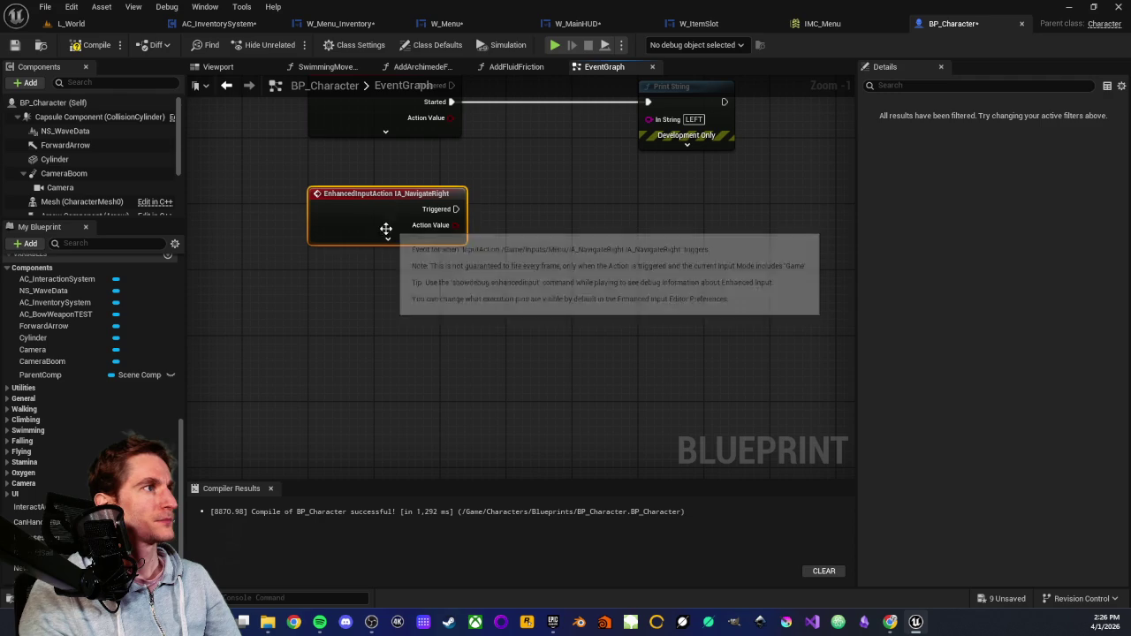
left_click(387, 239)
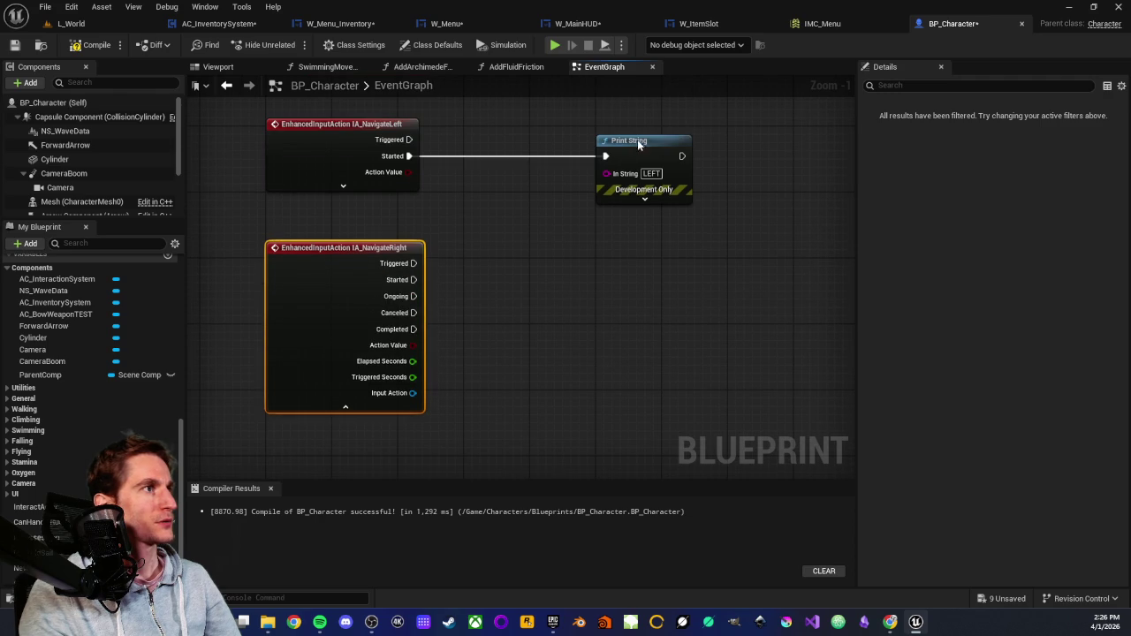
Duplicate the Print String with text 'Right', wire NavigateRight Started to it, then compile and save.
left_click(637, 140)
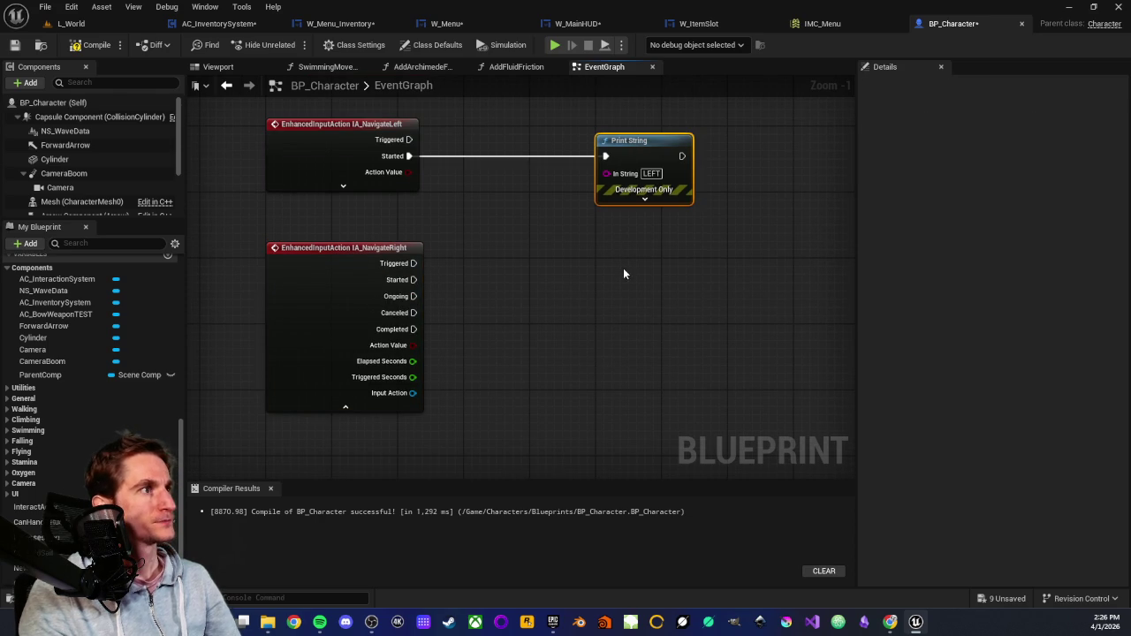
key("ctrl+v")
double_click(651, 289)
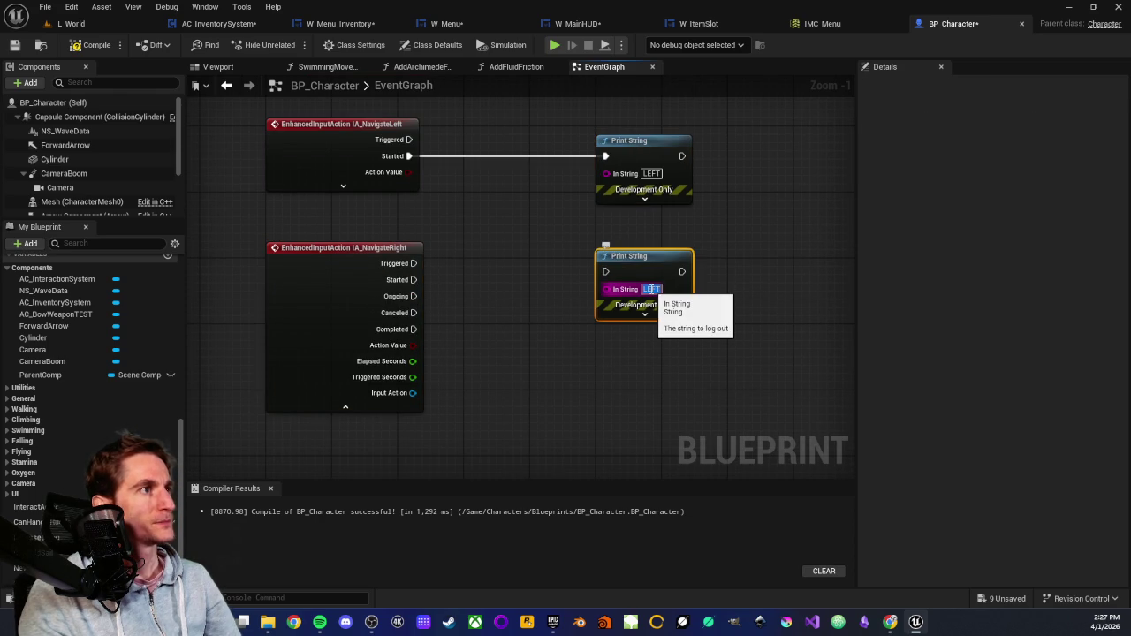
type("Right")
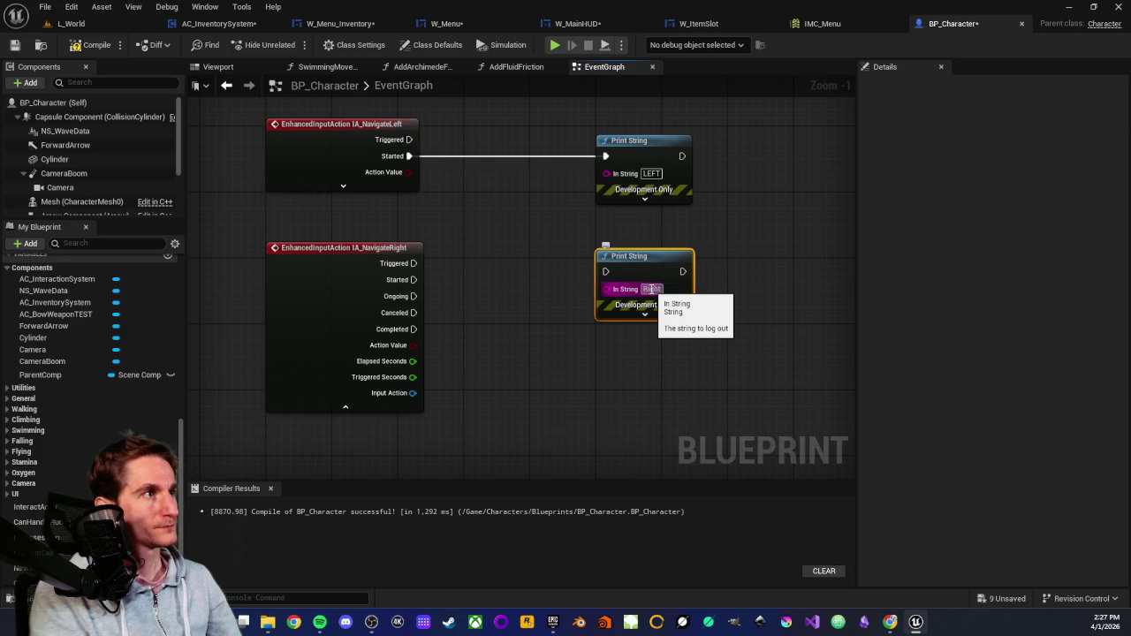
left_click_drag(412, 280, 635, 264)
left_click(345, 406)
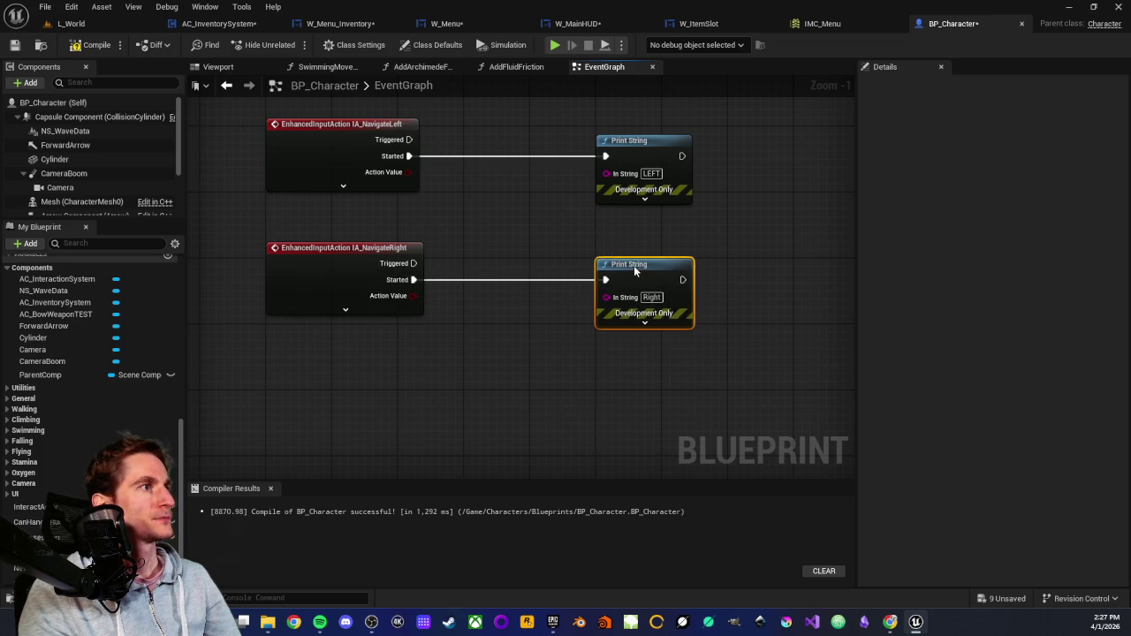
left_click(15, 47)
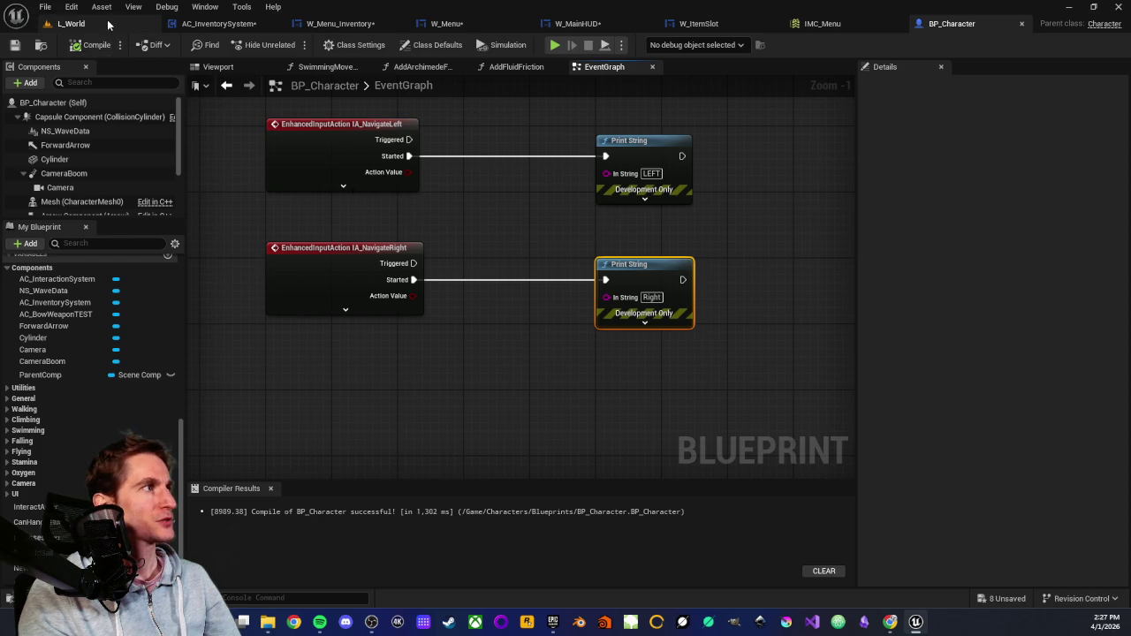
Play the L_World level from a spot in the viewport.
left_click(103, 24)
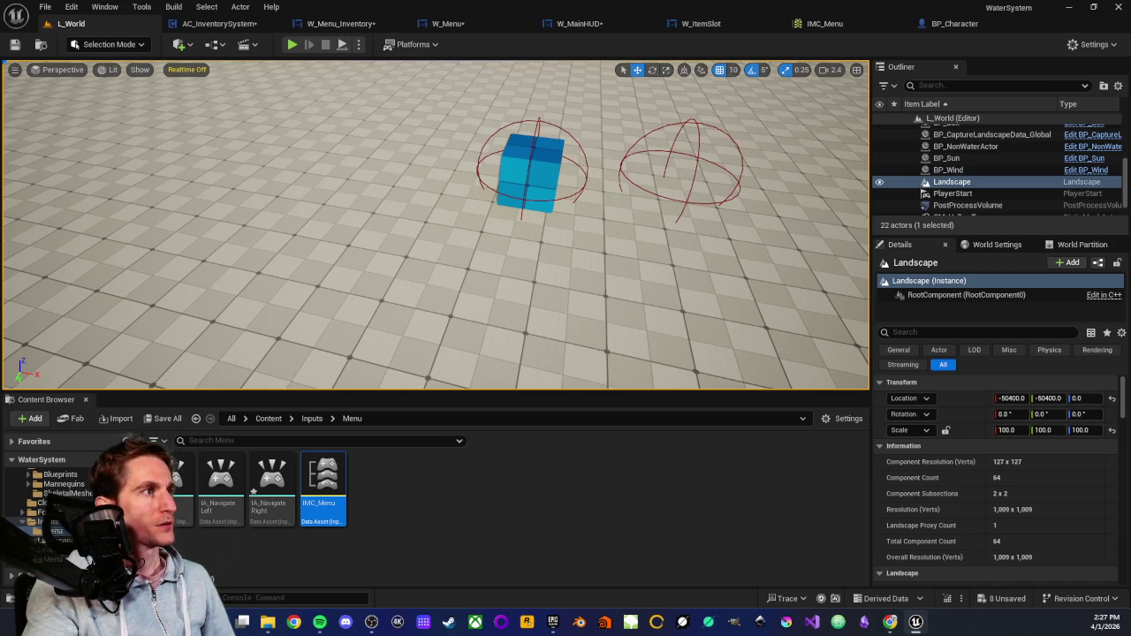
right_click(452, 228)
left_click(556, 598)
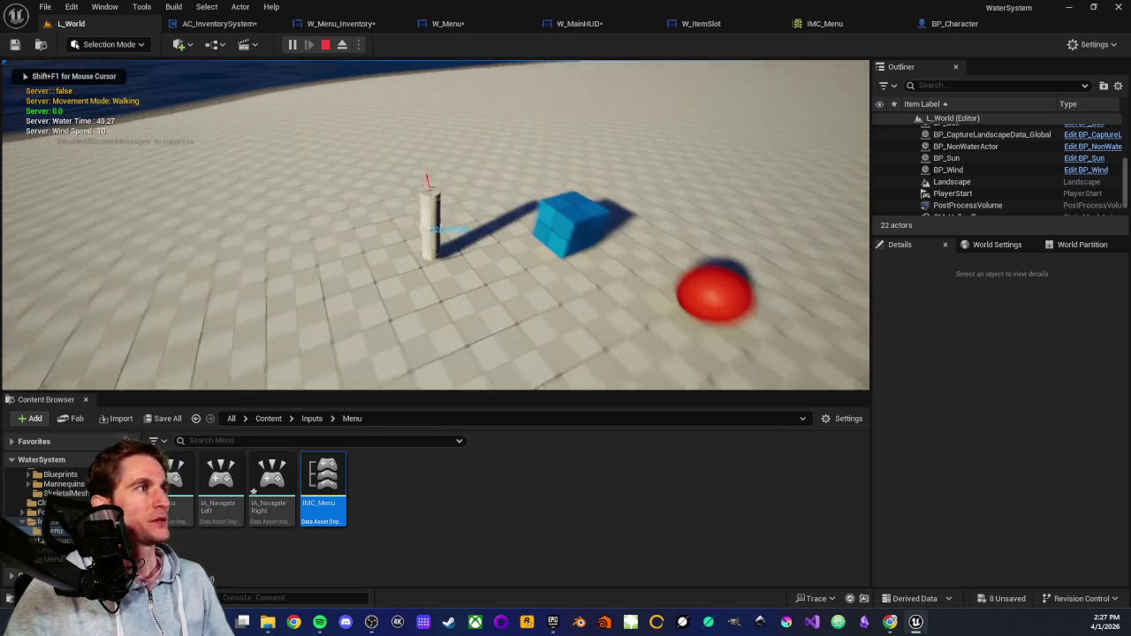
Open the in-game menu with Tab, test Left and Right navigation, then stop with Esc.
key("Tab")
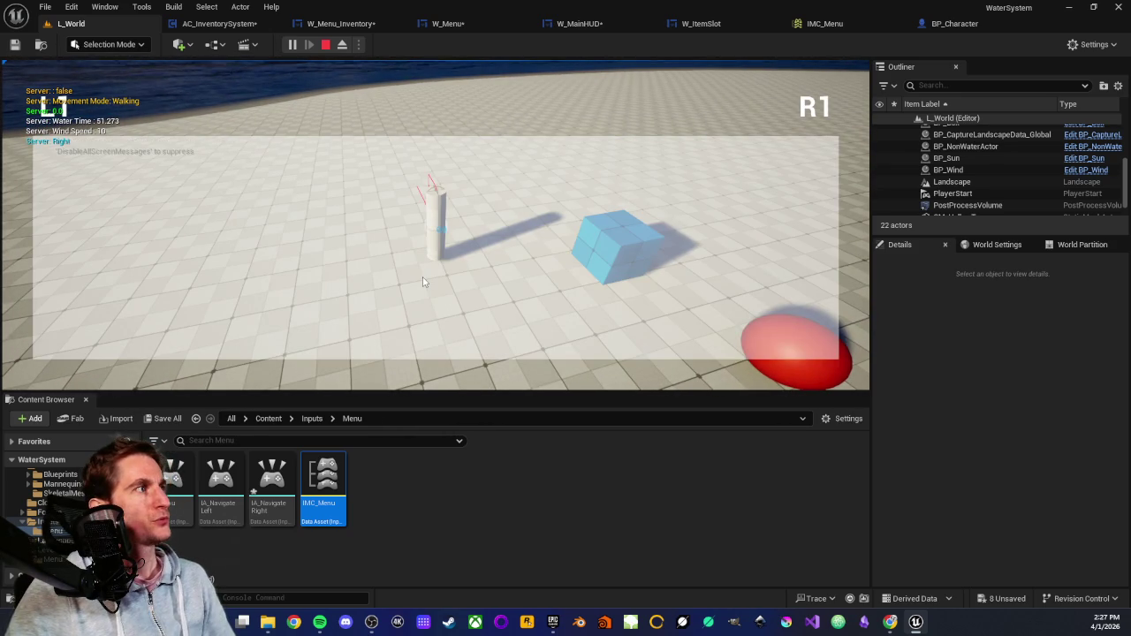
key("Left")
key("Left")
key("Left")
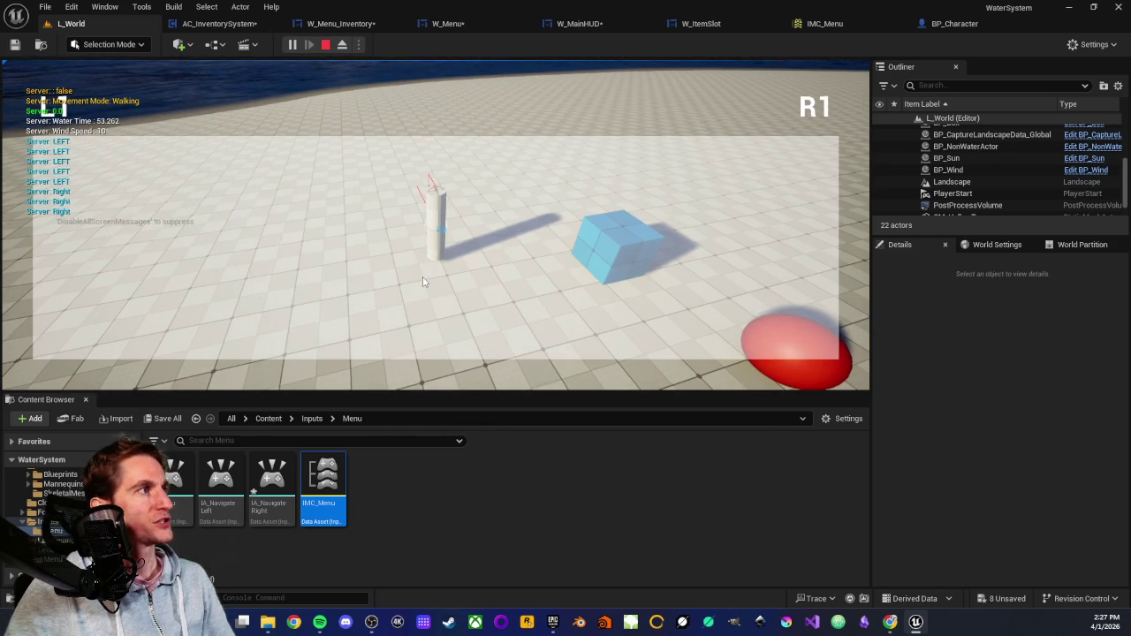
key("Right")
key("Right")
key("Right")
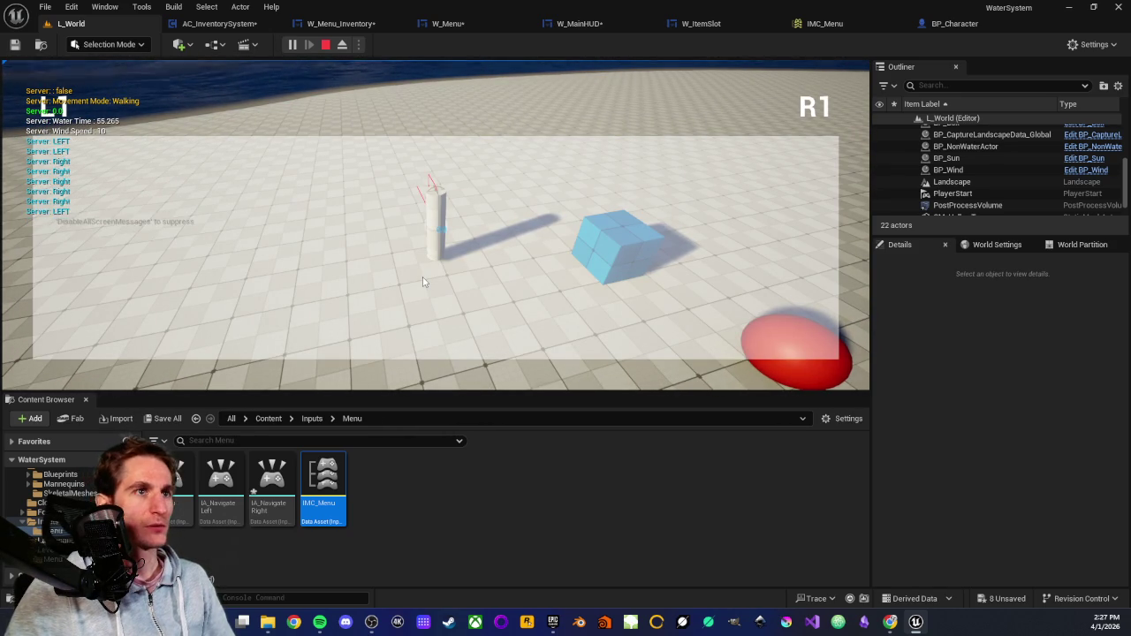
key("Right")
key("Right")
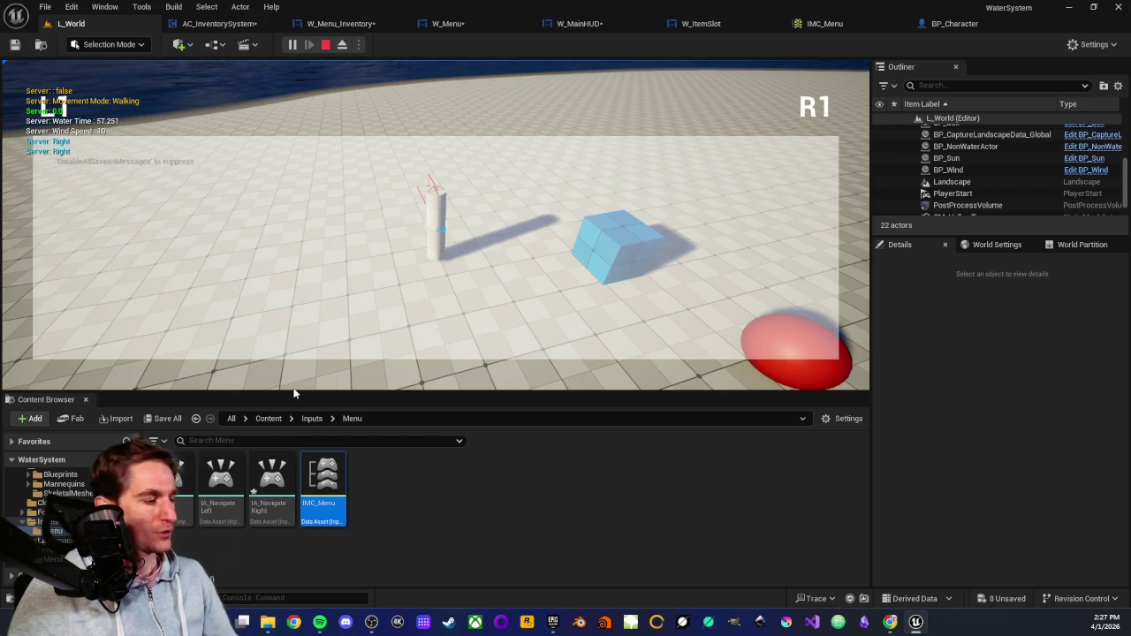
key("Left")
key("Right")
key("Right")
key("Right")
key("Left")
key("Right")
key("Left")
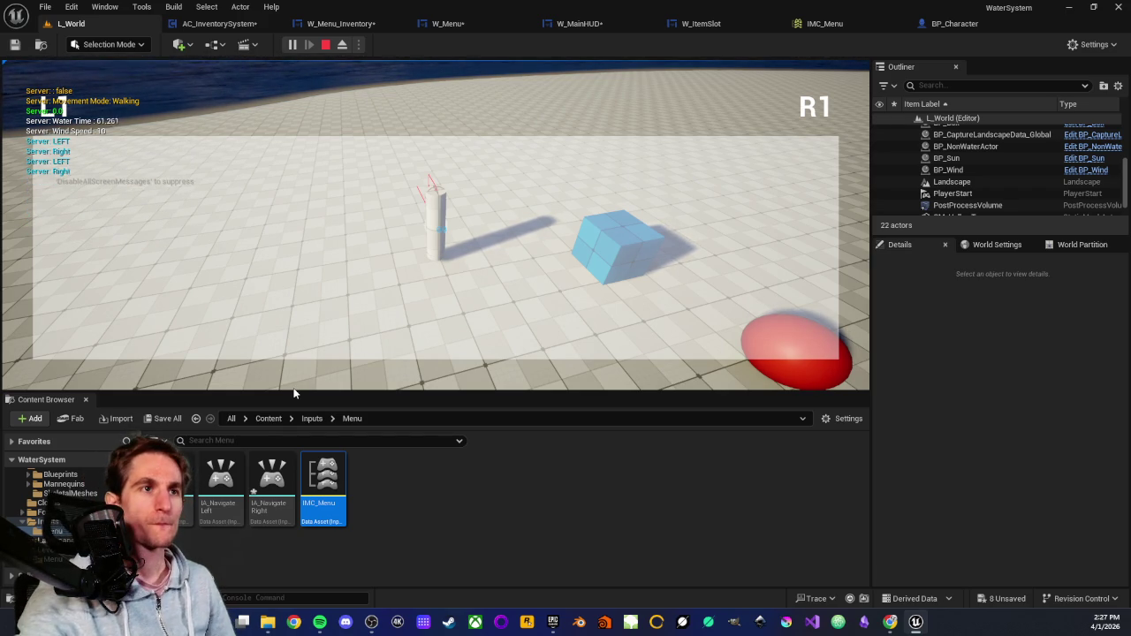
key("Escape")
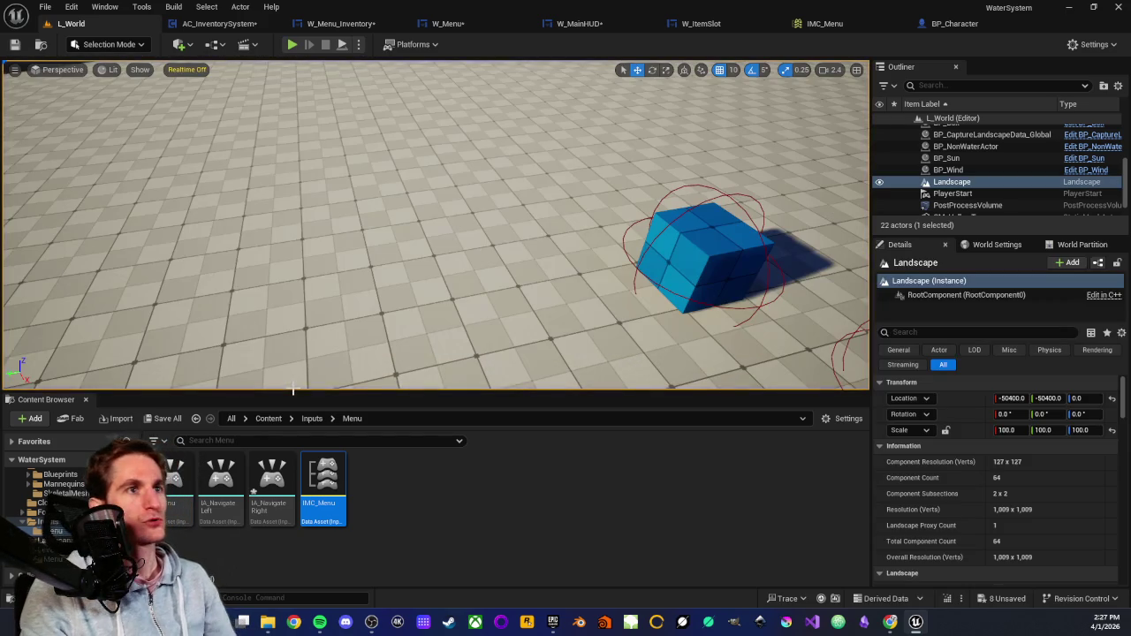
left_click_drag(179, 317, 300, 282)
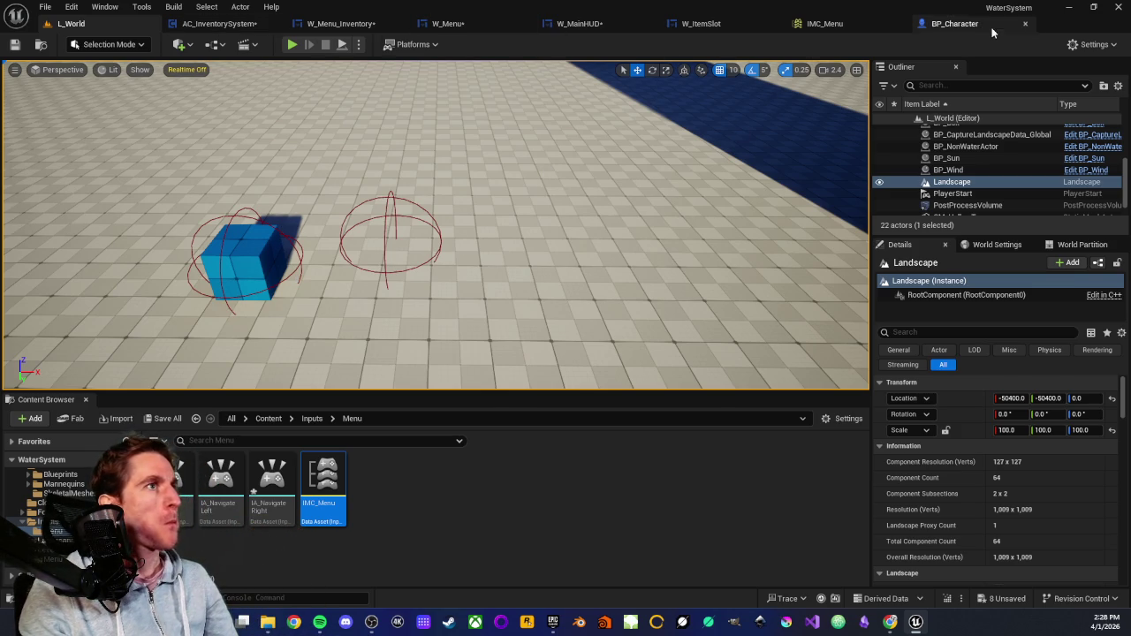
Browse Characters' Blueprints and InventorySystem subfolders, return to Characters, and open its create-asset menu.
left_click(952, 23)
scroll(525, 245, "down", 1)
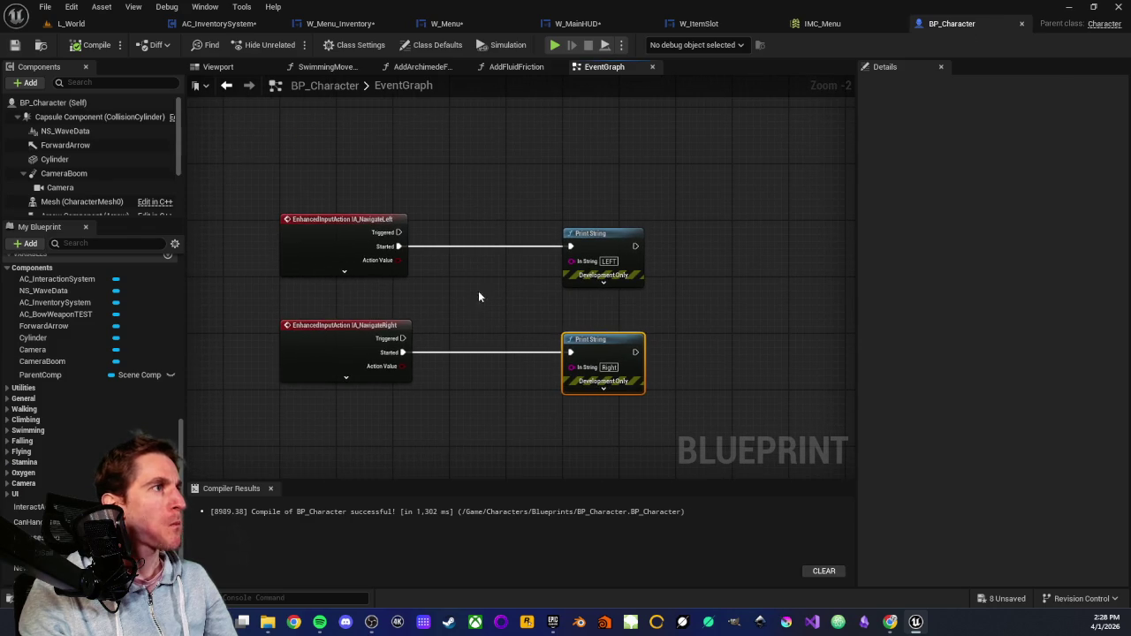
left_click(71, 23)
scroll(53, 508, "up", 3)
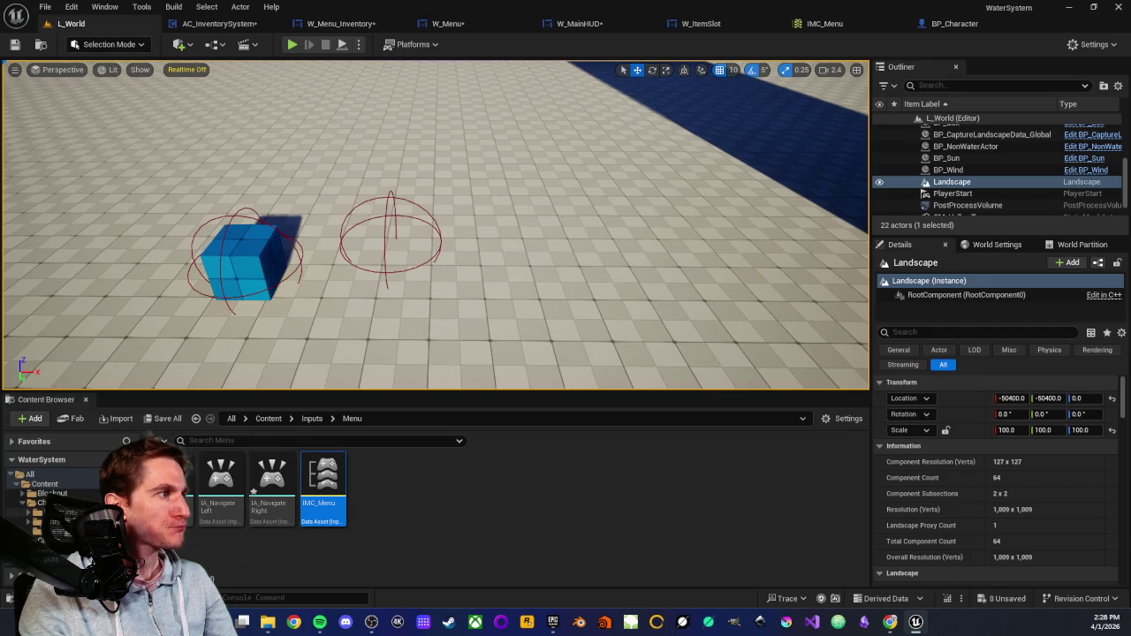
left_click(39, 512)
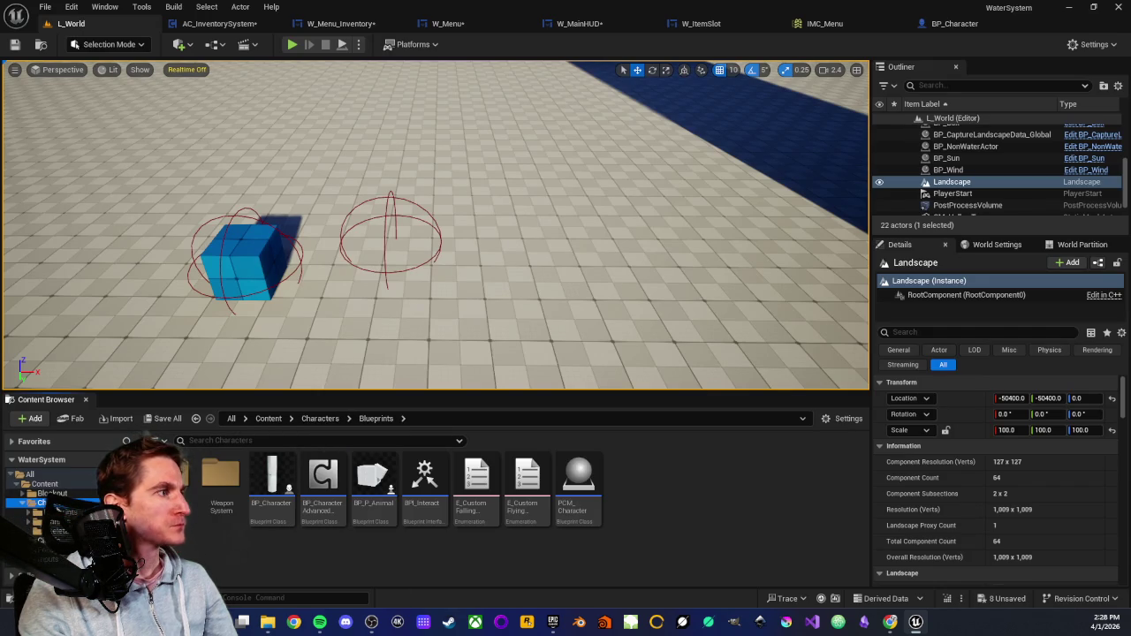
left_click(40, 503)
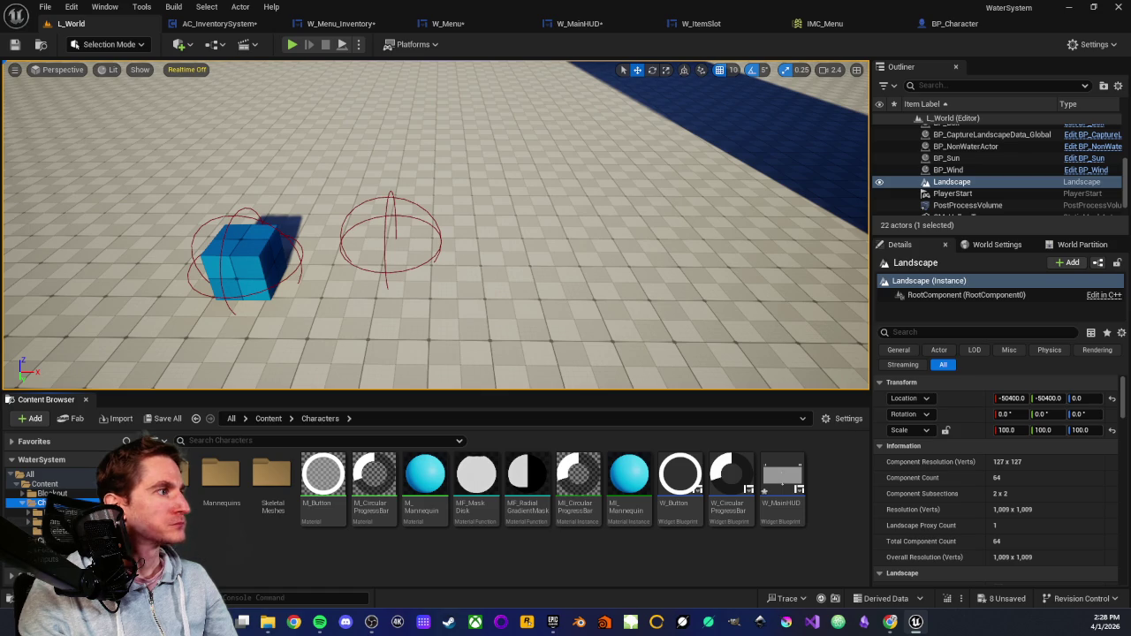
double_click(187, 494)
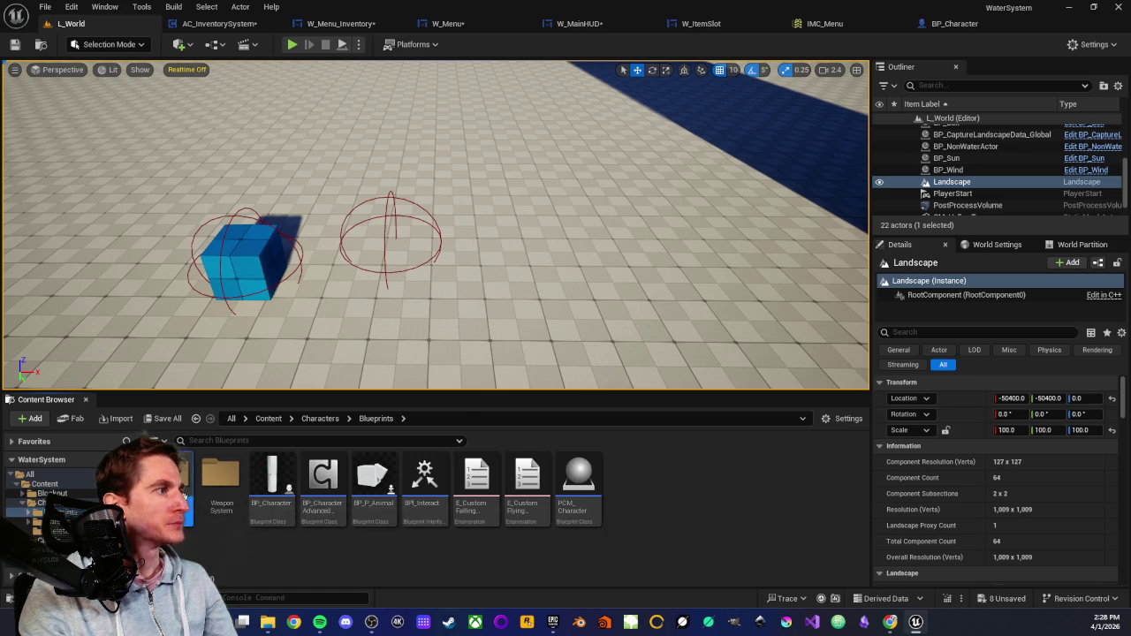
double_click(186, 500)
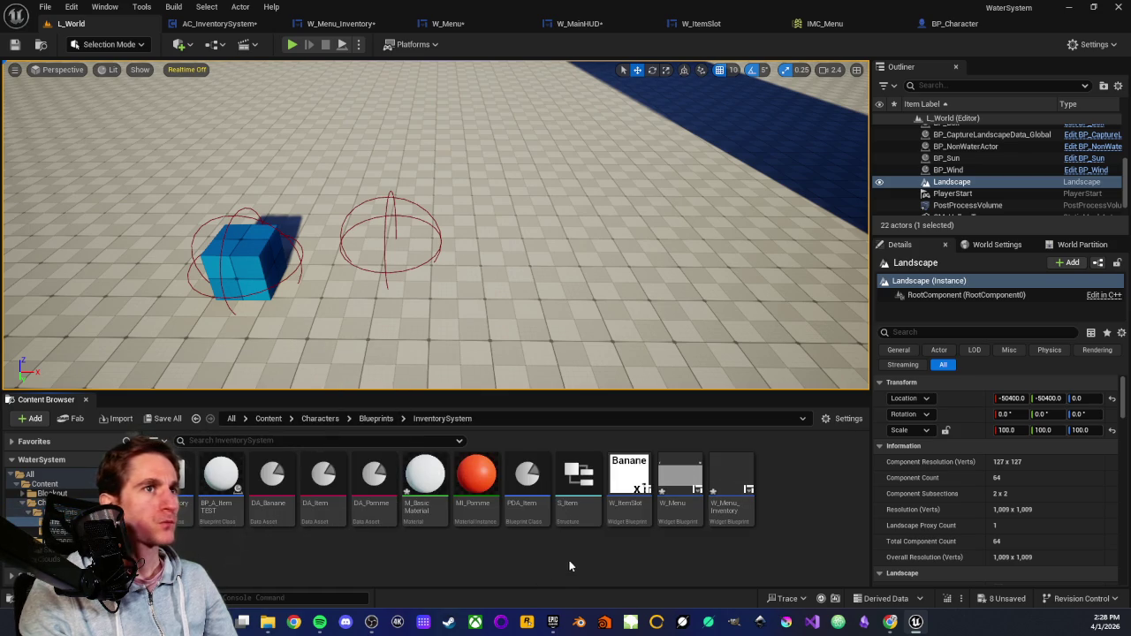
left_click(368, 421)
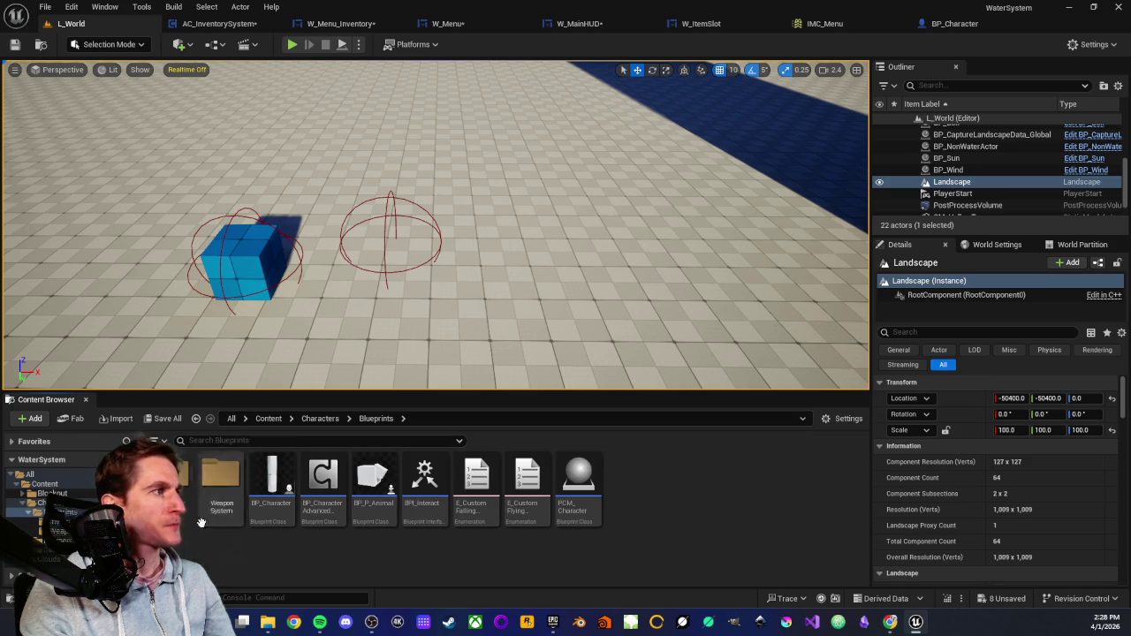
key("BackSpace")
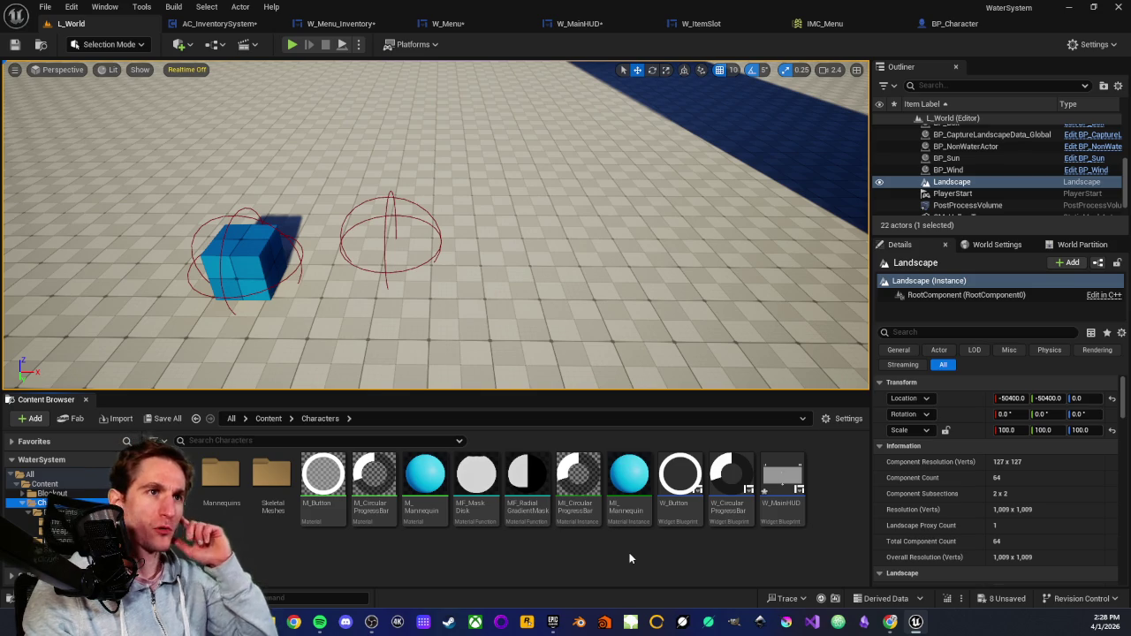
right_click(605, 547)
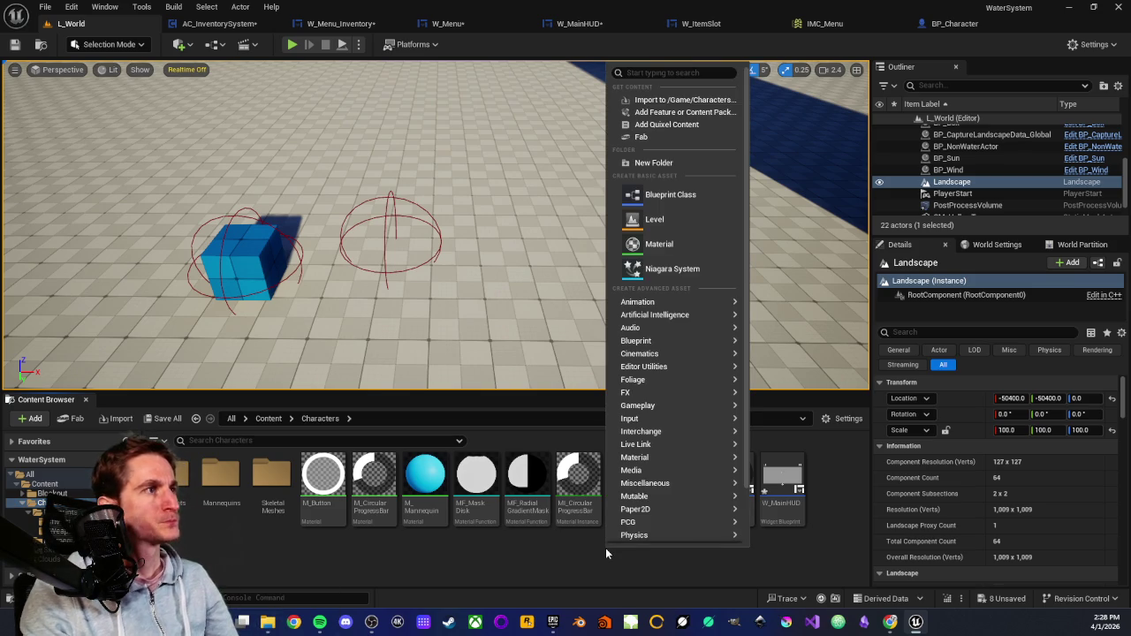
Create a Widget Blueprint with User Widget as parent and name it W_WorldMap.
scroll(672, 521, "down", 3)
mouse_move(680, 510)
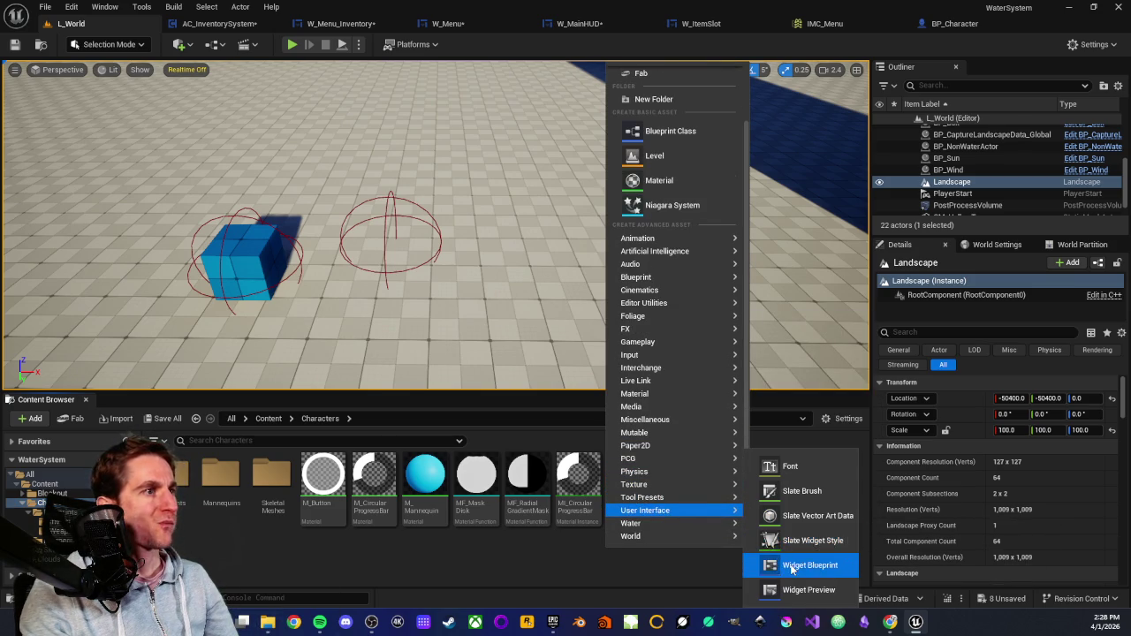
left_click(793, 565)
left_click(462, 208)
type("W_World")
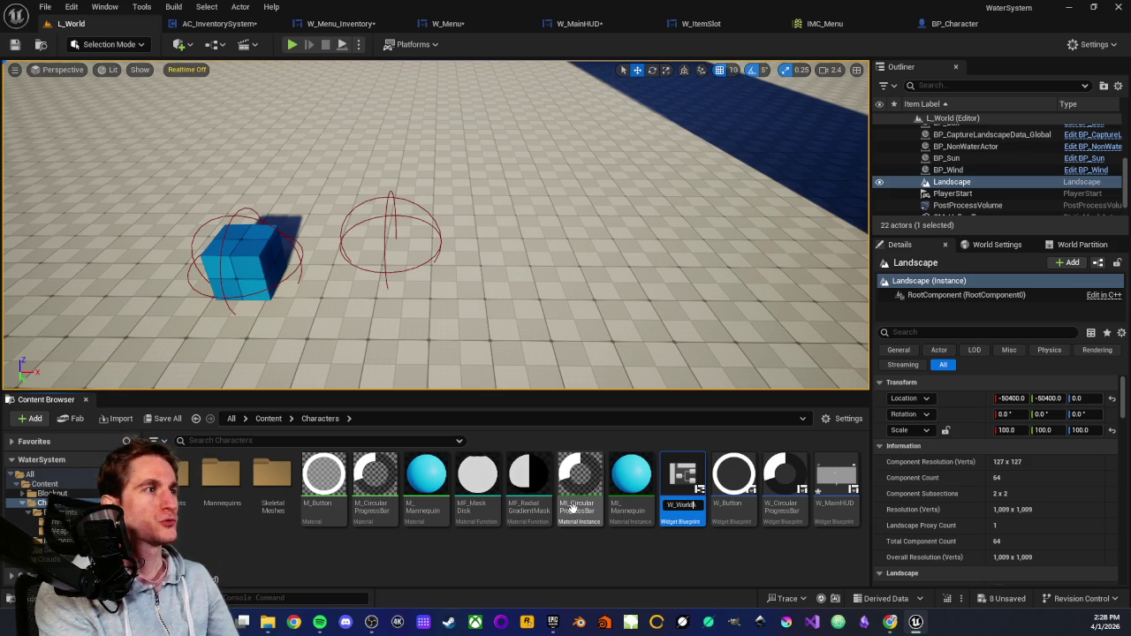
type("Map")
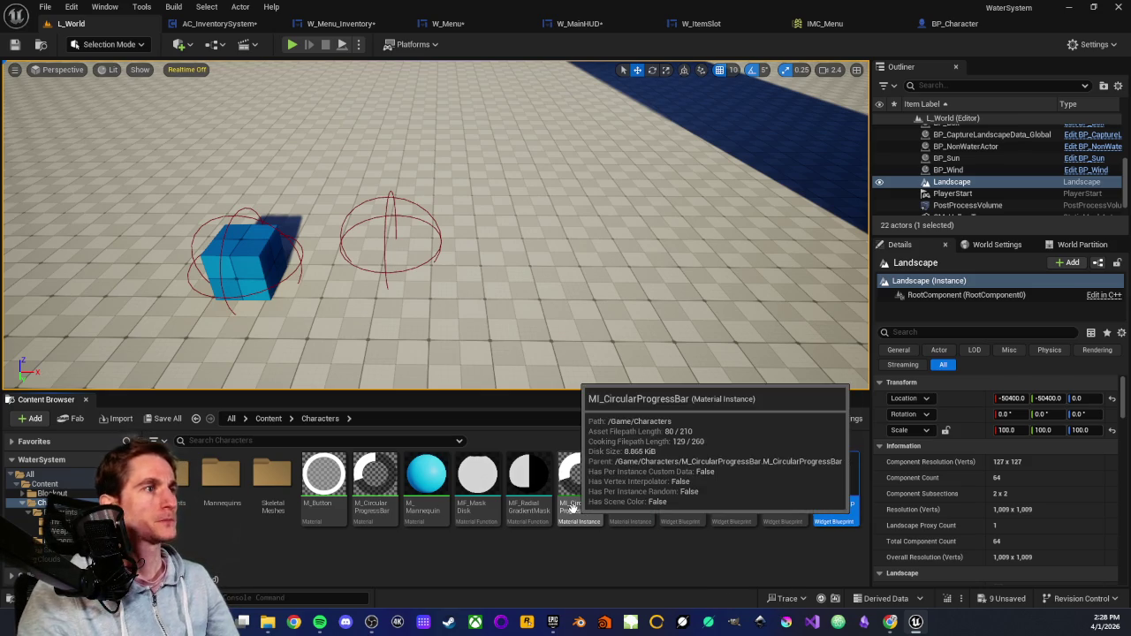
key("Return")
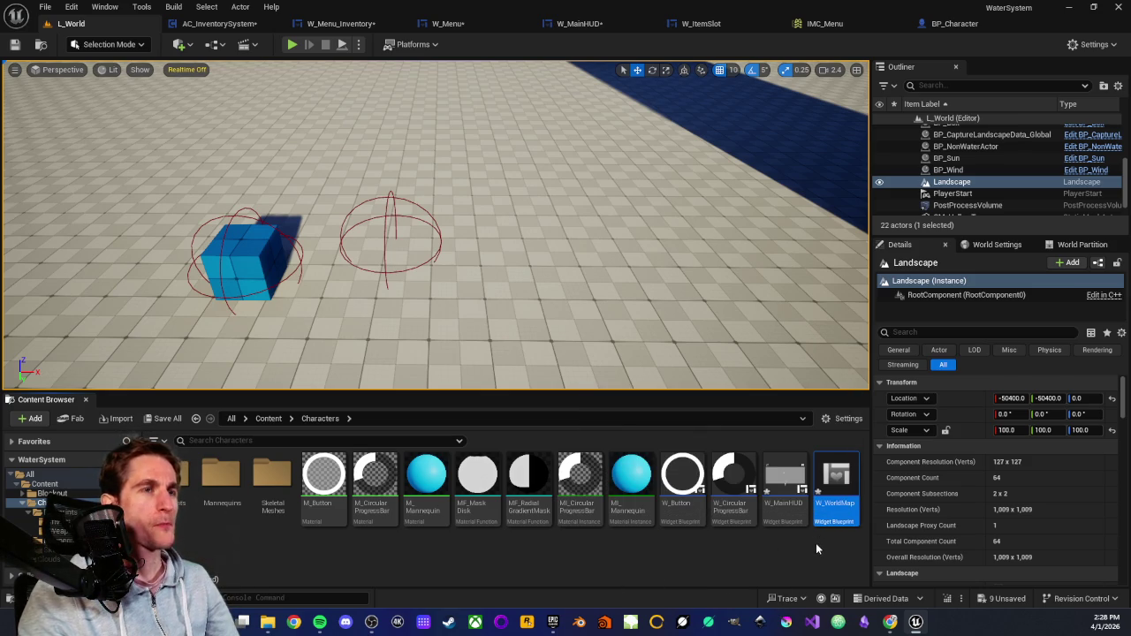
left_click(815, 543)
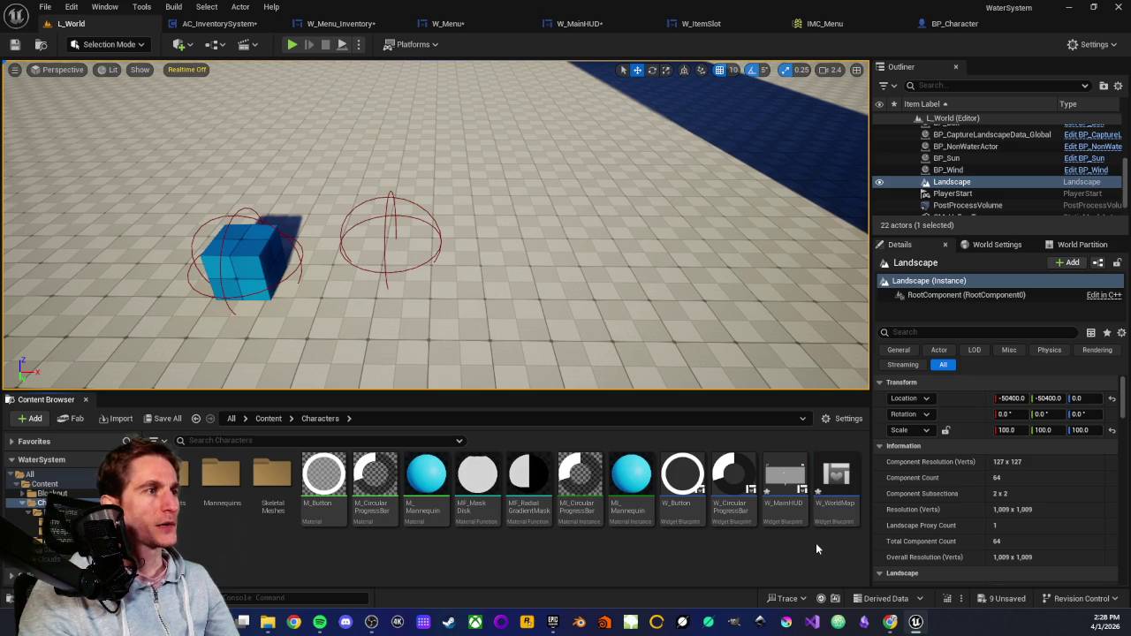
mouse_move(838, 509)
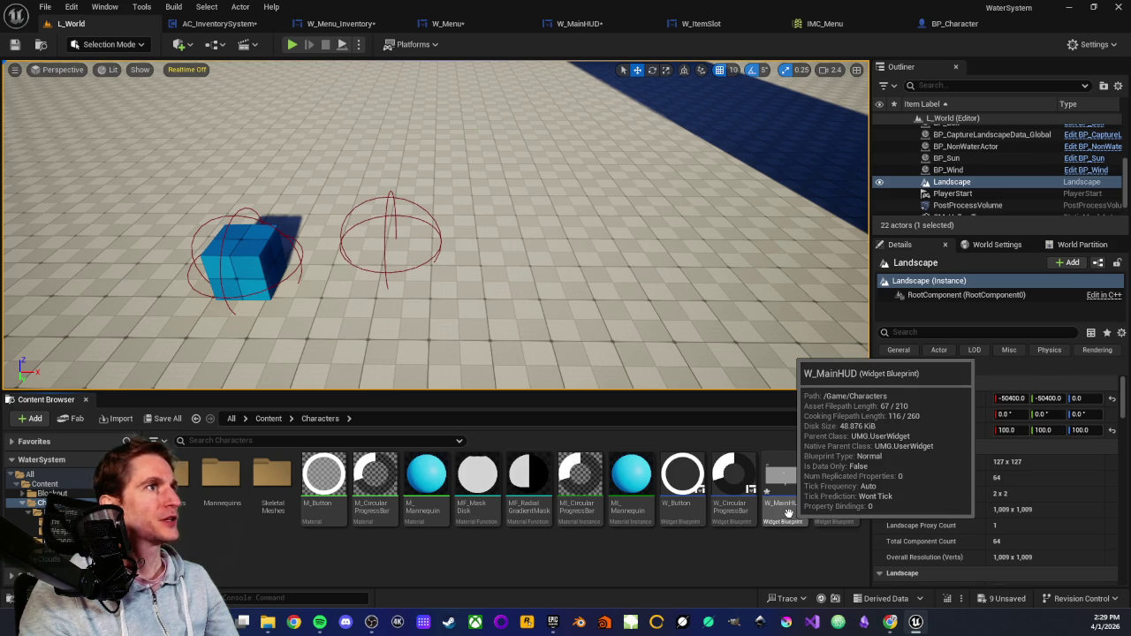
Drop W World Map into W_MainHUD's Canvas Panel, then select and remove it again.
left_click(572, 28)
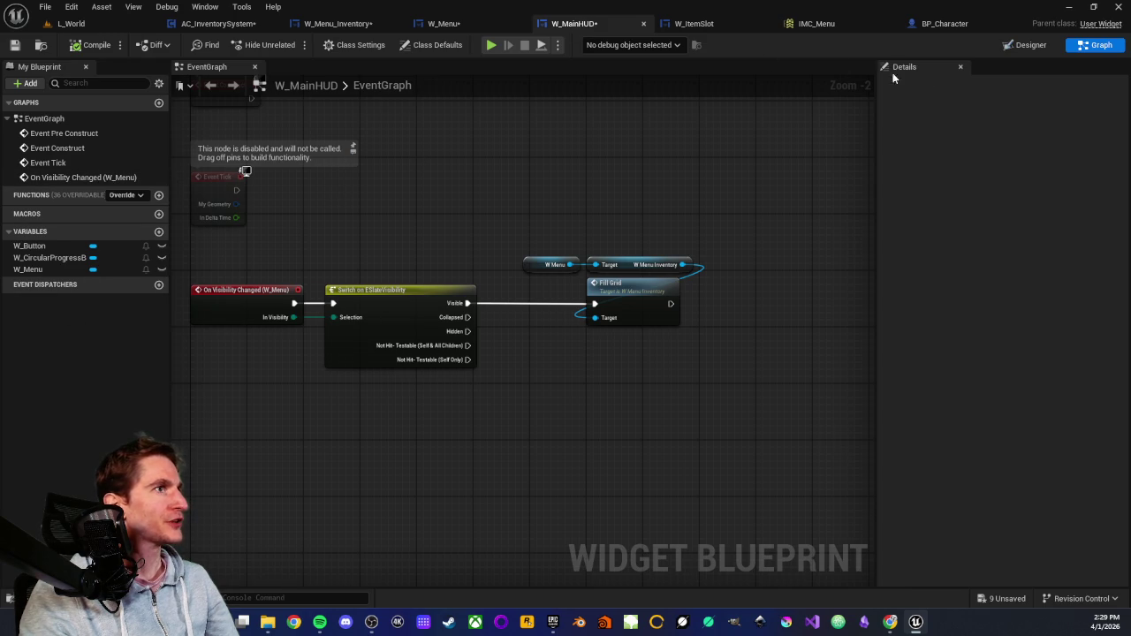
left_click(1007, 47)
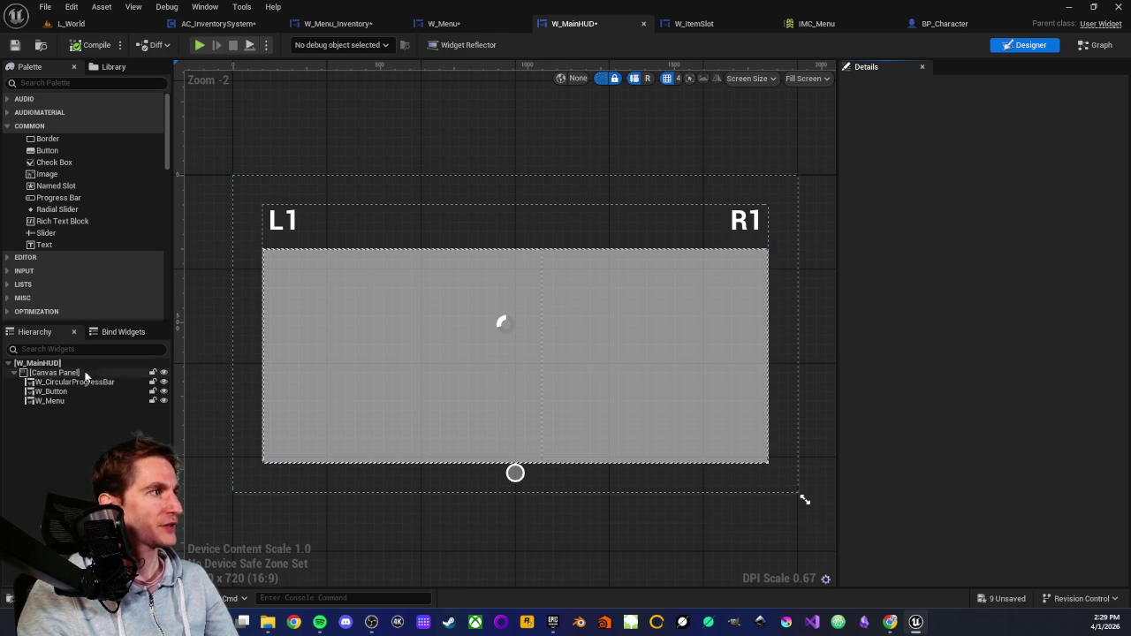
scroll(43, 262, "down", 2)
scroll(43, 262, "down", 15)
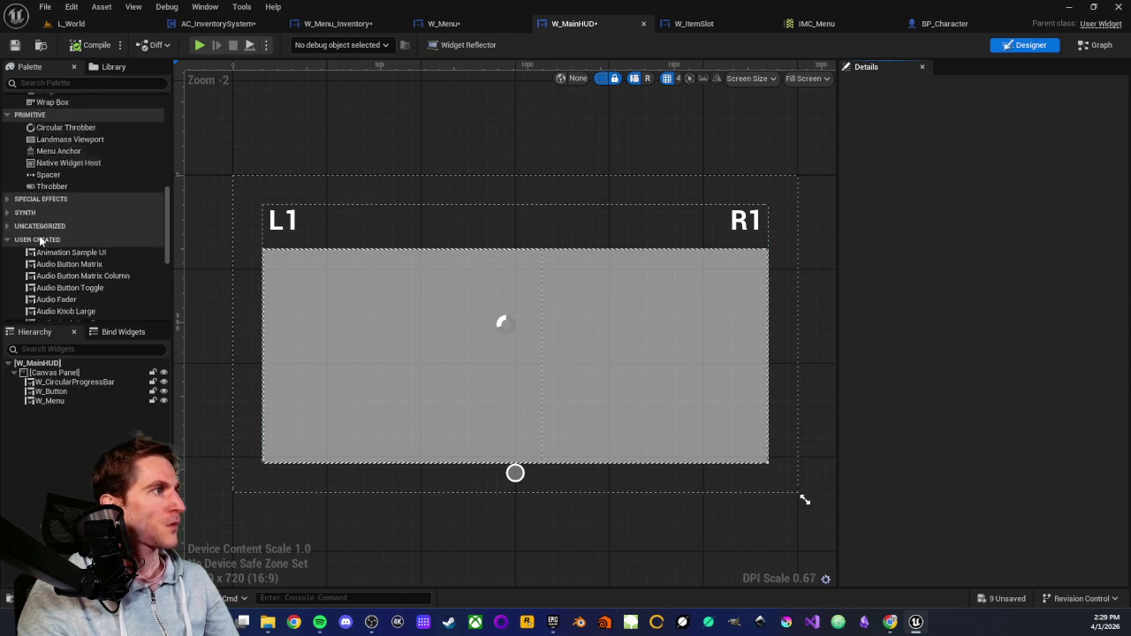
left_click(69, 303)
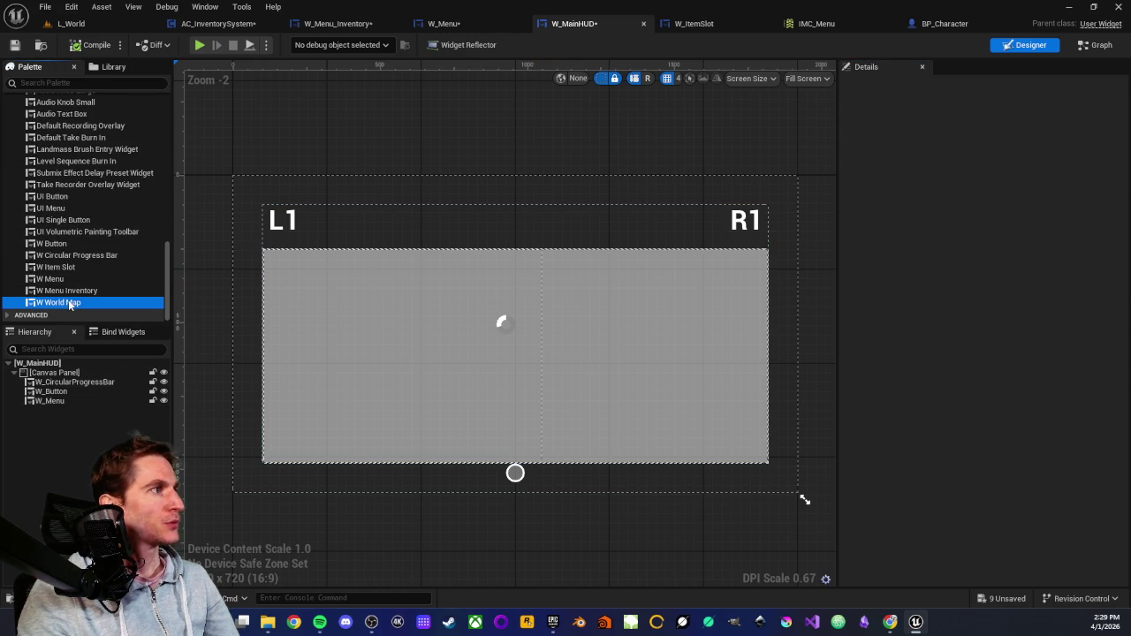
left_click_drag(57, 371, 66, 370)
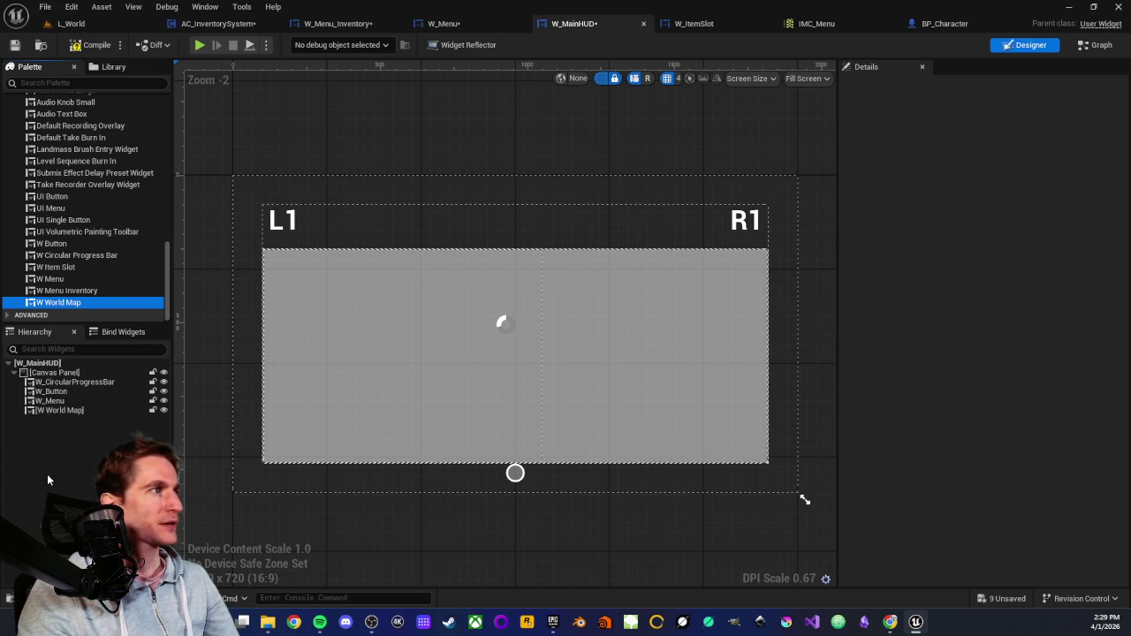
left_click(53, 411)
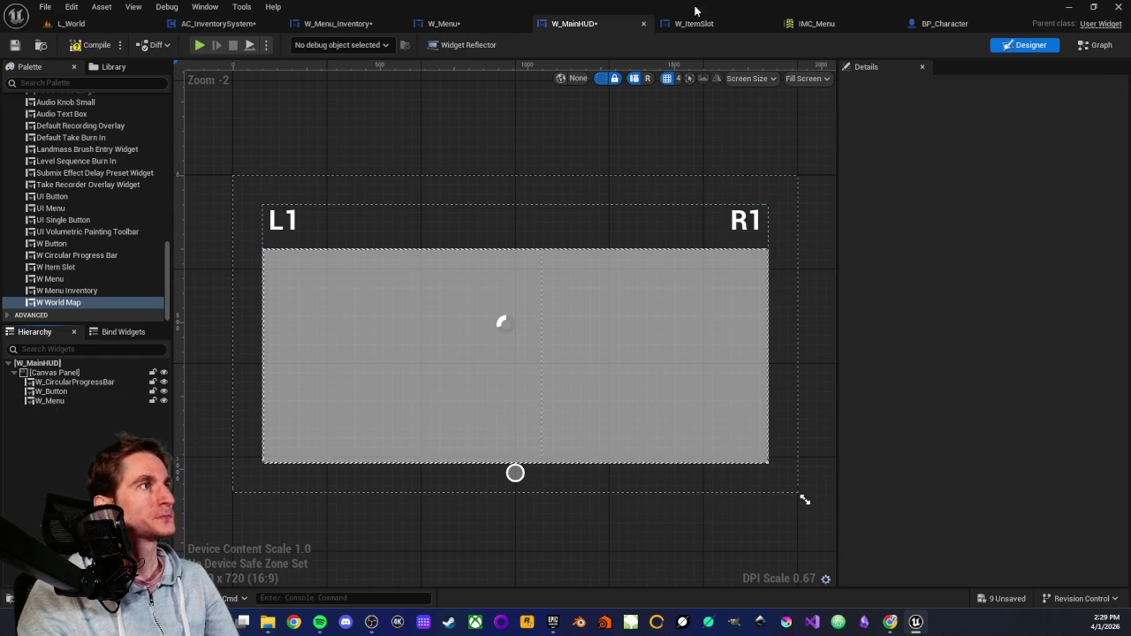
left_click(446, 24)
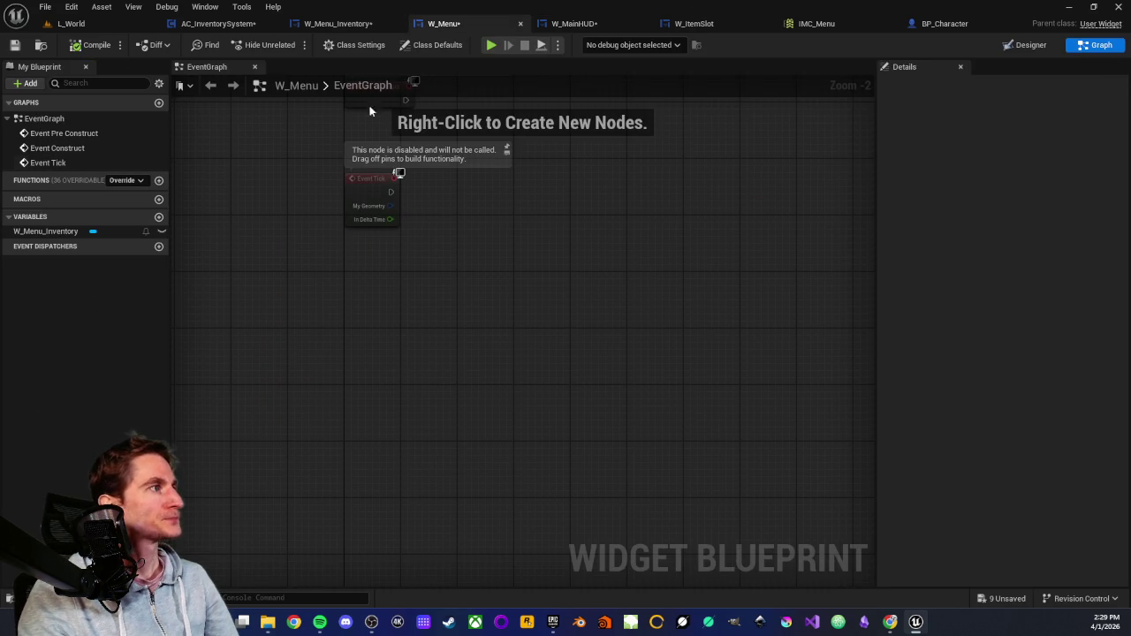
In W_Menu's Designer, drag W World Map onto the Border, then select Canvas Panel and Border.
left_click(1018, 48)
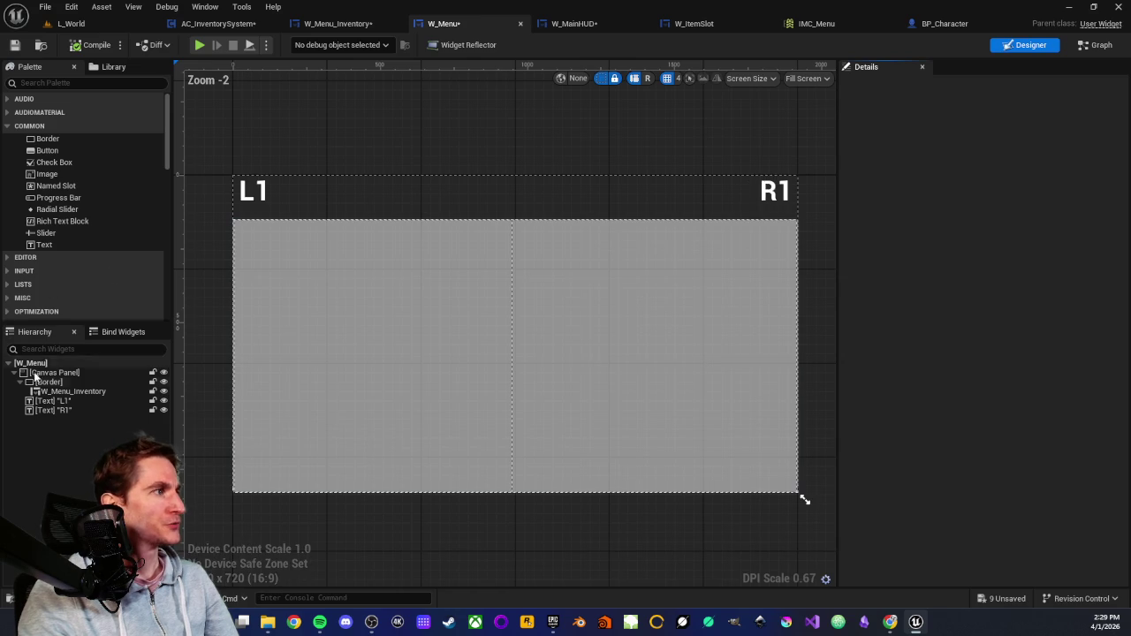
scroll(49, 263, "down", 2)
scroll(46, 265, "down", 15)
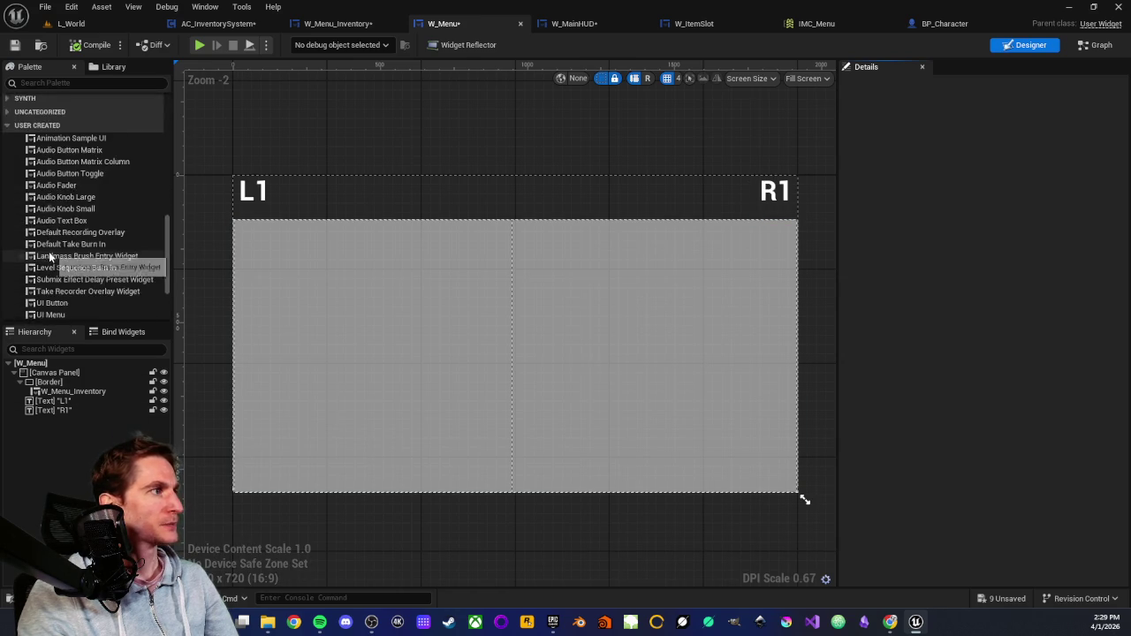
left_click(52, 303)
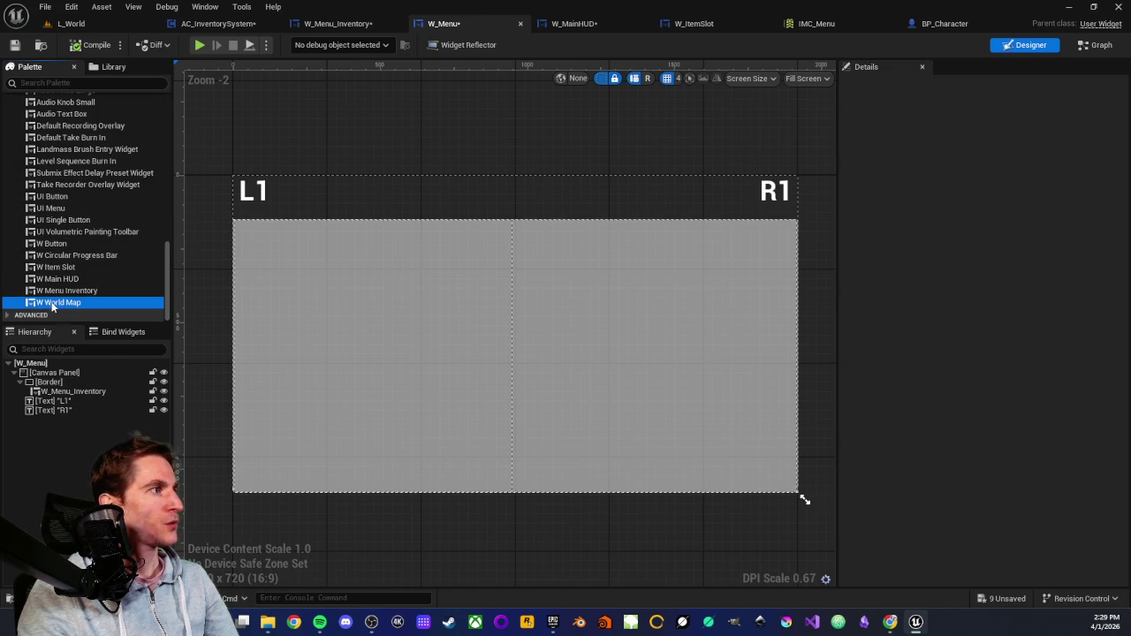
left_click_drag(56, 372, 56, 383)
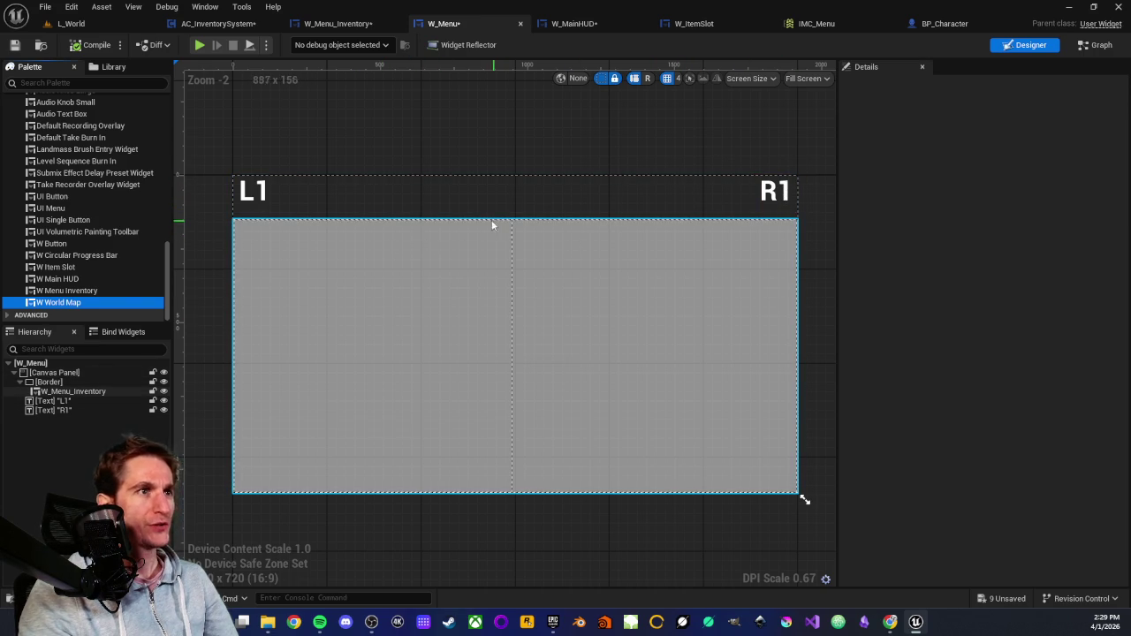
scroll(40, 273, "up", 2)
scroll(40, 273, "down", 2)
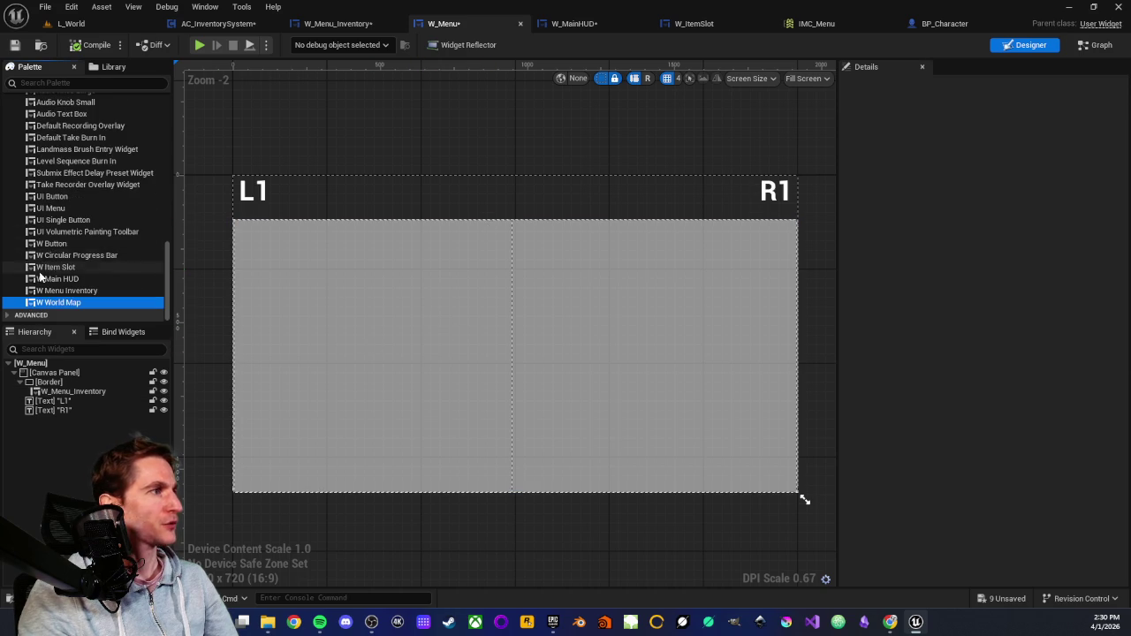
left_click(50, 374)
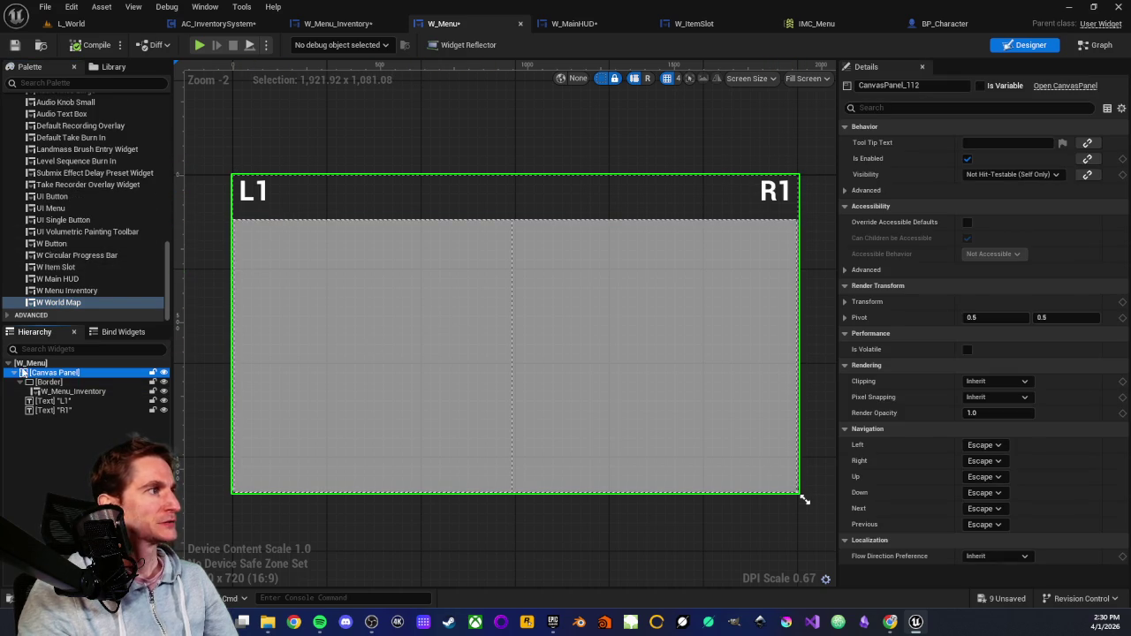
left_click(40, 382)
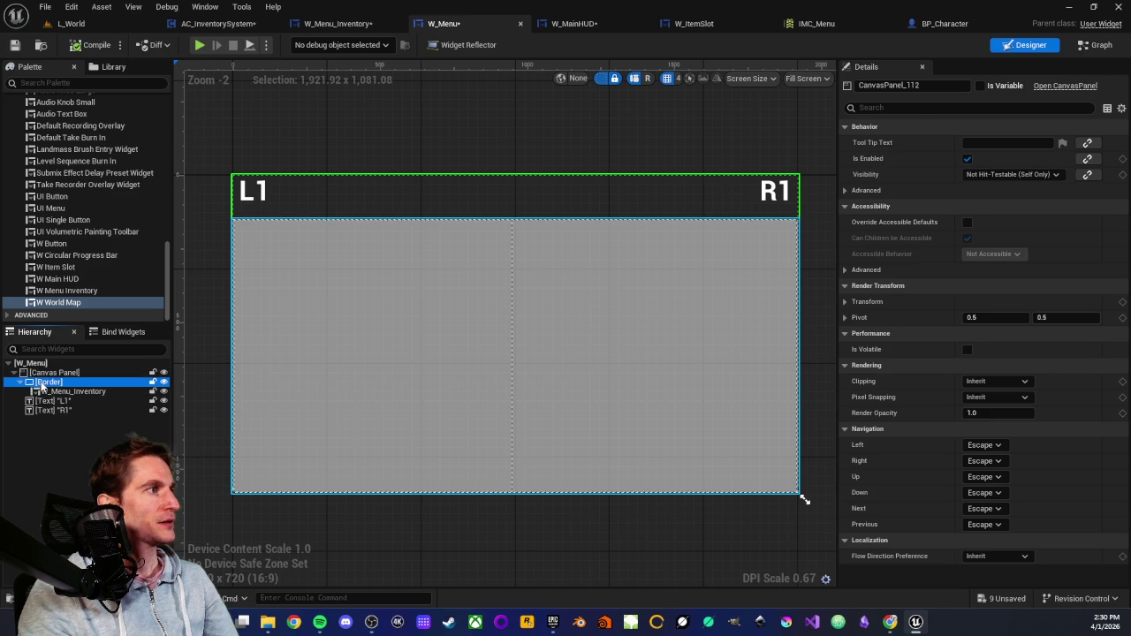
Replace W_Menu's Border with a Horizontal Box.
right_click(35, 389)
mouse_move(89, 522)
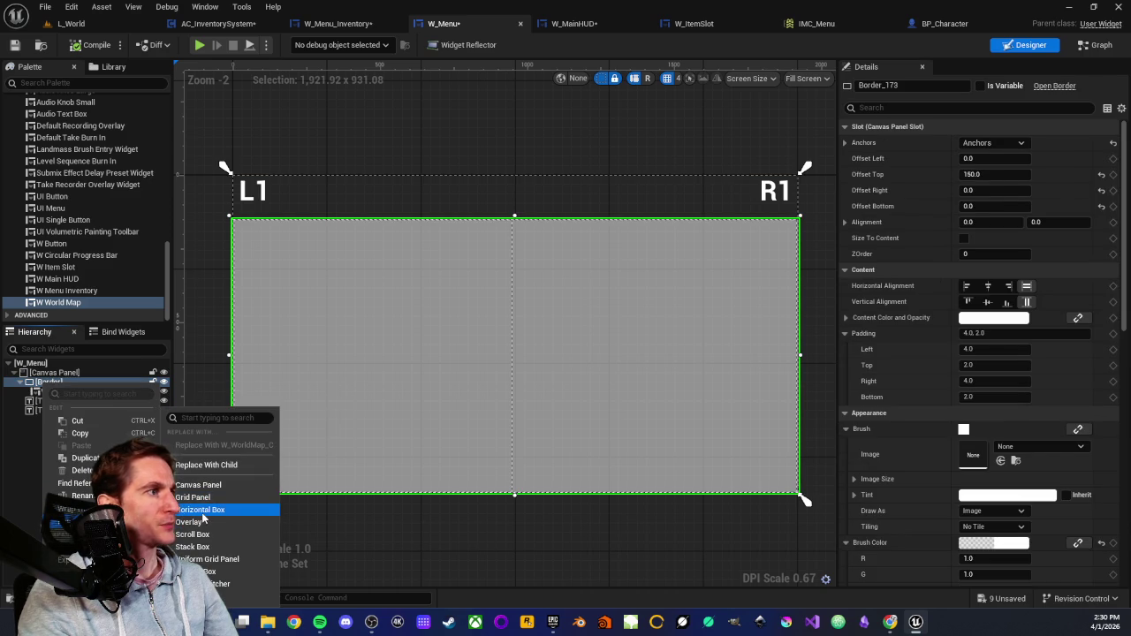
left_click(202, 511)
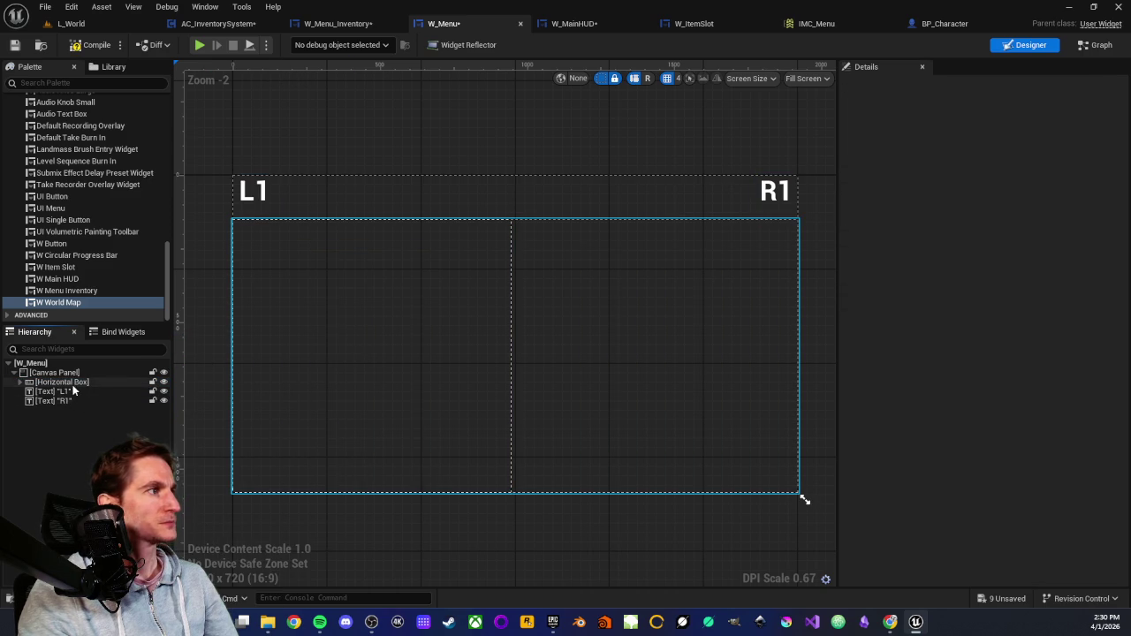
left_click(29, 385)
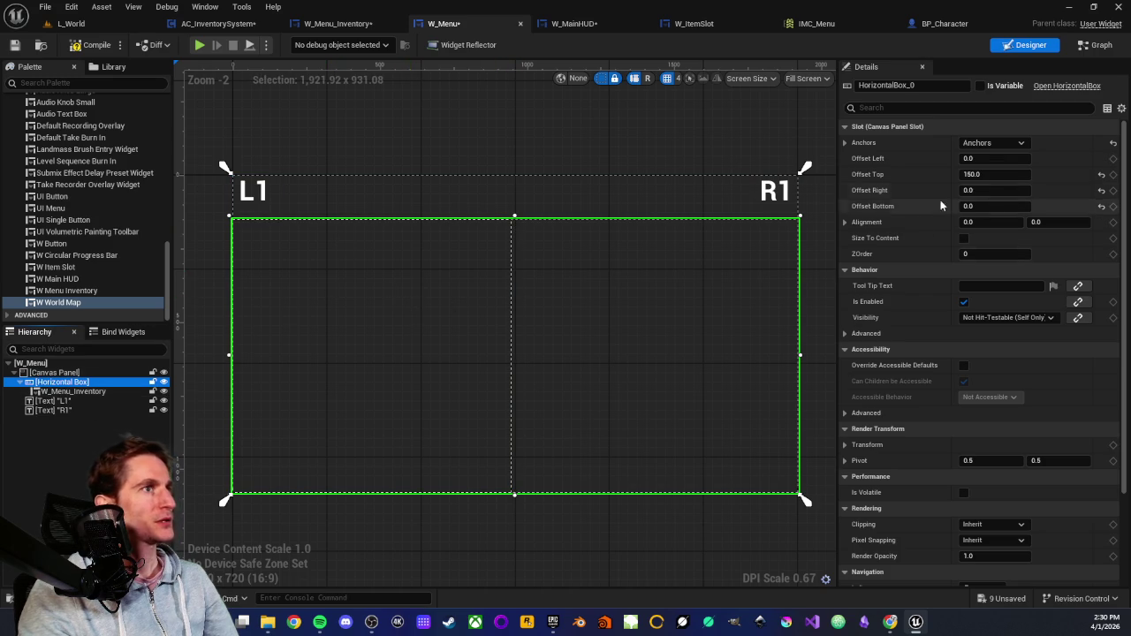
Anchor the Horizontal Box to full stretch with Offset Top at 150.
left_click(1022, 143)
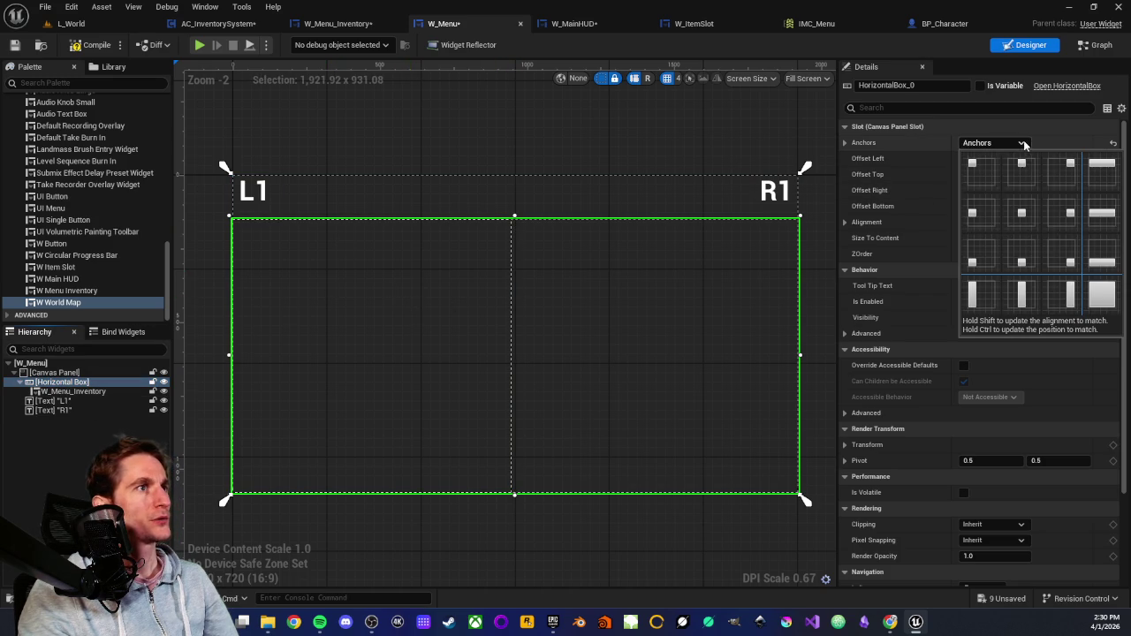
left_click(1102, 296)
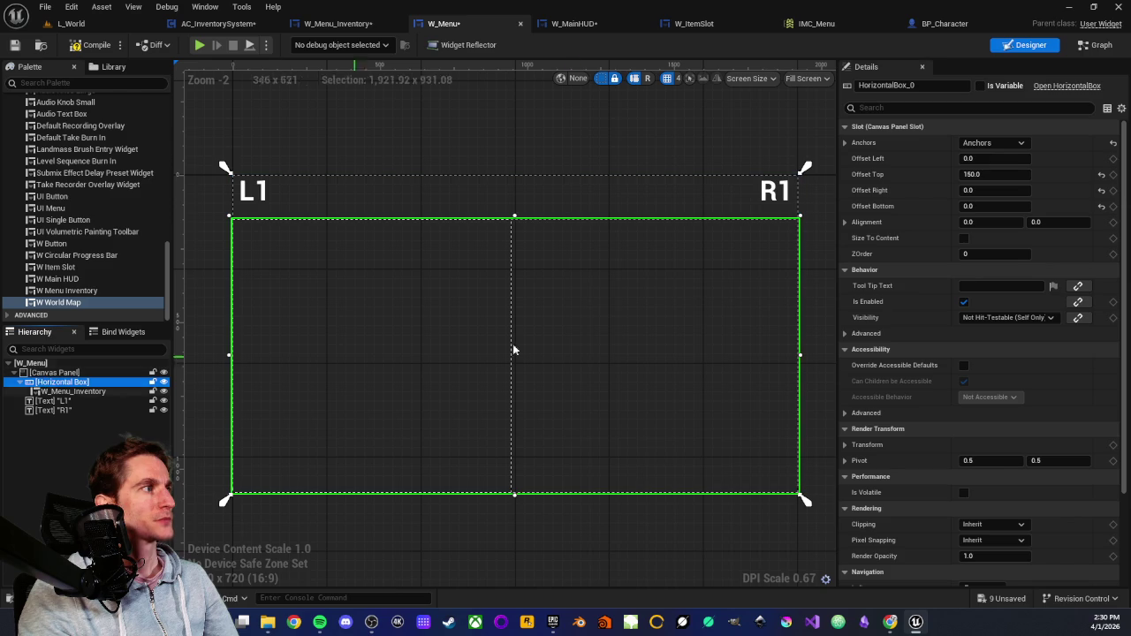
left_click(1101, 176)
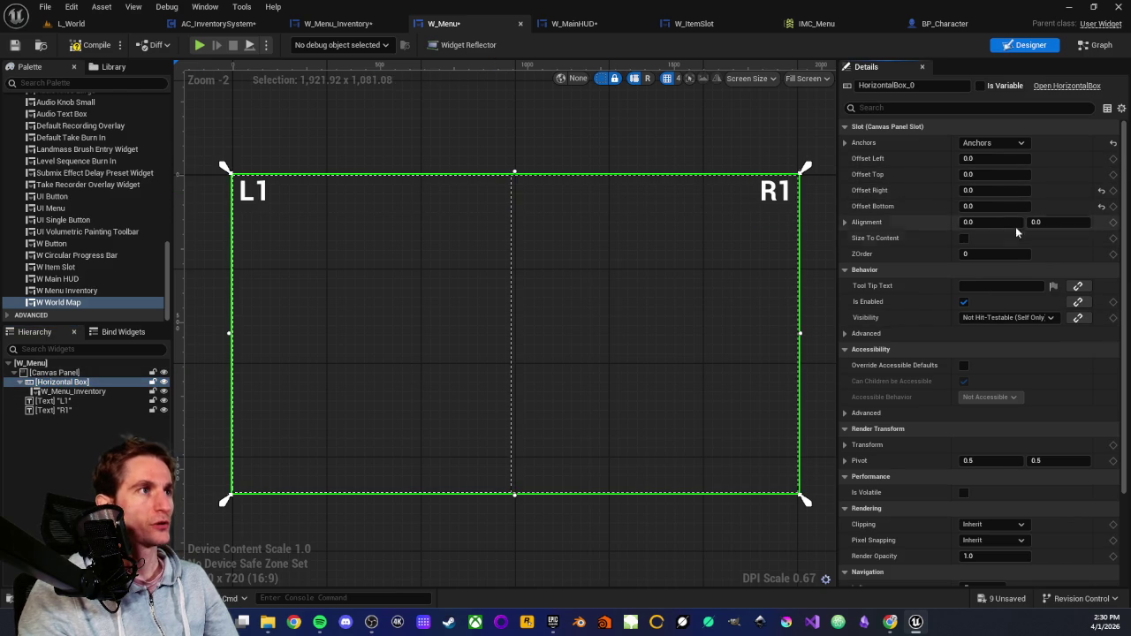
left_click(993, 176)
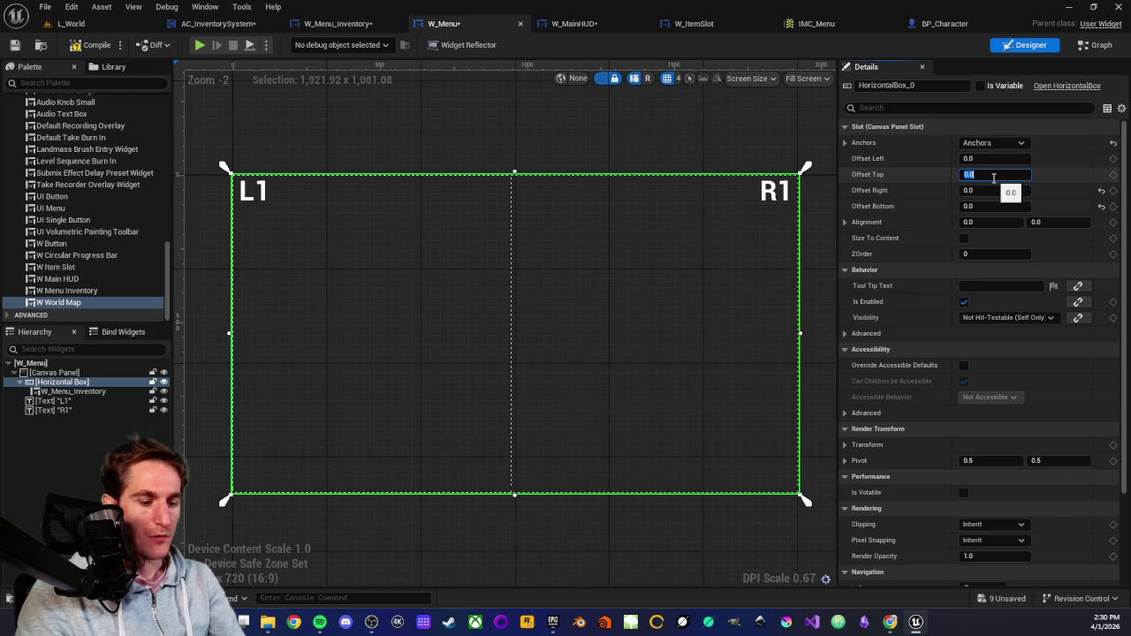
type("150")
key("Return")
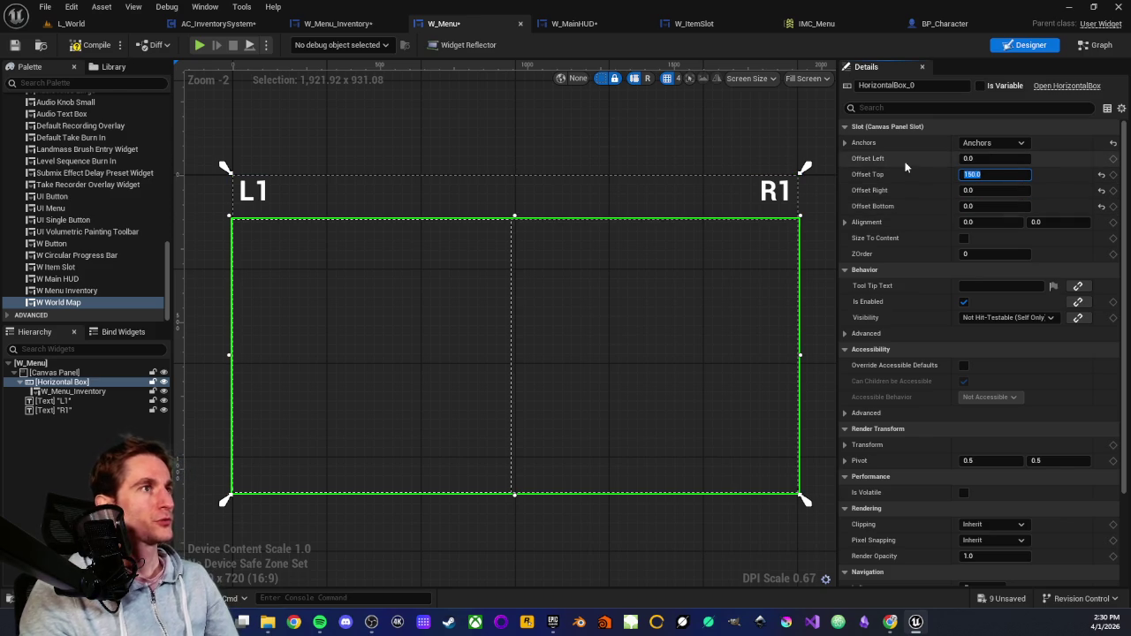
left_click(774, 127)
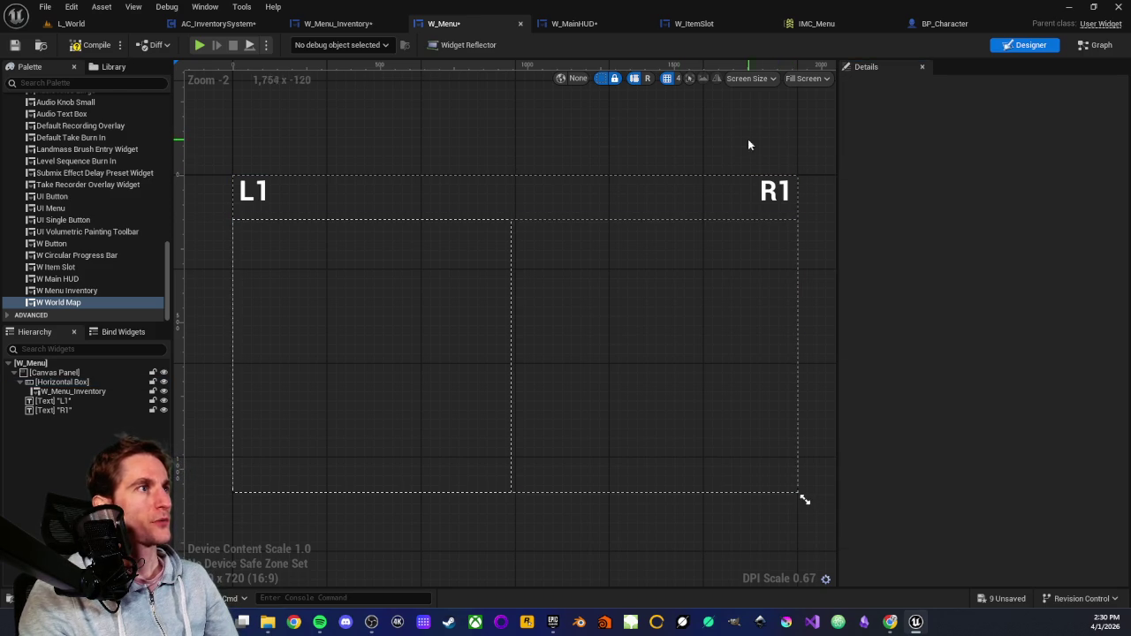
left_click(62, 384)
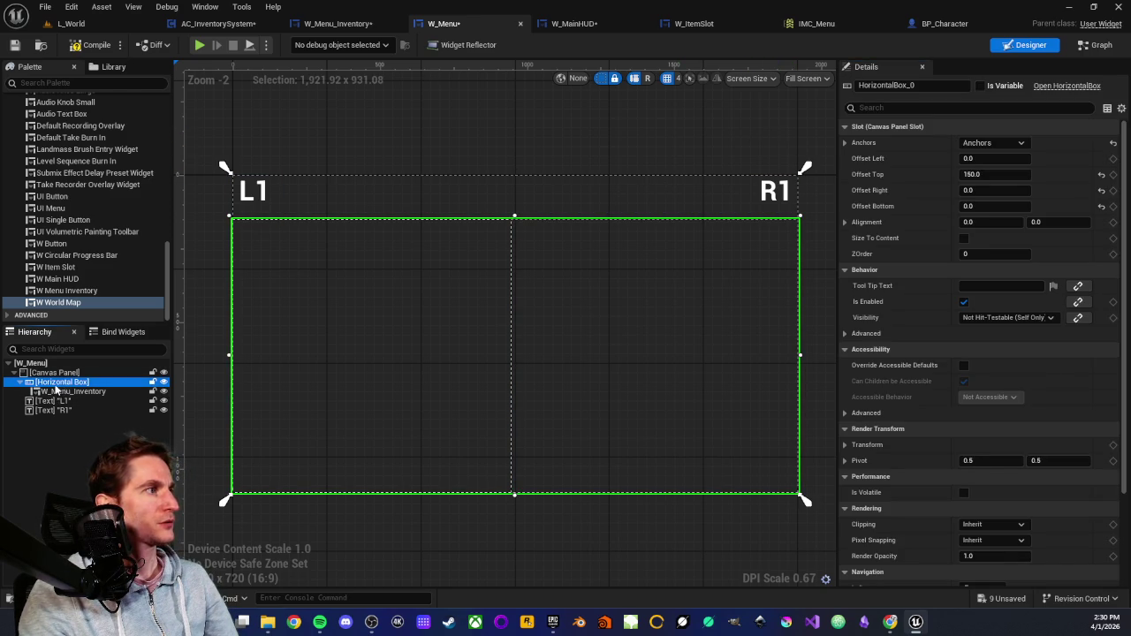
Place W World Map in the Horizontal Box beside W_Menu_Inventory with slot Size set to Fill.
left_click_drag(58, 303, 70, 389)
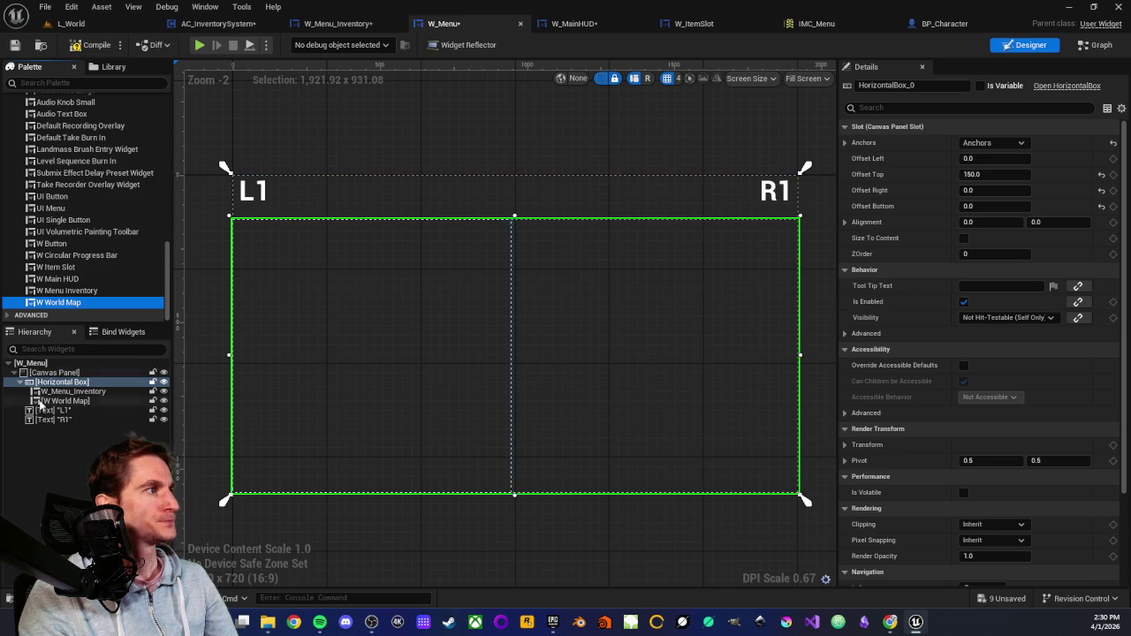
left_click(74, 393)
left_click(75, 402)
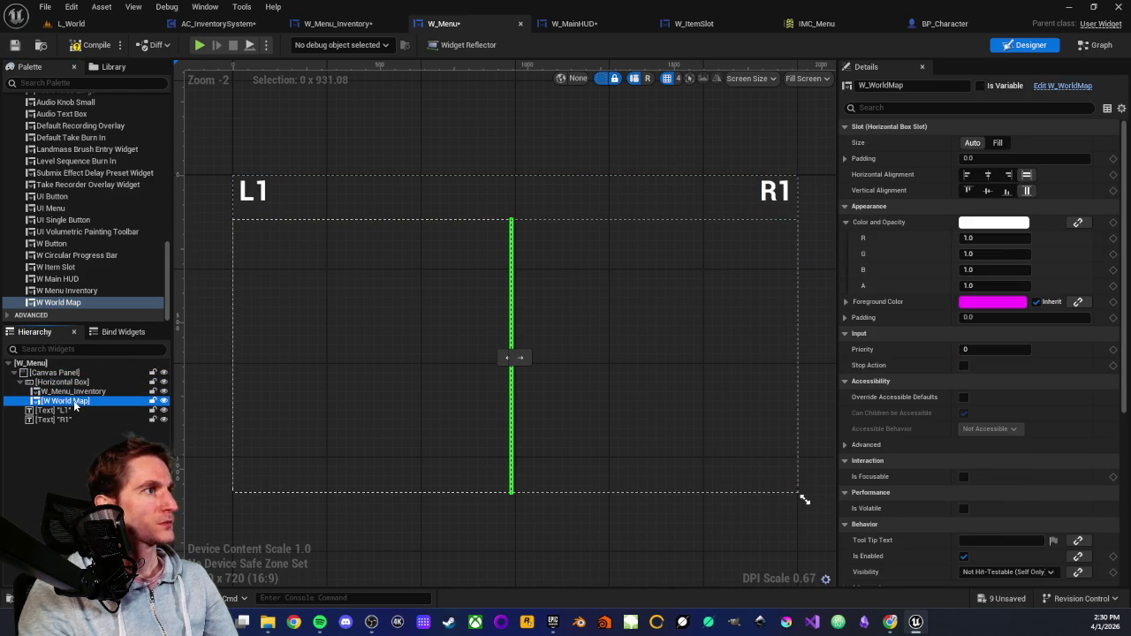
left_click(997, 143)
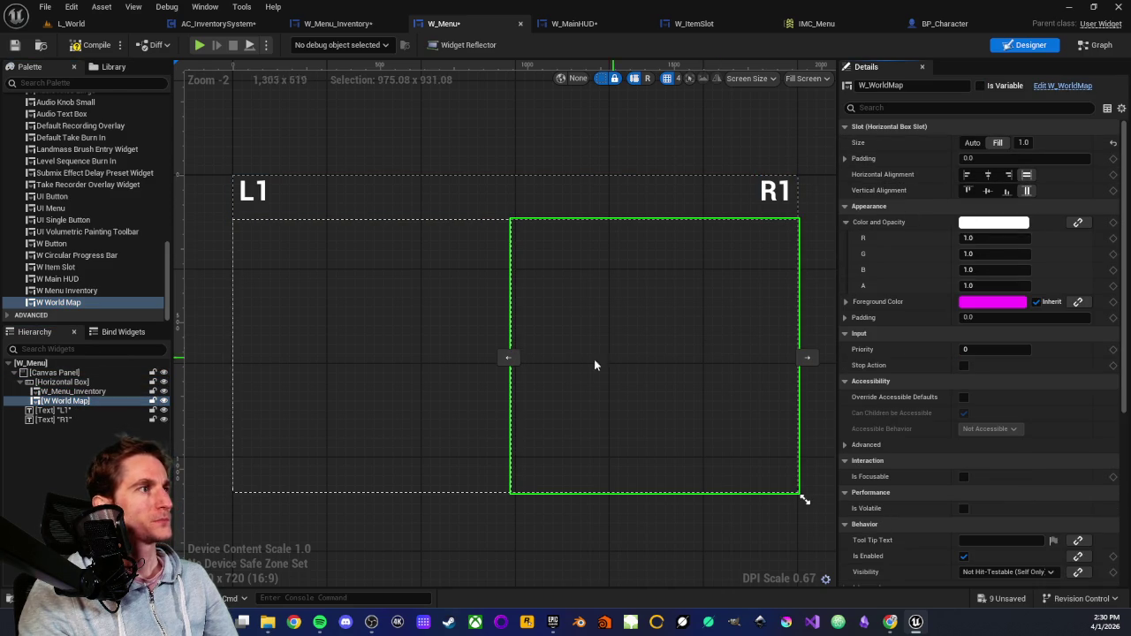
left_click(60, 381)
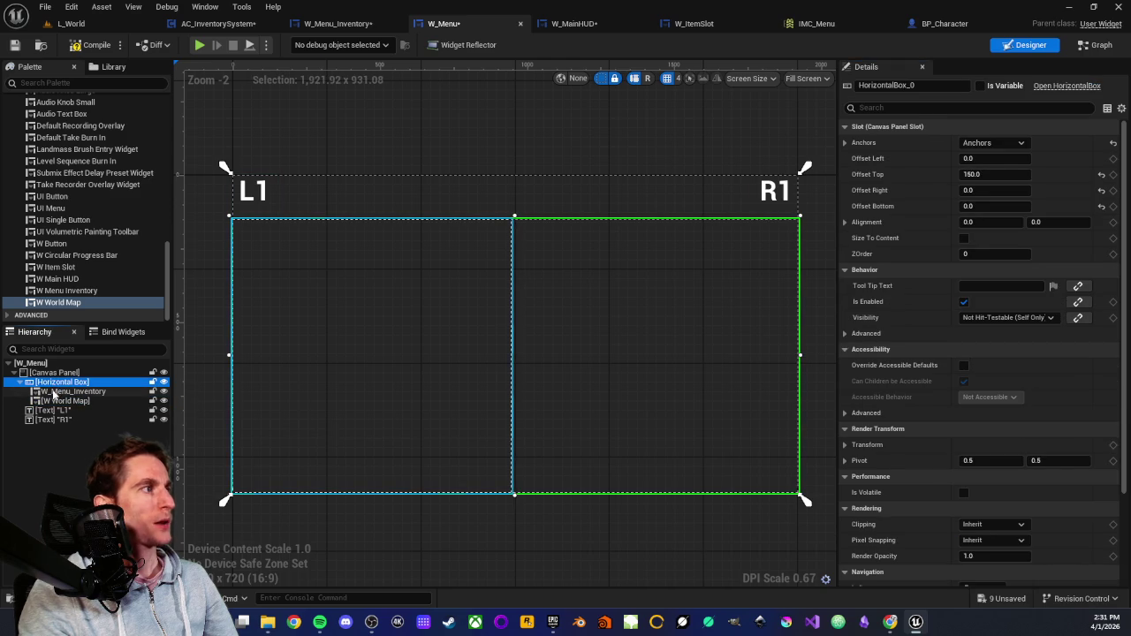
left_click(54, 391)
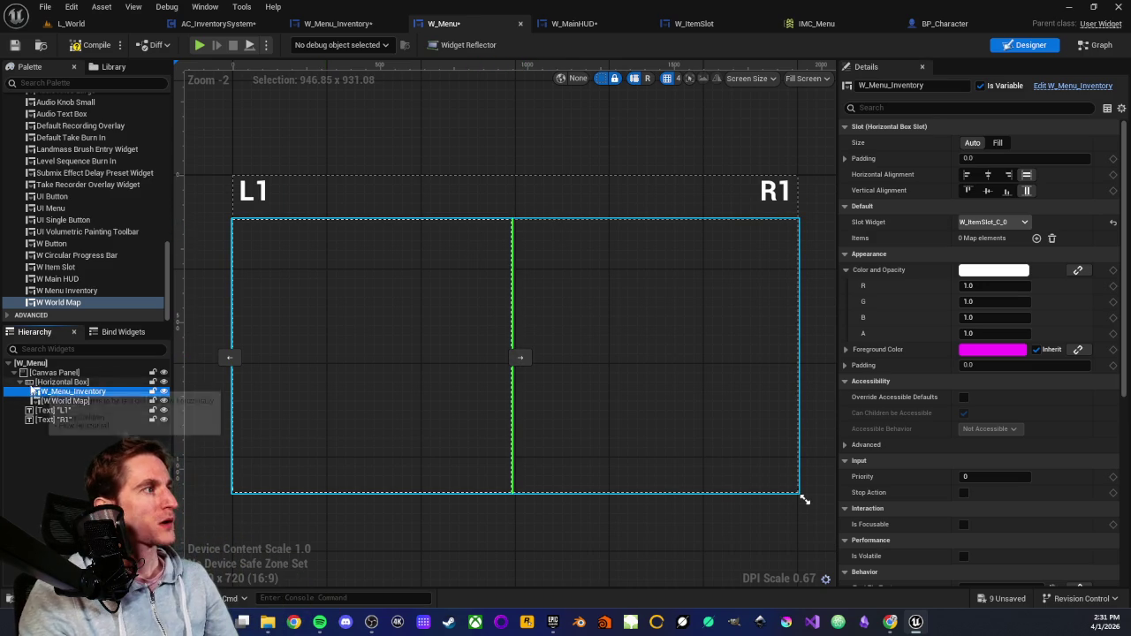
left_click(32, 383)
Replace the Horizontal Box with a Canvas Panel.
right_click(31, 384)
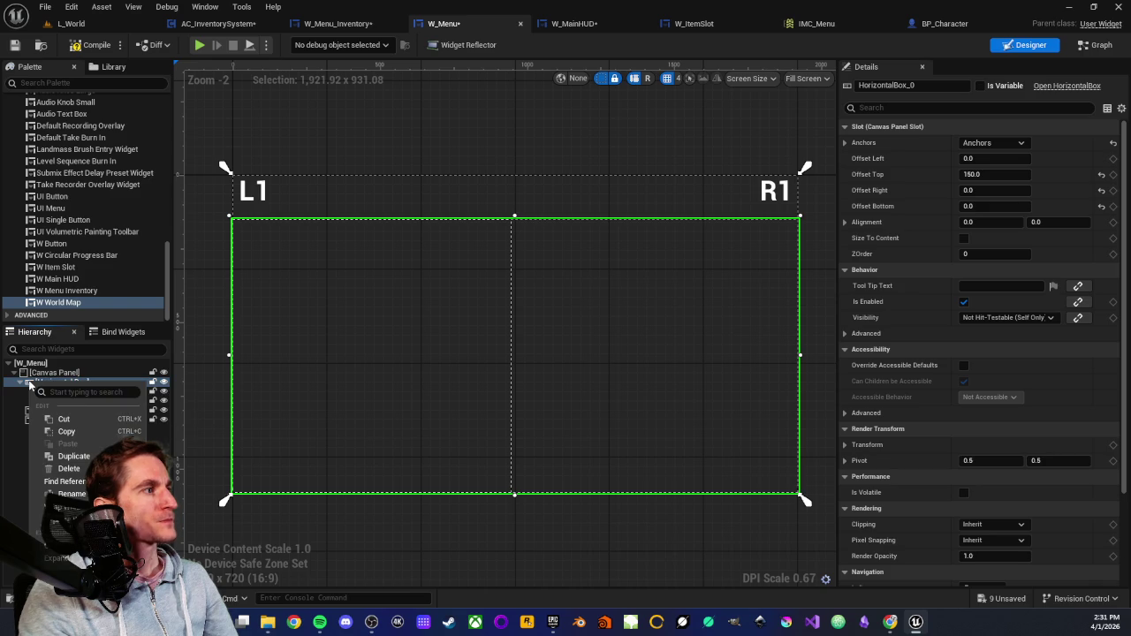
mouse_move(124, 522)
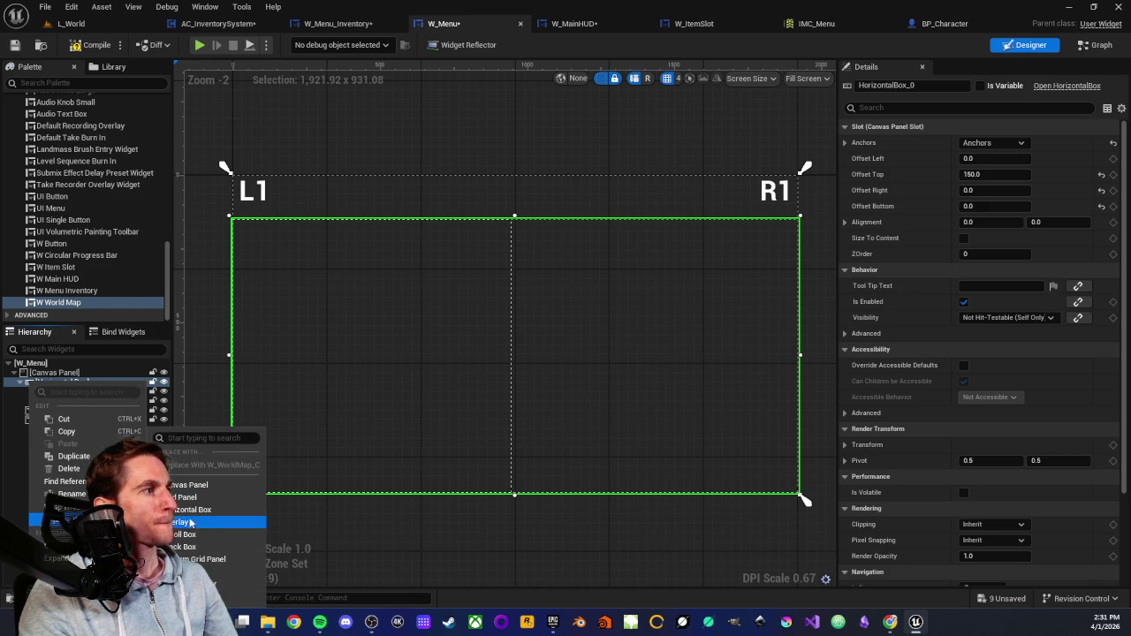
left_click(181, 486)
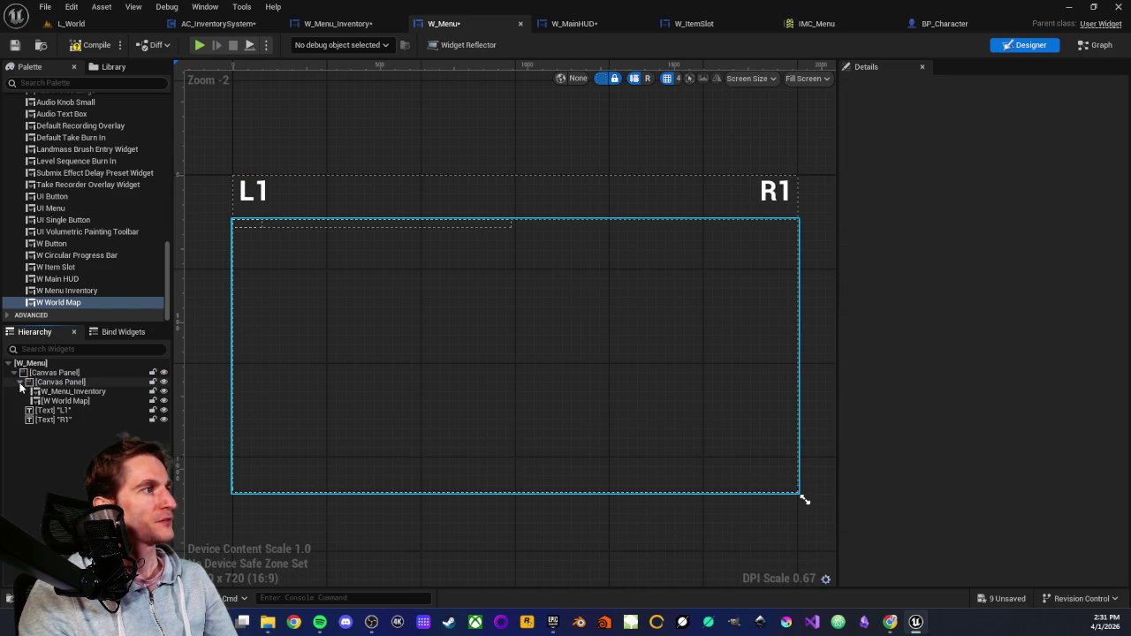
Stretch W_Menu_Inventory across the whole panel with right and bottom offsets of 0.
left_click(66, 391)
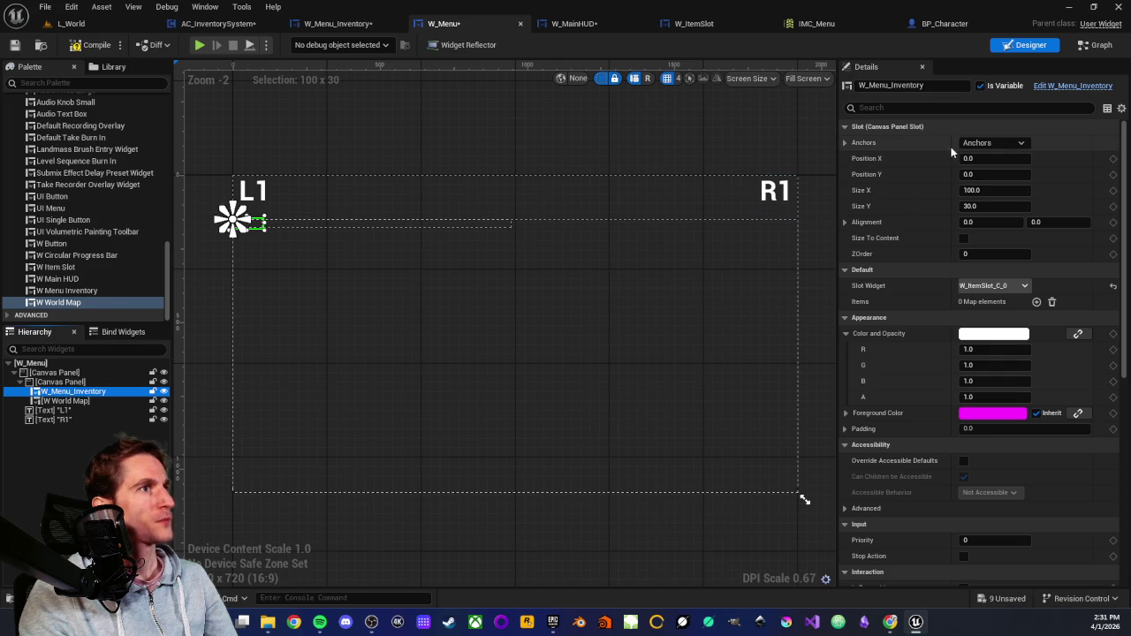
left_click(1022, 144)
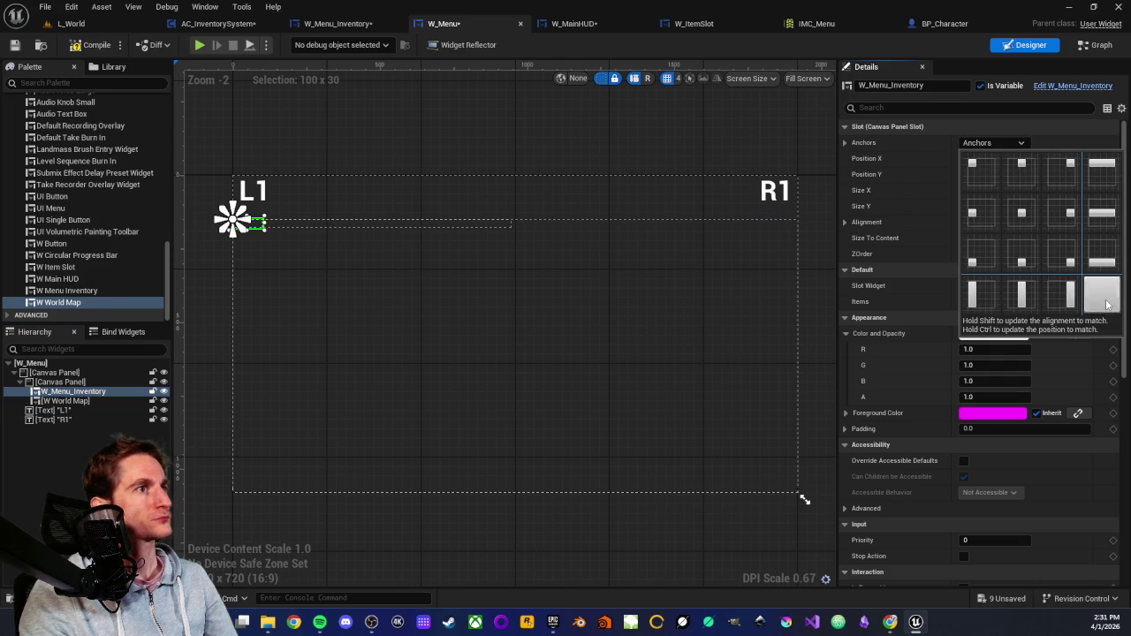
left_click(1104, 300)
left_click(1101, 190)
left_click(1101, 209)
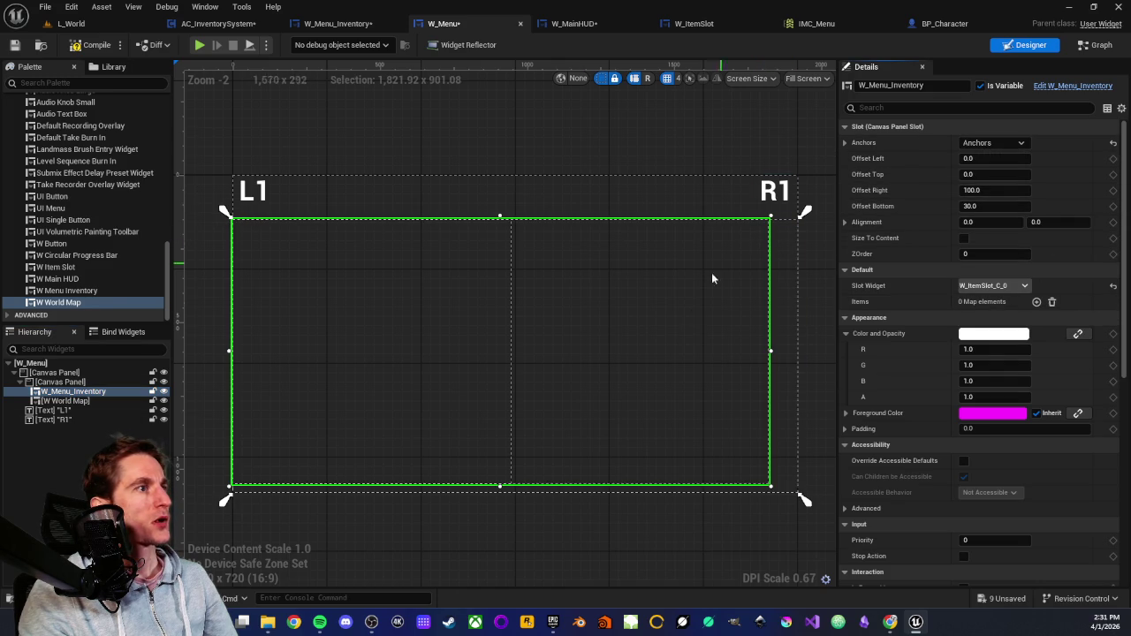
left_click(981, 190)
type("0")
key("Tab")
type("0")
key("Return")
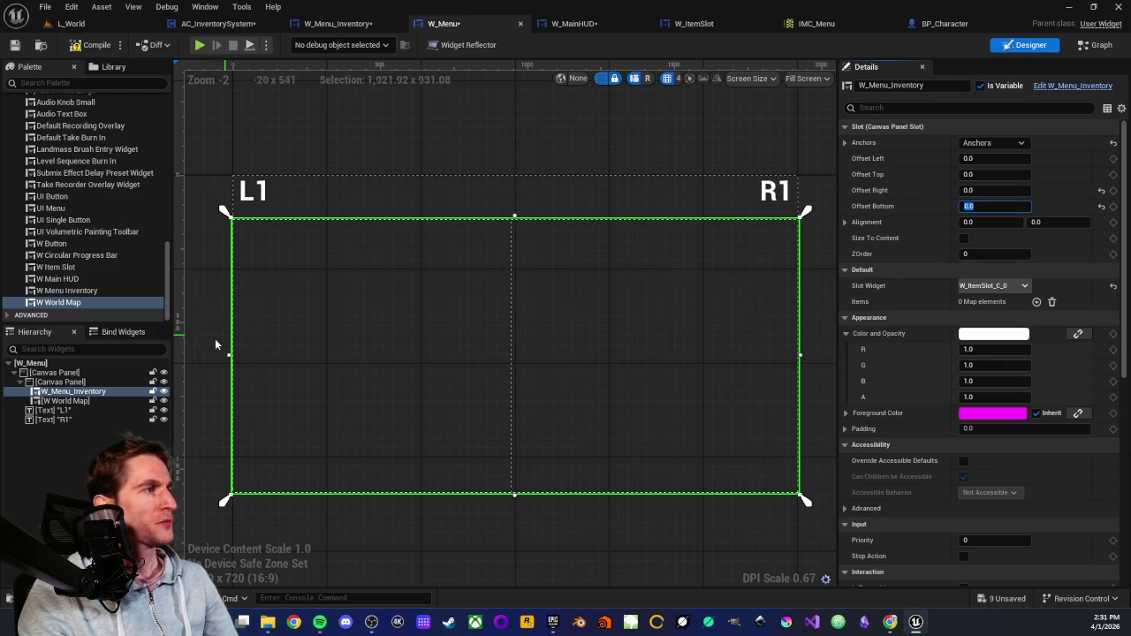
Stretch W World Map across the whole panel with right and bottom offsets of 0.
left_click(71, 400)
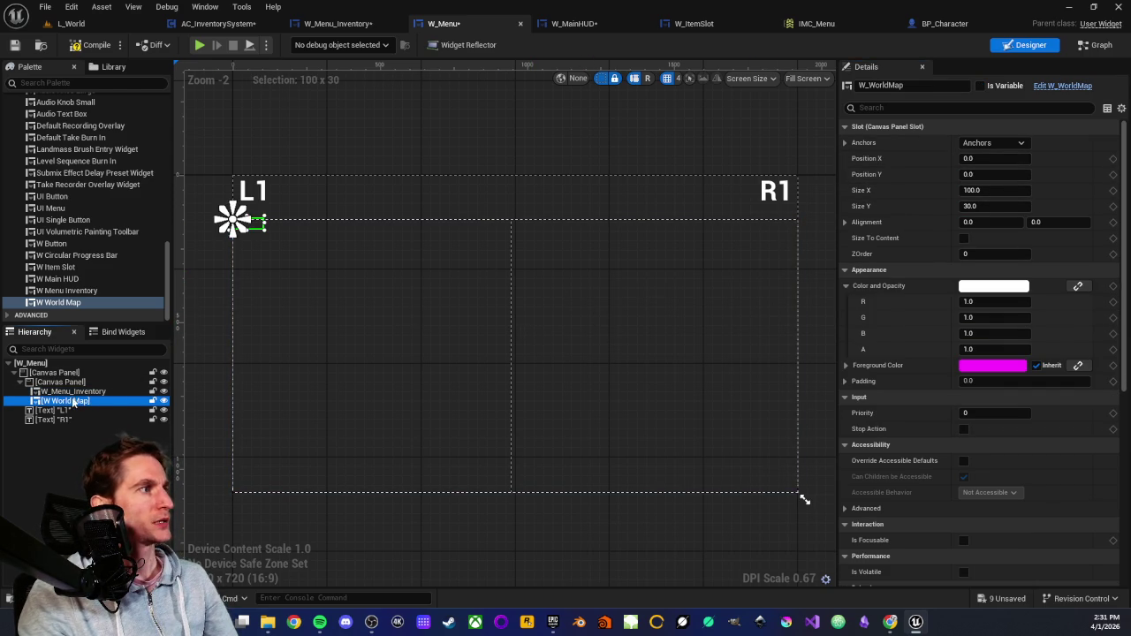
left_click(1016, 142)
left_click(1118, 301)
left_click(1019, 189)
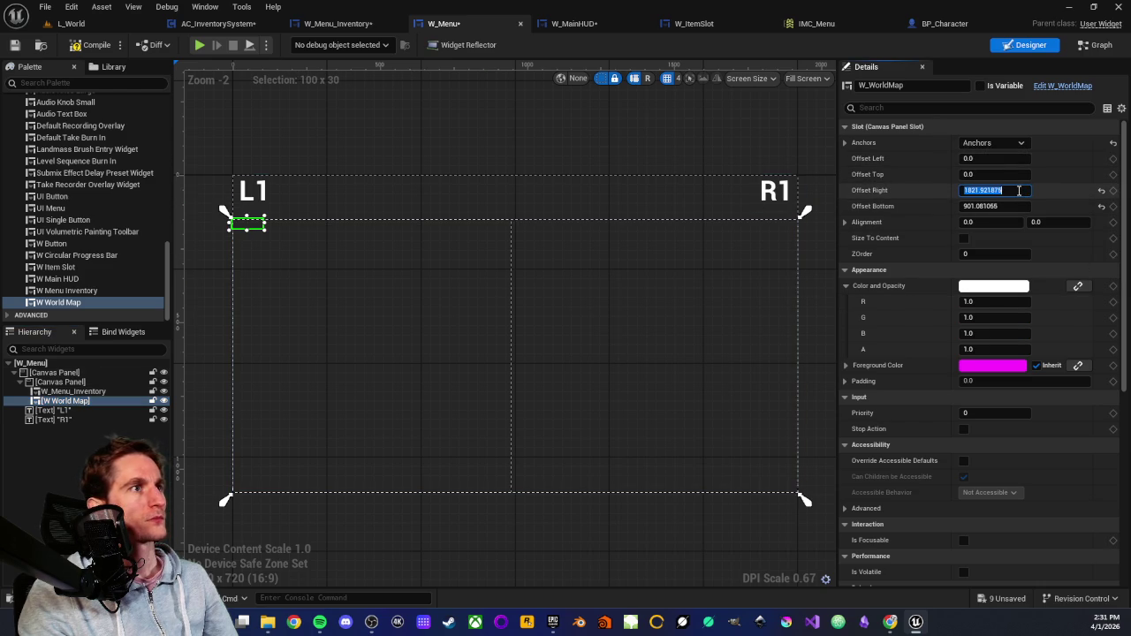
key("Tab")
type("0")
key("Return")
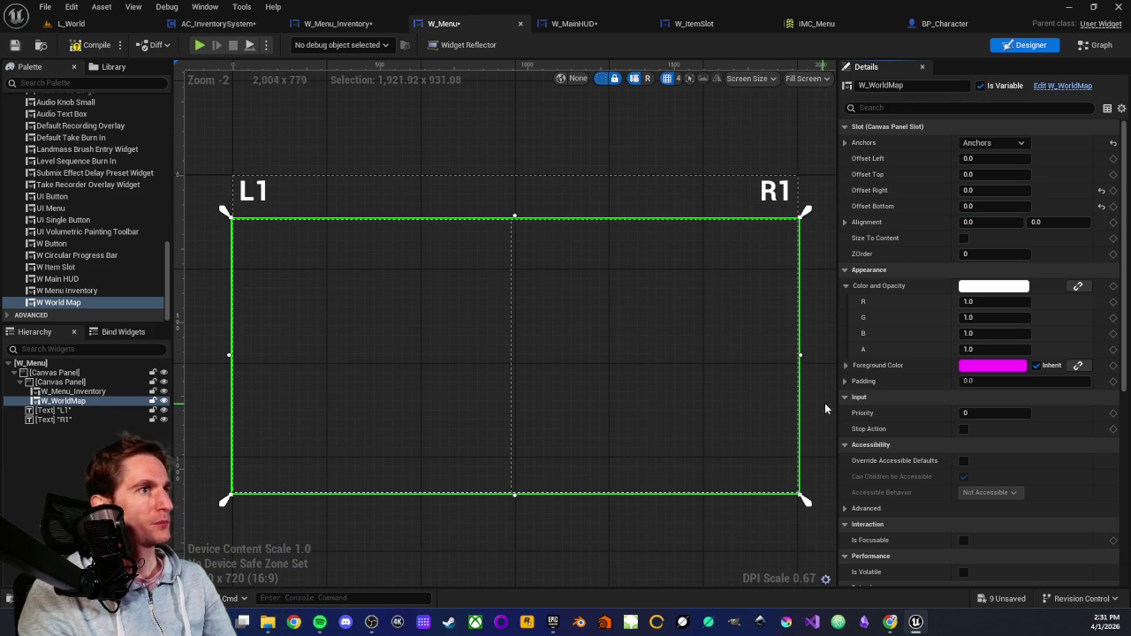
scroll(901, 340, "down", 1)
scroll(910, 371, "down", 2)
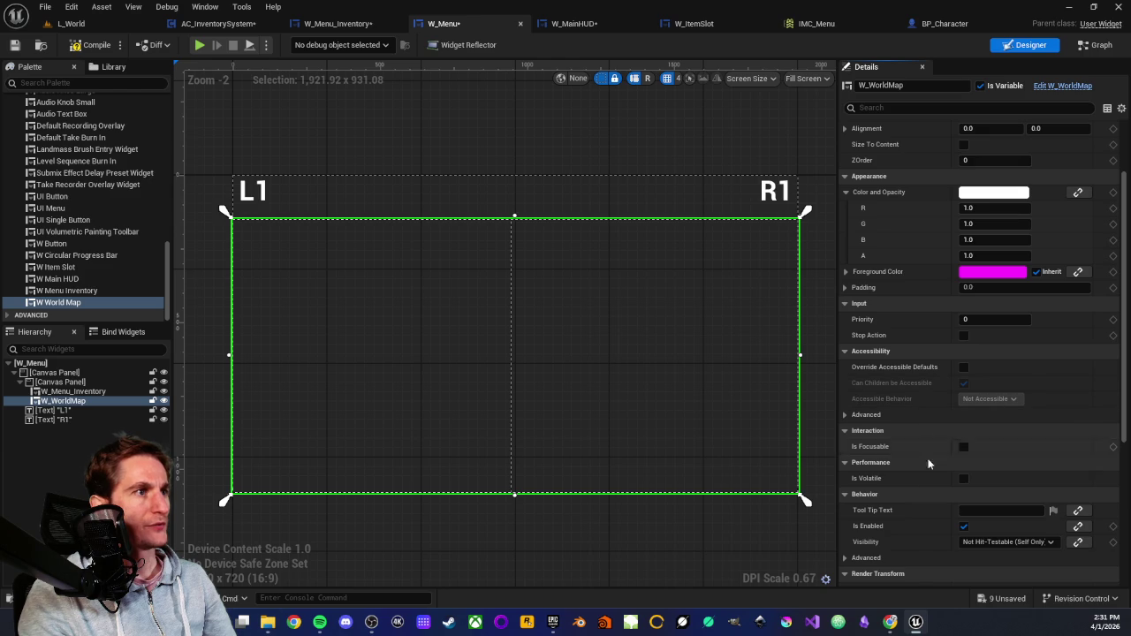
Set W_WorldMap's Visibility to Hidden and W_Menu_Inventory's Visibility to Visible.
left_click(998, 541)
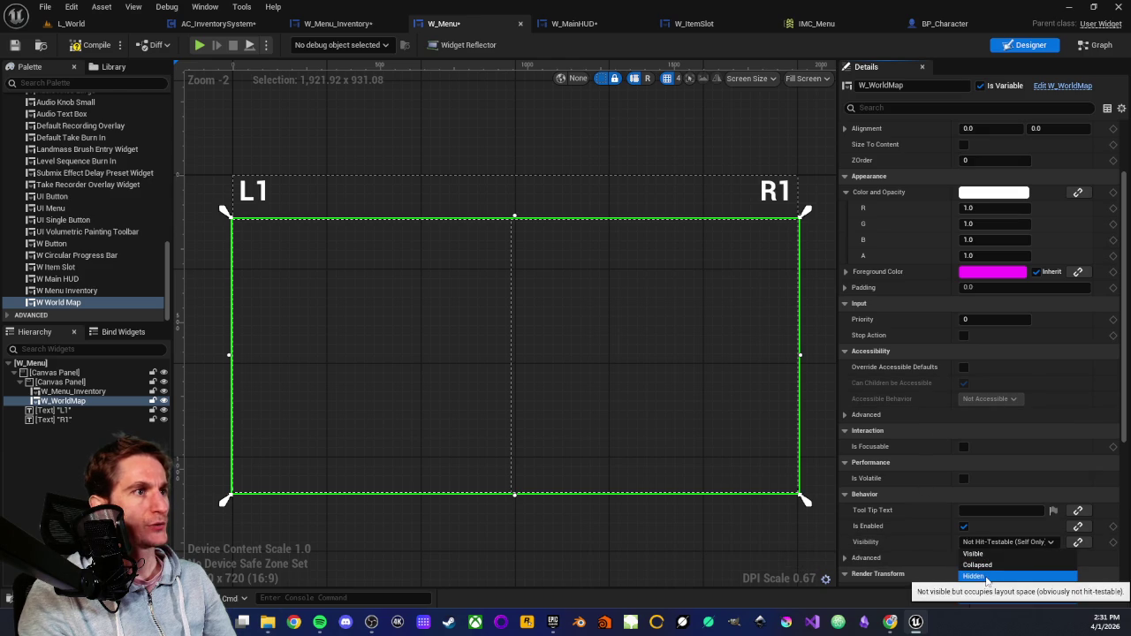
left_click(985, 576)
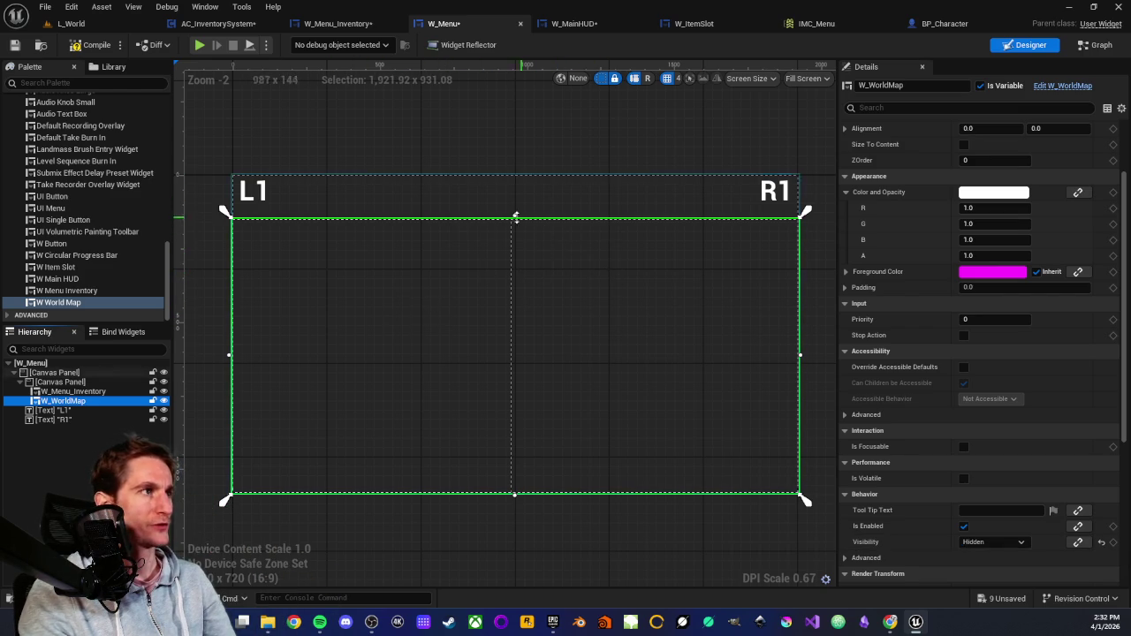
left_click(72, 393)
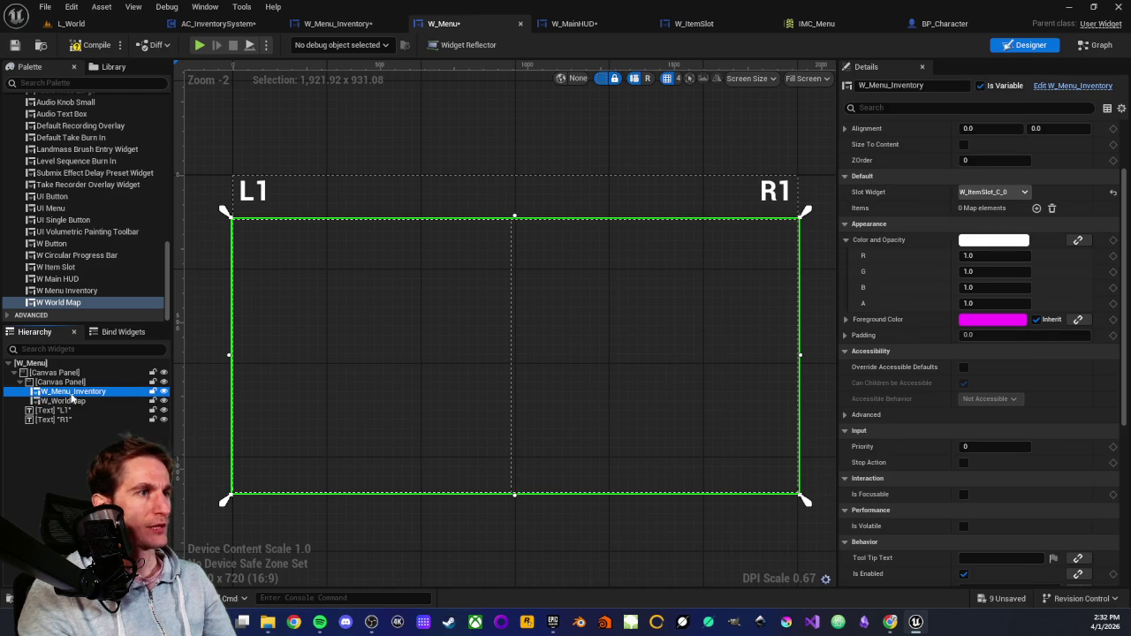
scroll(927, 389, "down", 5)
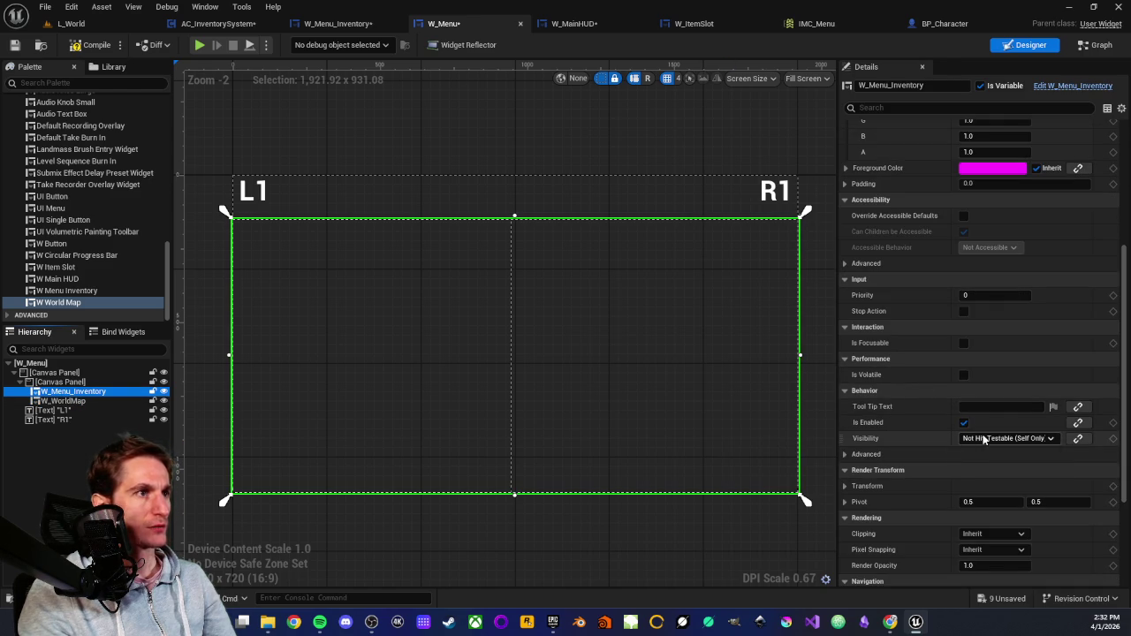
left_click(983, 439)
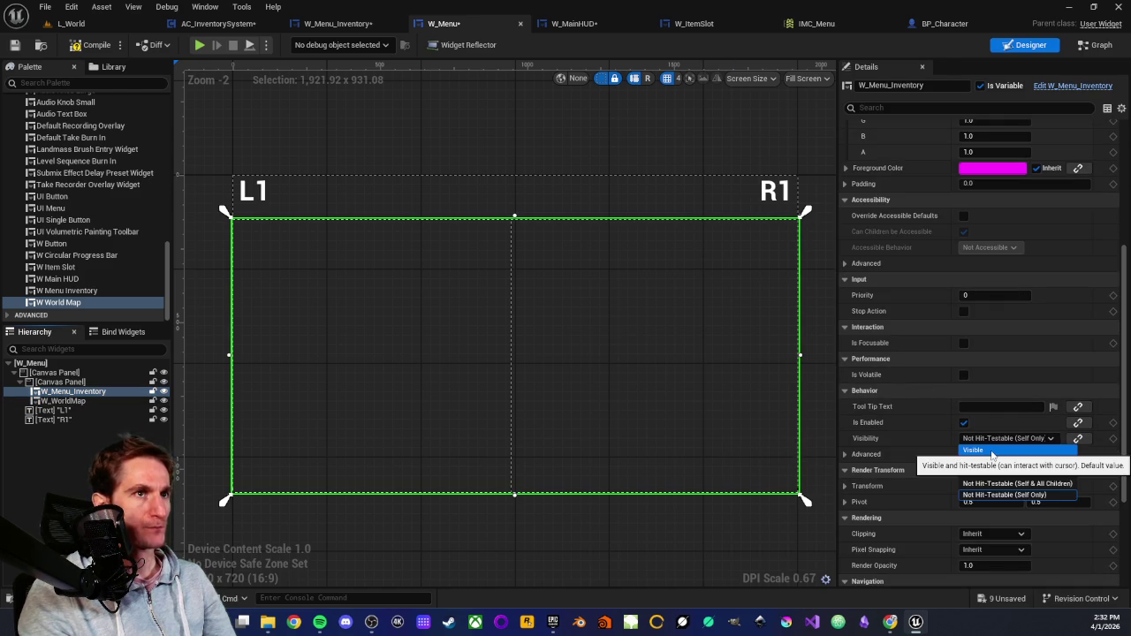
left_click(989, 452)
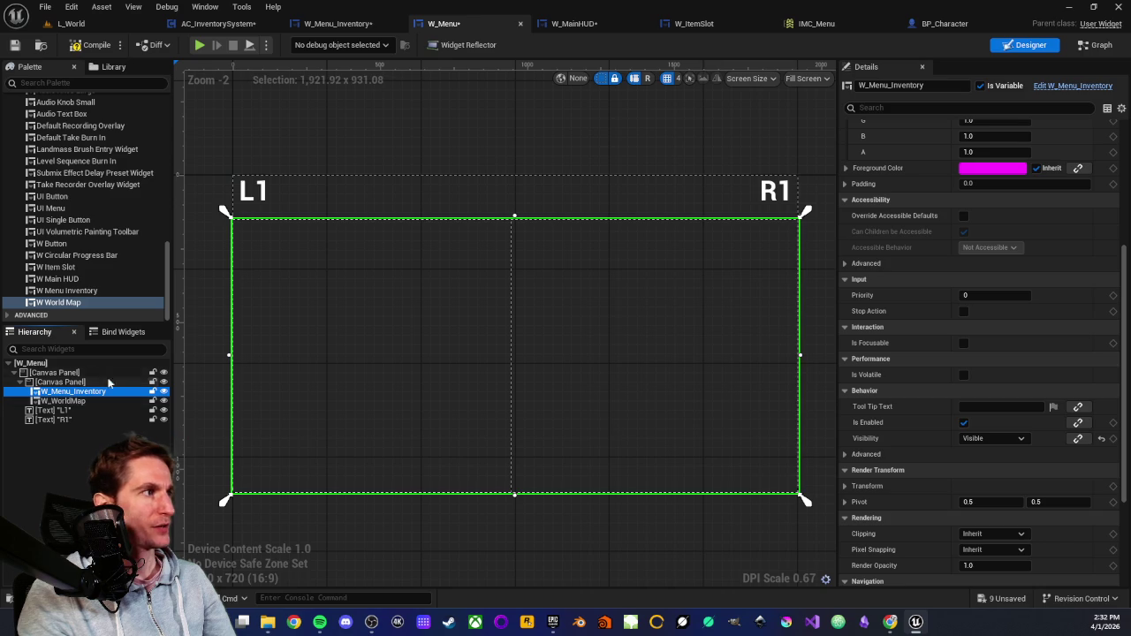
Recheck both widgets' visibility, compile and save W_Menu, and return to the L_World level.
left_click(66, 401)
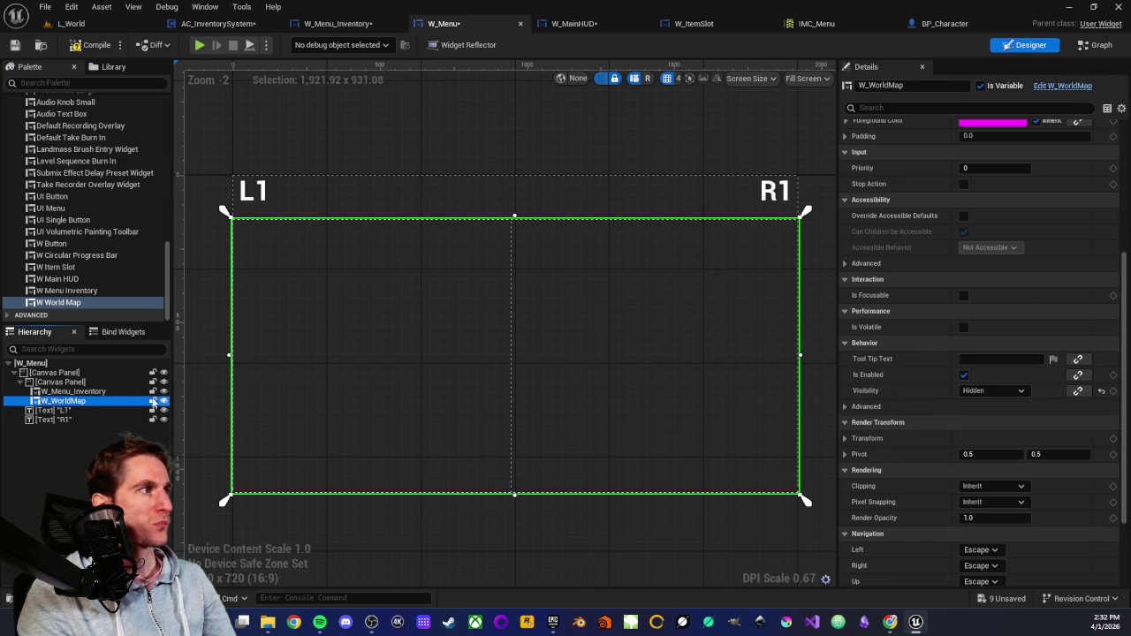
left_click(109, 393)
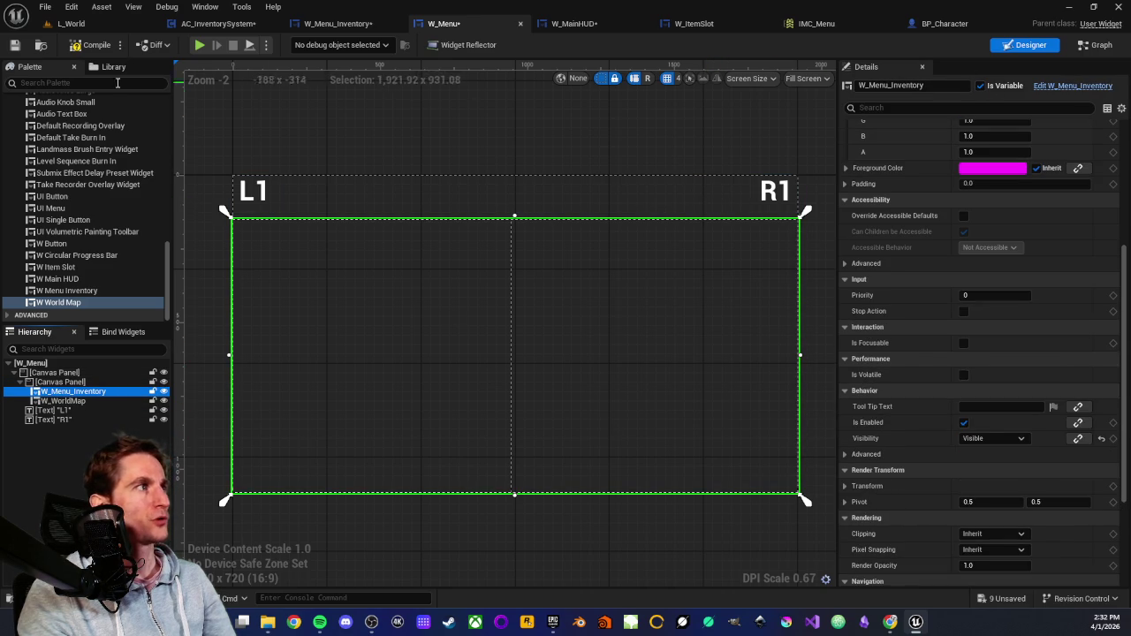
left_click(92, 45)
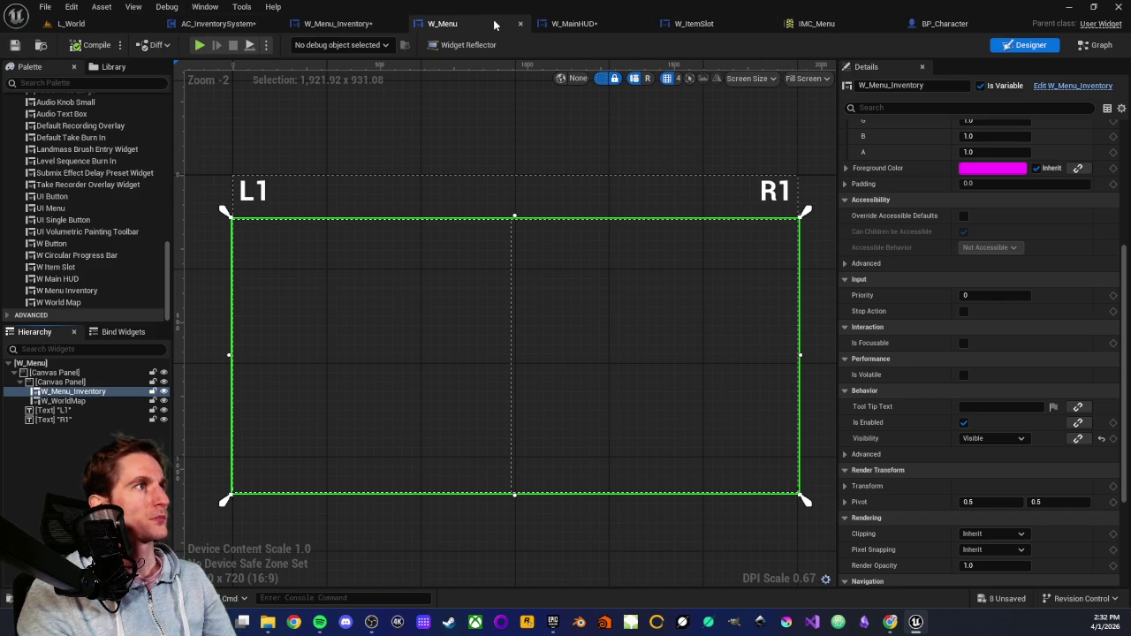
left_click(71, 22)
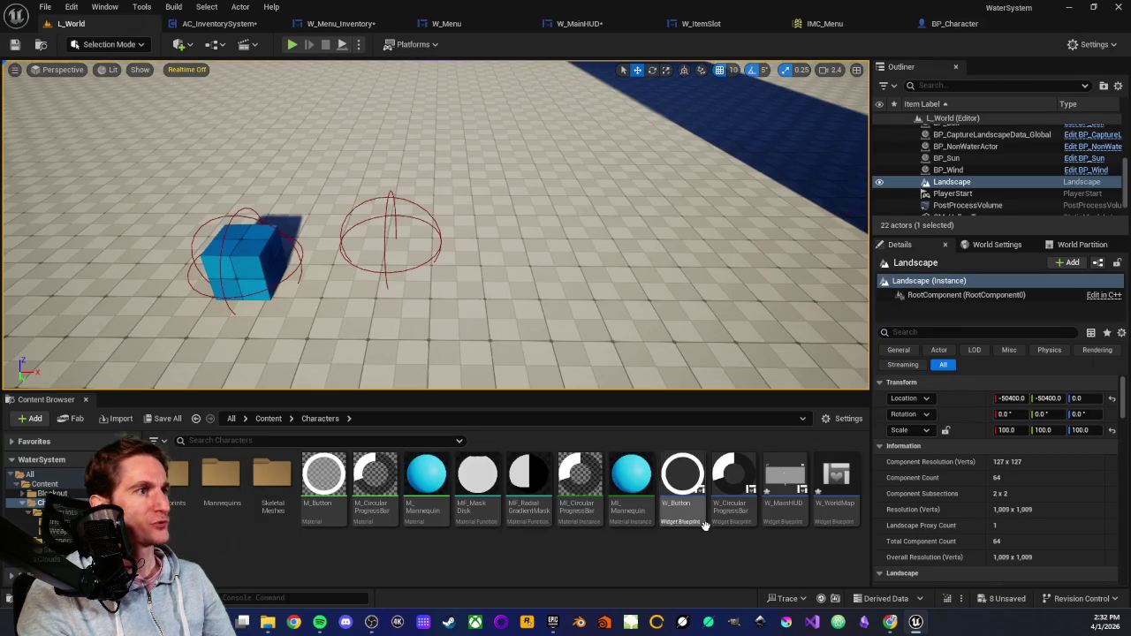
Open the W_WorldMap widget, add a Border as its root widget, and compile and save it.
left_click(836, 502)
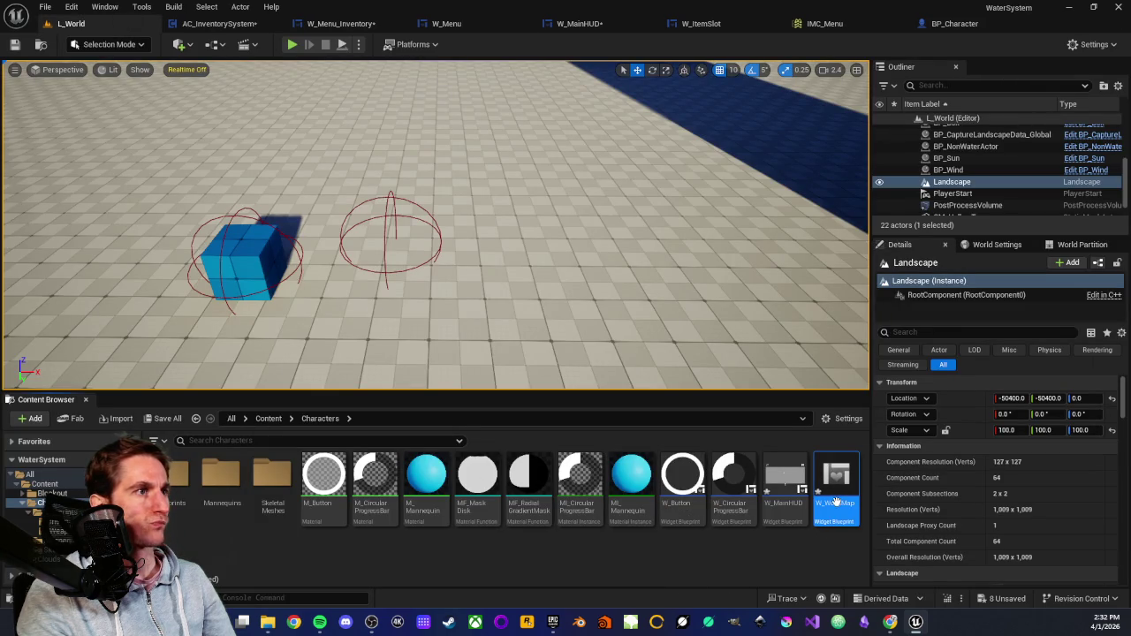
double_click(838, 503)
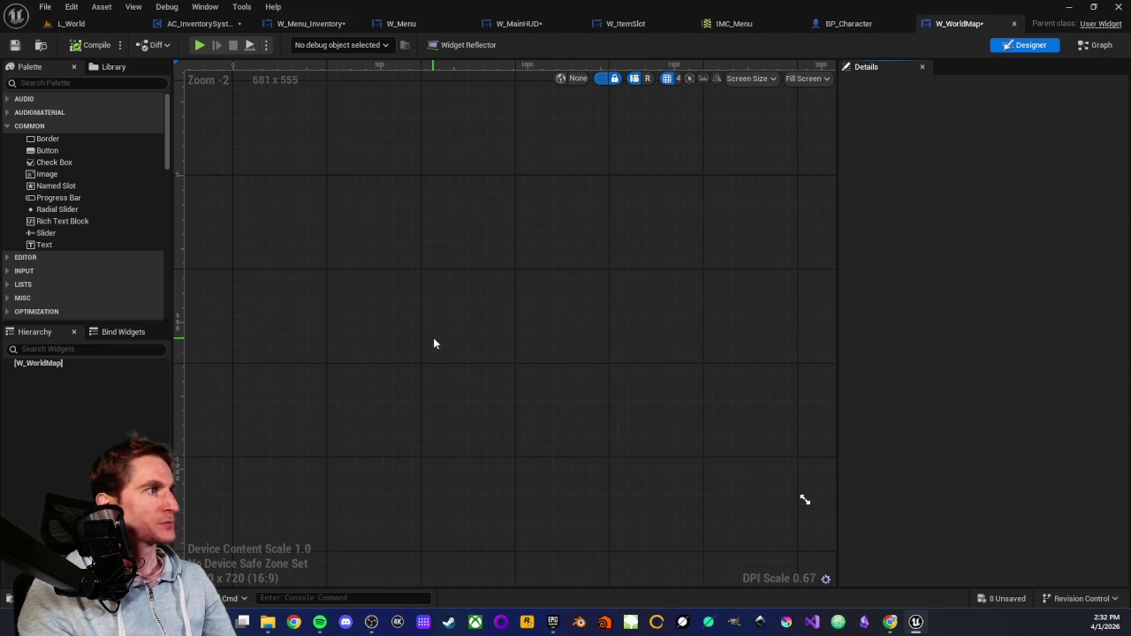
left_click_drag(48, 143, 56, 367)
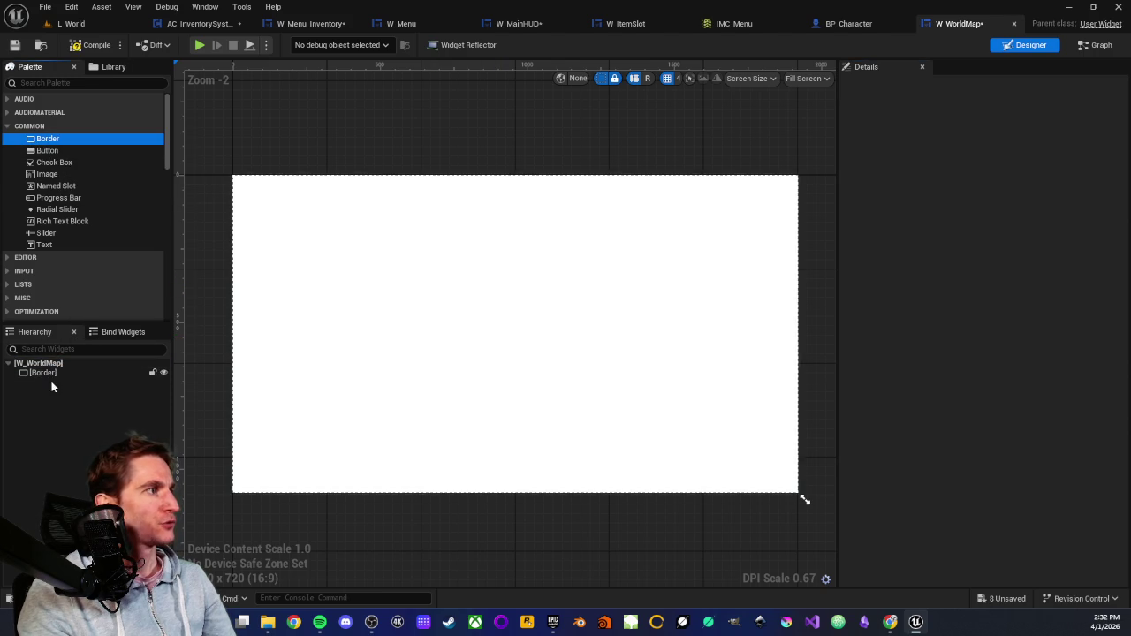
left_click(51, 373)
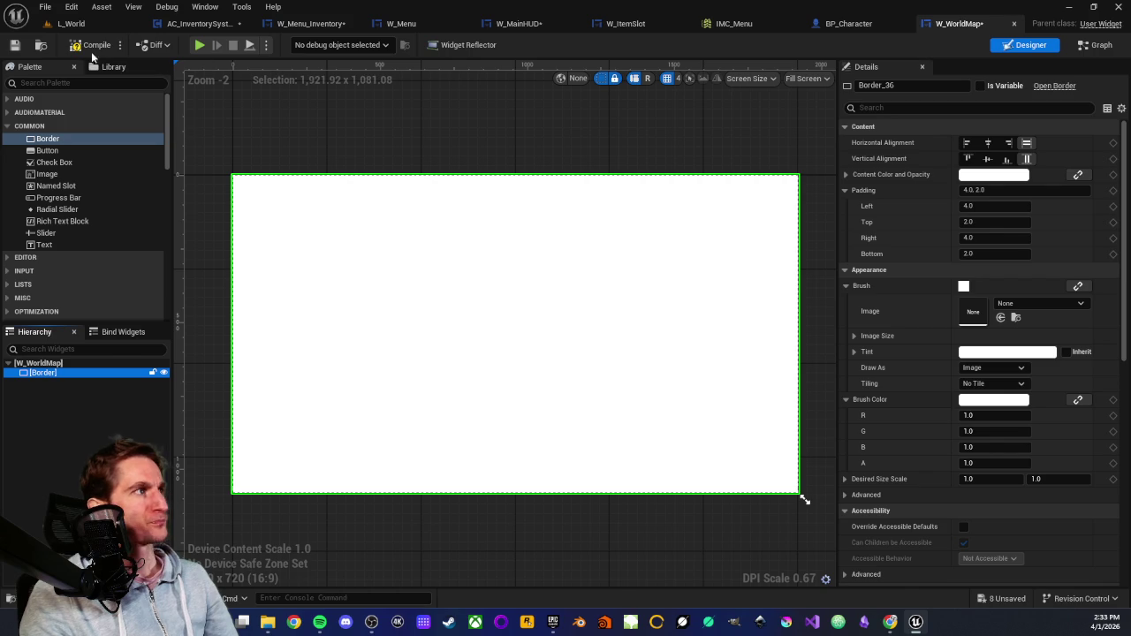
left_click(16, 45)
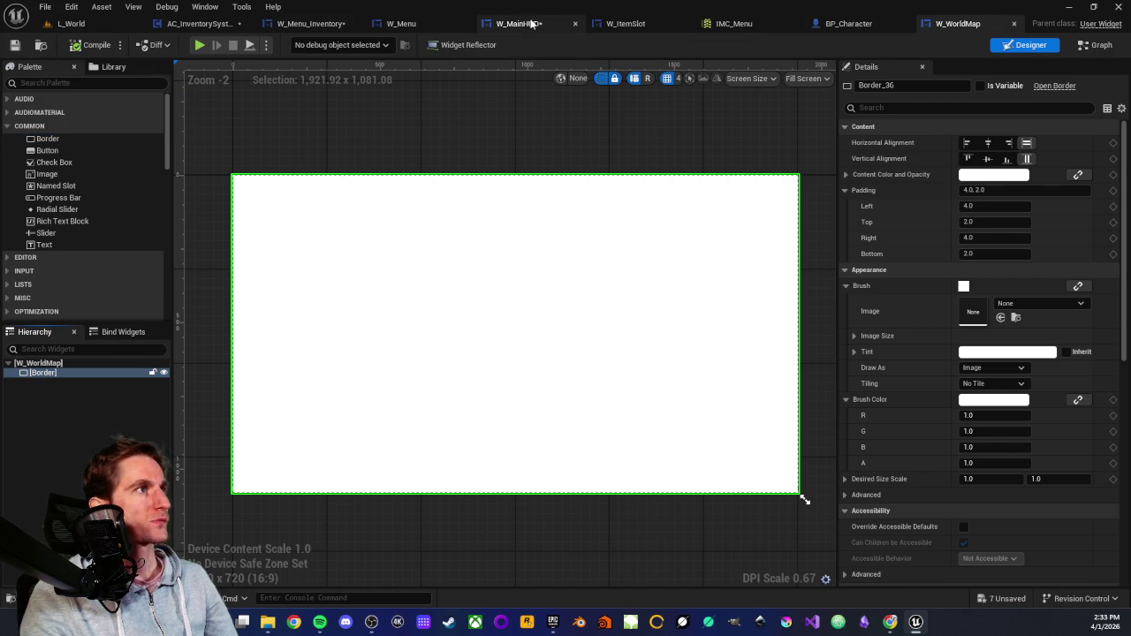
Back in W_Menu, hide W_WorldMap in the designer preview, select W_Menu_Inventory, and open the Graph.
left_click(401, 24)
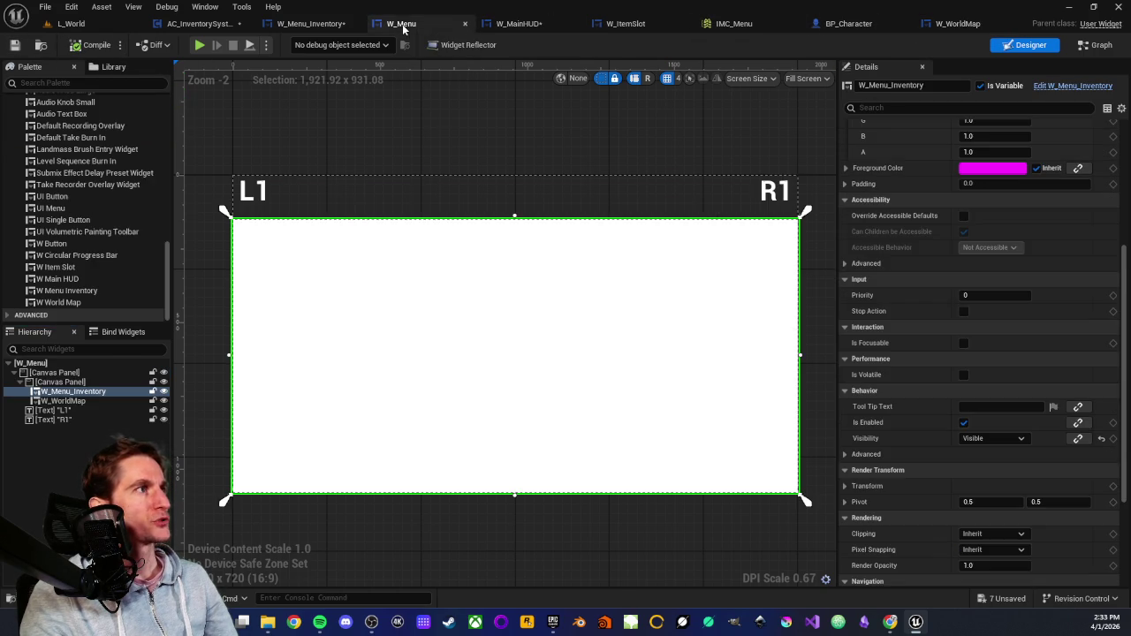
left_click(64, 401)
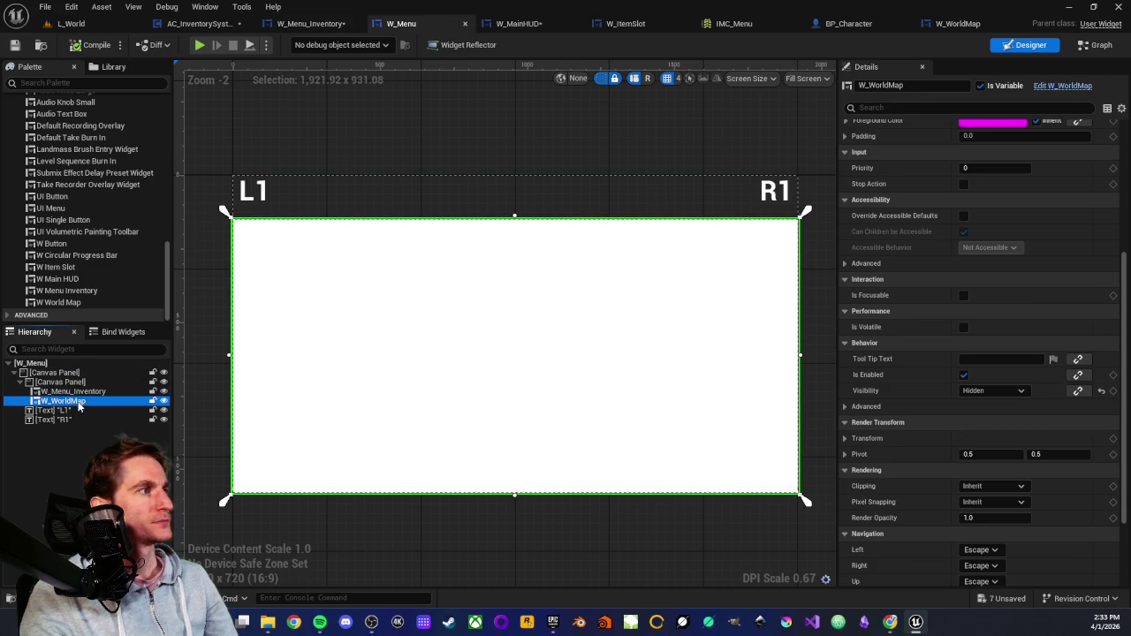
left_click(164, 401)
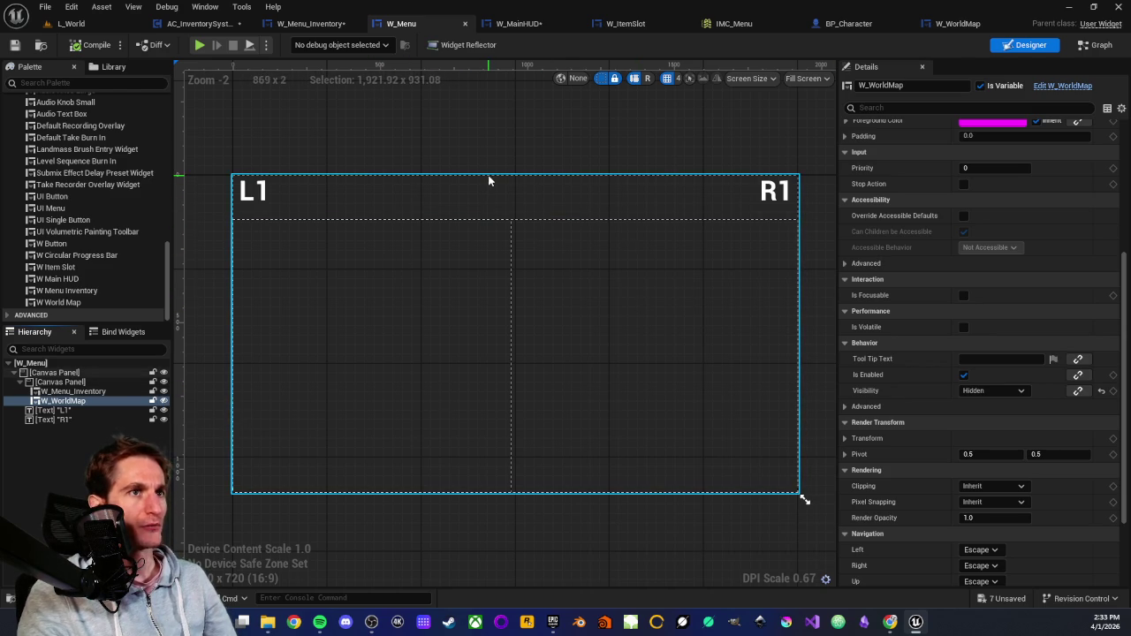
left_click(67, 391)
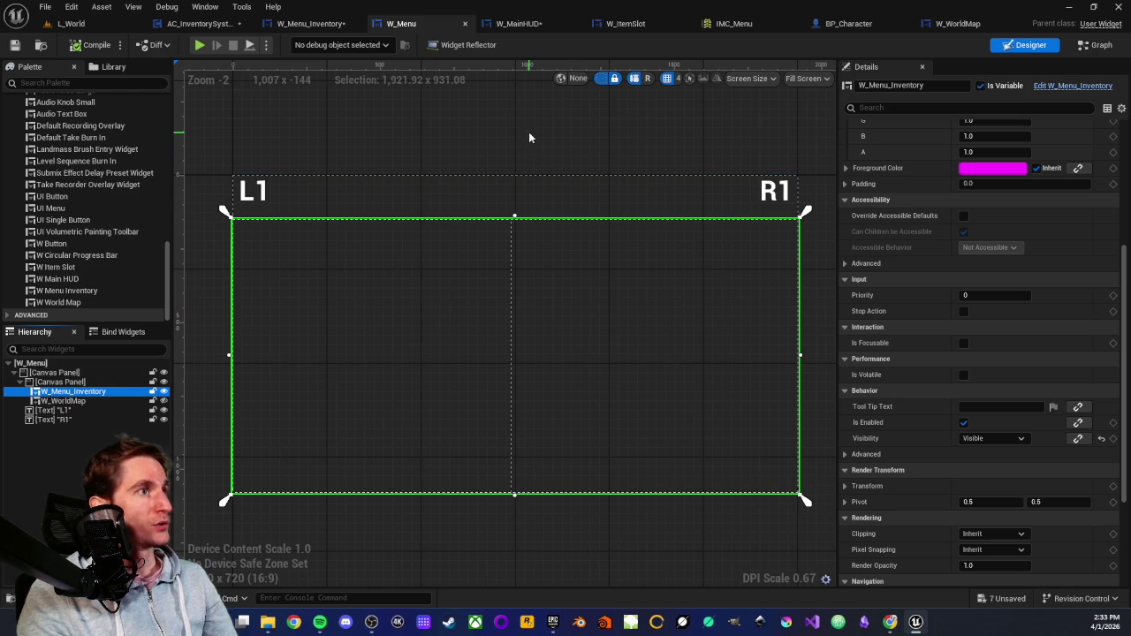
scroll(488, 166, "down", 1)
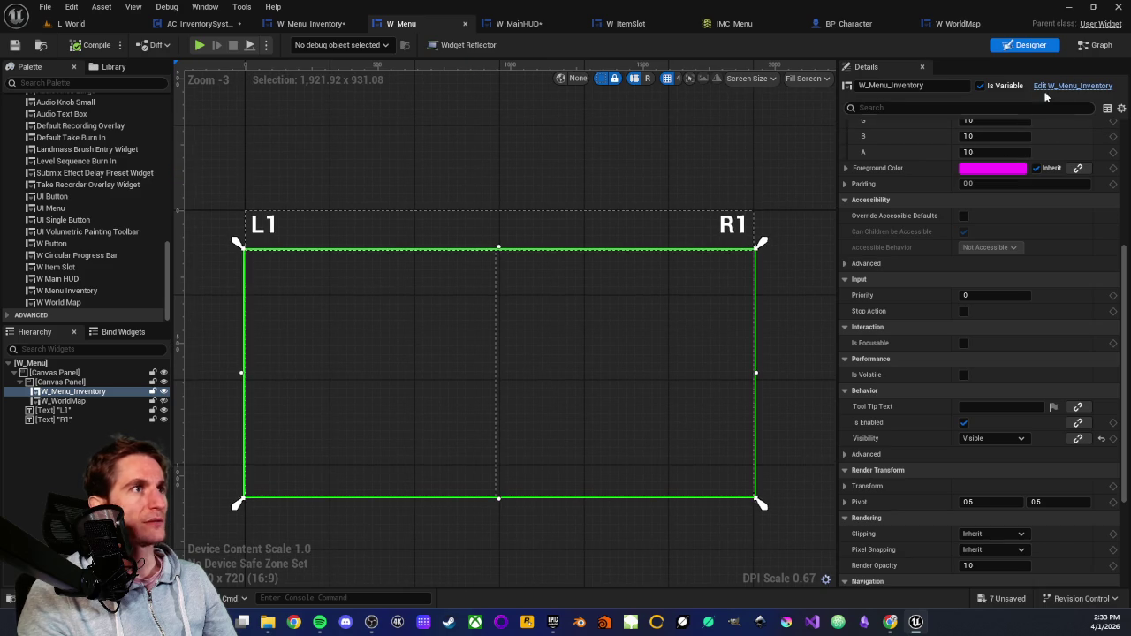
left_click(1101, 46)
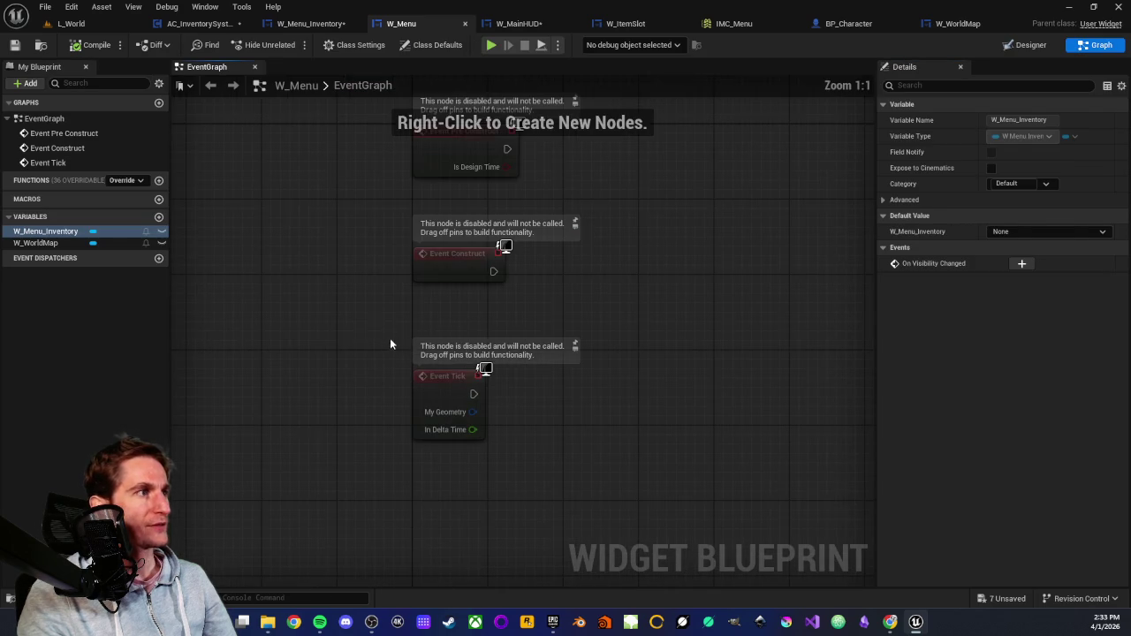
Zoom out the event graph, inspect the W_WorldMap variable, then go back to the Designer view.
scroll(374, 318, "down", 1)
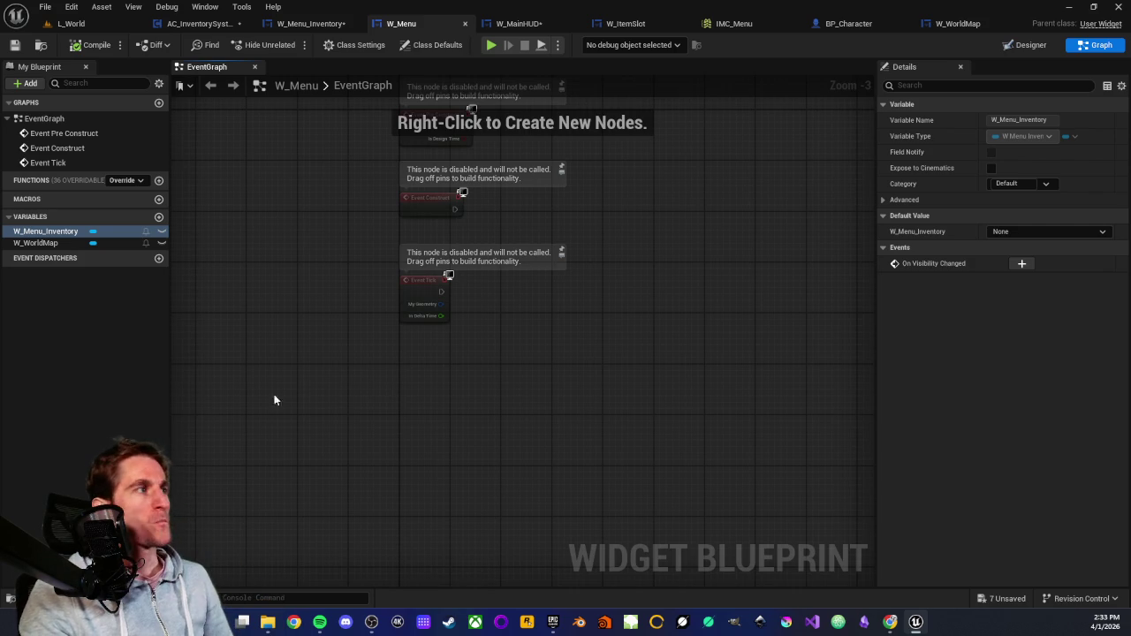
left_click(27, 242)
left_click(26, 242)
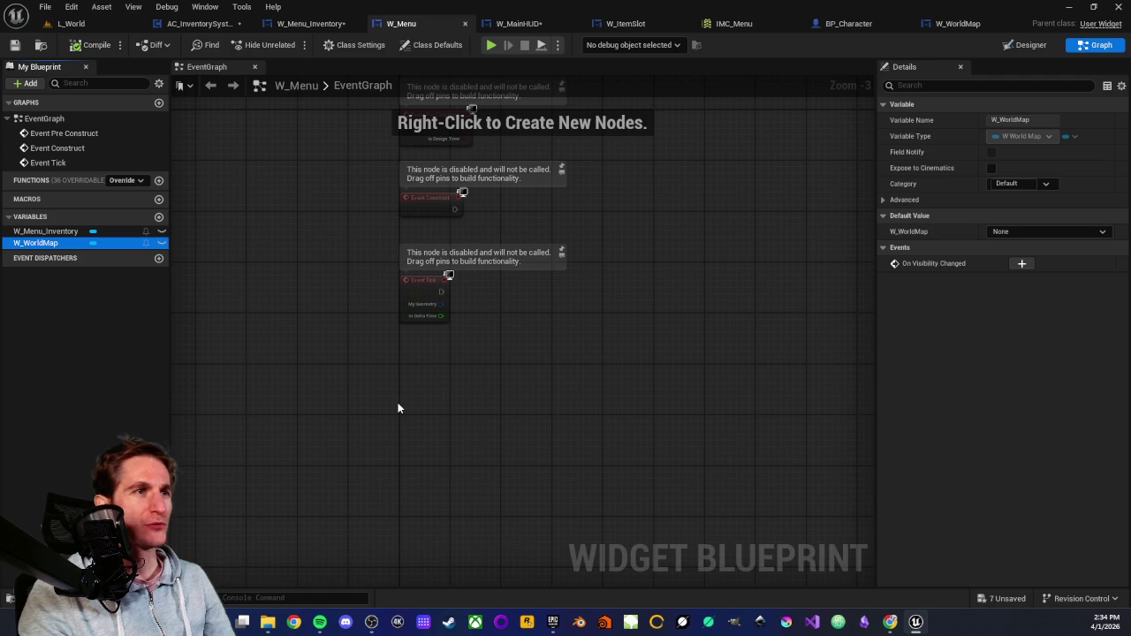
left_click(64, 305)
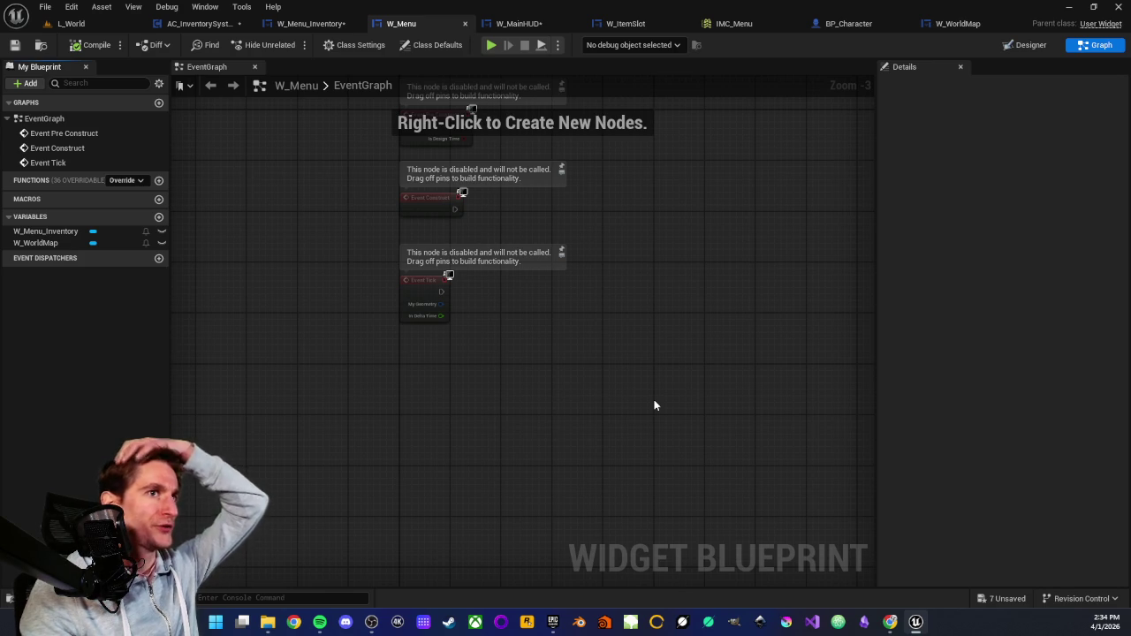
left_click(344, 84)
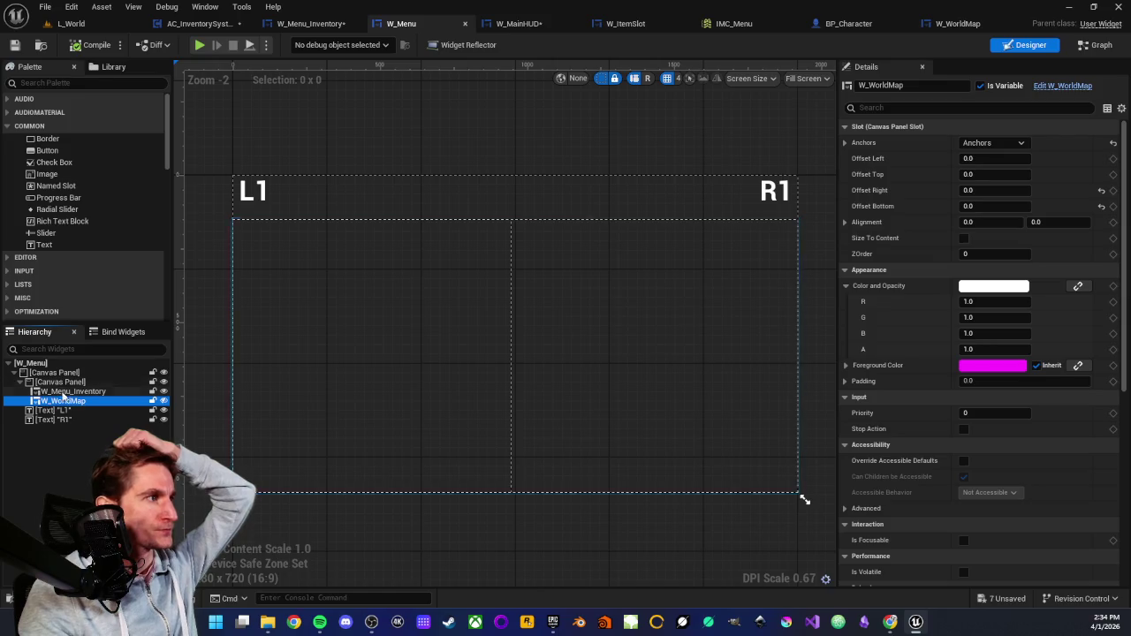
left_click(63, 392)
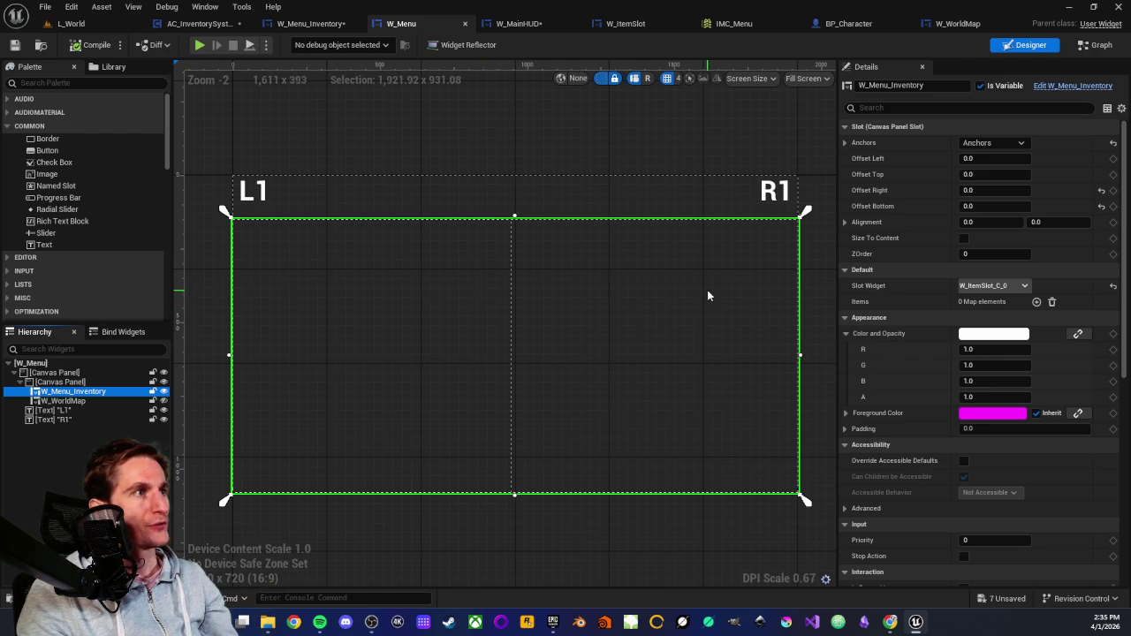
scroll(706, 295, "down", 2)
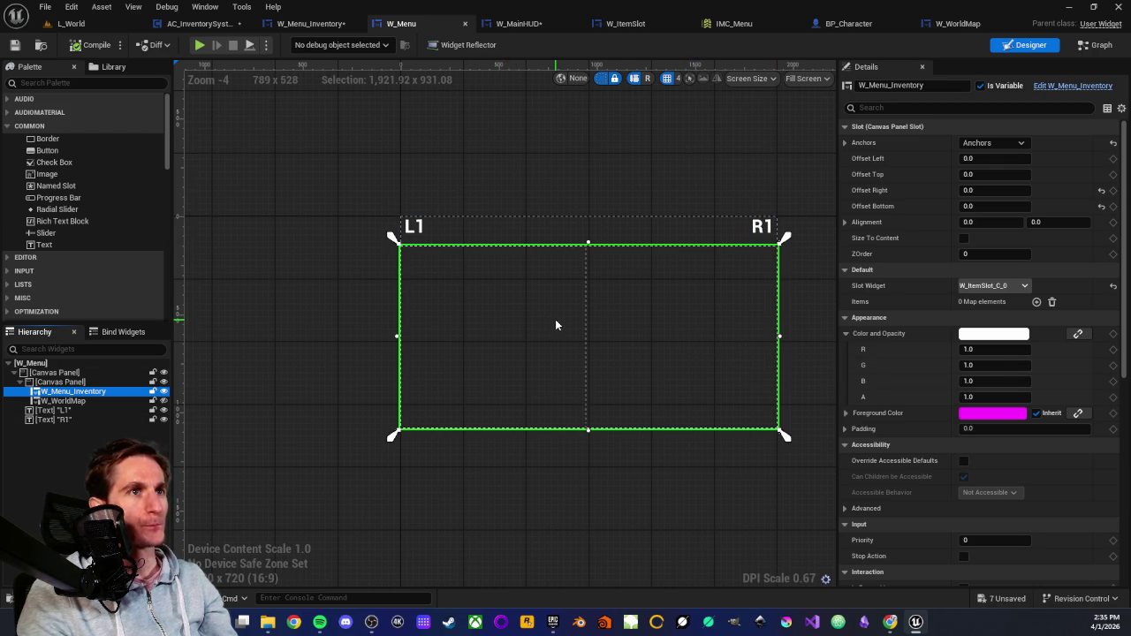
scroll(558, 320, "up", 1)
left_click_drag(560, 325, 503, 327)
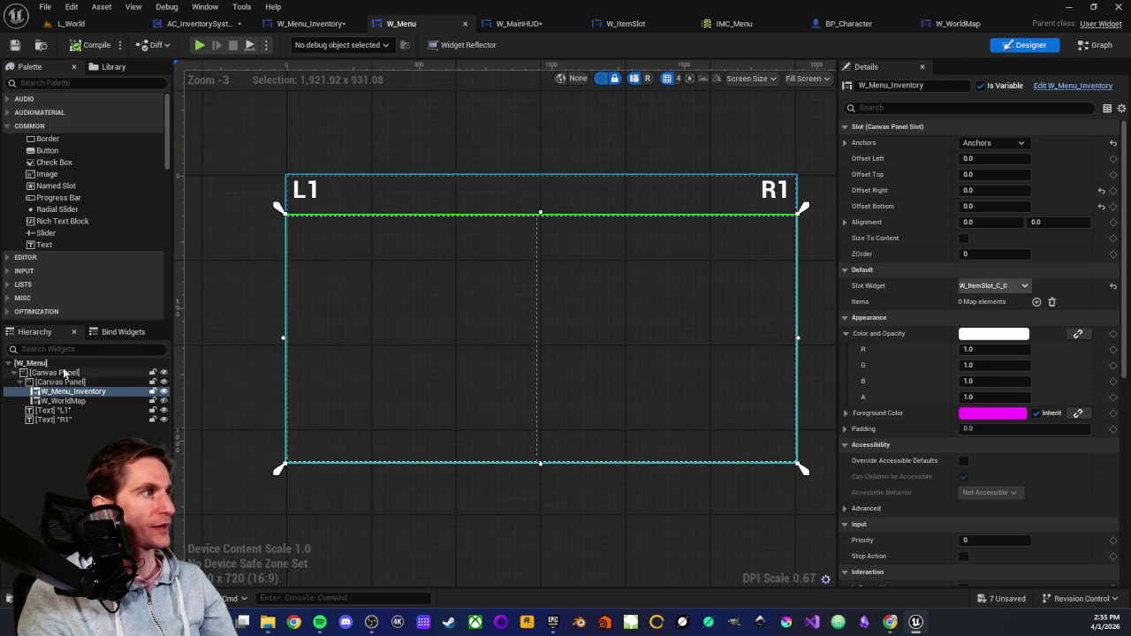
left_click(63, 383)
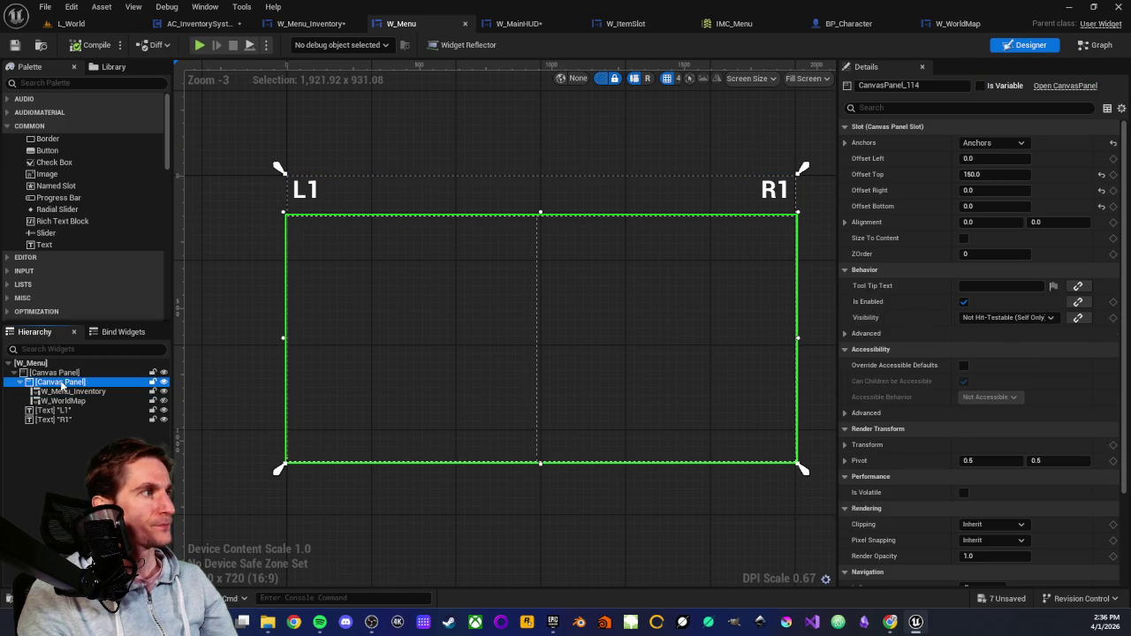
Rename the inner Canvas Panel to MenuPanel and tick Is Variable for it.
left_click(62, 385)
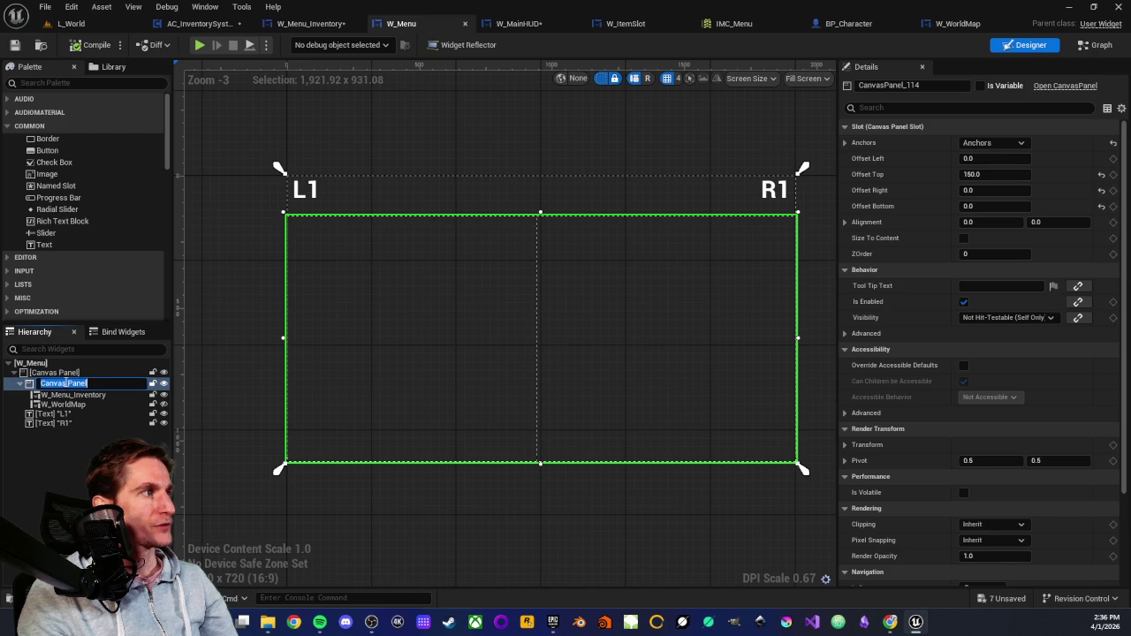
type("M")
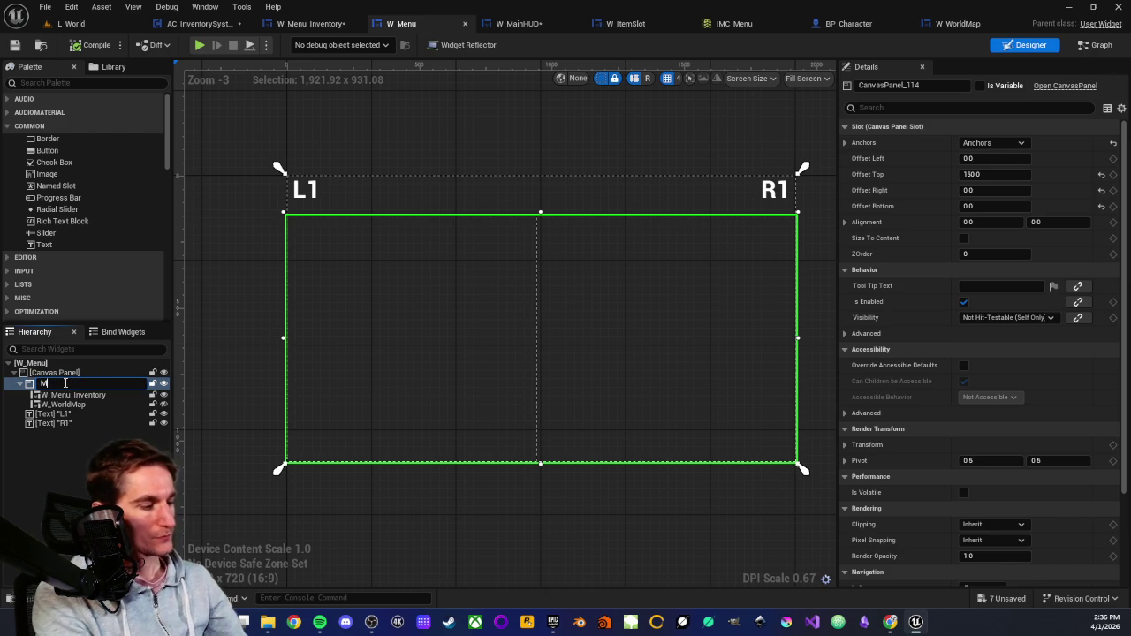
type("enuPanel")
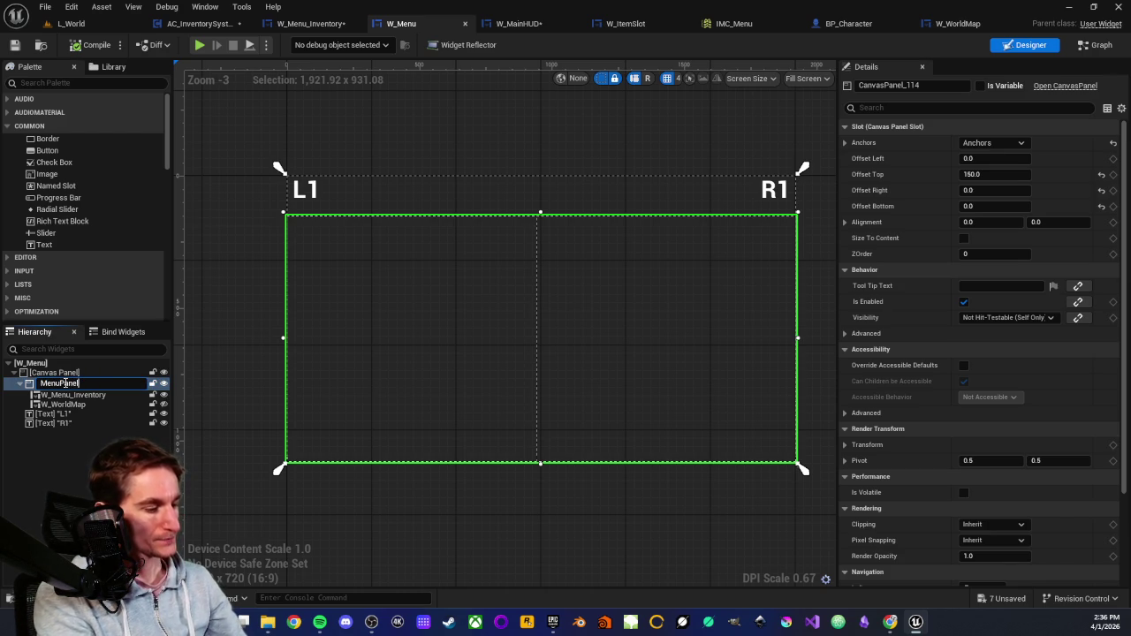
key("Return")
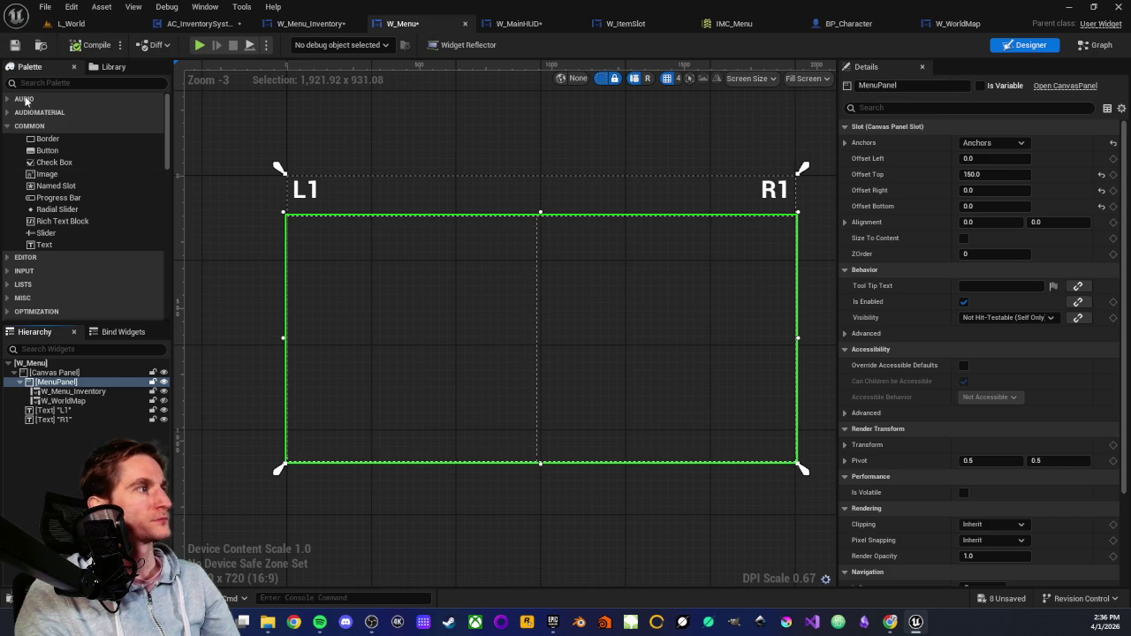
left_click(979, 86)
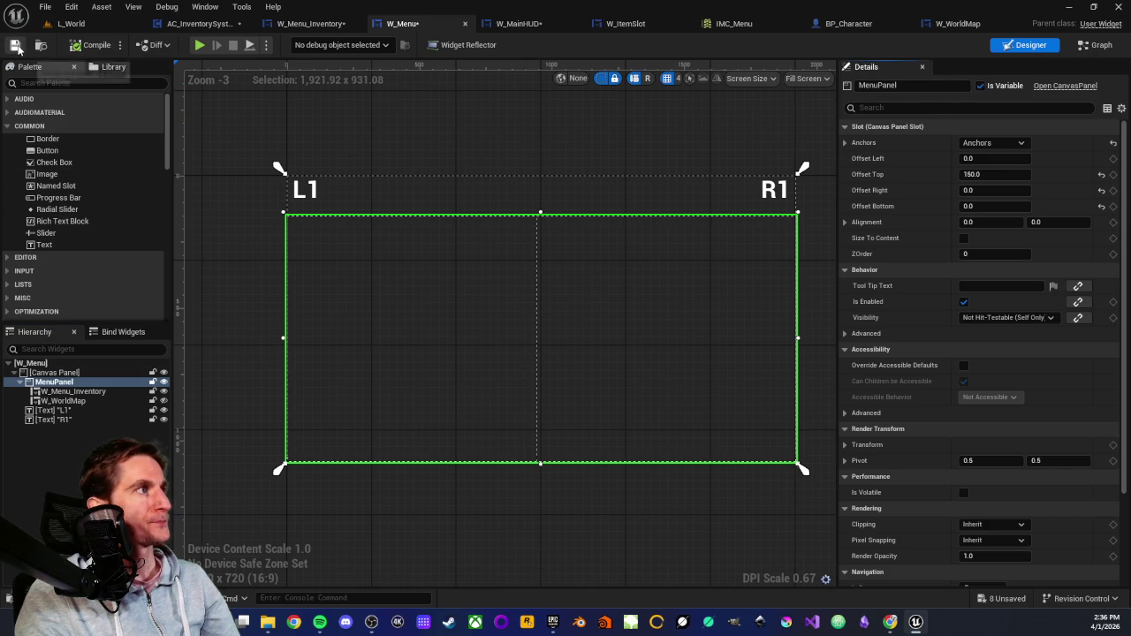
left_click(1095, 45)
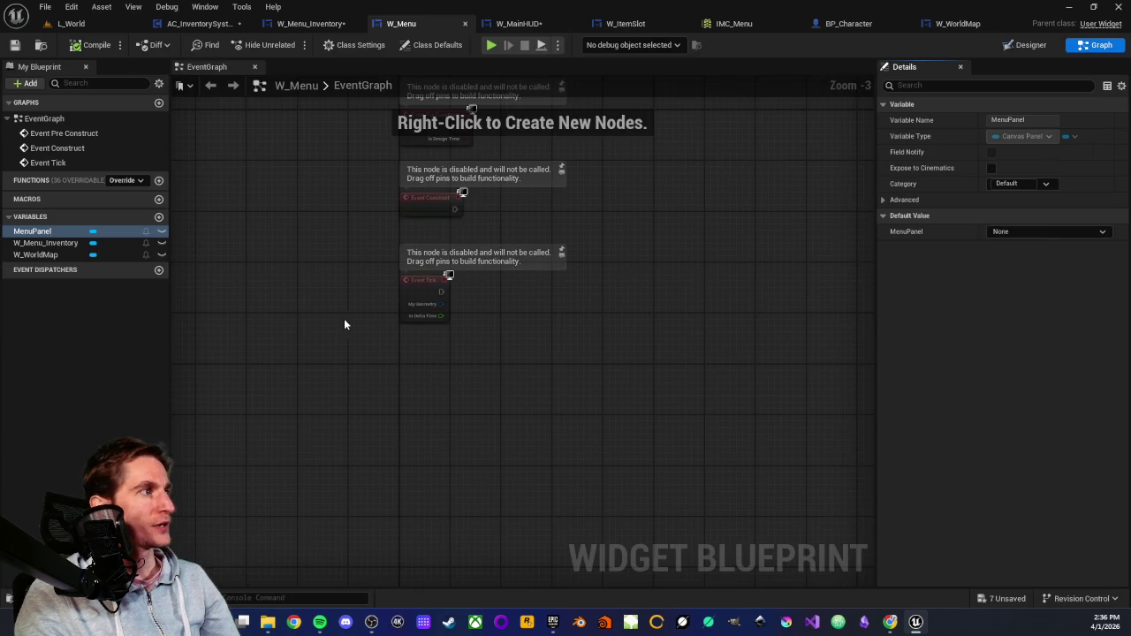
Place a MenuPanel getter in the graph and wire it into a new Get Child Index node.
mouse_move(32, 230)
left_mouse_down()
mouse_move(508, 377)
mouse_move(495, 374)
mouse_move(604, 374)
mouse_move(574, 368)
left_mouse_up()
left_click(527, 394)
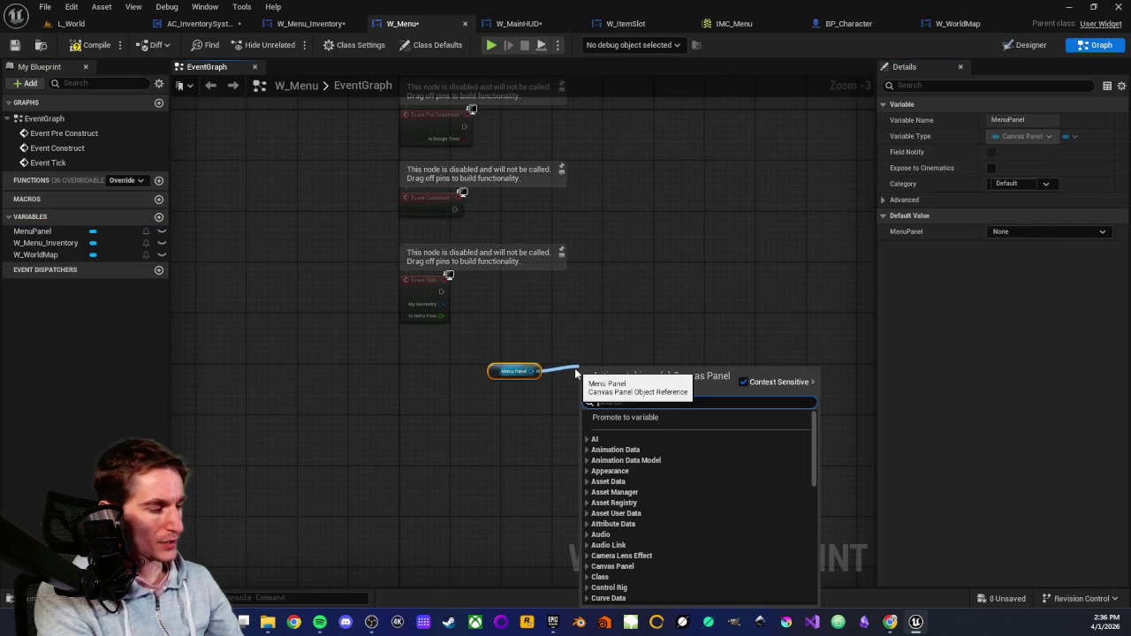
type("get")
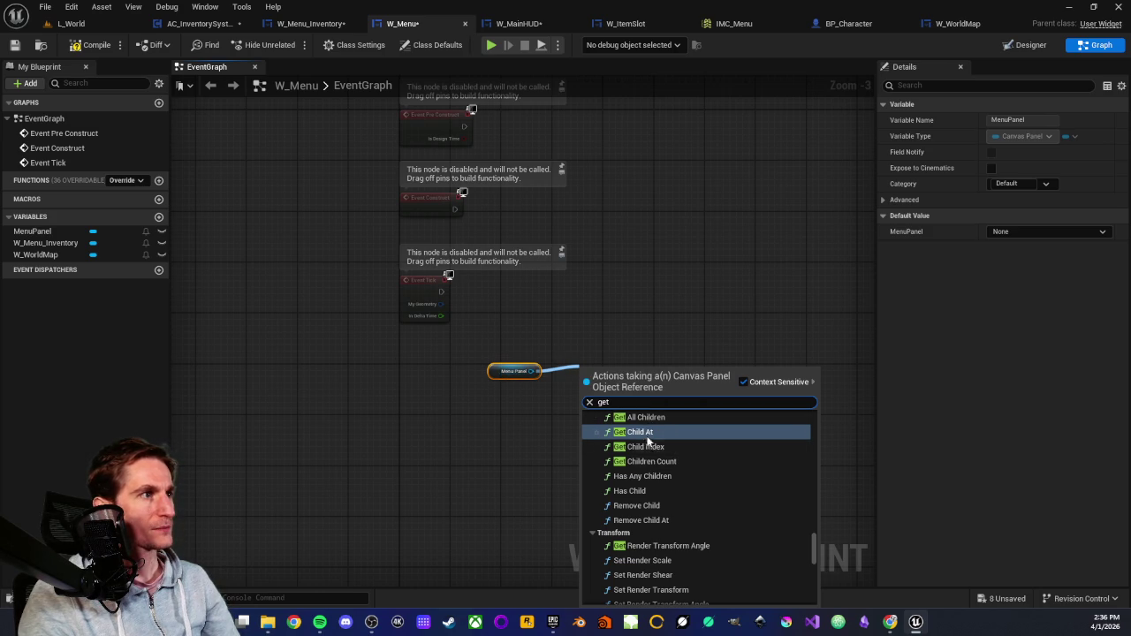
scroll(645, 455, "up", 2)
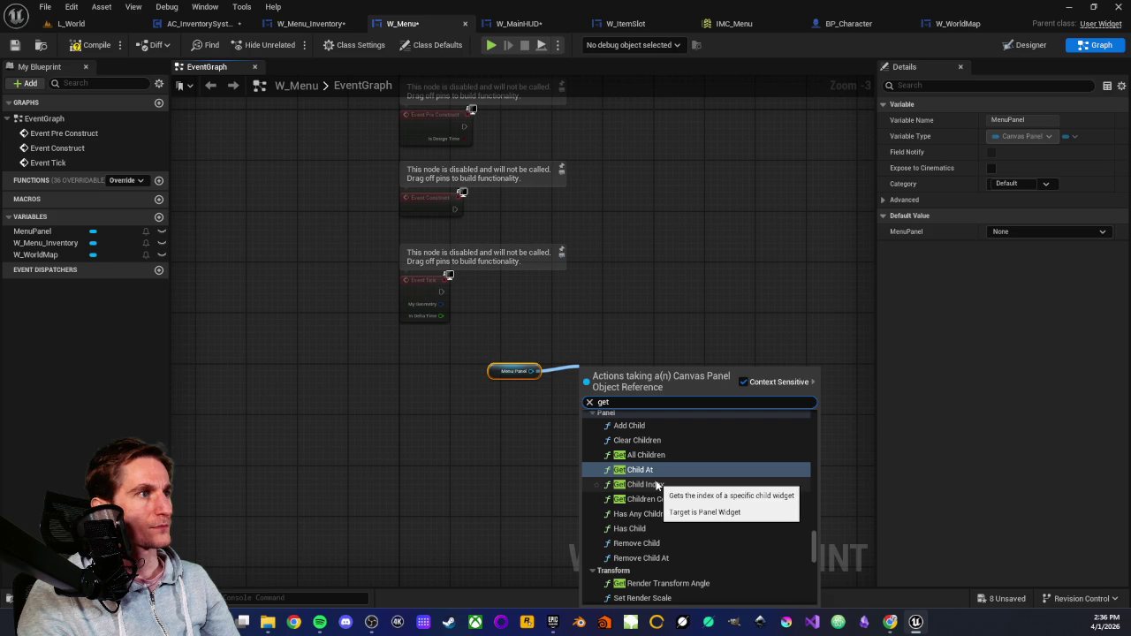
left_click(657, 486)
scroll(606, 404, "up", 3)
left_click_drag(603, 359, 568, 355)
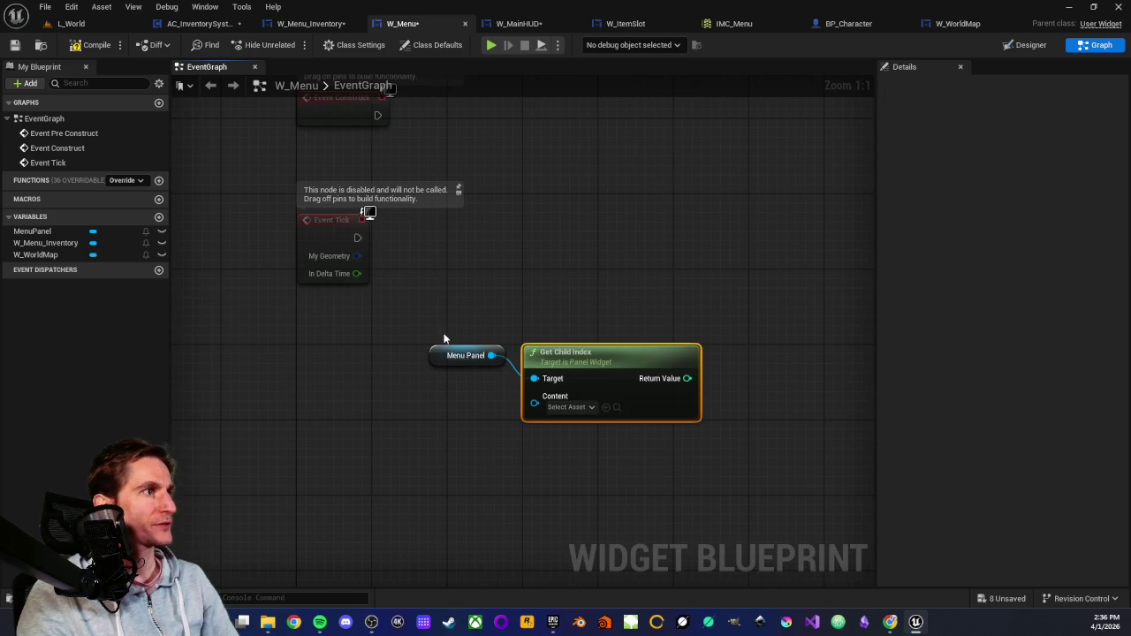
Inspect the Get Child Index Content input's options without adding anything, then tidy the graph view.
left_click(570, 407)
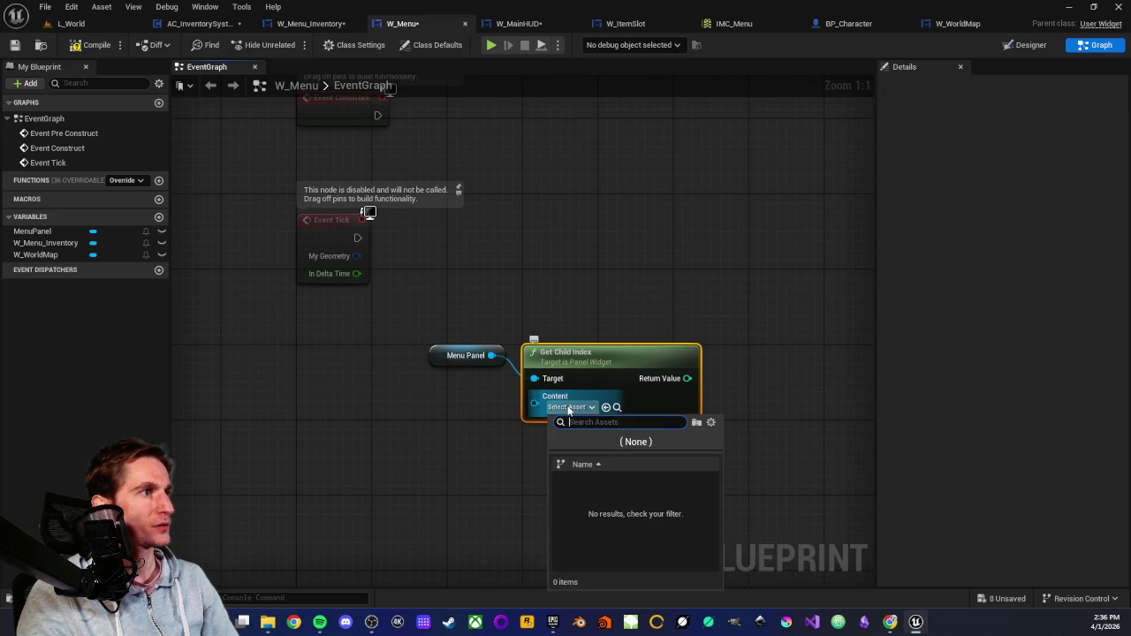
left_click(484, 449)
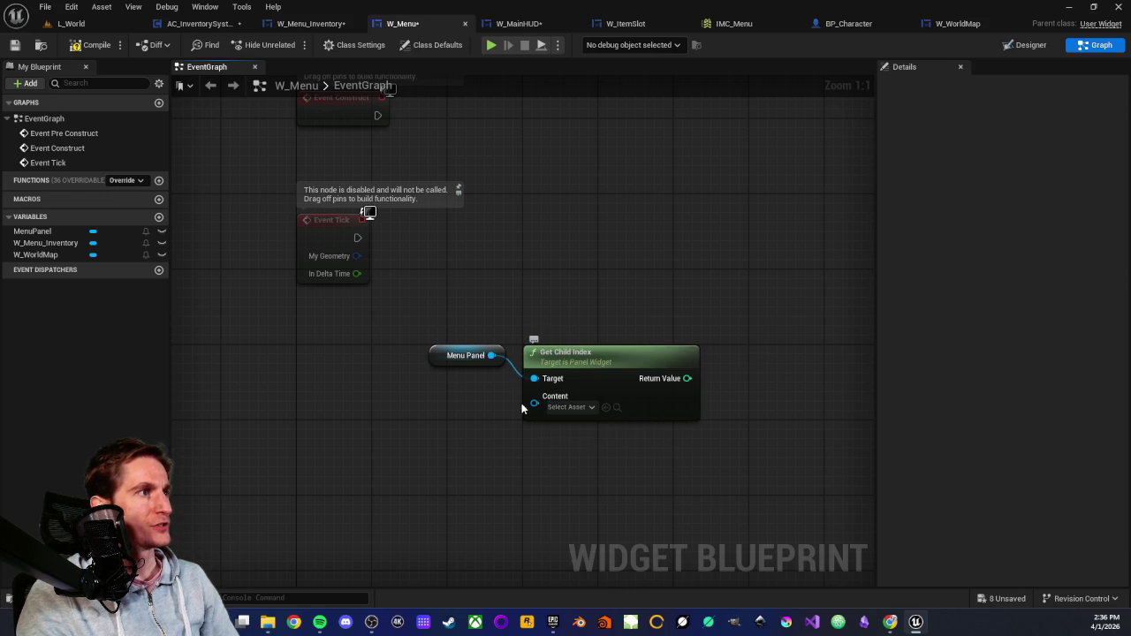
left_click_drag(527, 402, 460, 409)
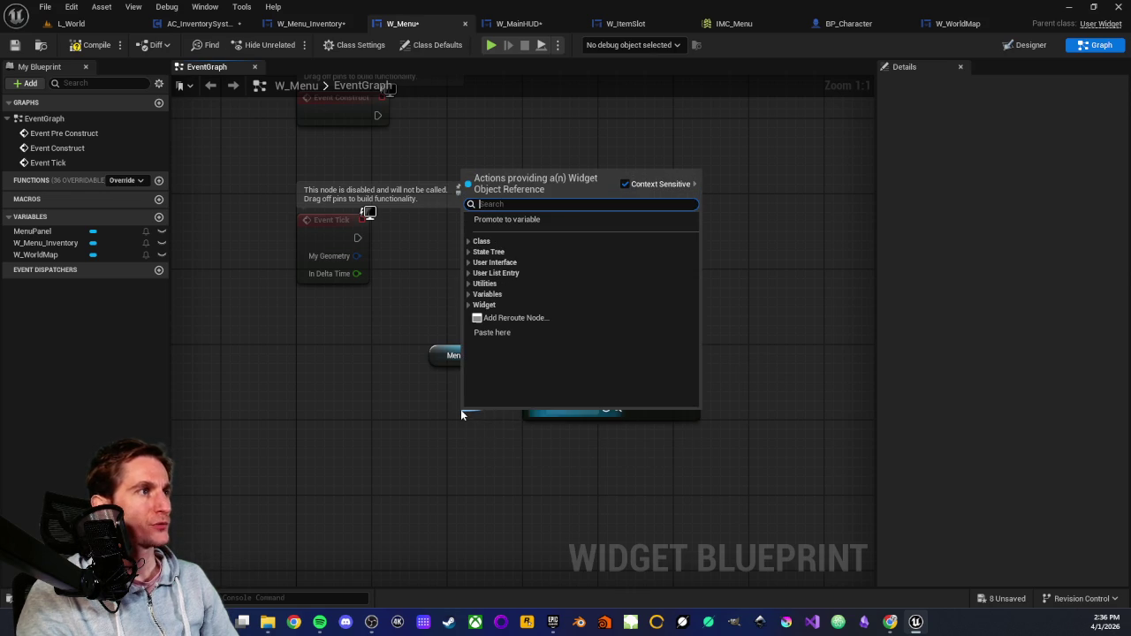
left_click(411, 406)
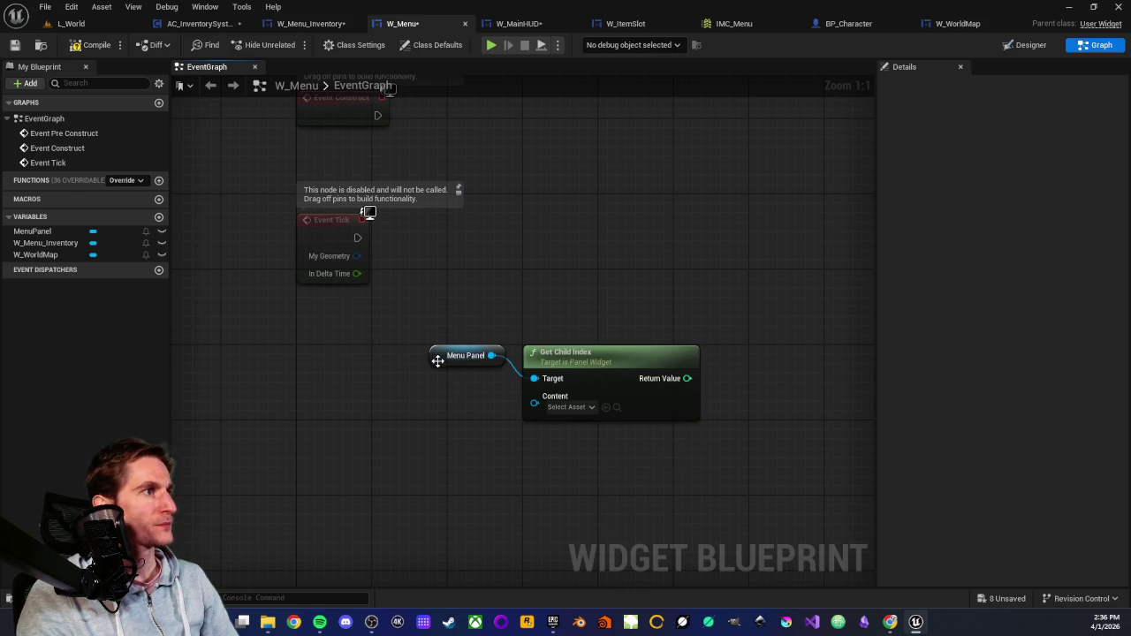
left_click(567, 351)
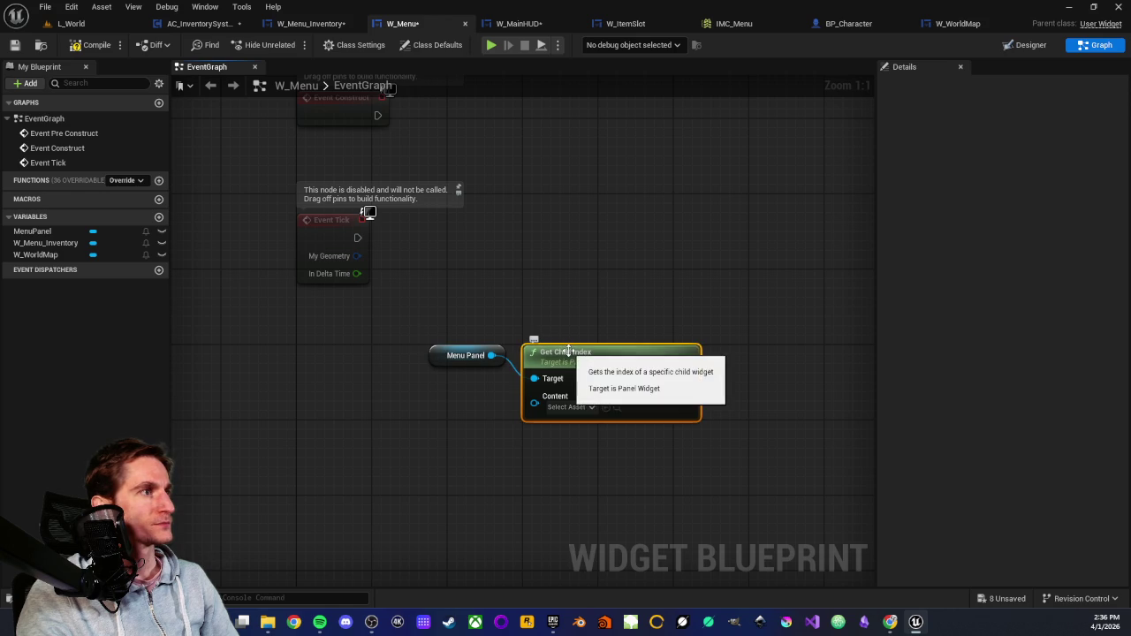
left_click(484, 405)
mouse_move(335, 335)
left_mouse_down()
mouse_move(359, 341)
mouse_move(349, 348)
left_mouse_up()
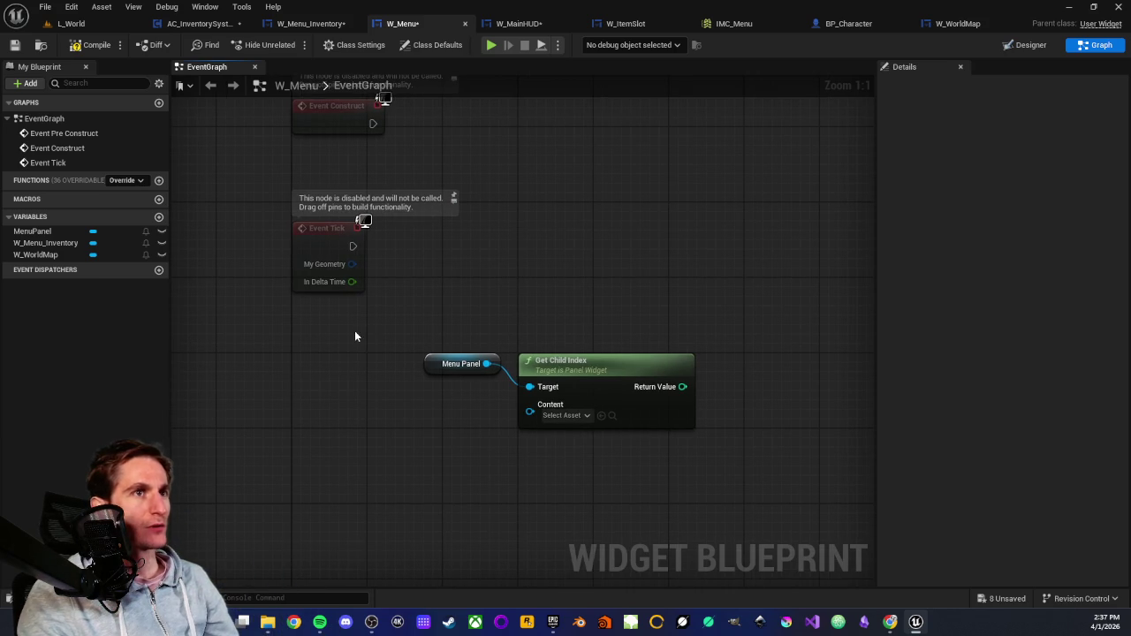
left_click_drag(454, 316, 595, 436)
left_click(576, 320)
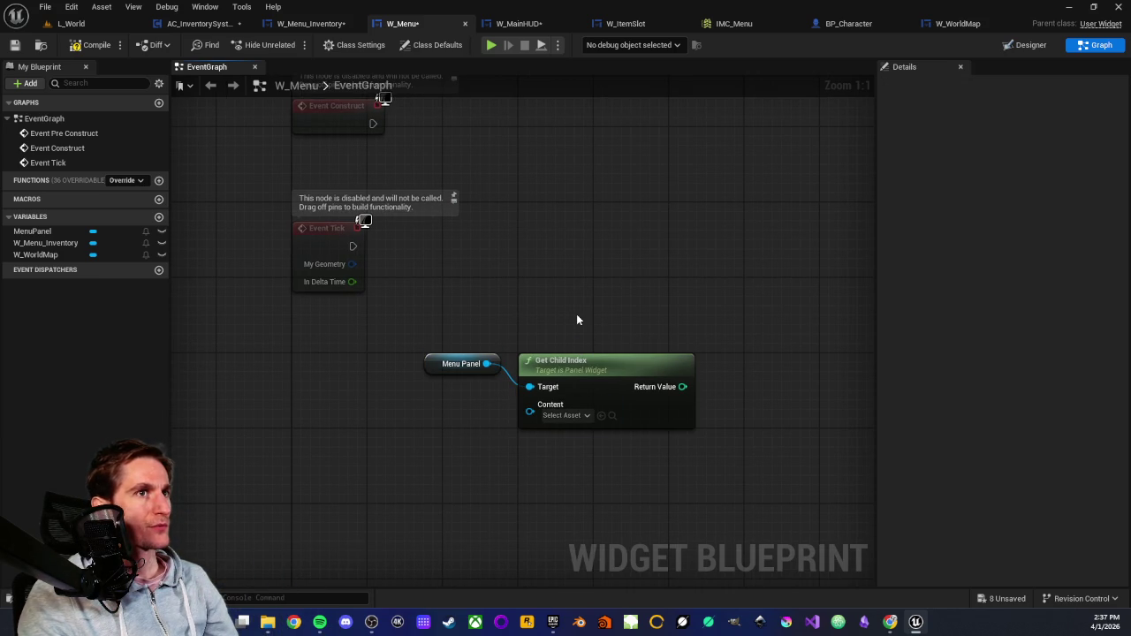
mouse_move(518, 326)
left_mouse_down()
mouse_move(525, 336)
mouse_move(524, 315)
mouse_move(507, 360)
left_mouse_up()
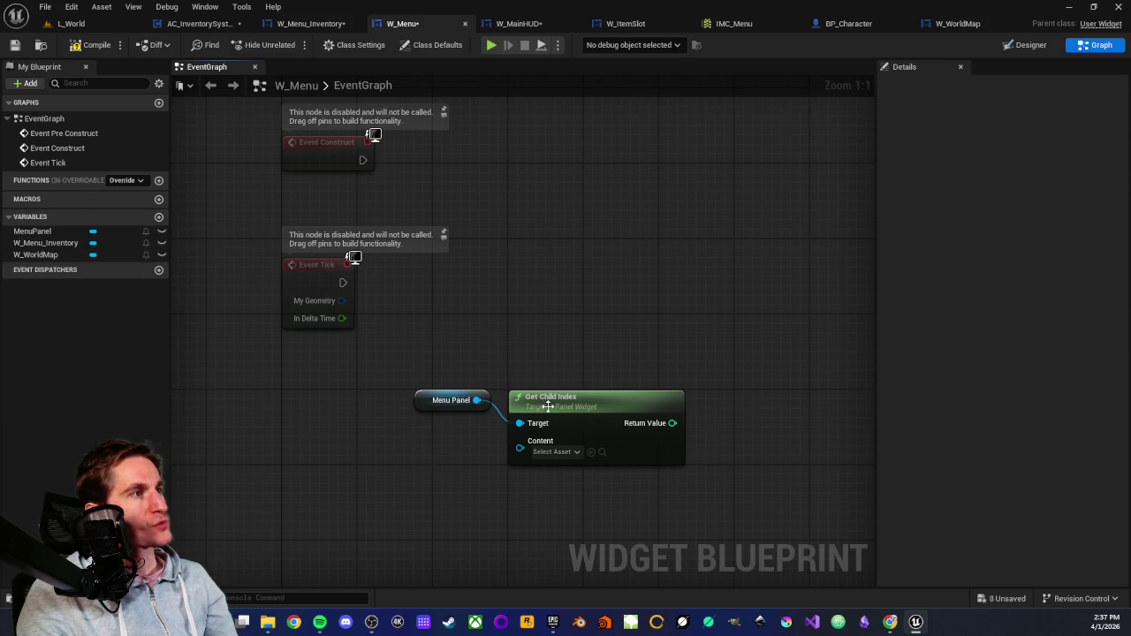
Spread the MenuPanel and Get Child Index nodes apart and add a Get All Children node fed by MenuPanel.
left_click_drag(538, 402, 566, 448)
mouse_move(434, 401)
left_mouse_down()
mouse_move(327, 354)
mouse_move(326, 373)
left_mouse_up()
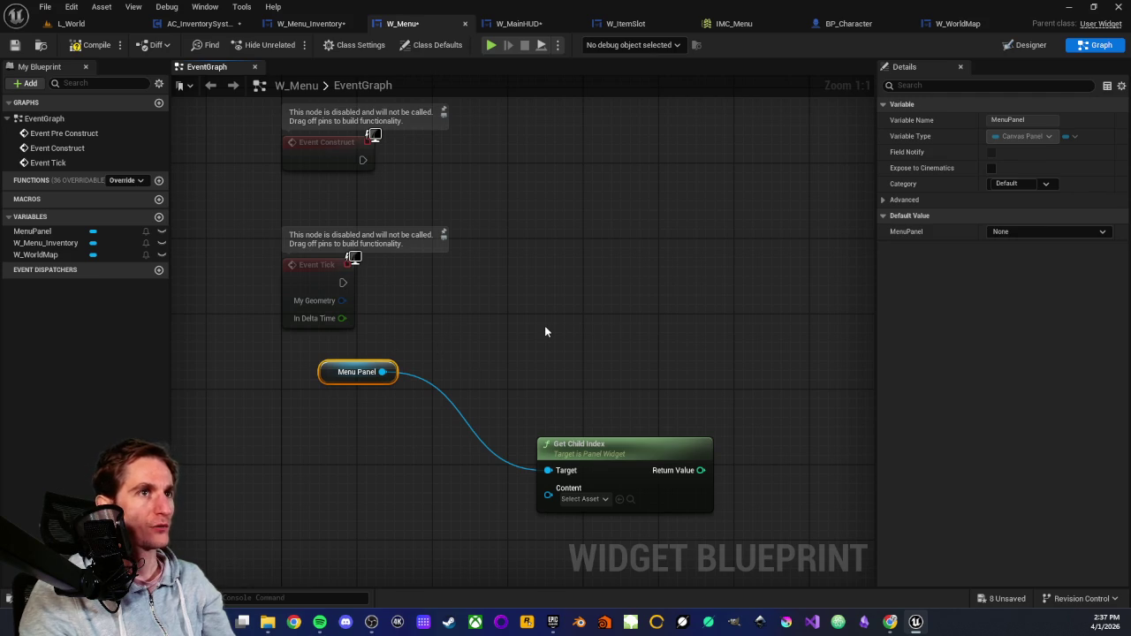
mouse_move(381, 371)
left_mouse_down()
mouse_move(446, 389)
mouse_move(467, 350)
left_mouse_up()
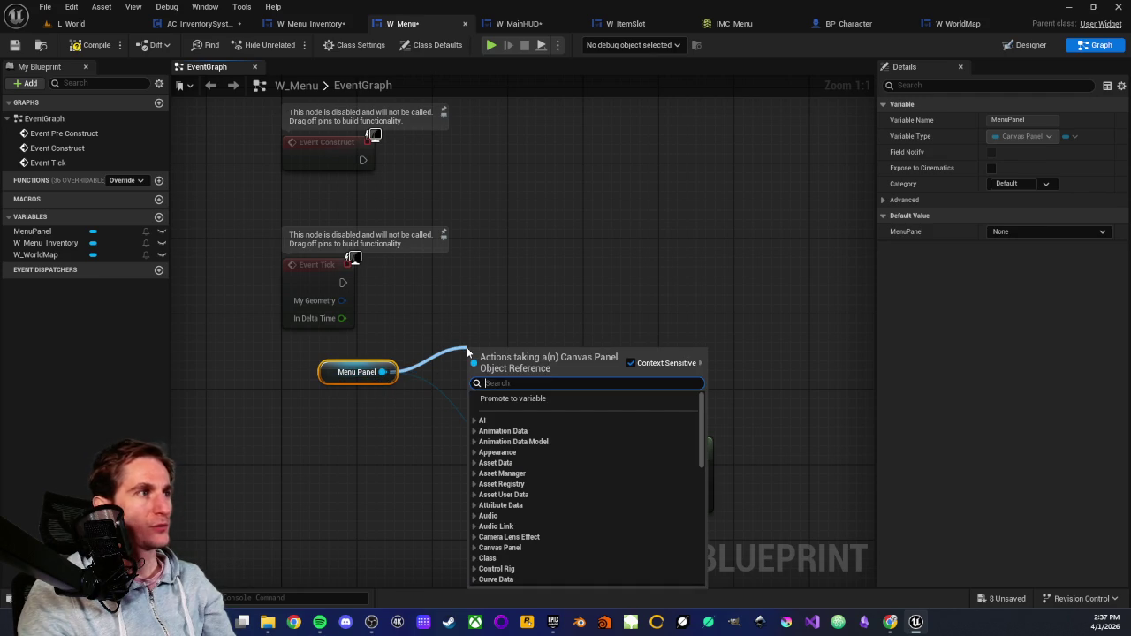
type("ge")
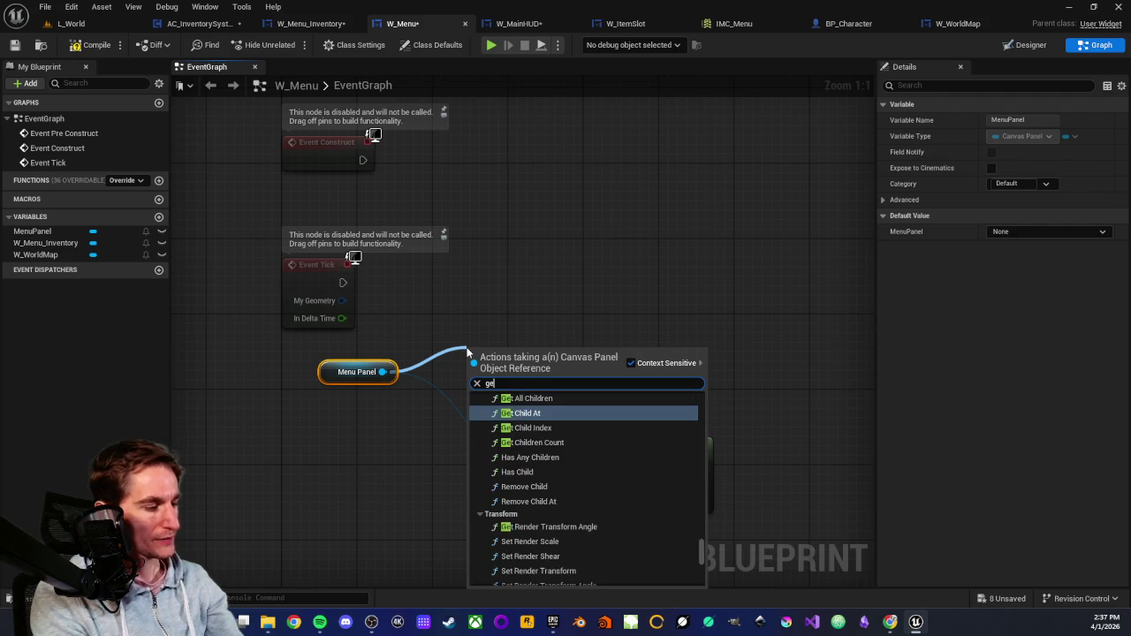
type("t child")
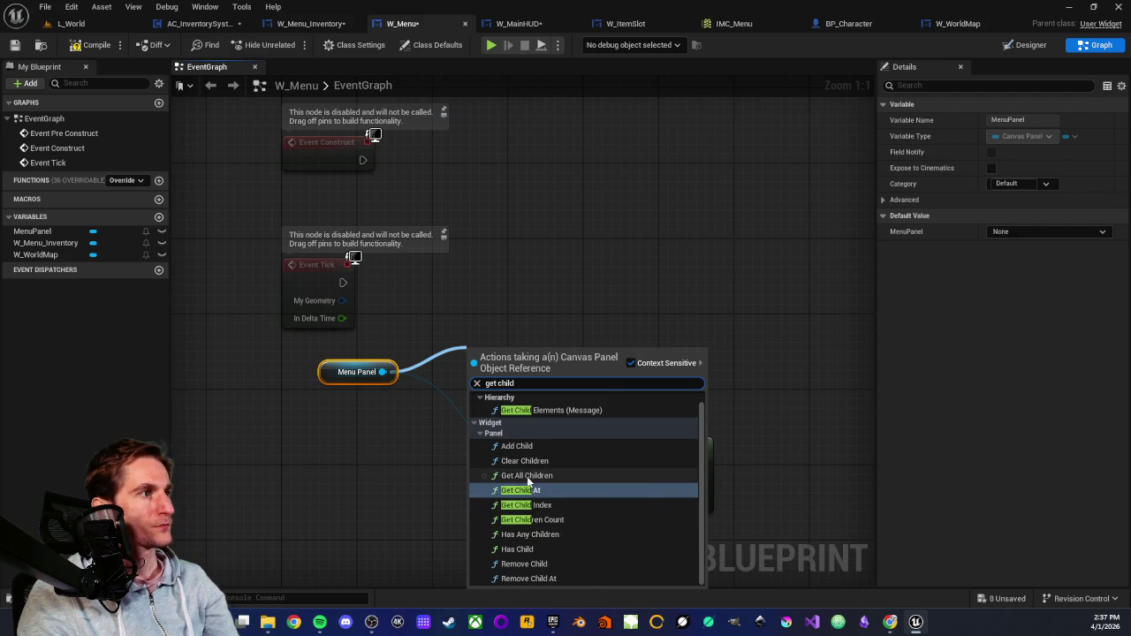
left_click(526, 505)
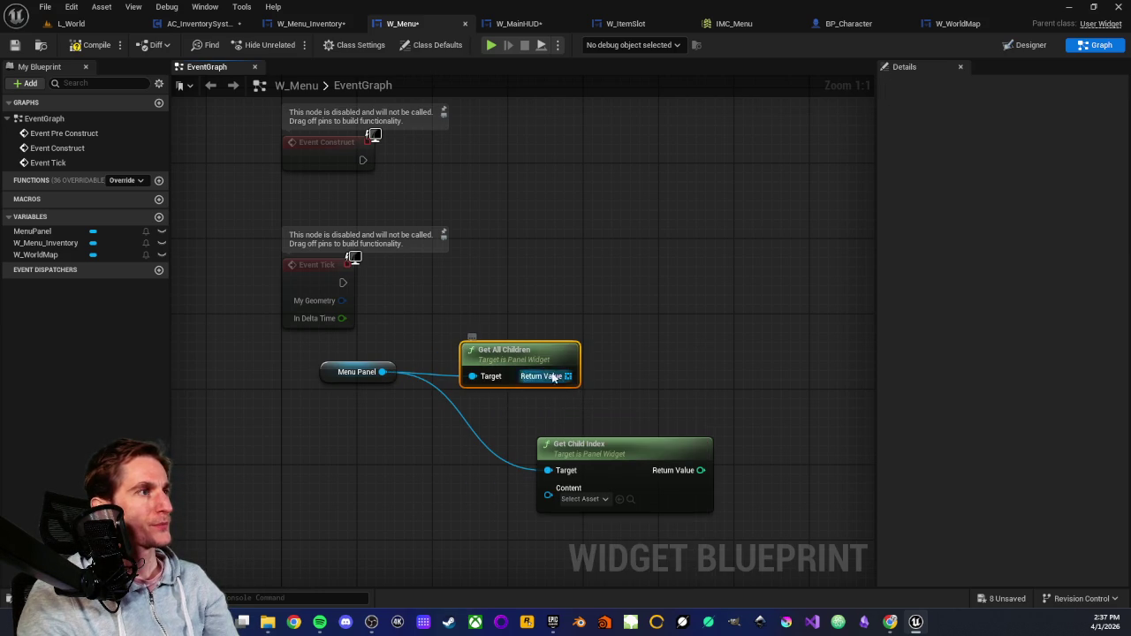
Attach a plain For Each Loop to Get All Children's Return Value.
left_click_drag(530, 352, 483, 370)
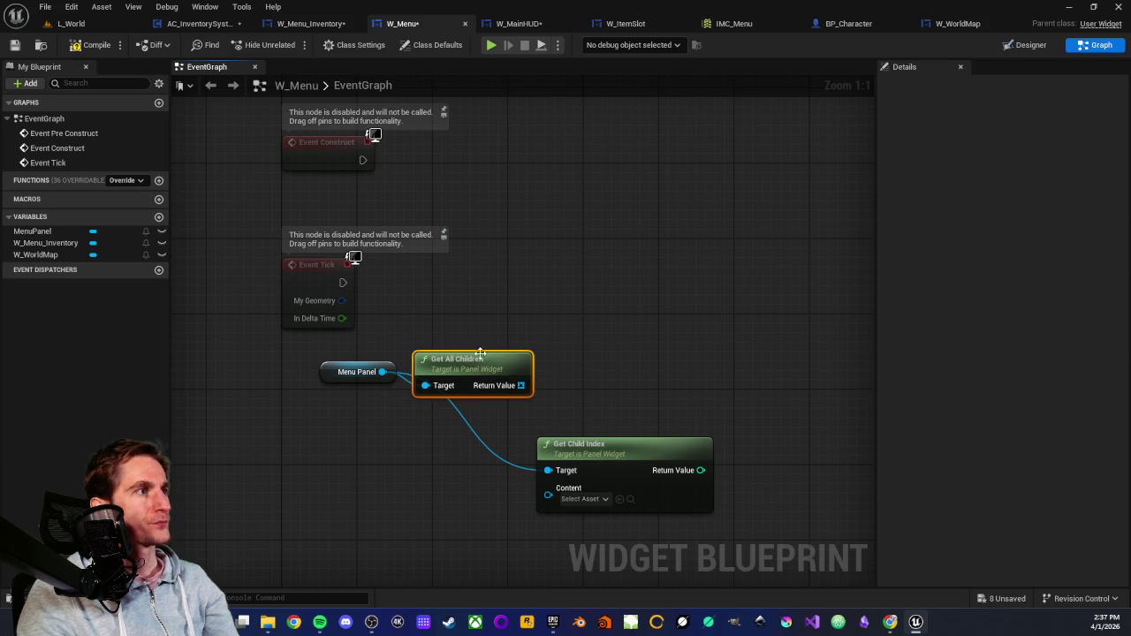
mouse_move(454, 402)
left_mouse_down()
mouse_move(514, 355)
mouse_move(537, 362)
left_mouse_up()
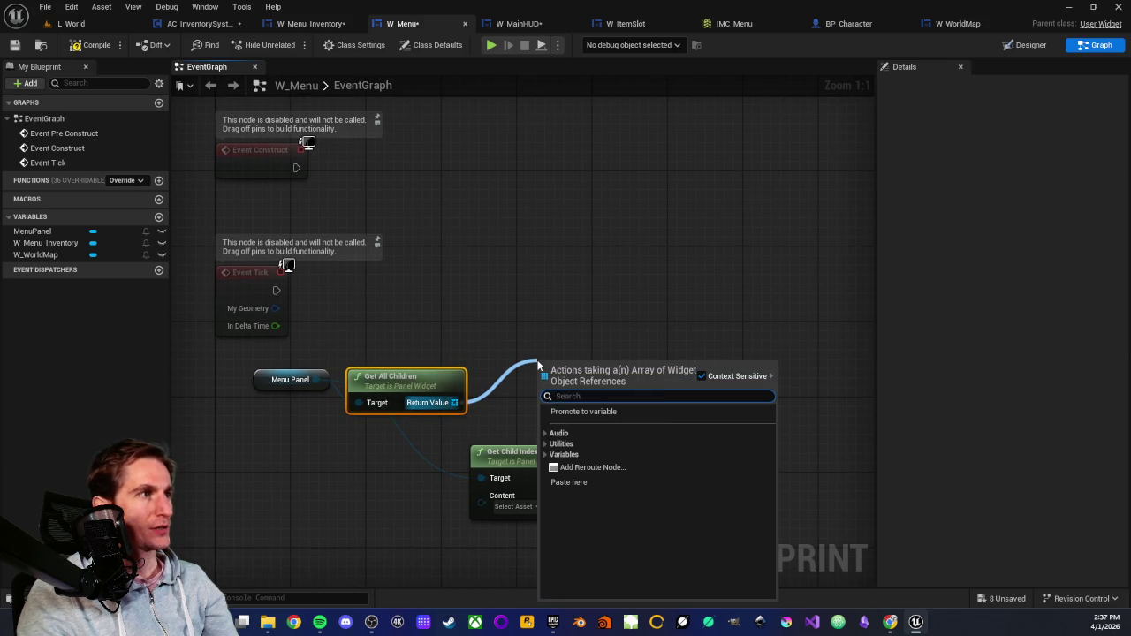
type("l")
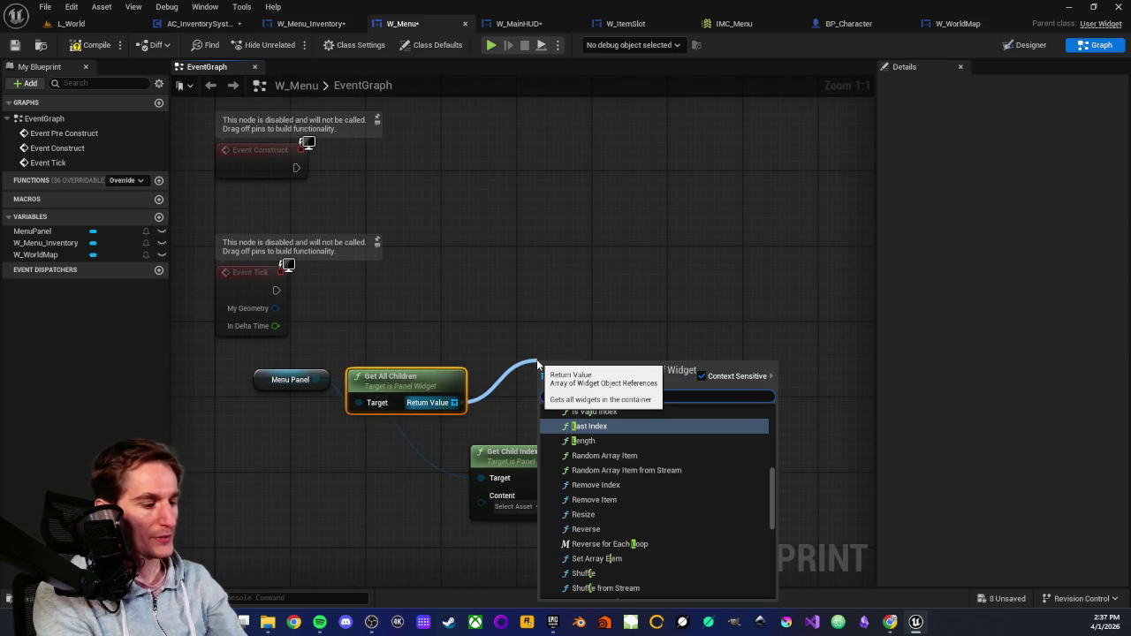
type("f")
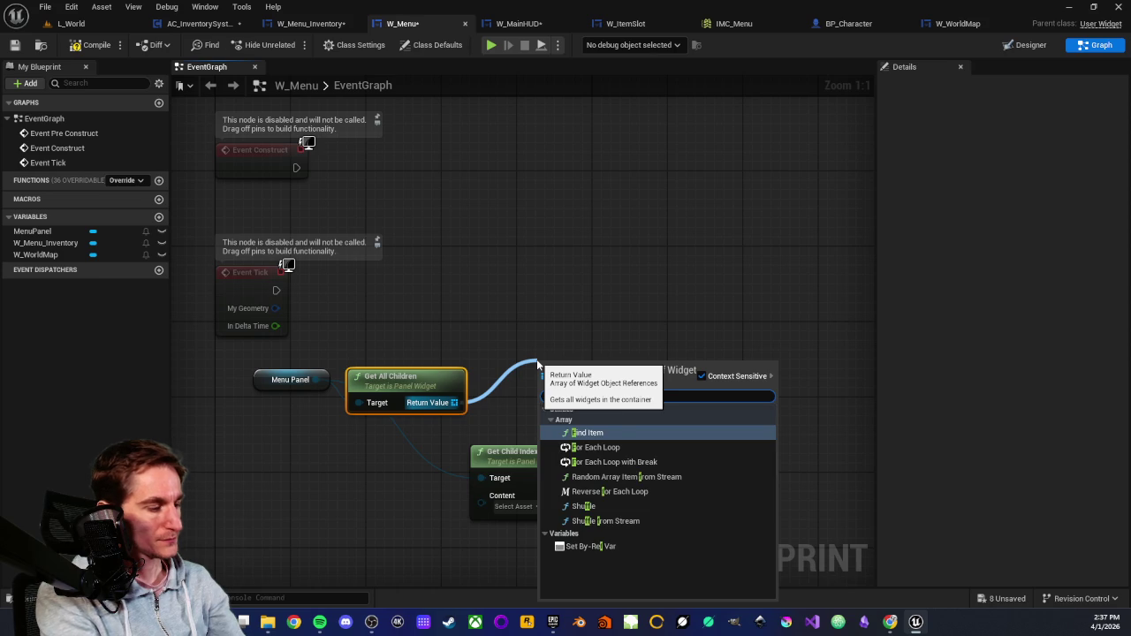
type("or each")
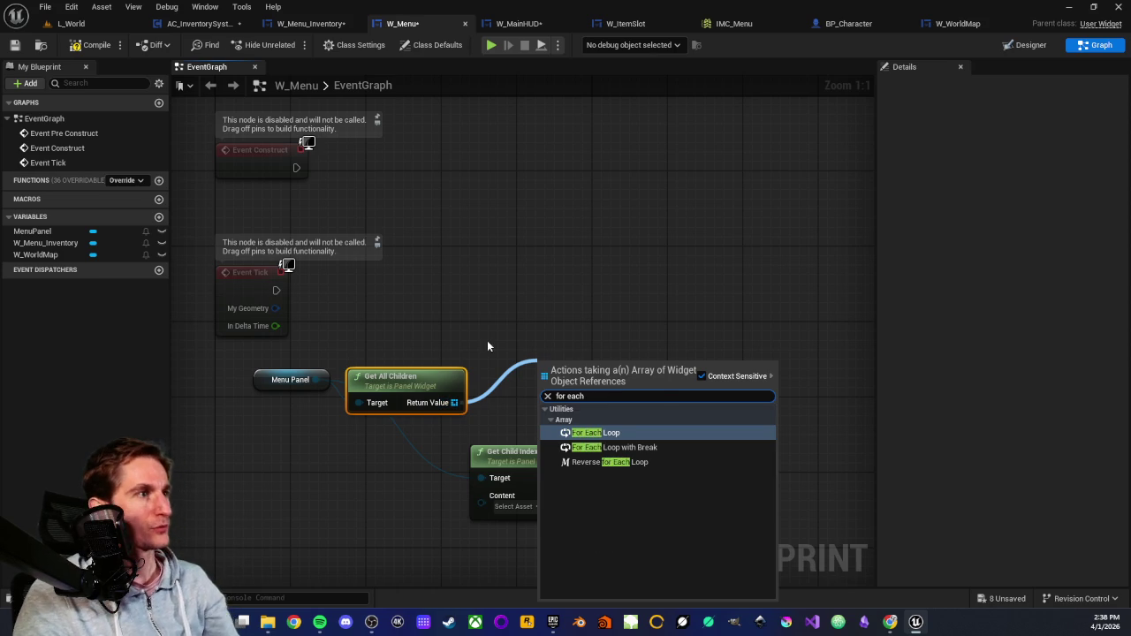
key("Escape")
left_click(607, 438)
left_click_drag(578, 377, 558, 319)
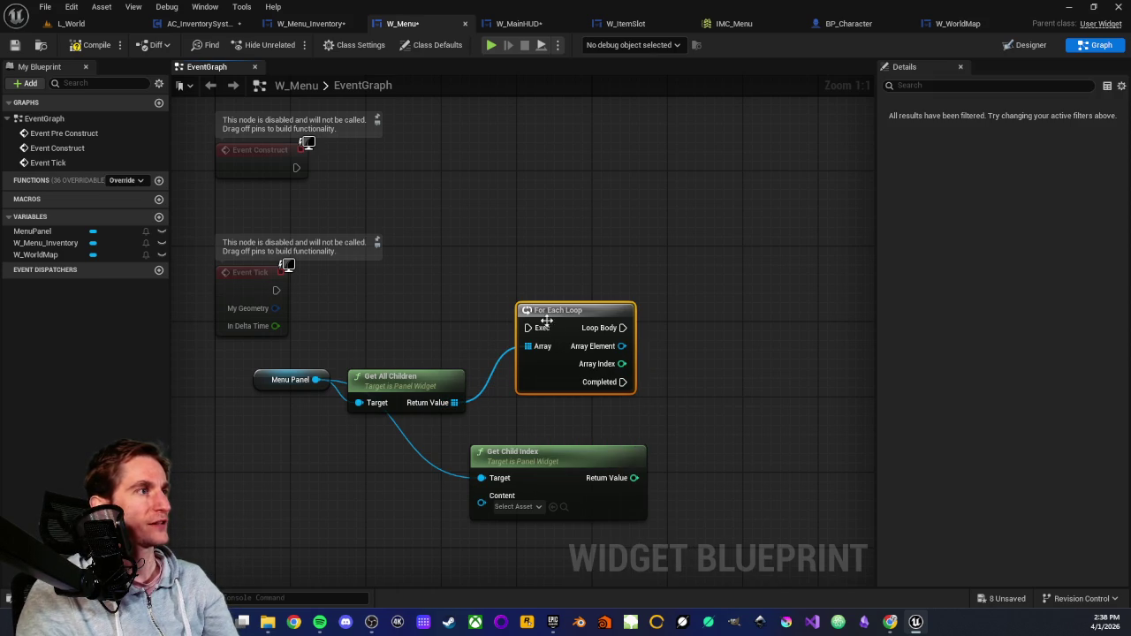
Reposition the MenuPanel and Get All Children nodes and inspect the W_Menu_Inventory variable.
left_click(292, 379)
left_click(387, 378, "shift")
left_click_drag(387, 378, 413, 359)
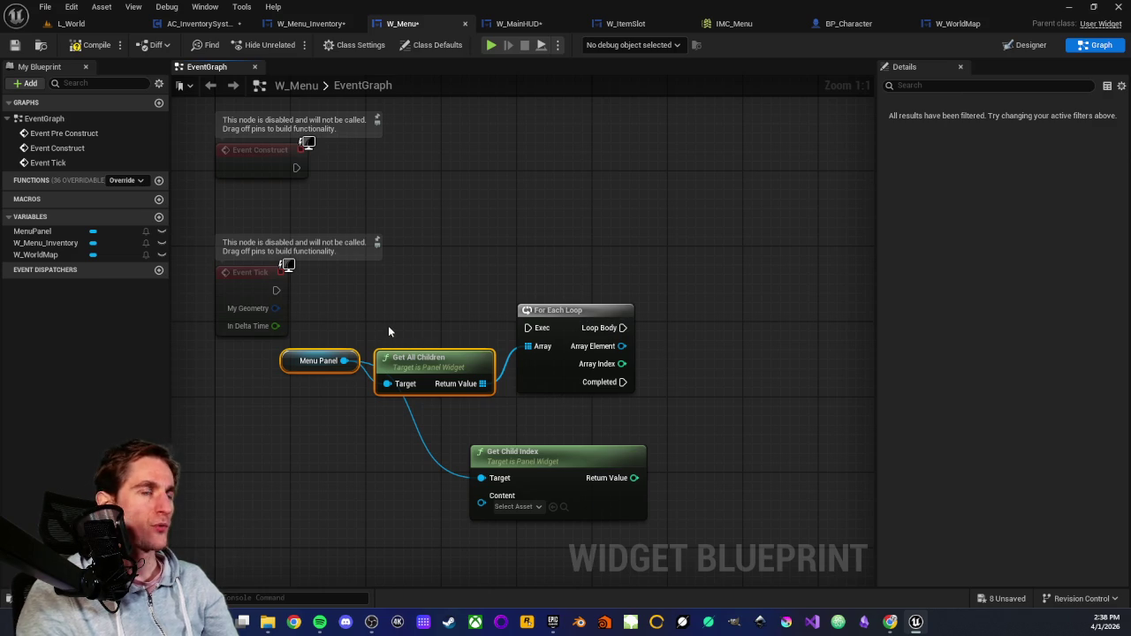
left_click(32, 244)
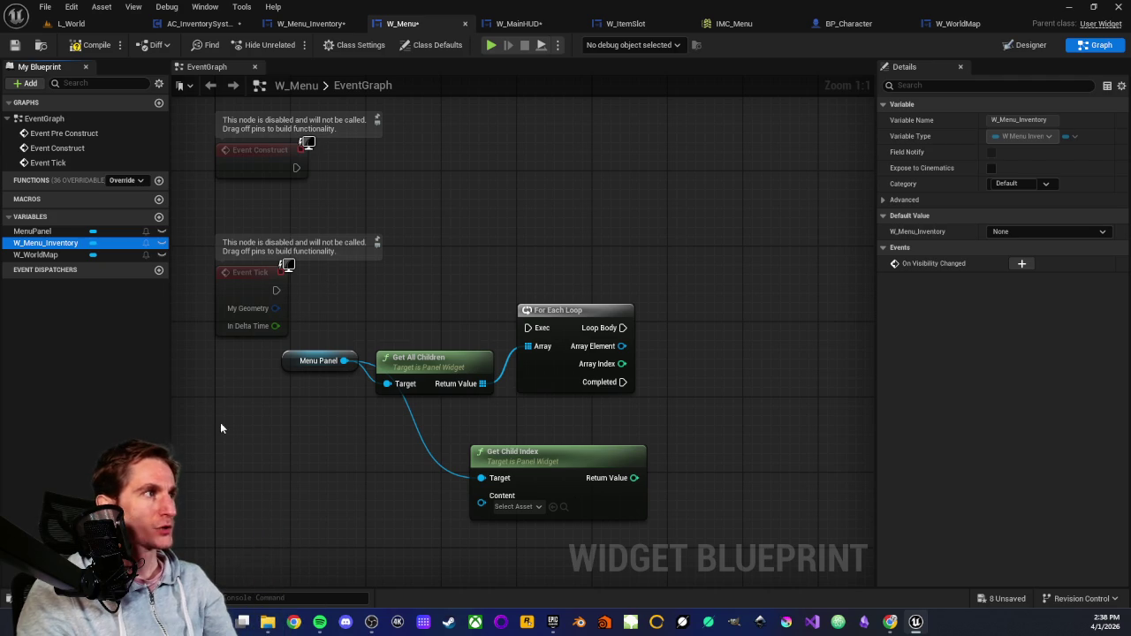
left_click_drag(219, 421, 249, 367)
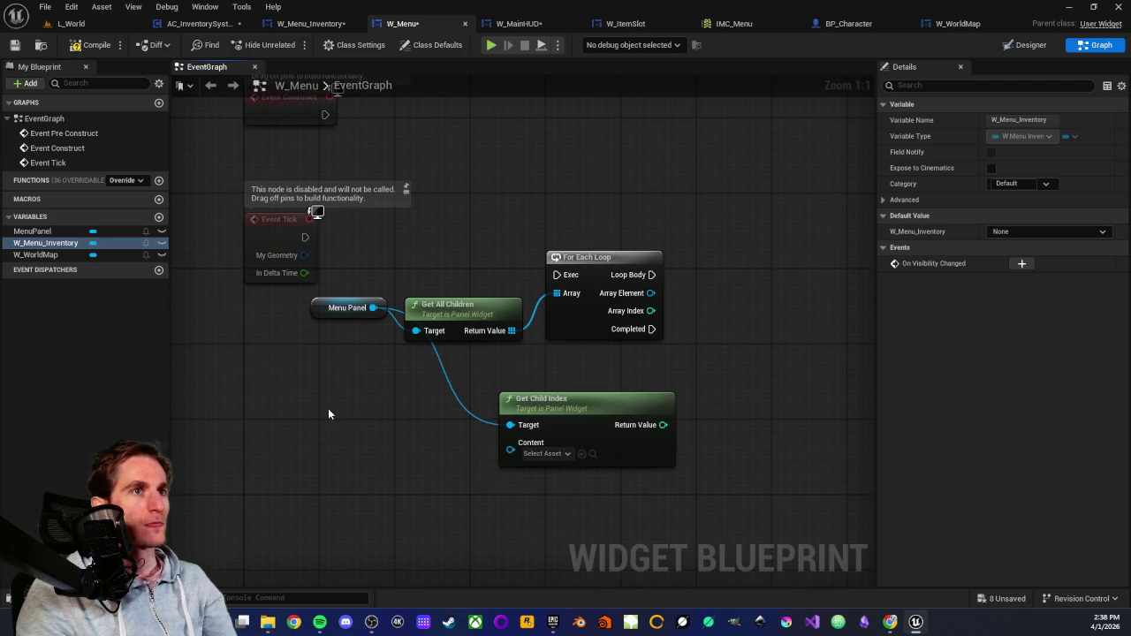
left_click_drag(350, 403, 344, 426)
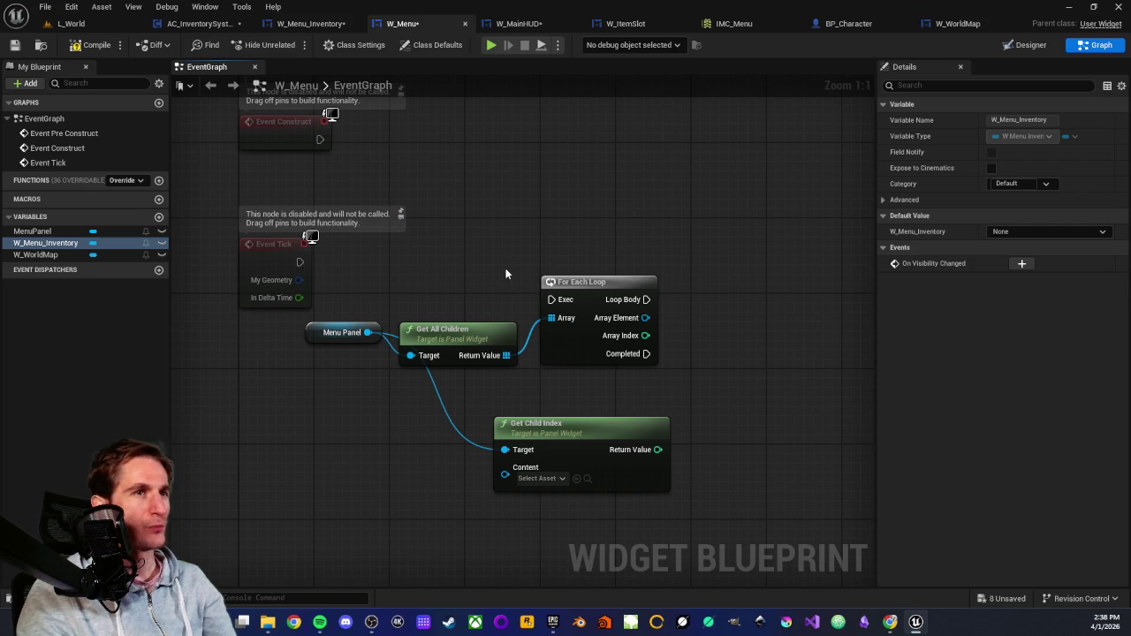
left_click_drag(335, 301, 551, 348)
left_click(585, 402)
mouse_move(580, 394)
left_mouse_down()
mouse_move(539, 409)
mouse_move(591, 412)
left_mouse_up()
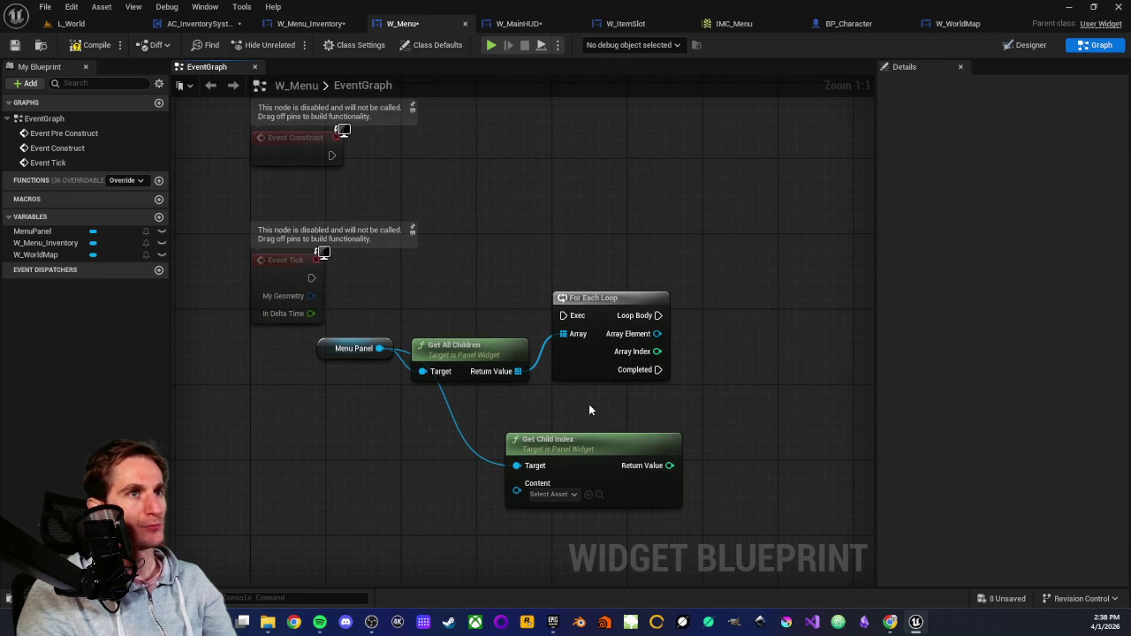
mouse_move(353, 300)
left_mouse_down()
mouse_move(562, 364)
mouse_move(601, 399)
mouse_move(556, 421)
mouse_move(584, 405)
left_mouse_up()
left_click(602, 406)
Replace the For Each Loop with a For Each Loop with Break on the children array.
left_click(573, 303)
key("Delete")
left_click_drag(493, 370, 570, 334)
type("for each")
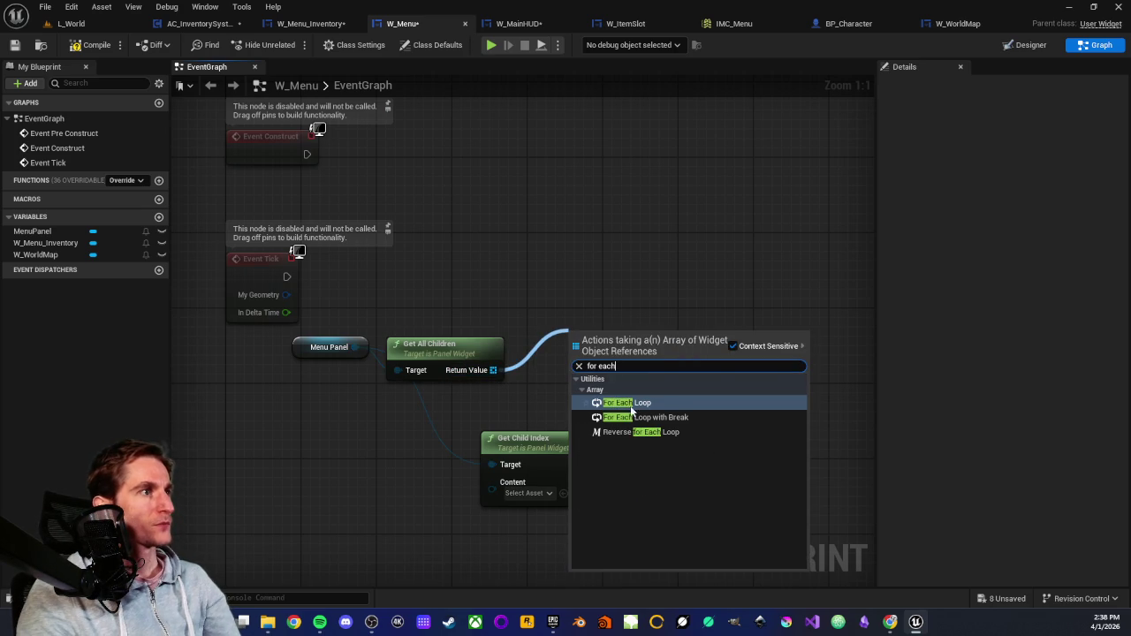
left_click(640, 417)
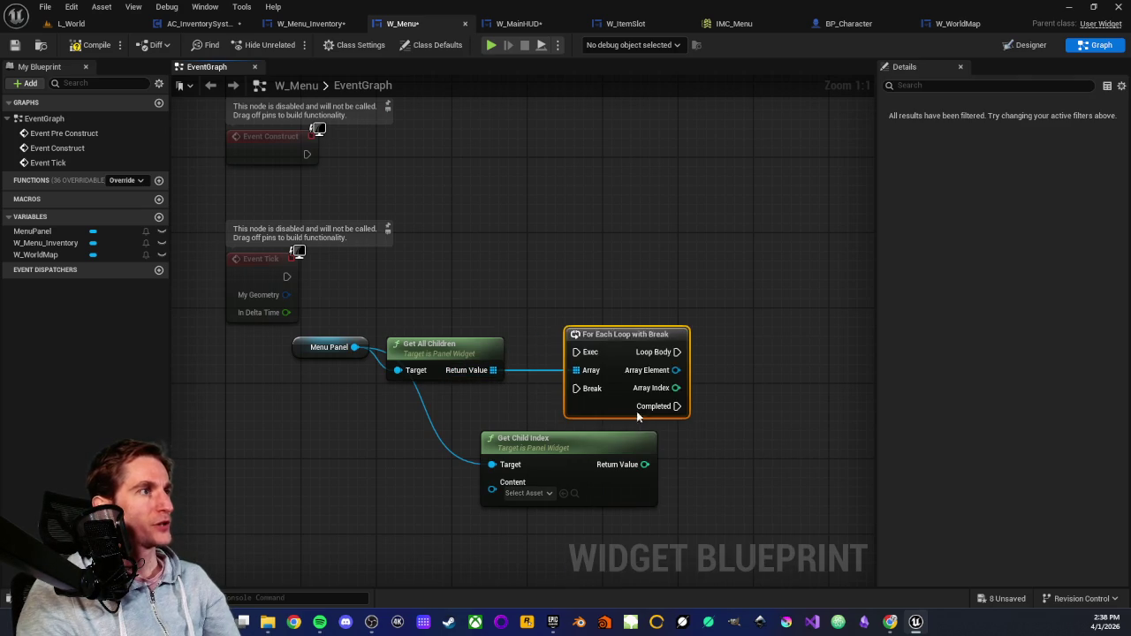
mouse_move(629, 336)
left_mouse_down()
mouse_move(621, 283)
mouse_move(612, 301)
left_mouse_up()
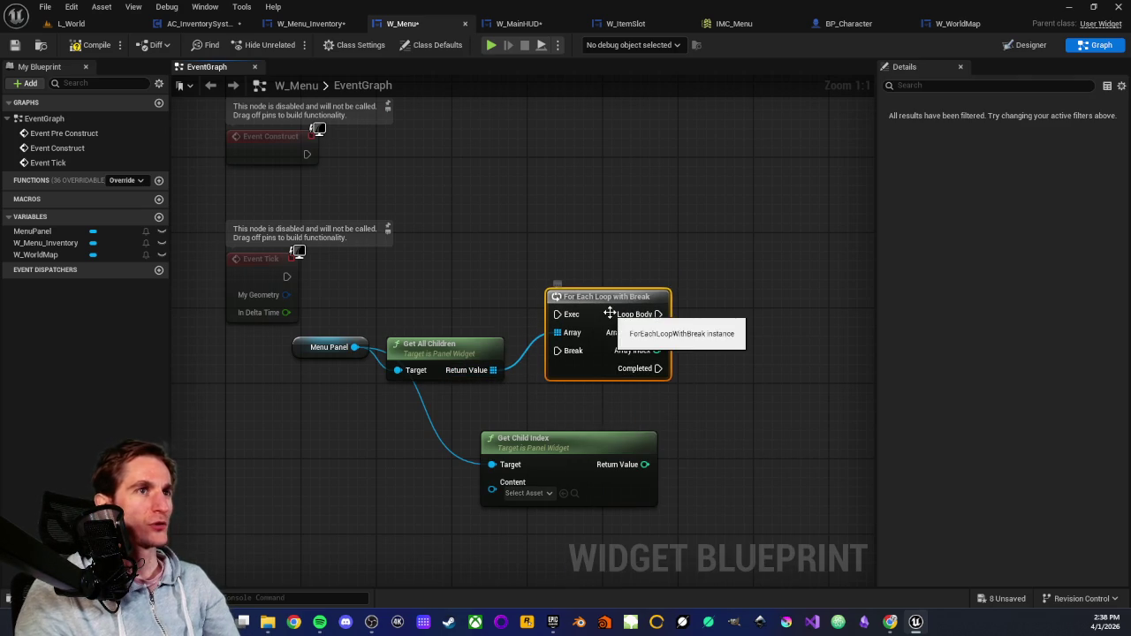
left_click_drag(816, 319, 729, 306)
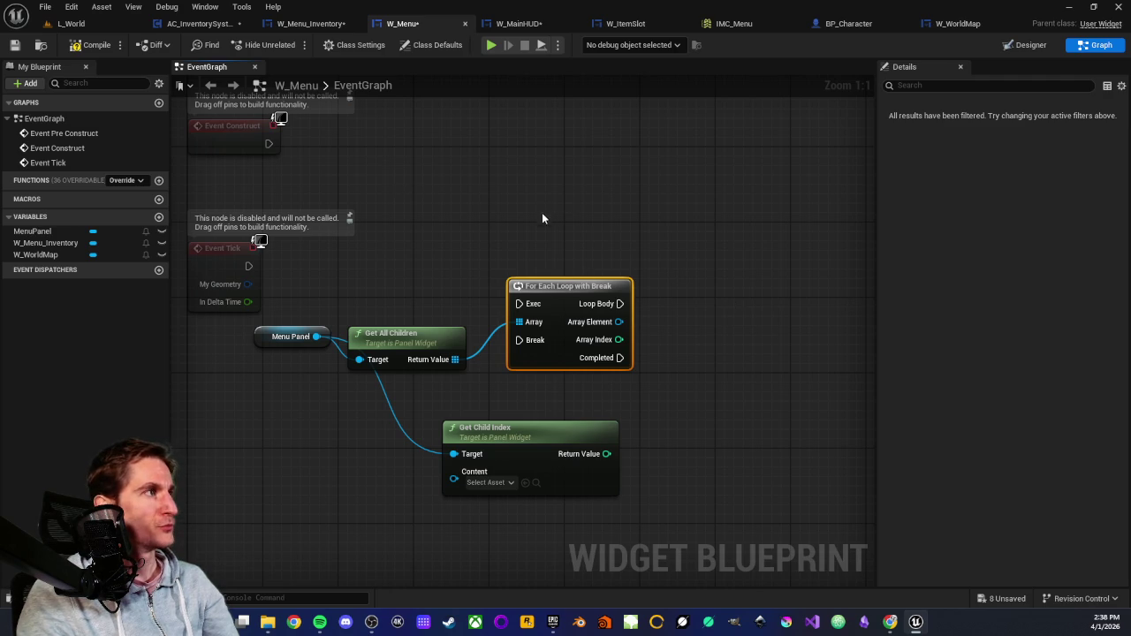
left_click_drag(474, 247, 533, 240)
left_click_drag(475, 268, 544, 277)
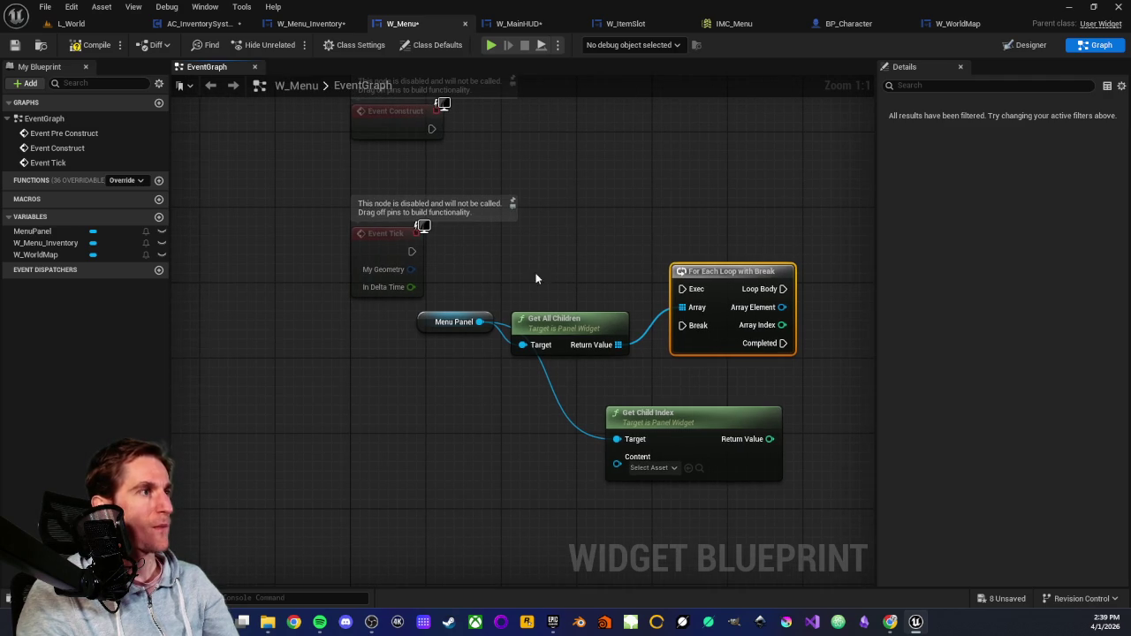
left_click_drag(482, 387, 442, 406)
left_click_drag(437, 317, 550, 345)
left_click(561, 319)
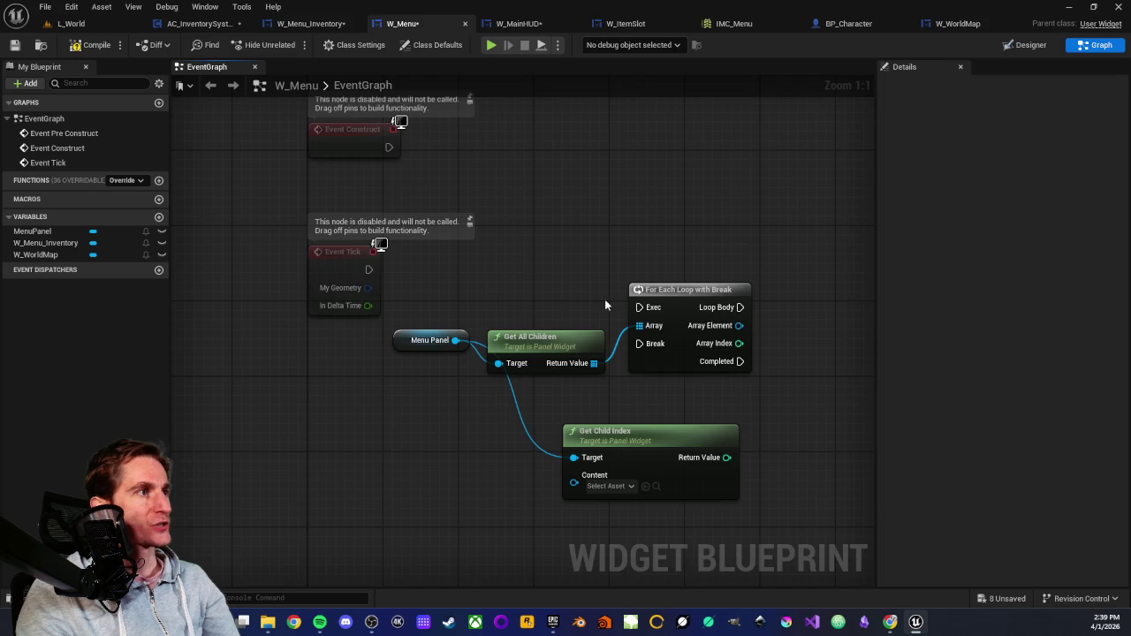
Check each Array Element with Is Visible feeding a Branch driven by Loop Body.
left_click_drag(612, 298, 398, 330)
left_click_drag(534, 357, 592, 372)
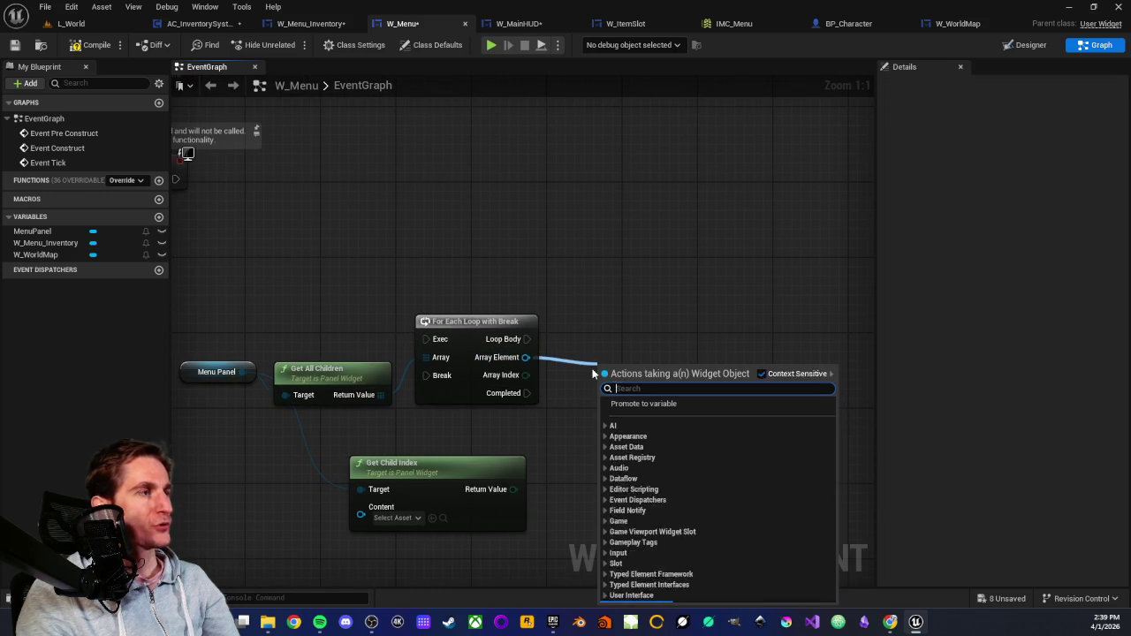
type("i")
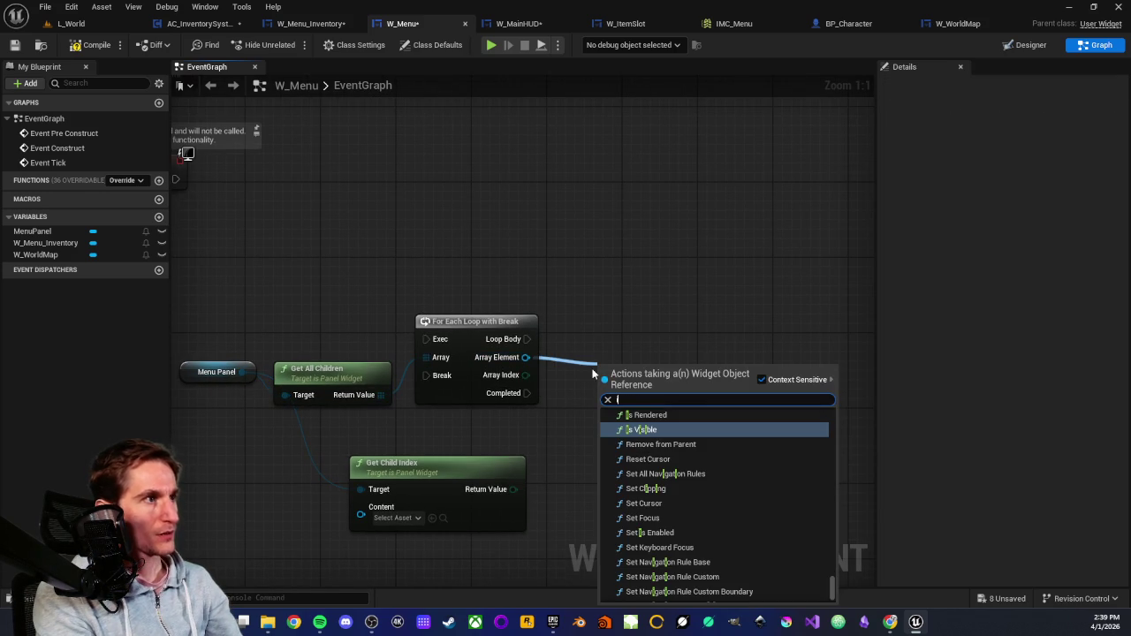
left_click(649, 430)
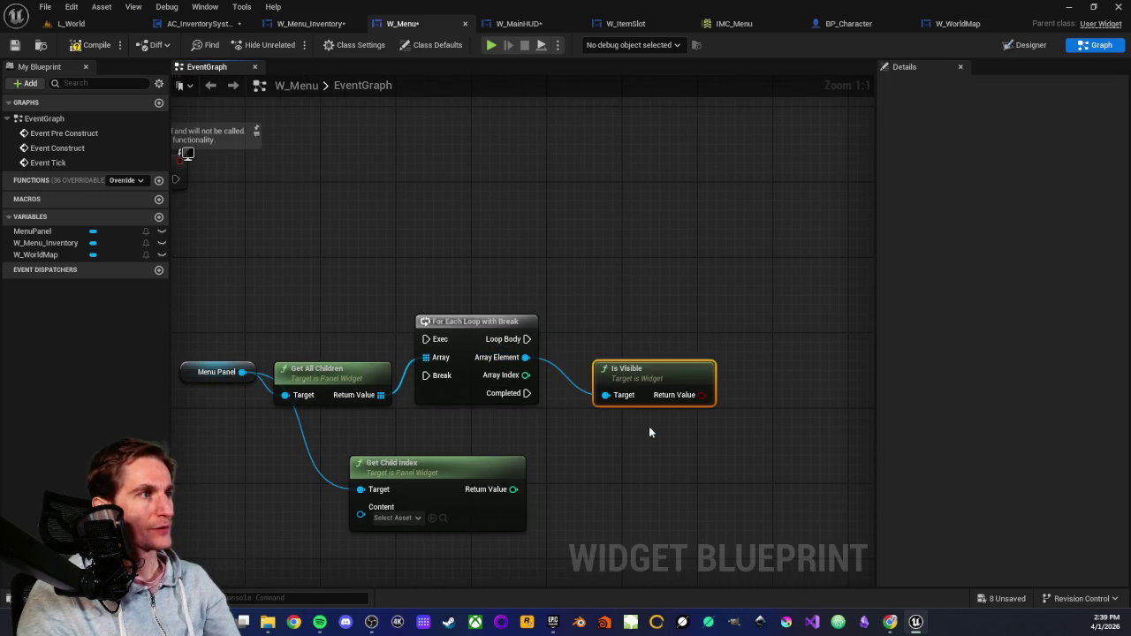
mouse_move(629, 373)
left_mouse_down()
mouse_move(592, 373)
mouse_move(651, 352)
left_mouse_up()
type("branch")
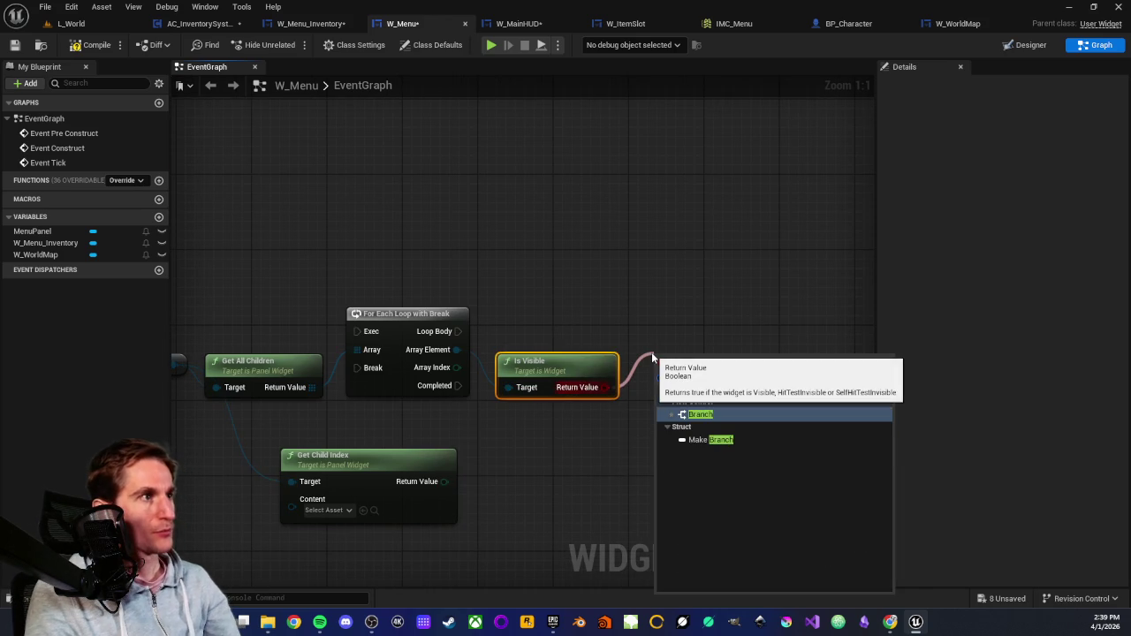
key("Return")
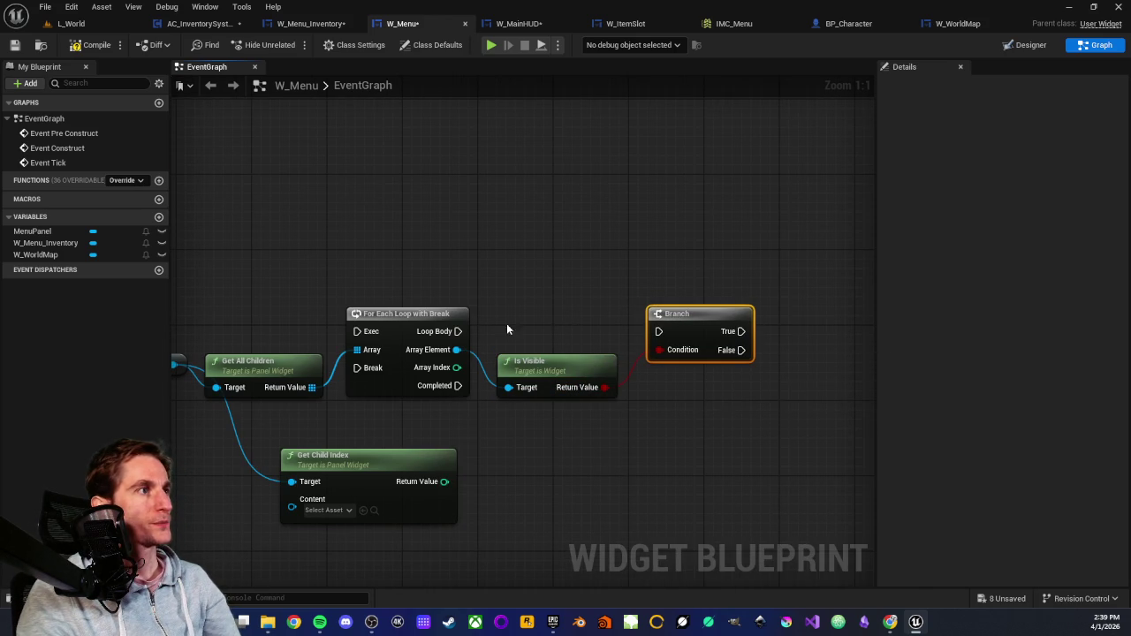
left_click_drag(464, 327, 659, 331)
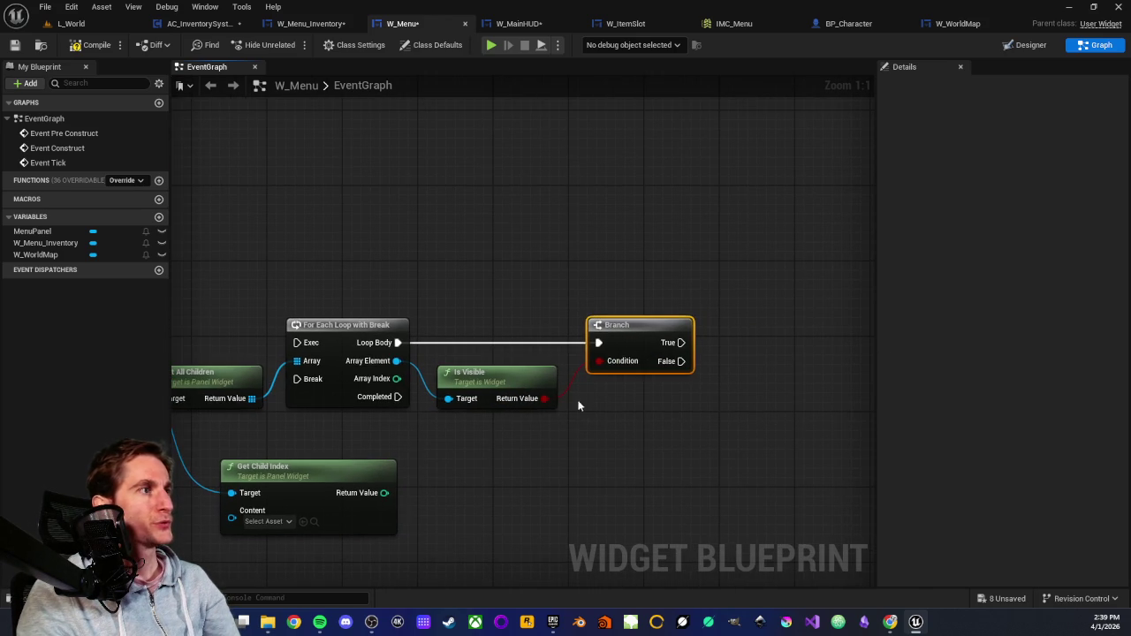
Promote Array Element to a new ActiveMenu variable and set it on the Branch's True path.
left_click_drag(396, 361, 753, 365)
left_click(775, 409)
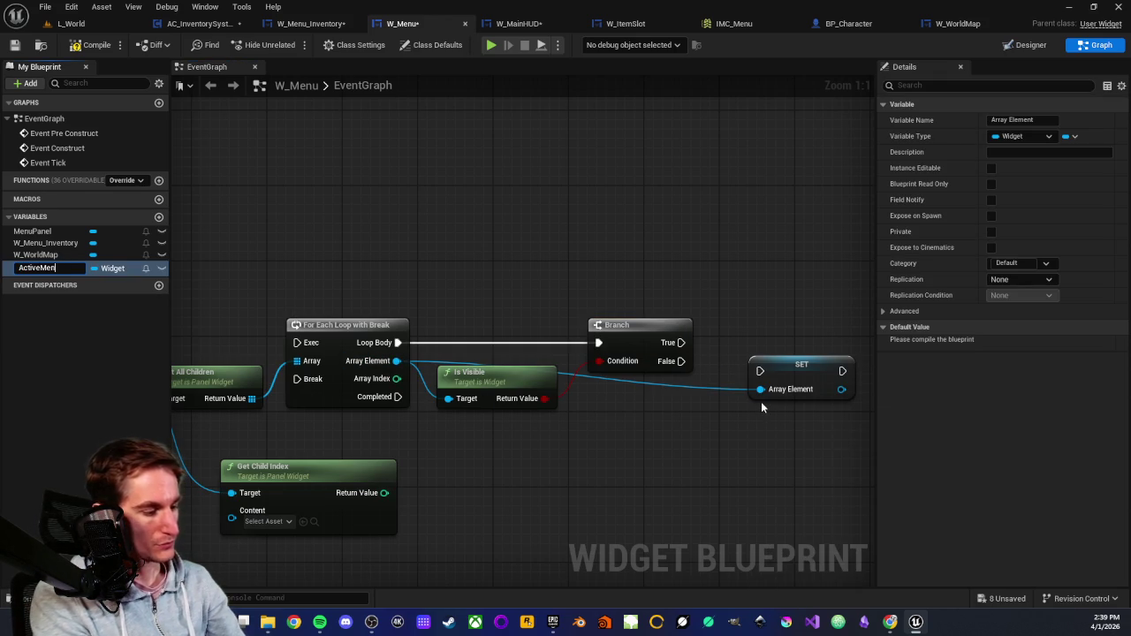
type("u")
key("Return")
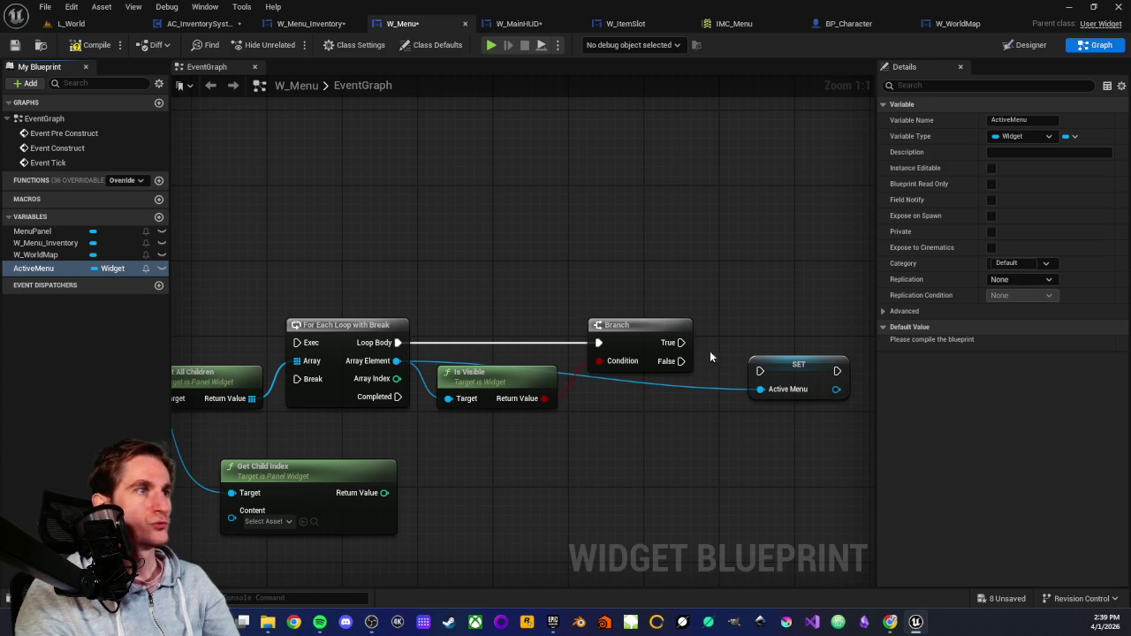
mouse_move(776, 369)
left_mouse_down()
mouse_move(746, 340)
mouse_move(726, 346)
mouse_move(686, 227)
mouse_move(275, 348)
mouse_move(295, 350)
left_mouse_up()
Route the SET ActiveMenu output back to the loop's Break through two reroute nodes.
scroll(735, 348, "down", 2)
scroll(693, 414, "up", 1)
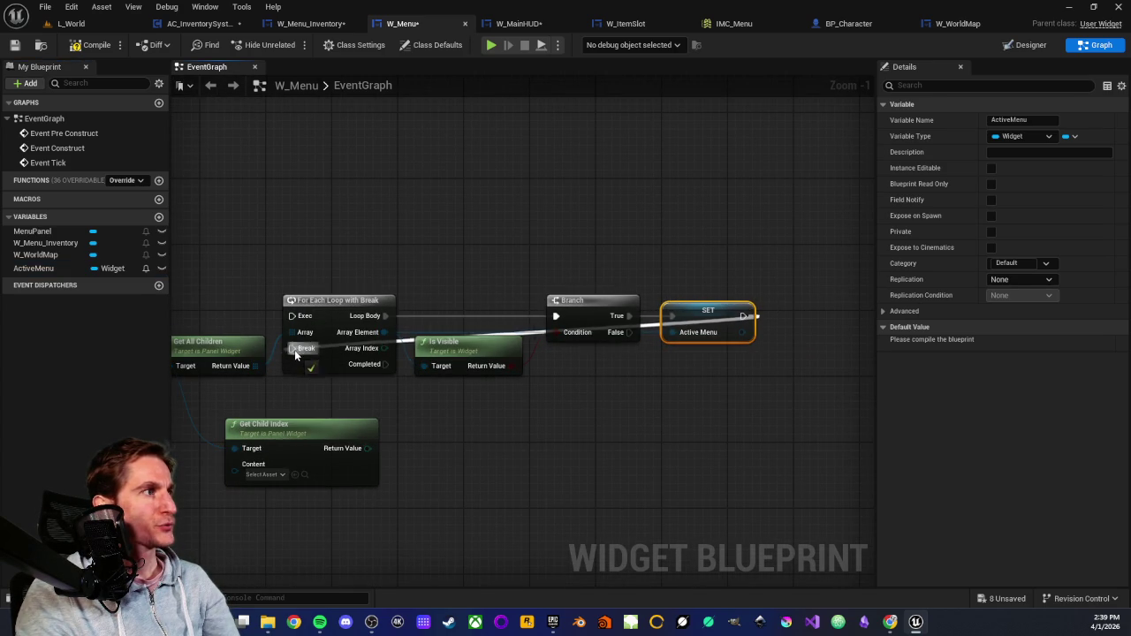
double_click(651, 322)
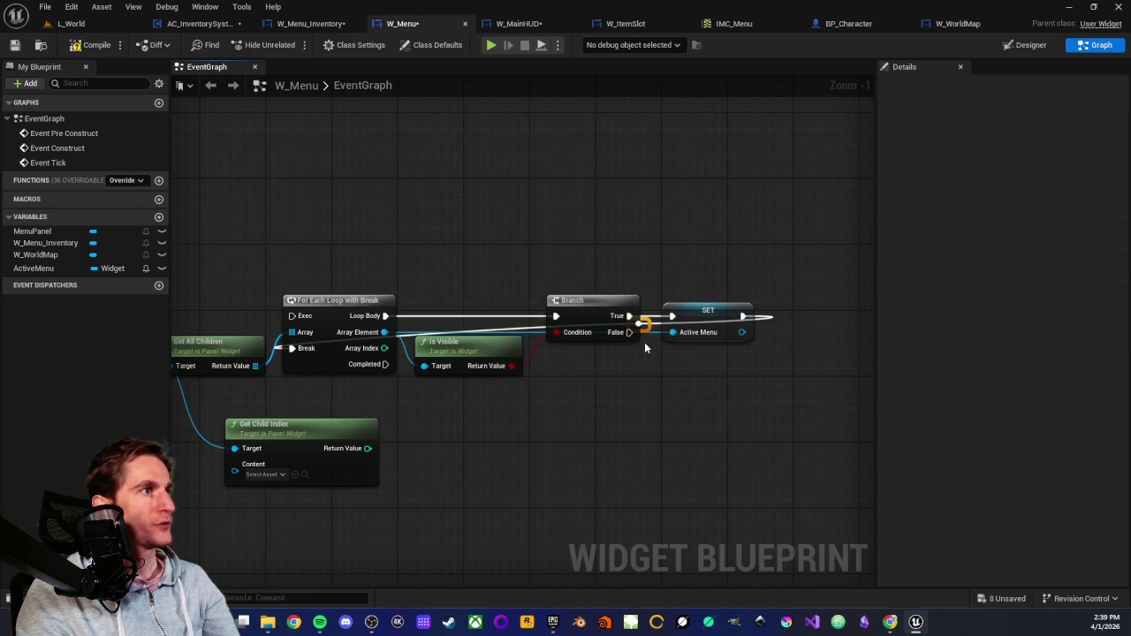
left_click_drag(658, 322, 751, 276)
double_click(680, 267)
left_click_drag(671, 273, 283, 274)
Connect a new MenuPanel getter to the Get Child Index node's Target.
left_click_drag(387, 437, 427, 345)
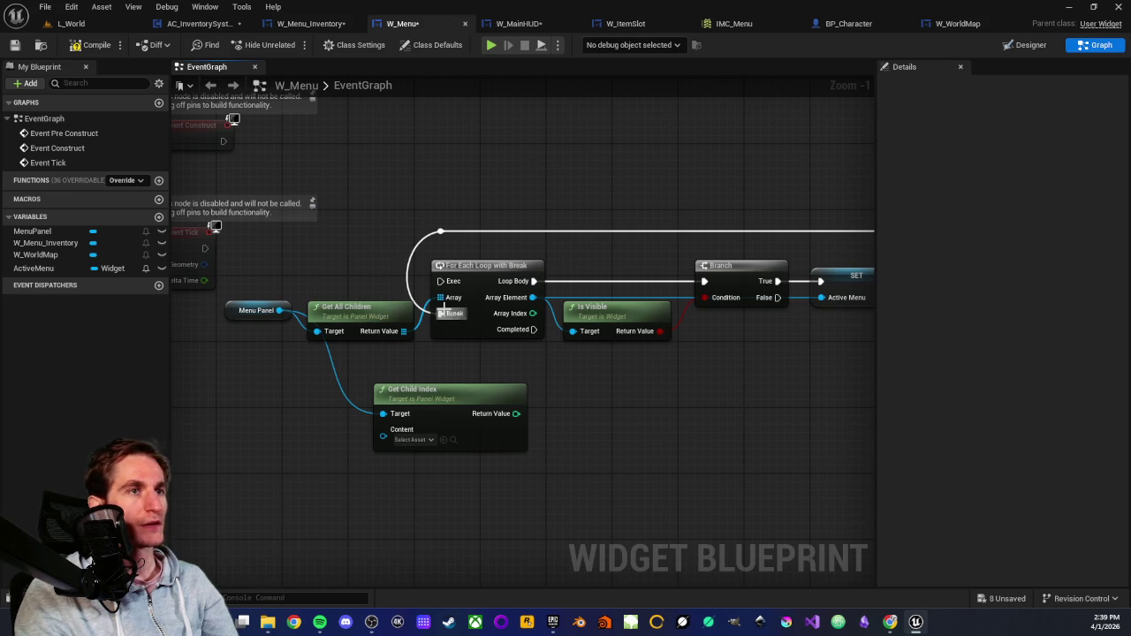
scroll(674, 384, "down", 1)
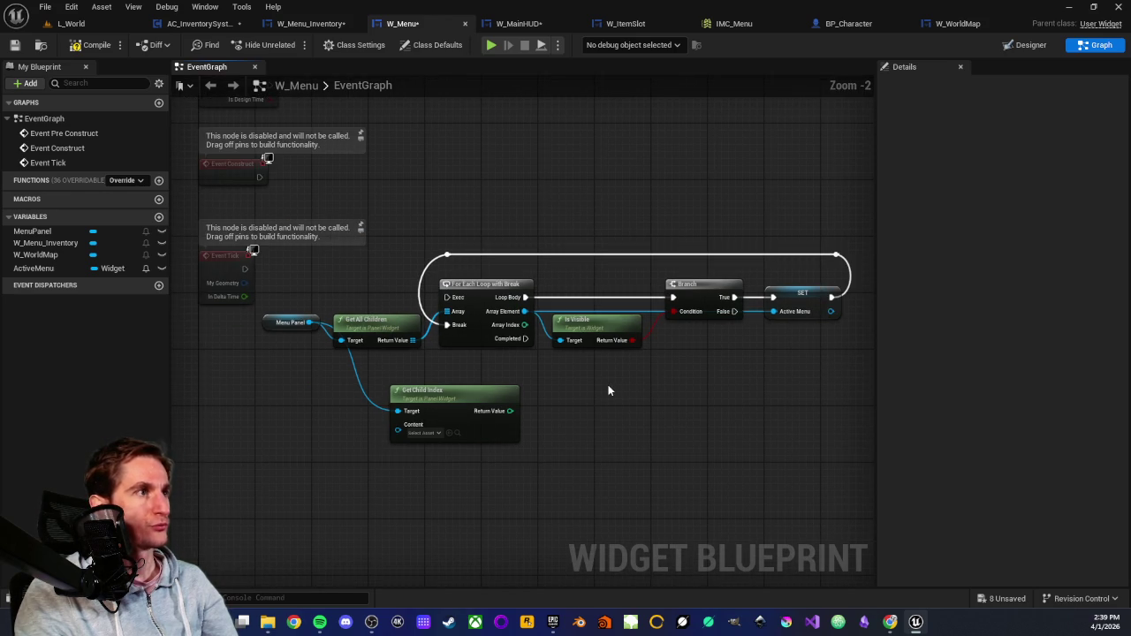
mouse_move(681, 386)
left_mouse_down()
mouse_move(702, 363)
mouse_move(598, 364)
left_mouse_up()
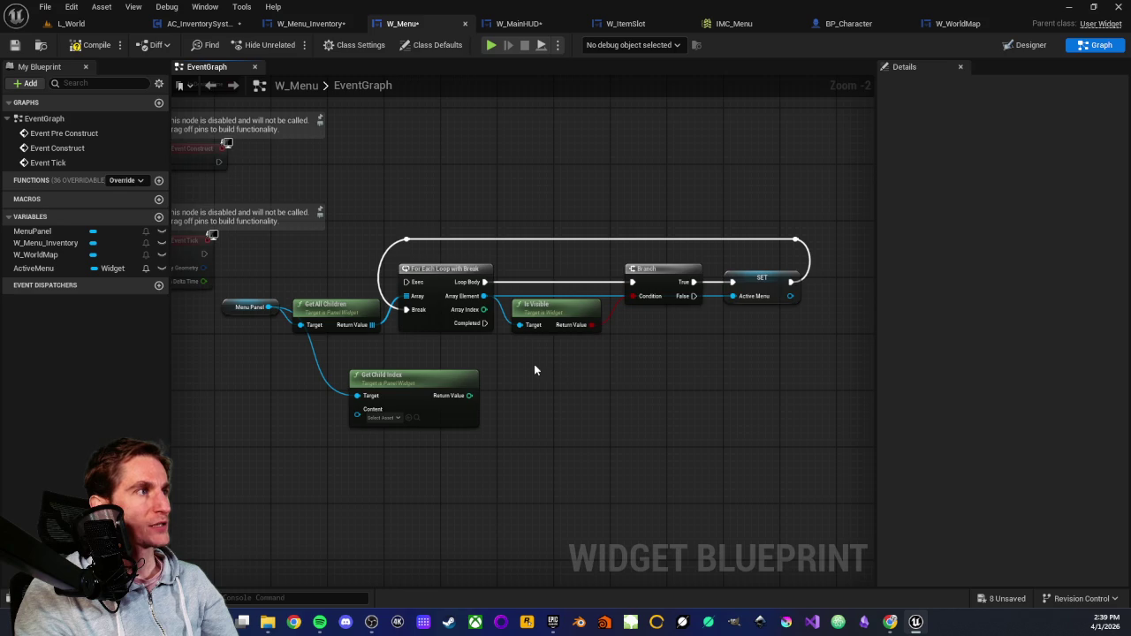
scroll(530, 371, "up", 1)
left_click_drag(397, 380, 560, 429)
mouse_move(36, 231)
left_mouse_down()
mouse_move(442, 448)
mouse_move(493, 451)
left_mouse_up()
mouse_move(409, 435)
left_mouse_down()
mouse_move(426, 429)
mouse_move(420, 452)
left_mouse_up()
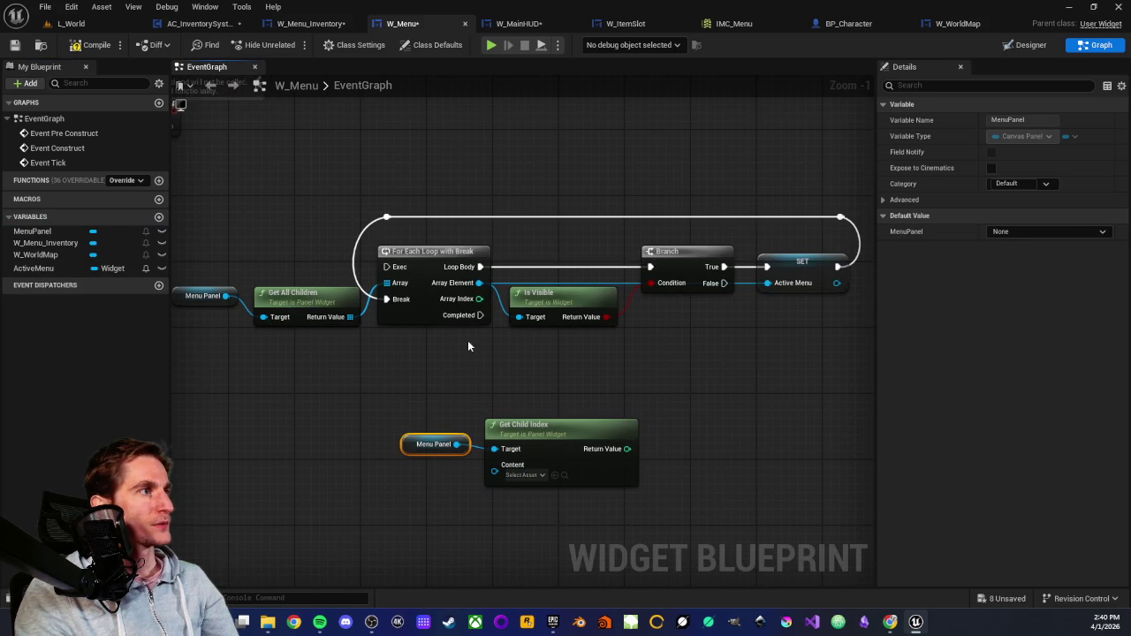
Connect an ActiveMenu getter to Get Child Index's Content input.
mouse_move(35, 268)
left_mouse_down()
mouse_move(150, 276)
mouse_move(473, 492)
mouse_move(496, 477)
left_mouse_up()
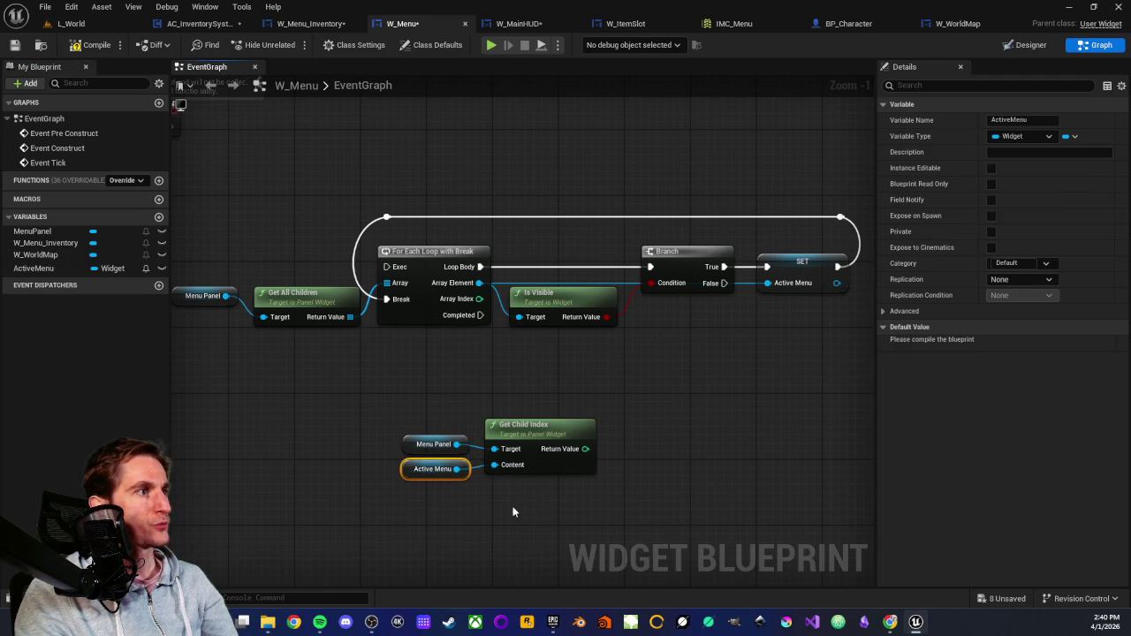
mouse_move(384, 368)
left_mouse_down()
mouse_move(575, 487)
mouse_move(531, 476)
mouse_move(488, 347)
left_mouse_up()
scroll(525, 468, "up", 1)
left_click(518, 462)
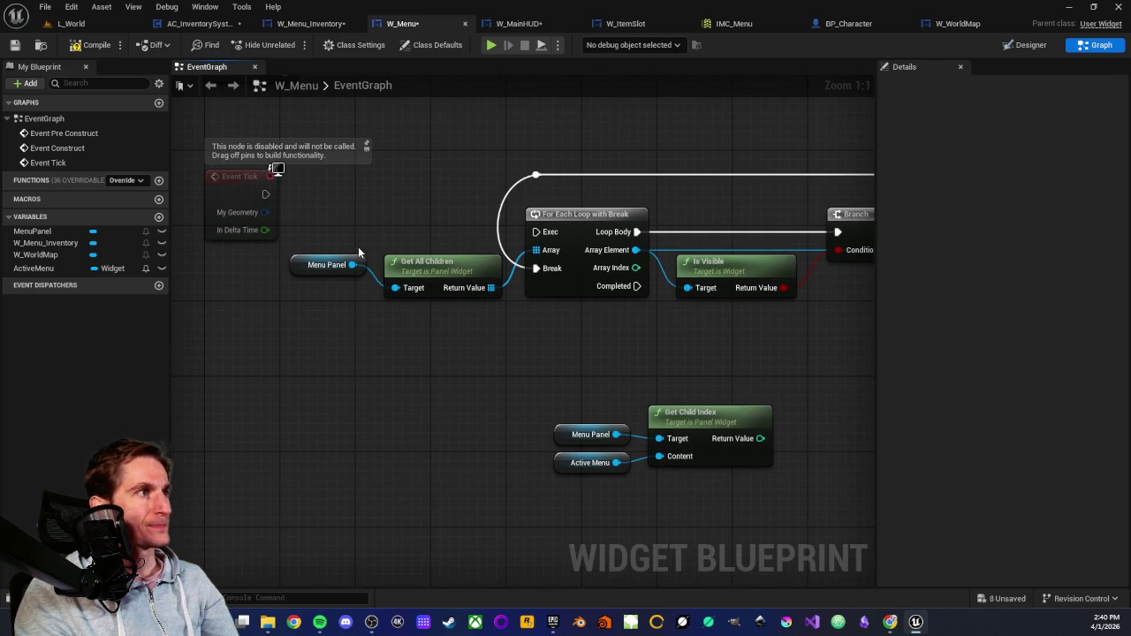
Add a Length node fed by Get All Children's Return Value array.
mouse_move(490, 287)
left_mouse_down()
mouse_move(506, 320)
mouse_move(497, 362)
left_mouse_up()
type("length")
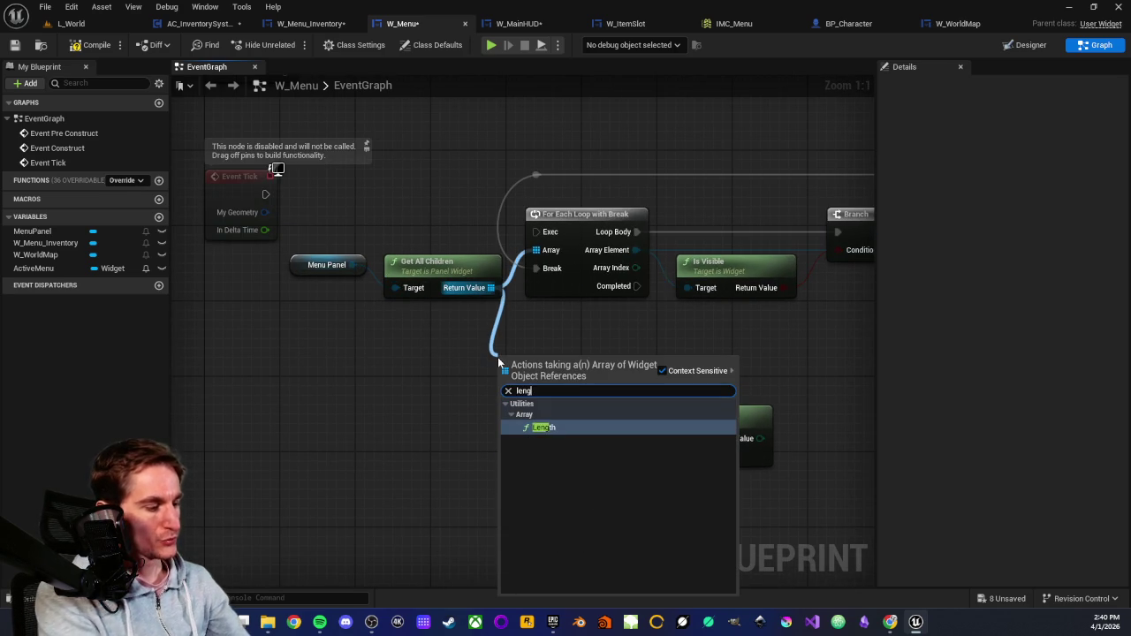
left_click(546, 430)
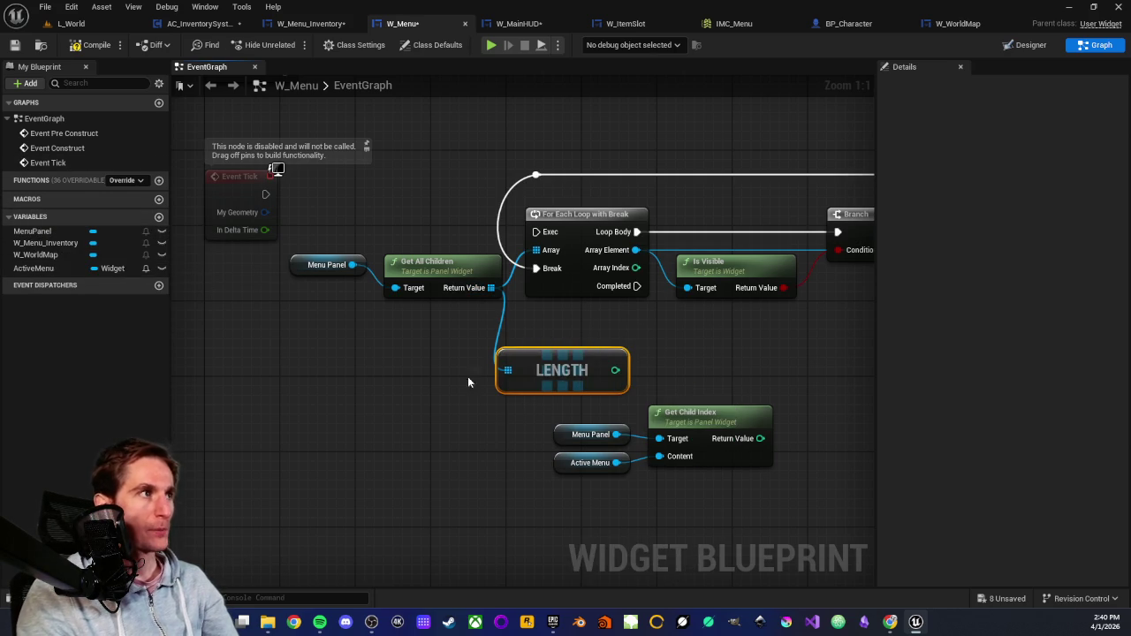
left_click_drag(560, 358, 579, 358)
key("Home")
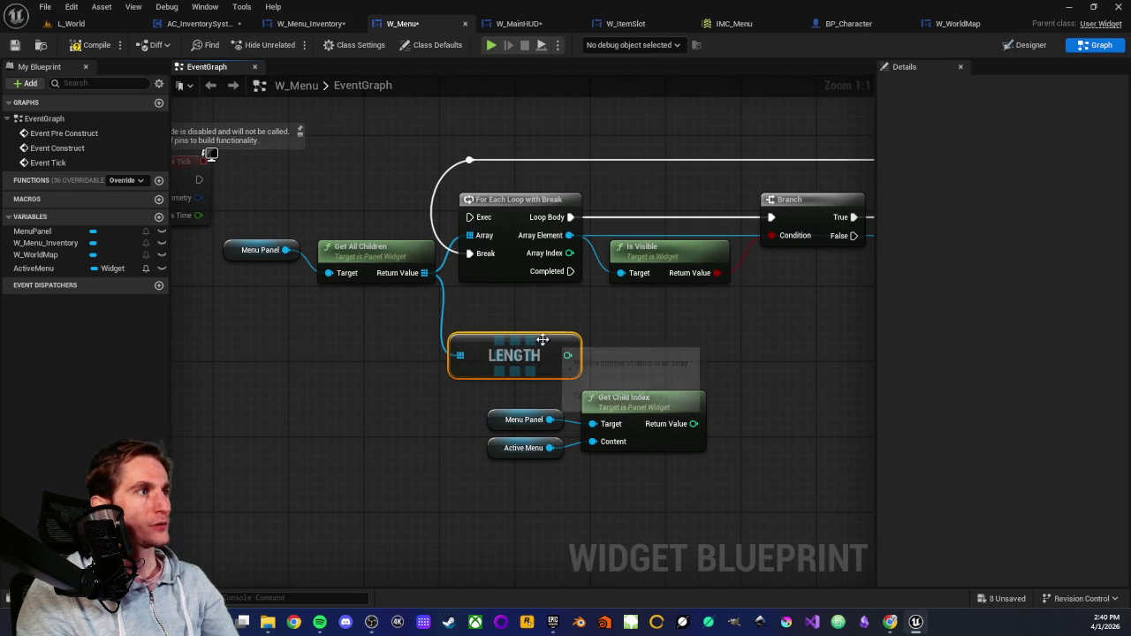
left_click(545, 309)
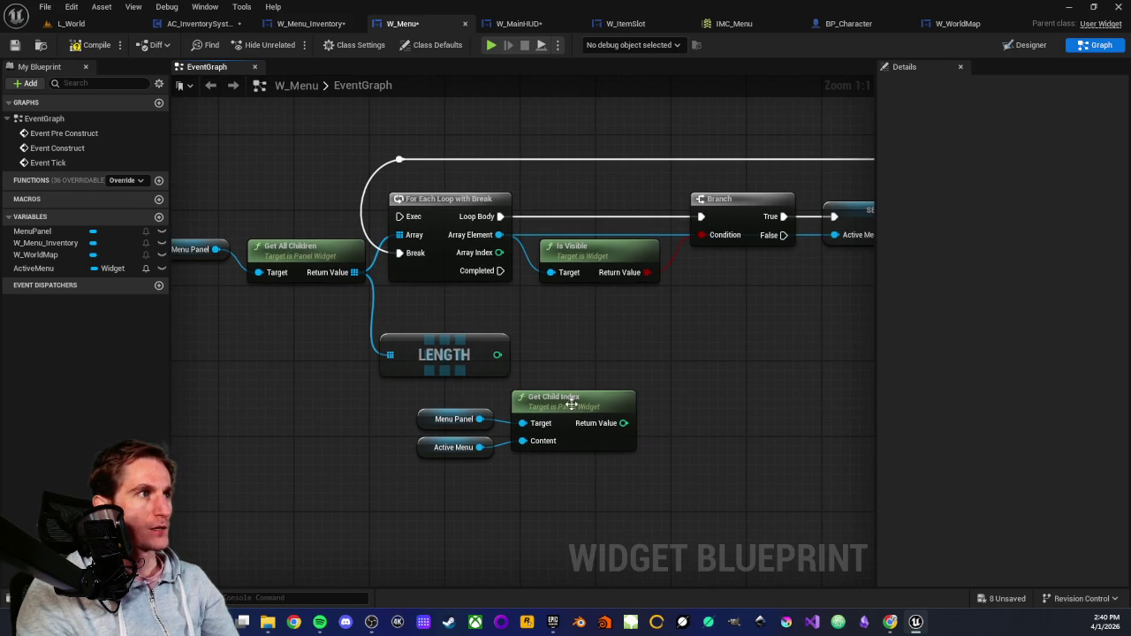
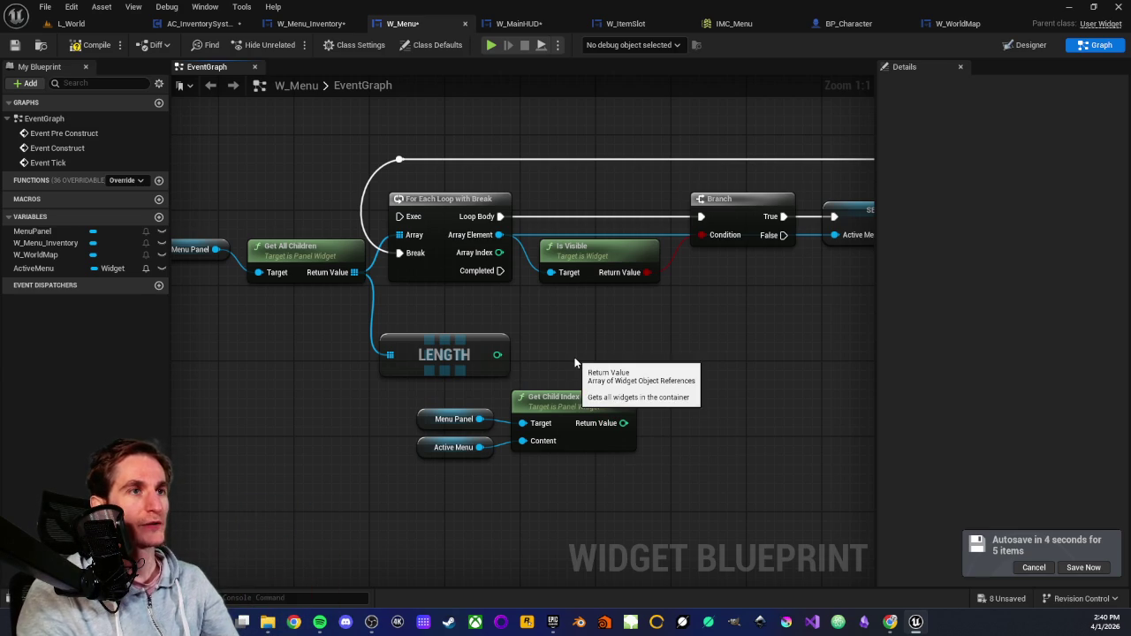
Duplicate the Menu Panel and Get All Children nodes and feed the copy's Return Value into LENGTH.
scroll(530, 367, "down", 1)
scroll(524, 372, "up", 1)
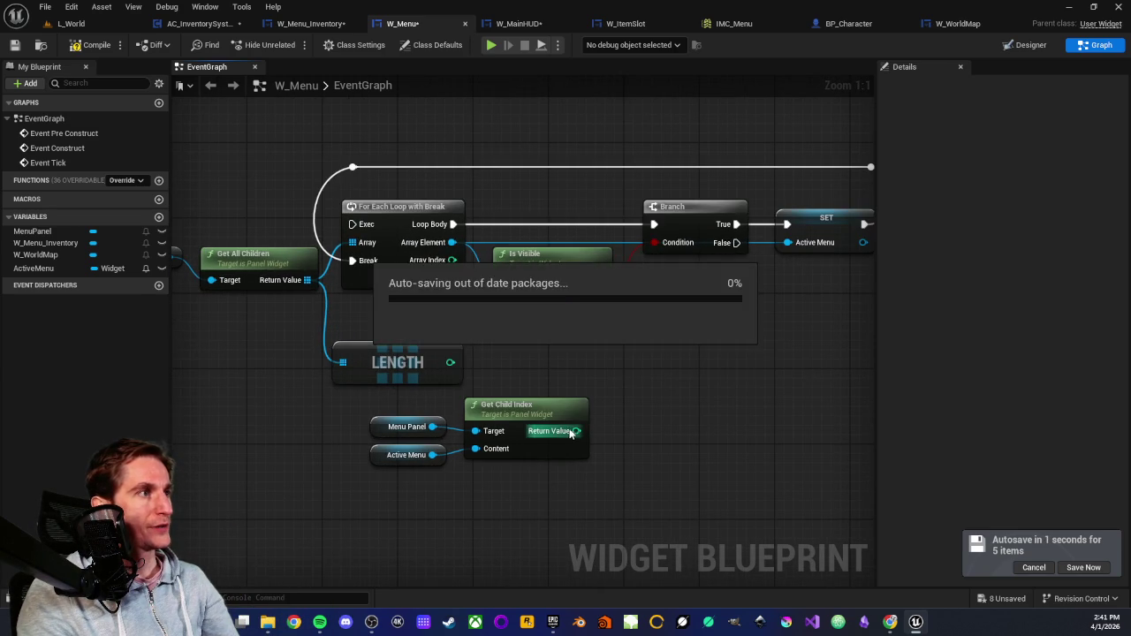
scroll(542, 355, "down", 1)
scroll(545, 366, "up", 1)
scroll(545, 366, "down", 1)
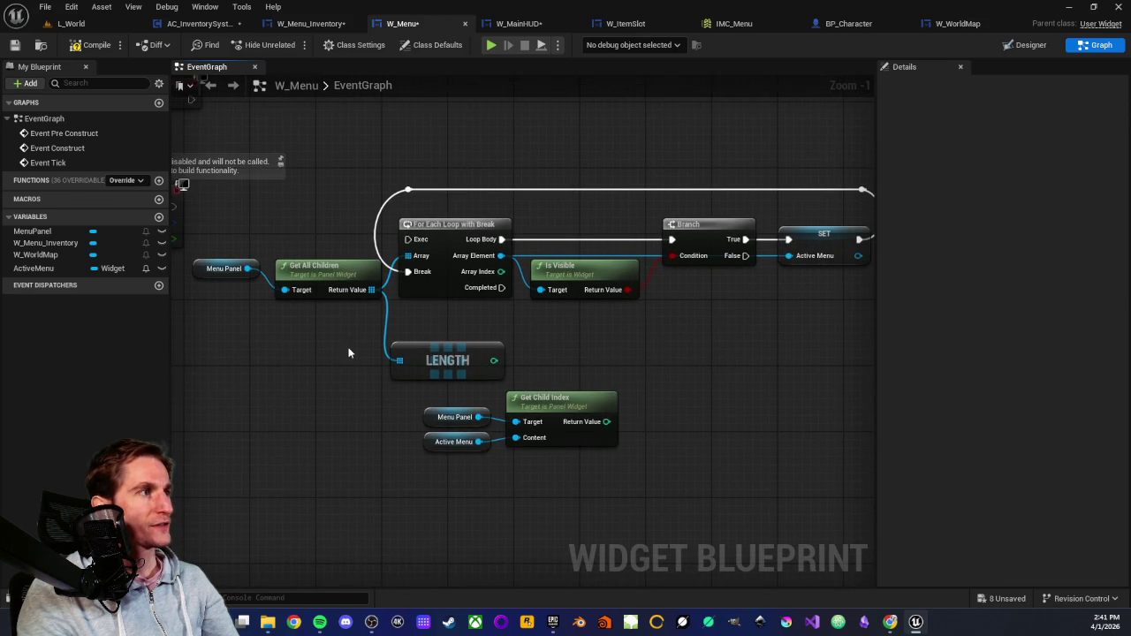
left_click_drag(309, 257, 397, 305)
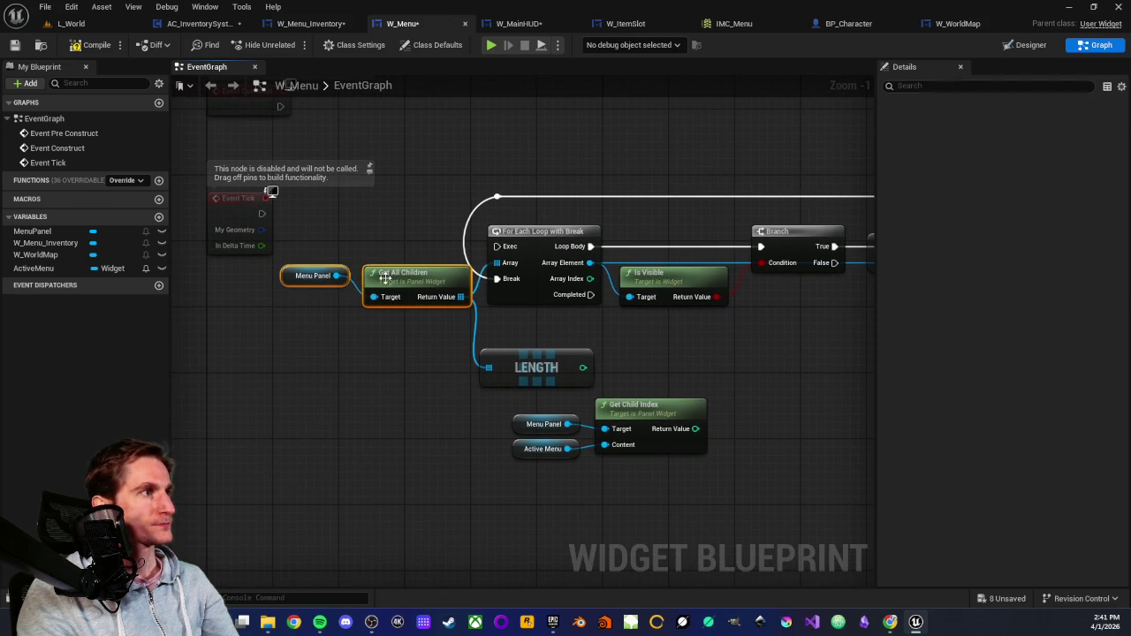
key("ctrl+c")
key("ctrl+v")
left_click_drag(351, 373, 311, 352)
mouse_move(446, 371)
left_mouse_down()
mouse_move(492, 368)
mouse_move(494, 356)
left_mouse_up()
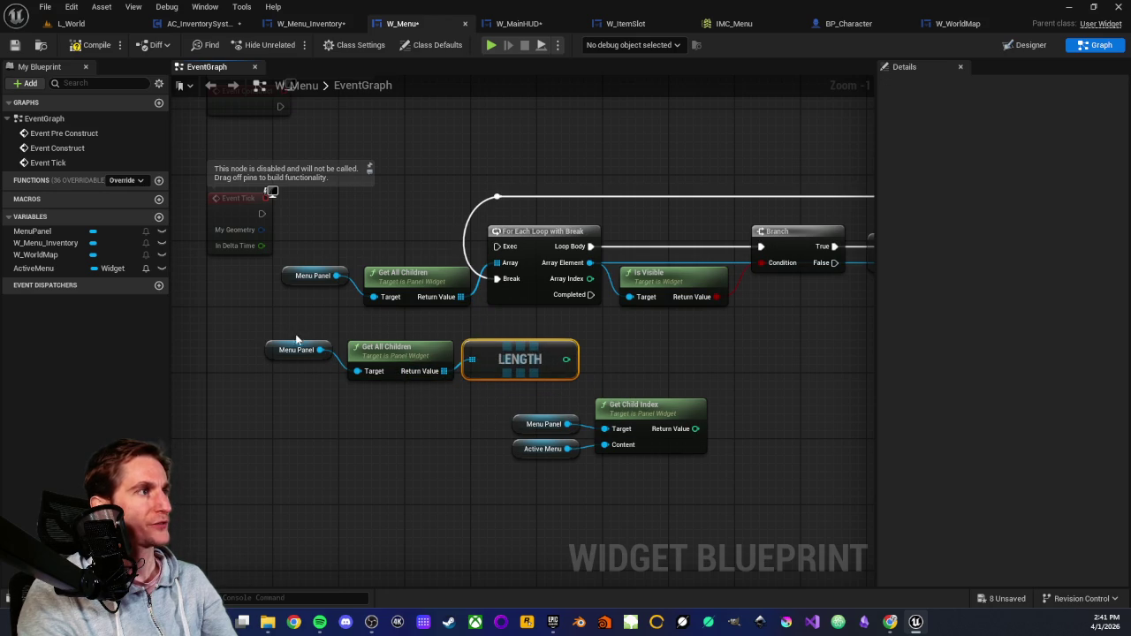
Align the upper and lower Menu Panel nodes neatly in the W_Menu graph.
left_click_drag(271, 353, 281, 354)
left_click(349, 408)
scroll(349, 408, "up", 1)
scroll(349, 408, "down", 1)
left_click_drag(284, 281, 293, 281)
left_click(318, 313)
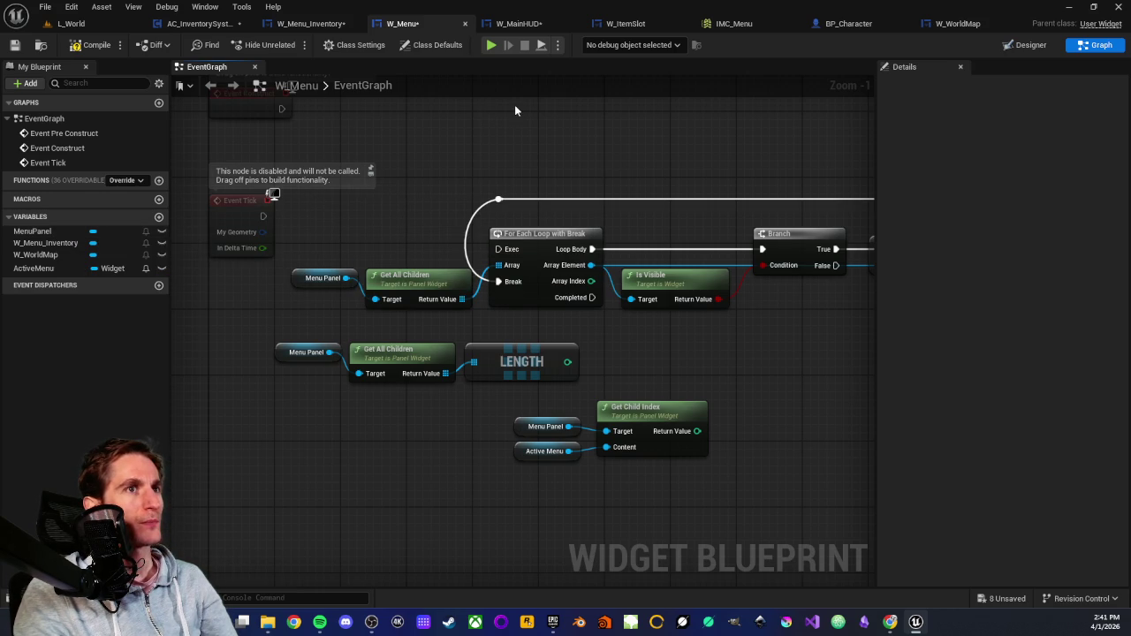
left_click(1030, 44)
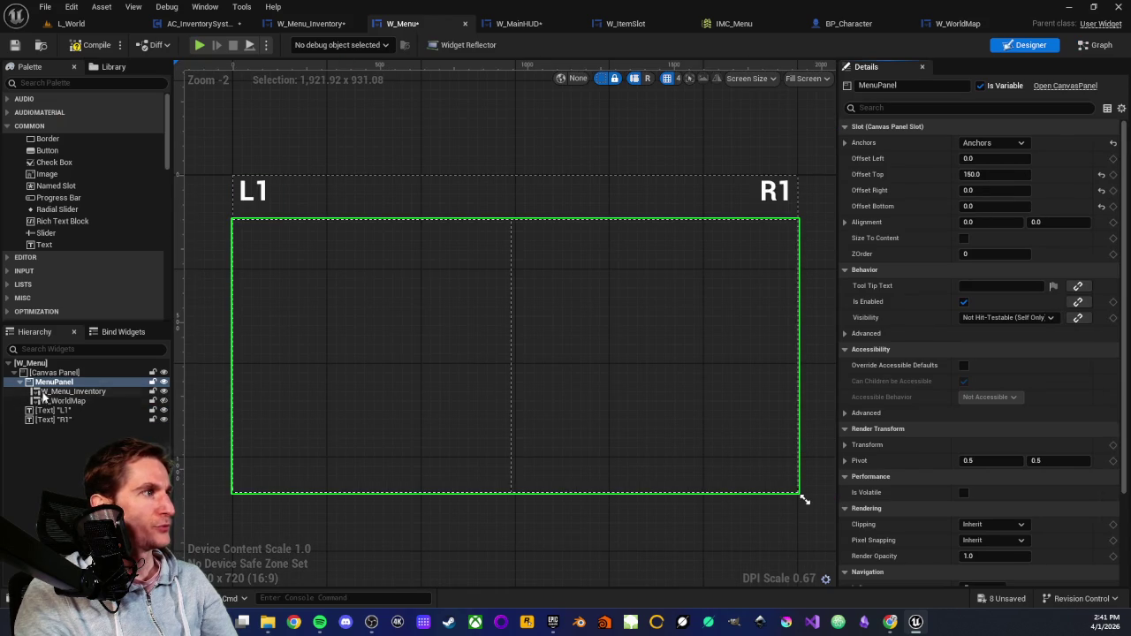
Inspect Canvas Panel, MenuPanel with its inventory and world map children, and the L1 label in the Hierarchy.
left_click(49, 410)
left_click(36, 439)
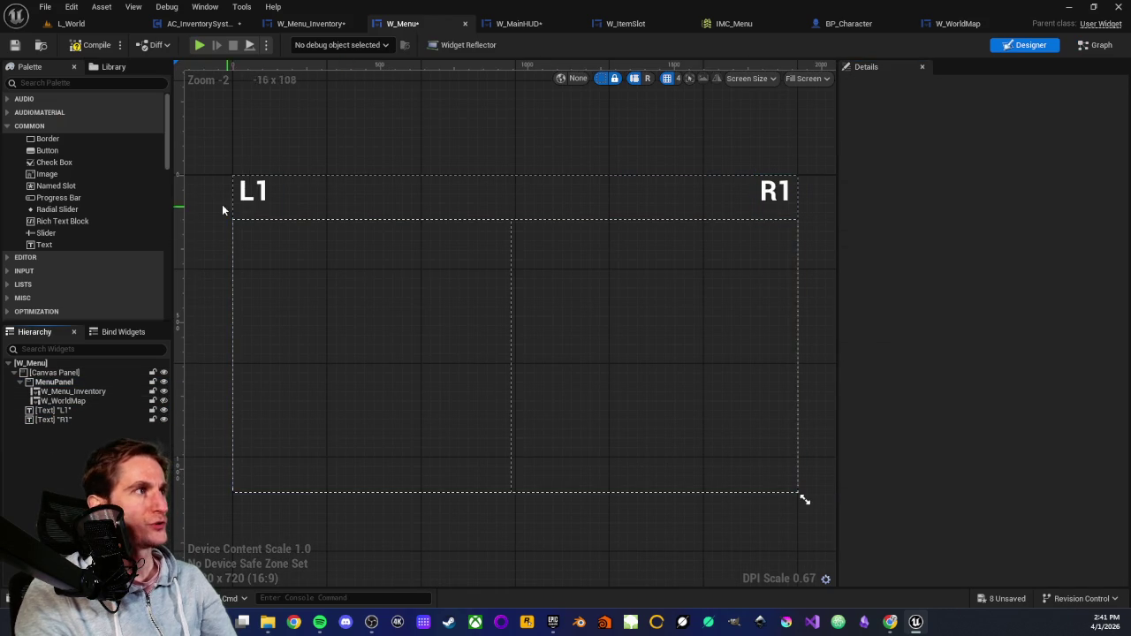
left_click(33, 375)
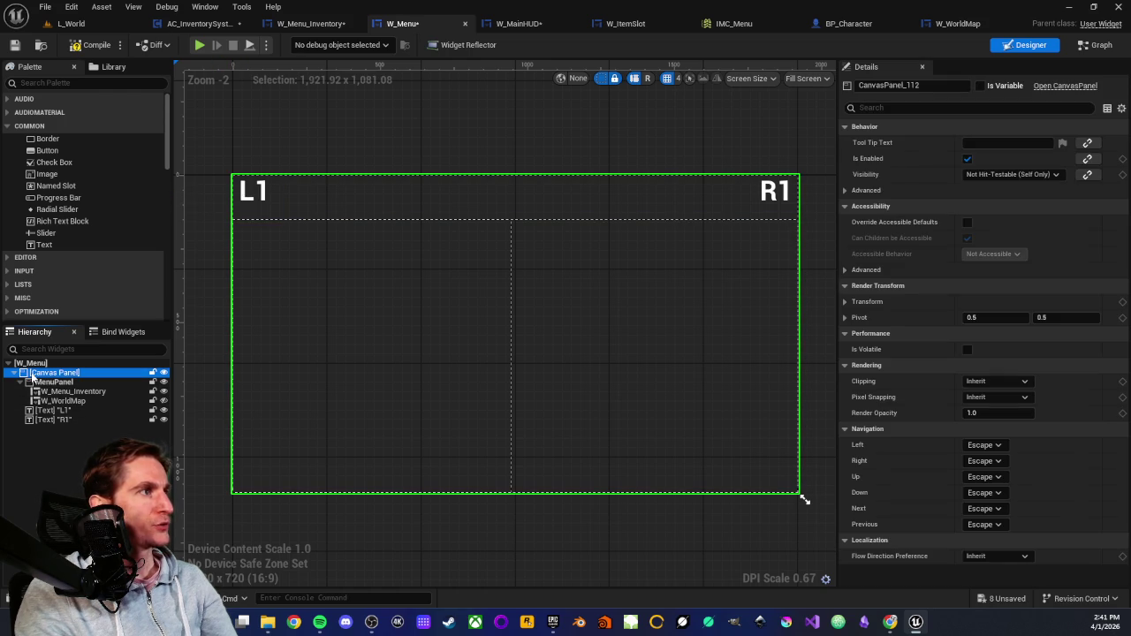
left_click(44, 382)
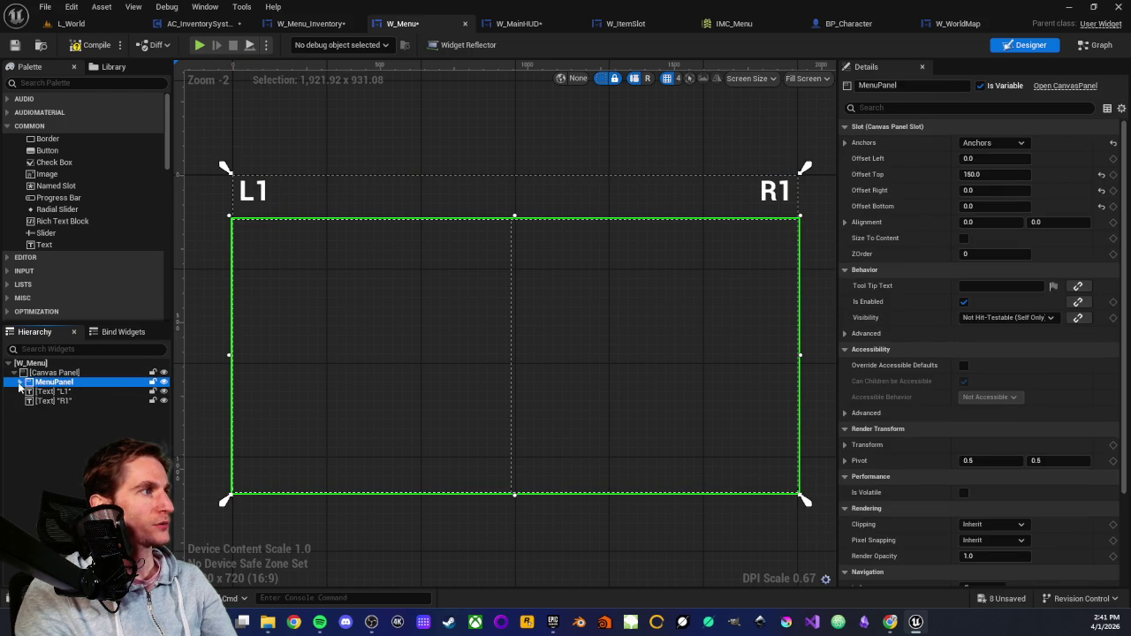
left_click(18, 386)
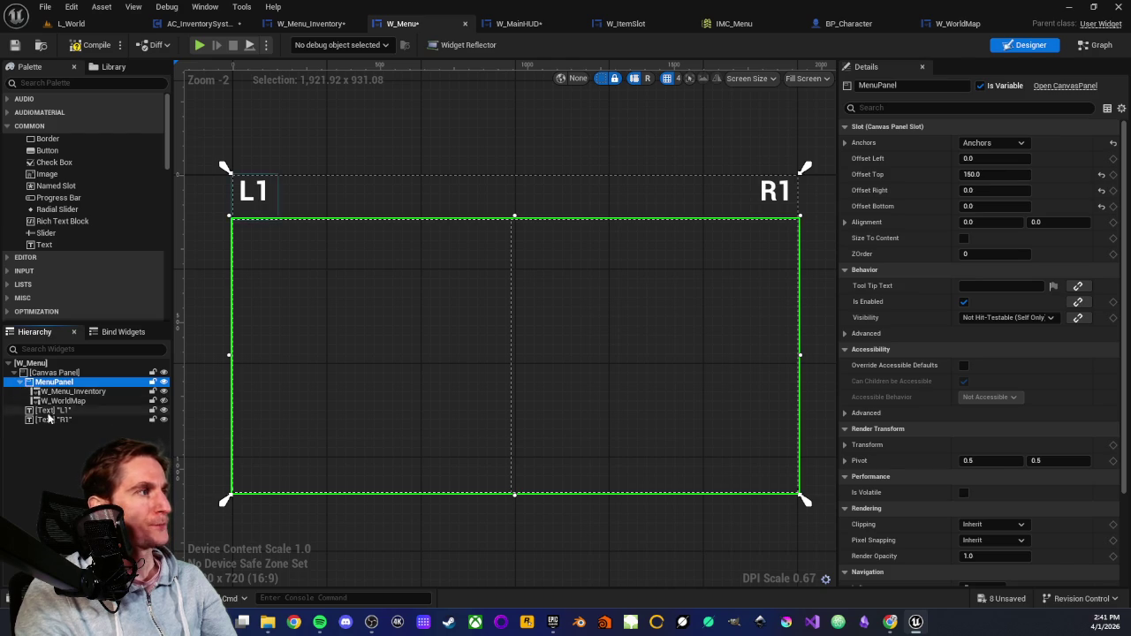
left_click(48, 410)
left_click(53, 372)
left_click(73, 454)
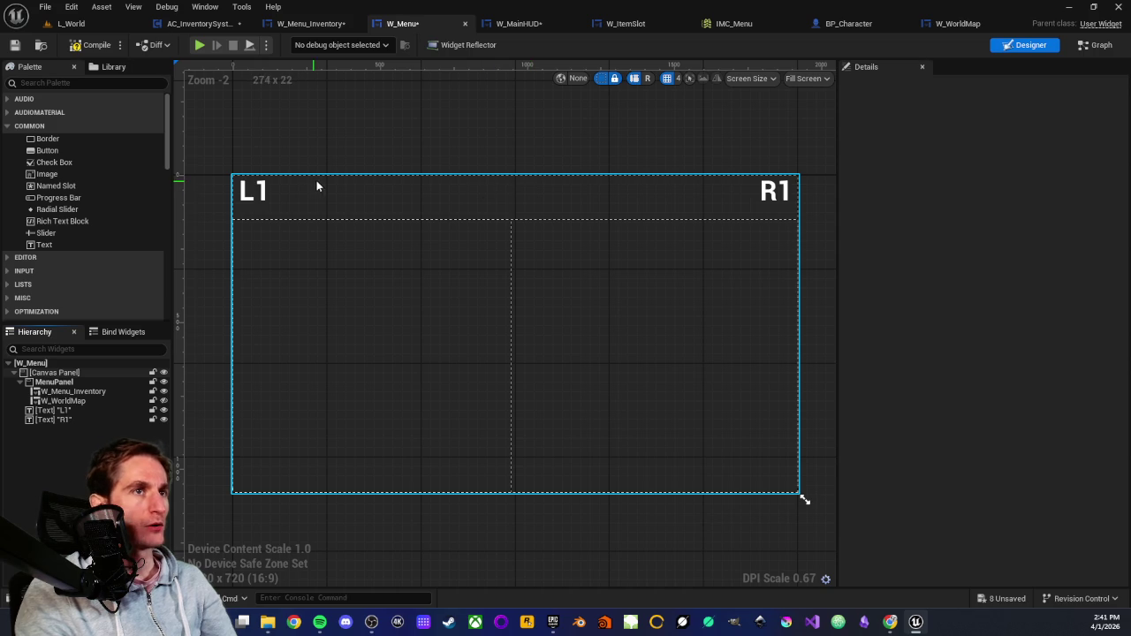
Compare the bounds of the L1/R1 labels, inventory area and whole Canvas Panel in the Designer.
left_click(43, 410)
left_click(44, 420)
left_click(42, 435)
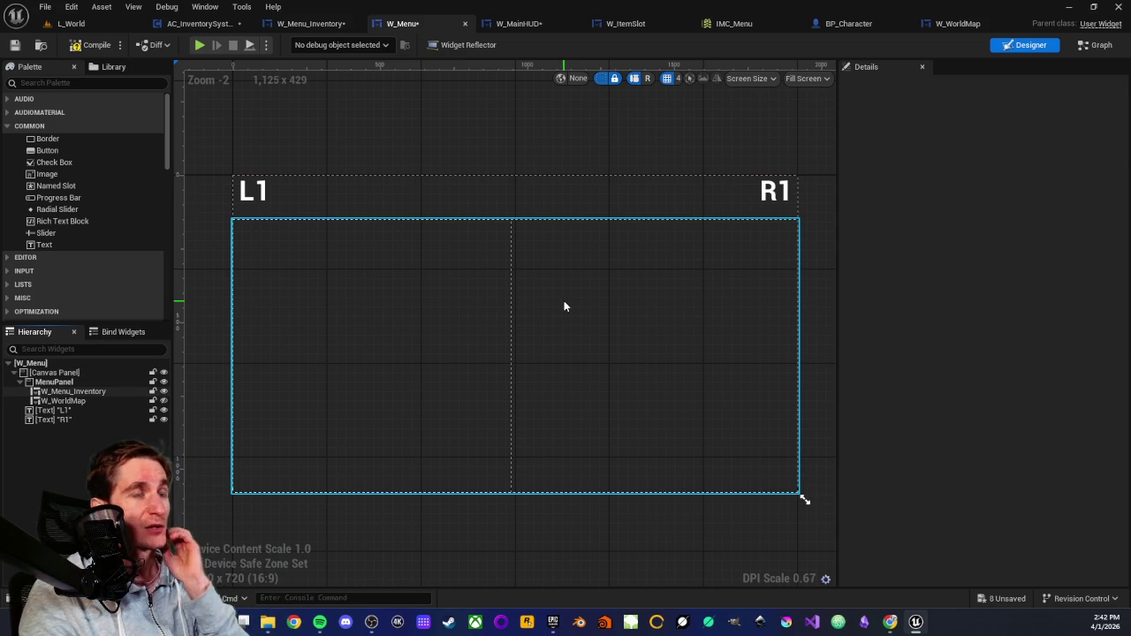
left_click(368, 207)
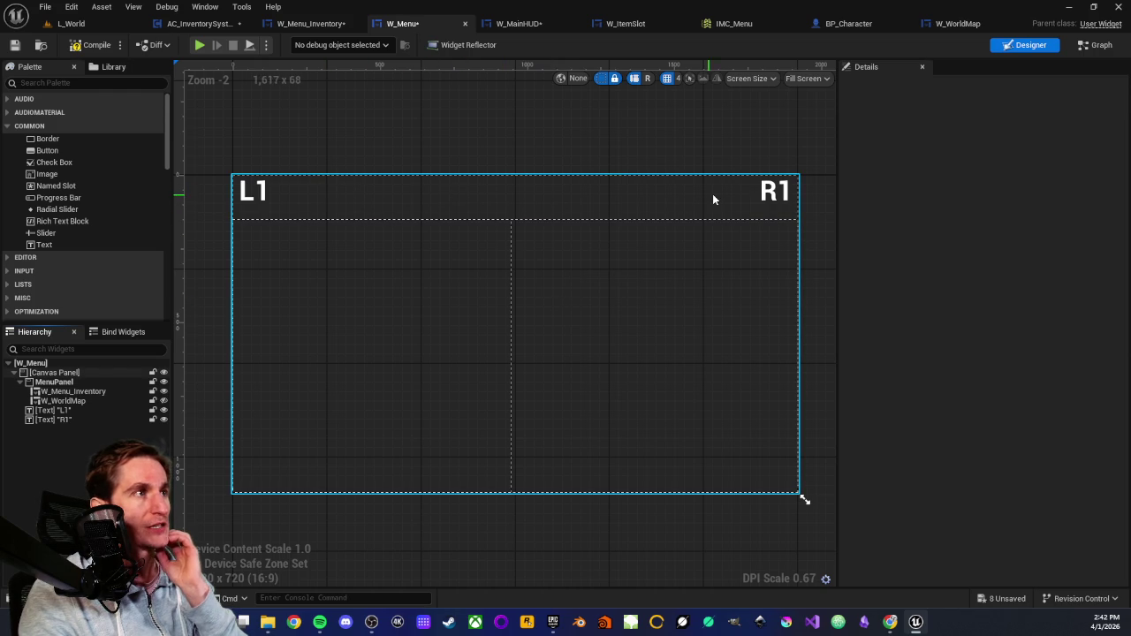
left_click(300, 302)
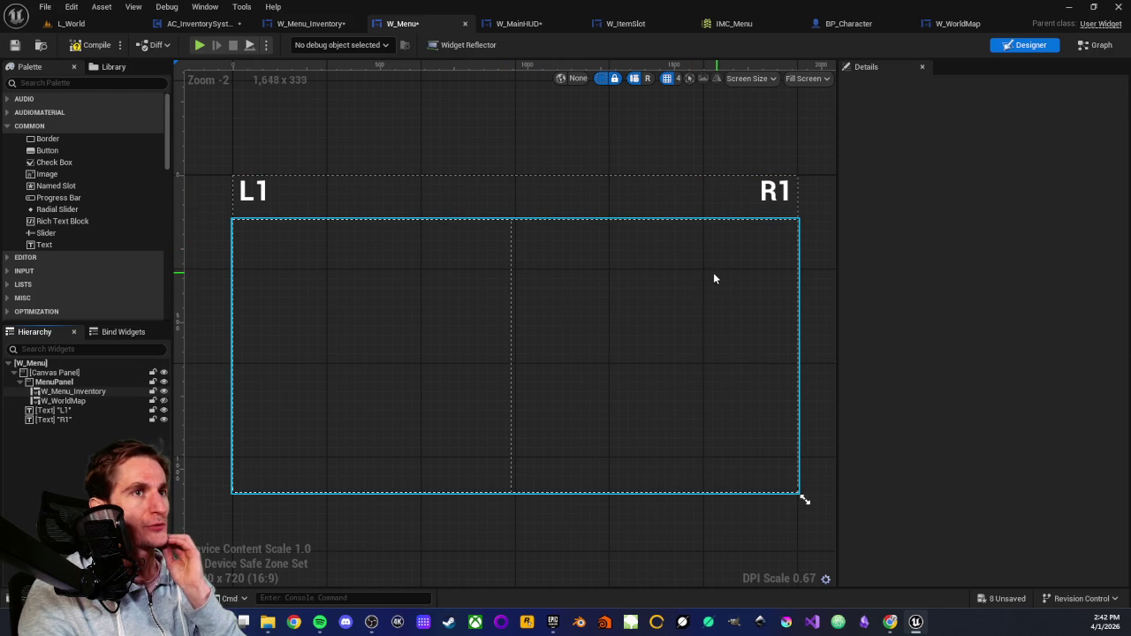
left_click(315, 207)
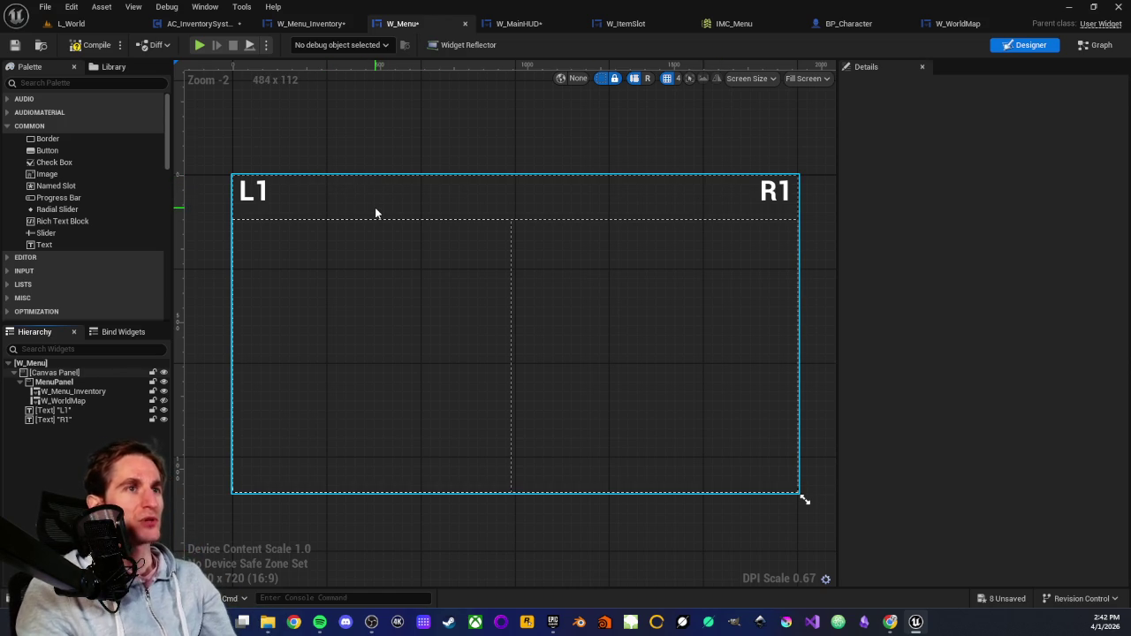
left_click(394, 283)
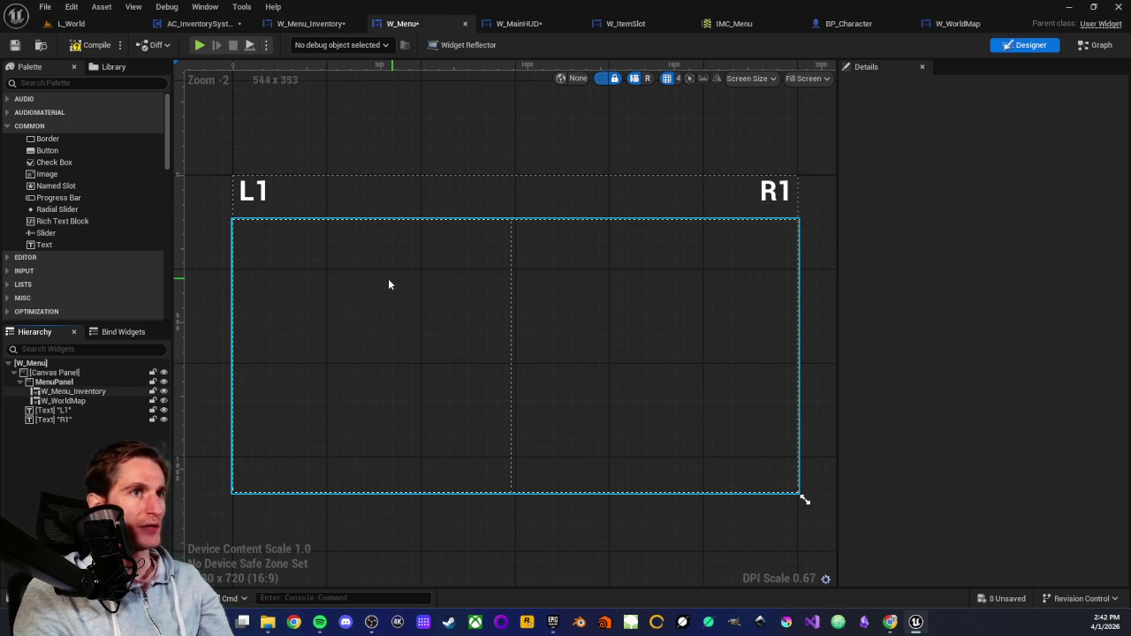
left_click(298, 193)
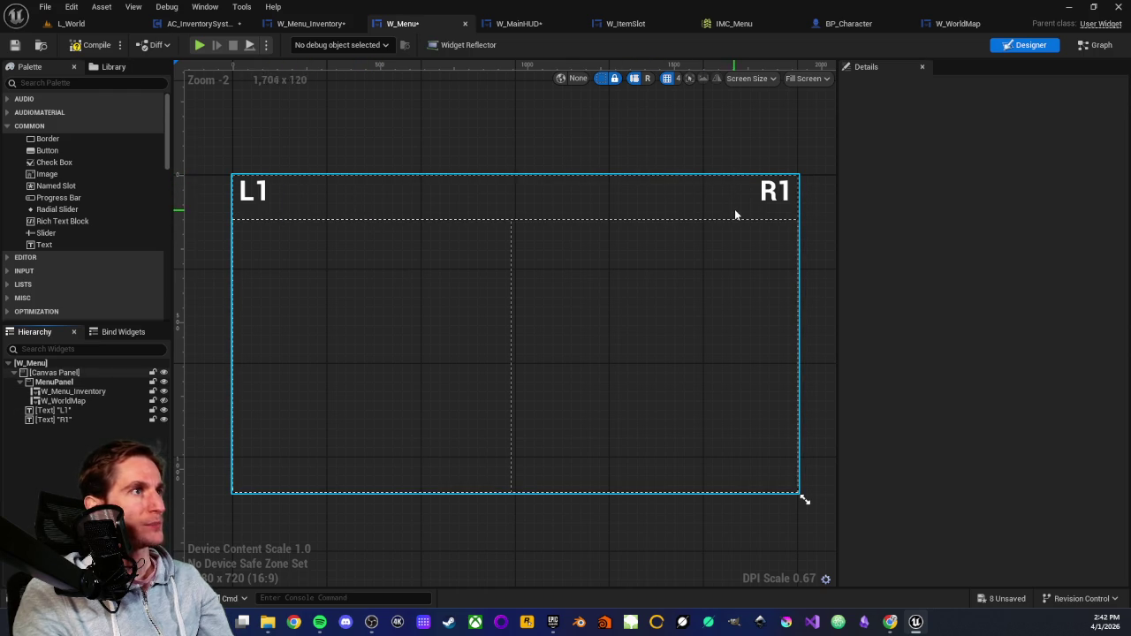
left_click(765, 193)
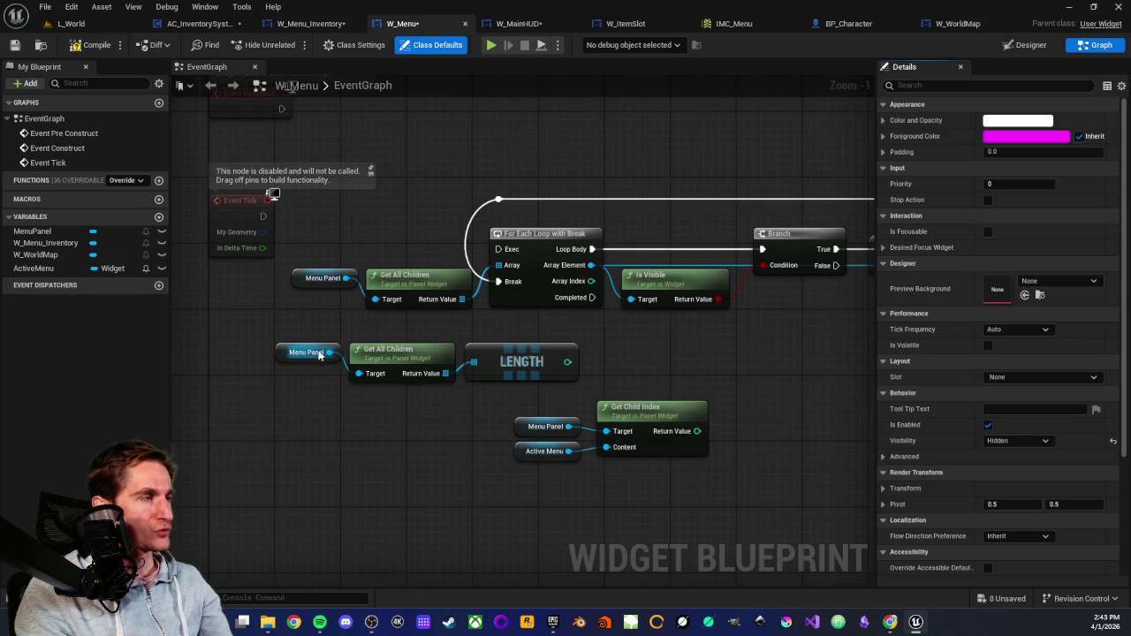
scroll(522, 336, "up", 1)
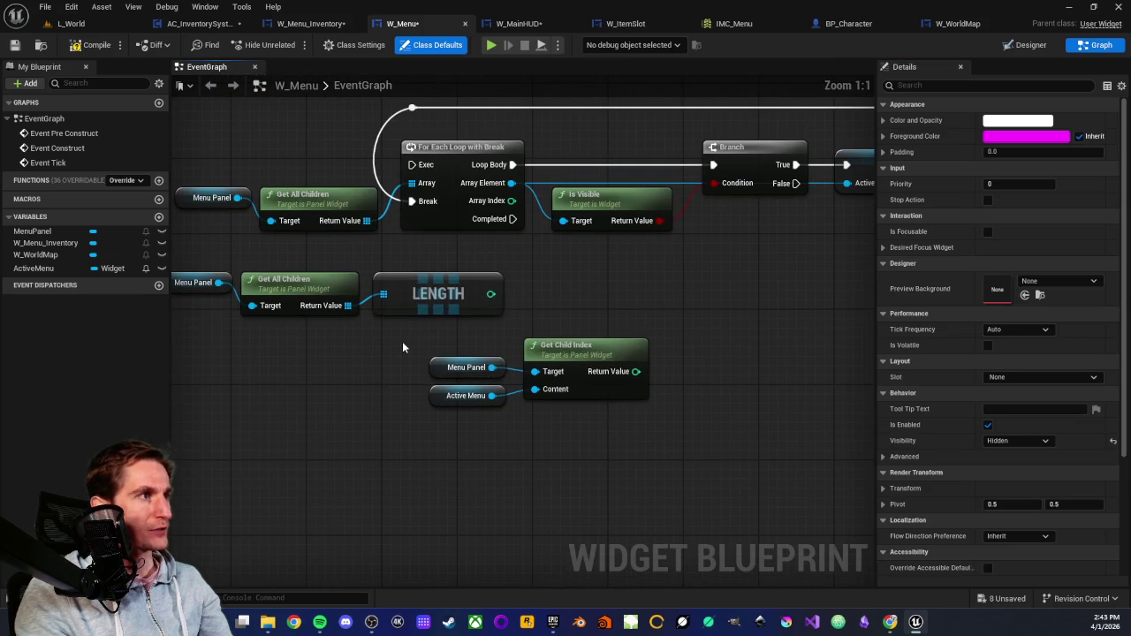
scroll(399, 344, "down", 2)
scroll(395, 344, "up", 1)
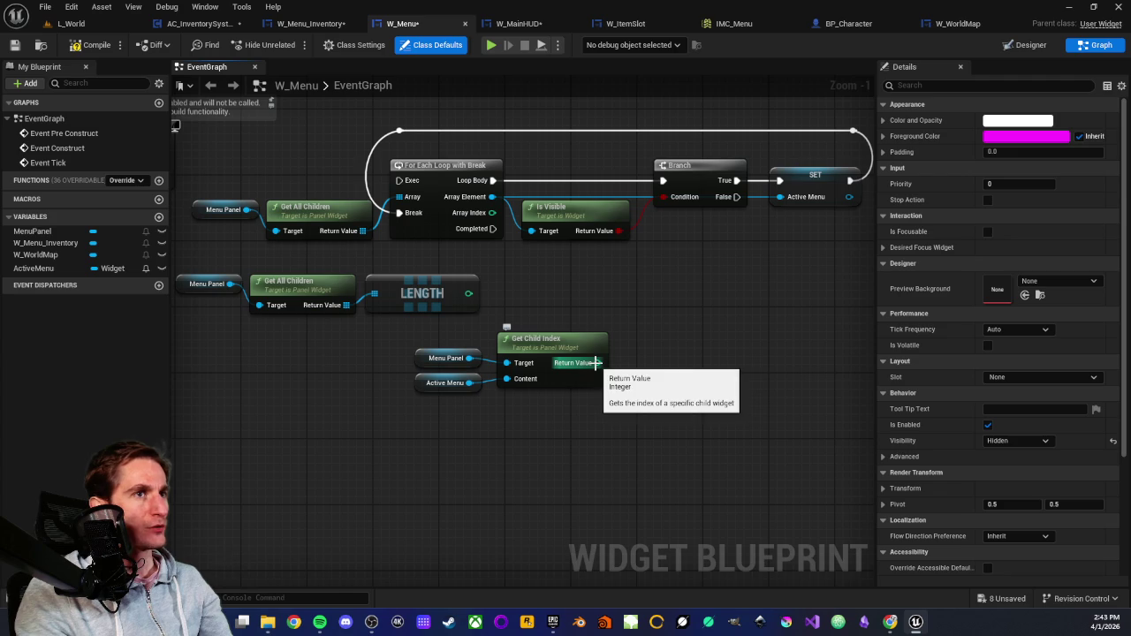
left_click_drag(599, 362, 650, 362)
left_click(641, 333)
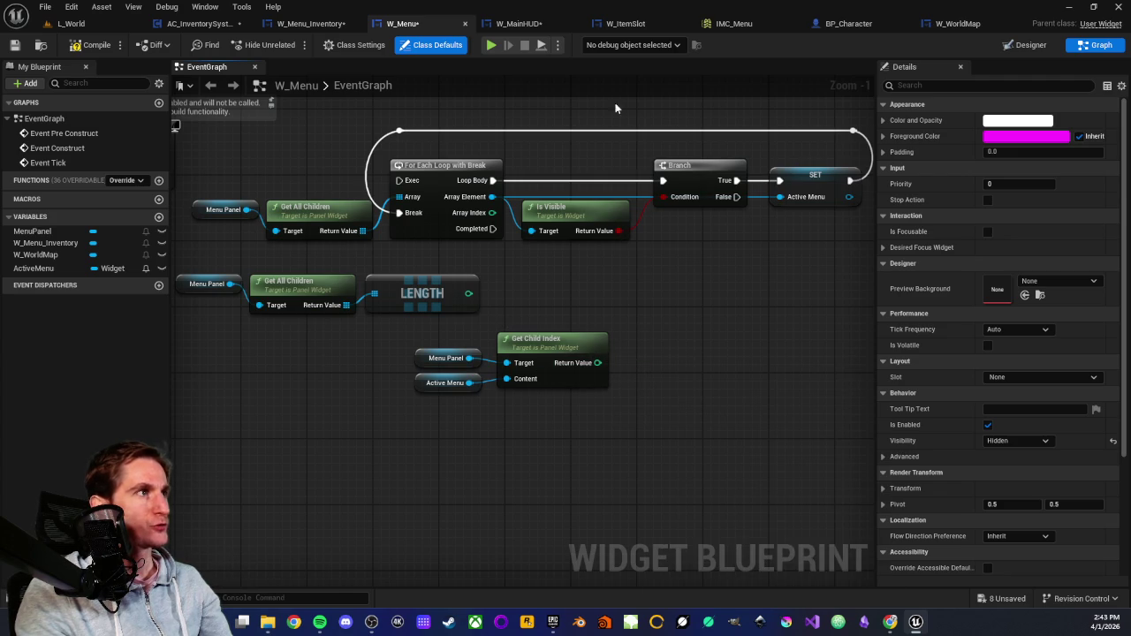
left_click(1030, 45)
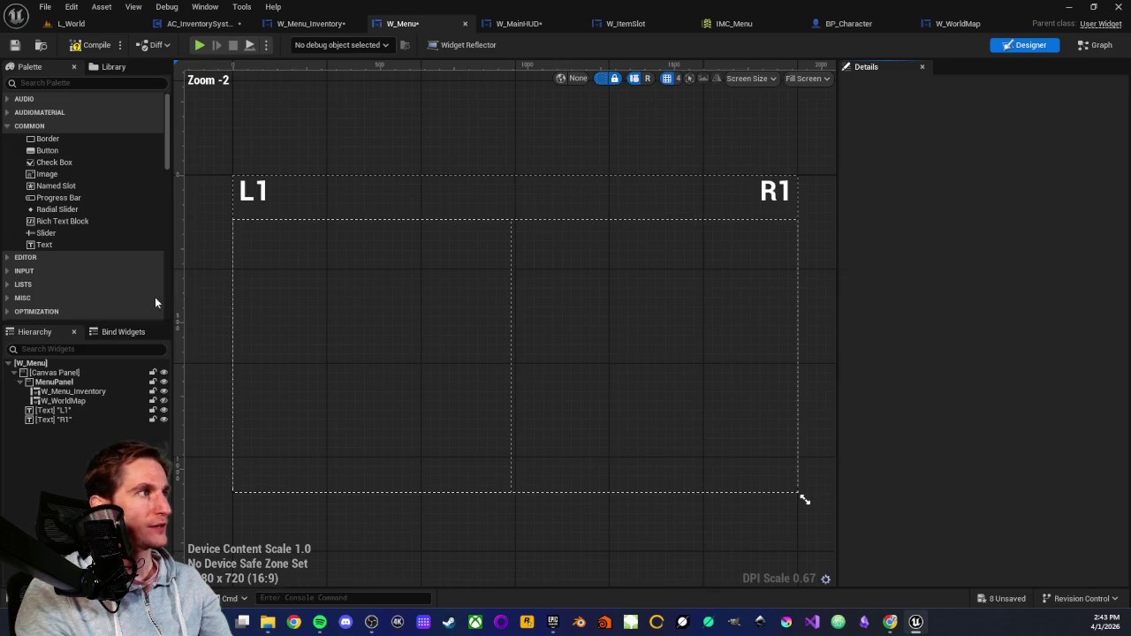
left_click(64, 391)
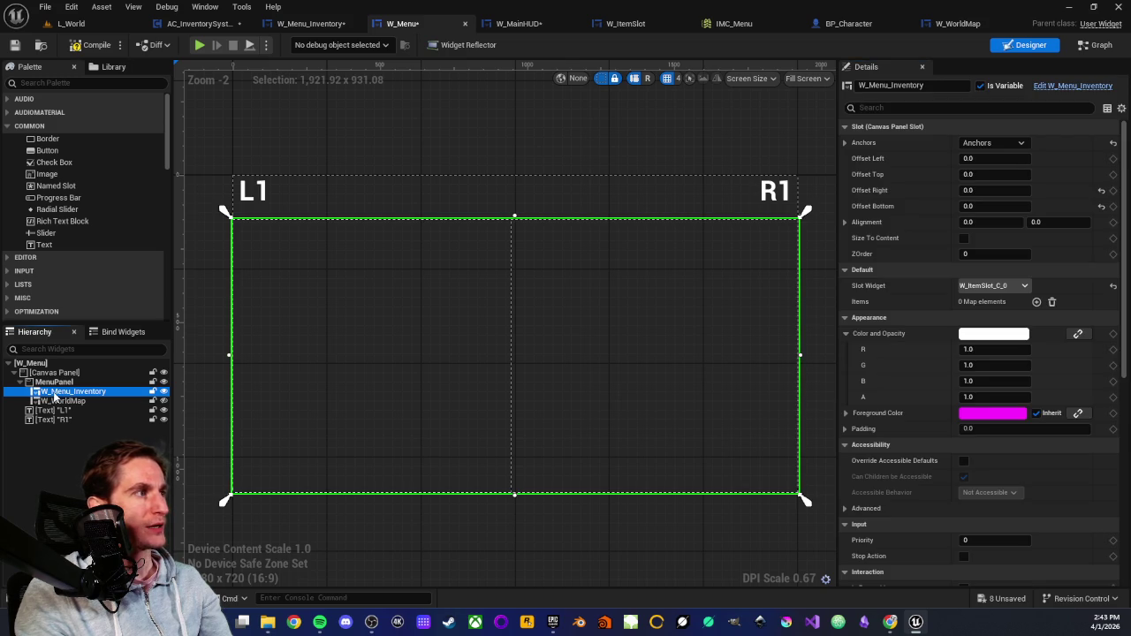
left_click(68, 402)
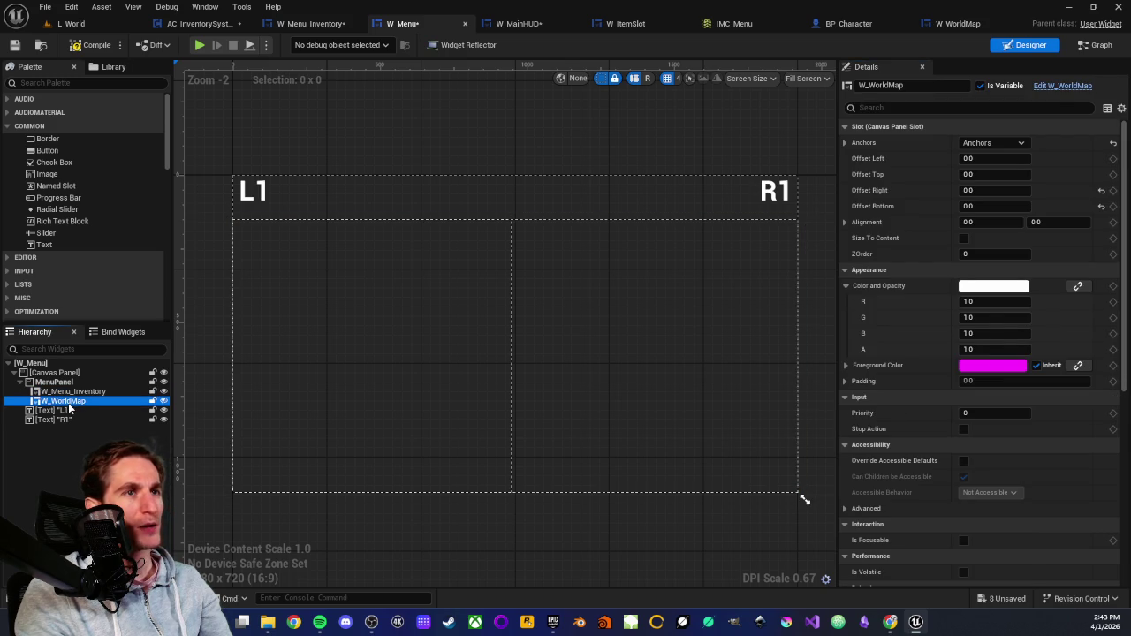
left_click(68, 470)
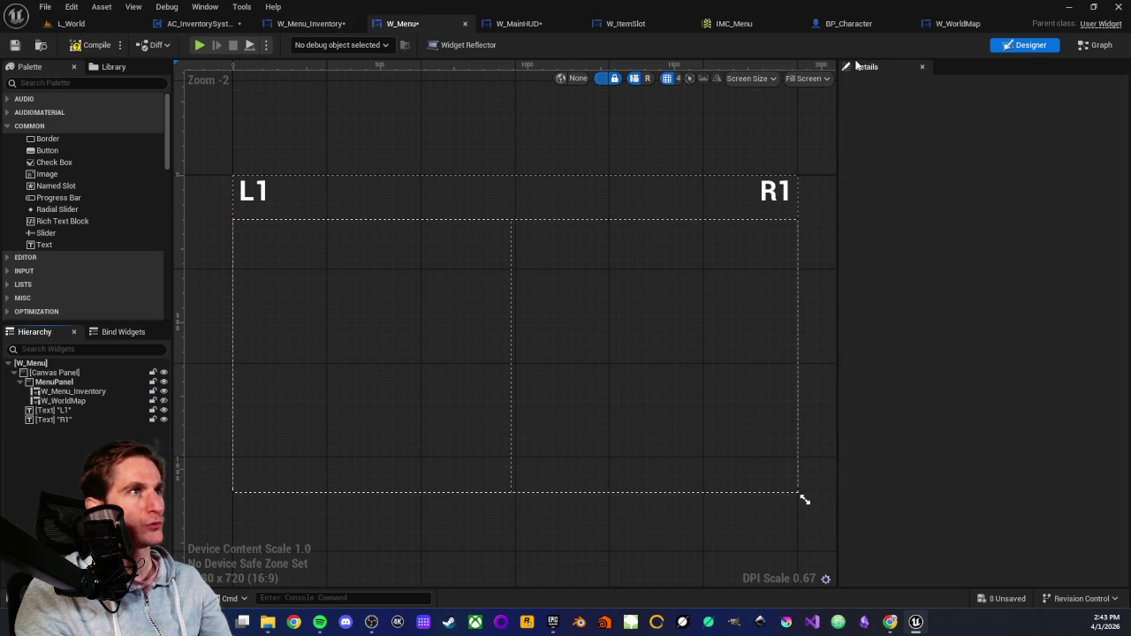
left_click(1113, 49)
scroll(371, 347, "up", 1)
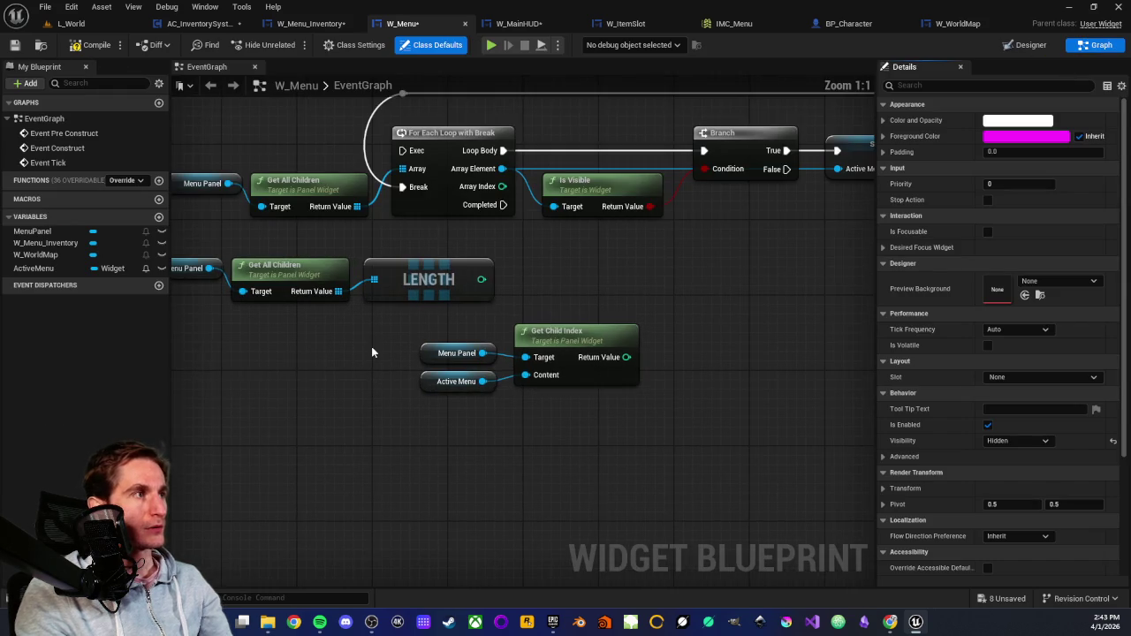
Add an integer Add node to Get Child Index's result with 1 as its second value.
left_click_drag(313, 360, 373, 376)
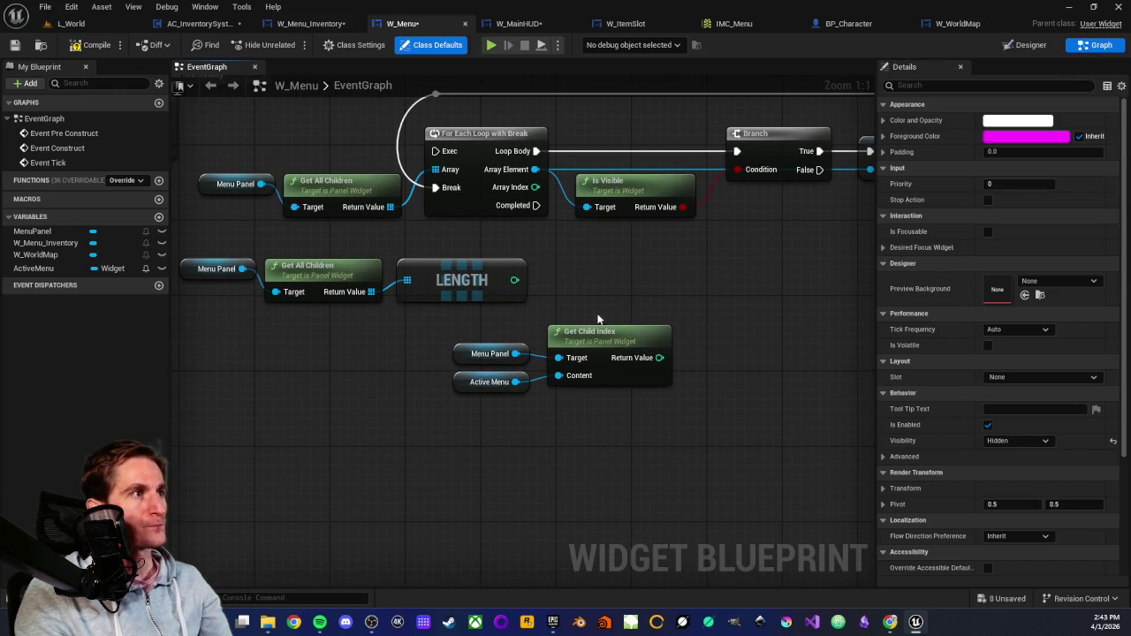
left_click_drag(588, 314, 521, 331)
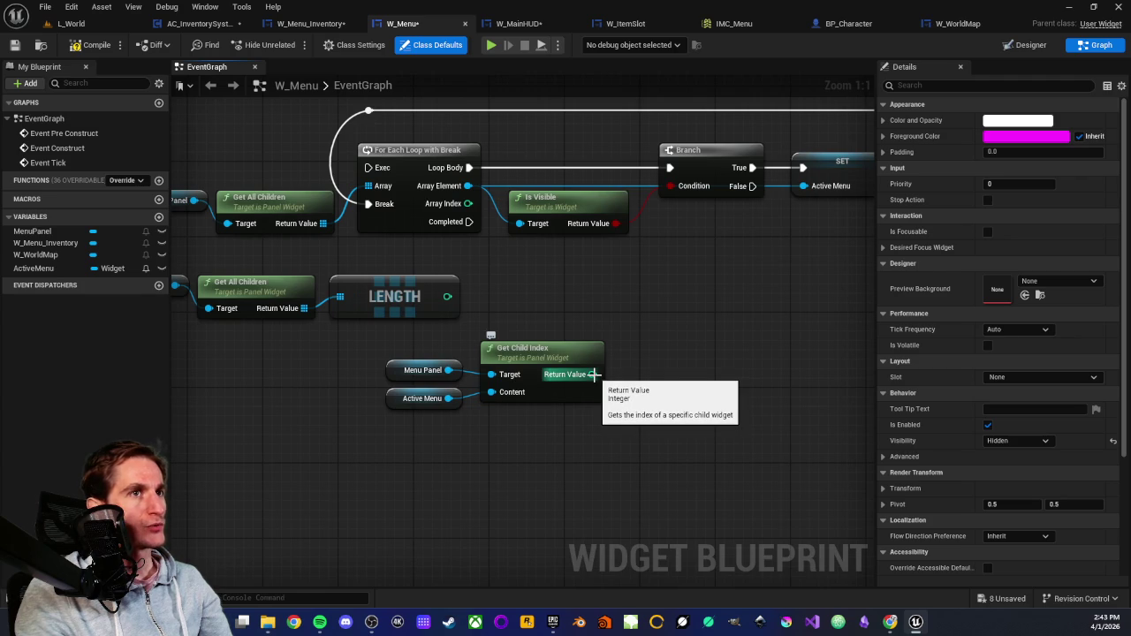
left_click_drag(594, 374, 693, 375)
type("+")
key("Return")
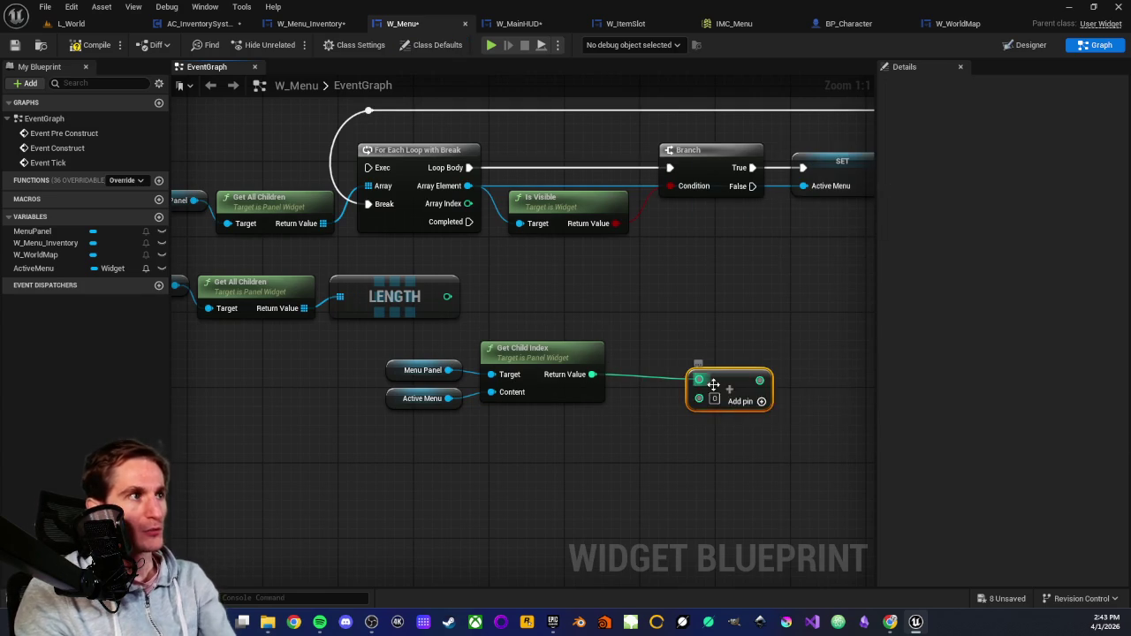
left_click(712, 400)
type("1")
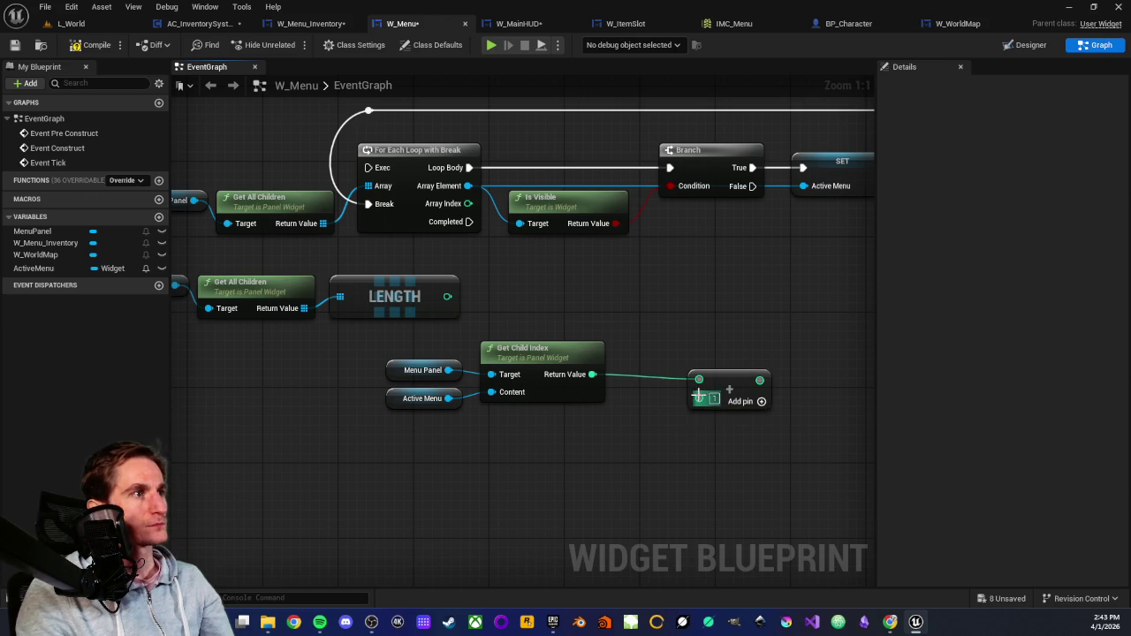
mouse_move(720, 384)
left_mouse_down()
mouse_move(616, 337)
mouse_move(687, 297)
left_mouse_up()
left_click(641, 405)
Move the Add node further right and down beside the index nodes.
left_click_drag(309, 296, 629, 390)
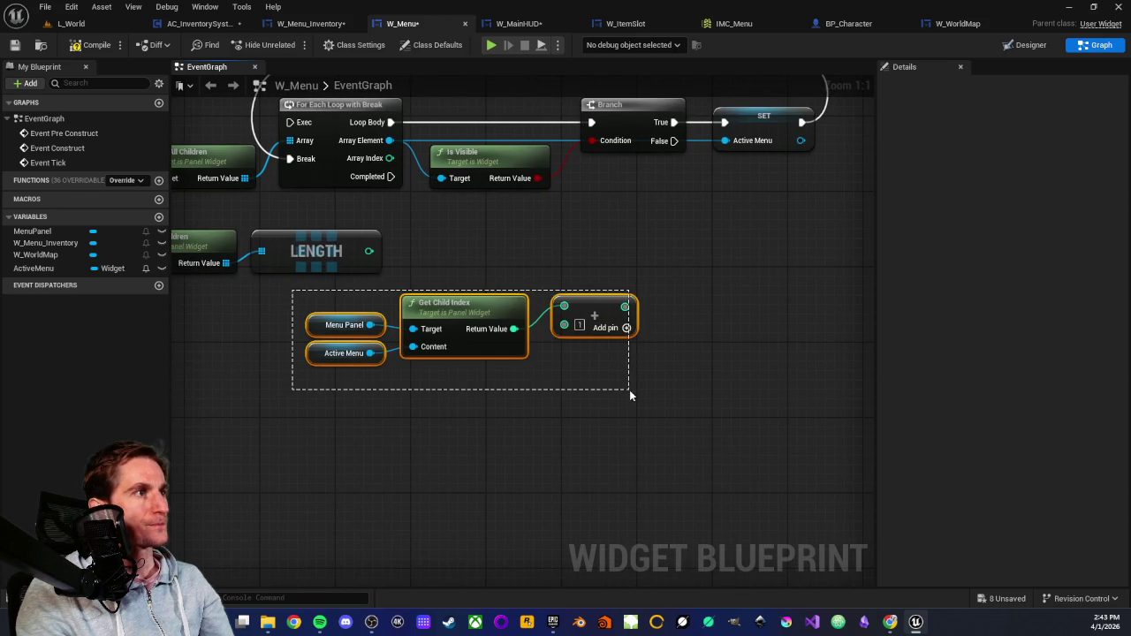
left_click(541, 403)
mouse_move(493, 412)
left_mouse_down()
mouse_move(506, 464)
mouse_move(446, 425)
left_mouse_up()
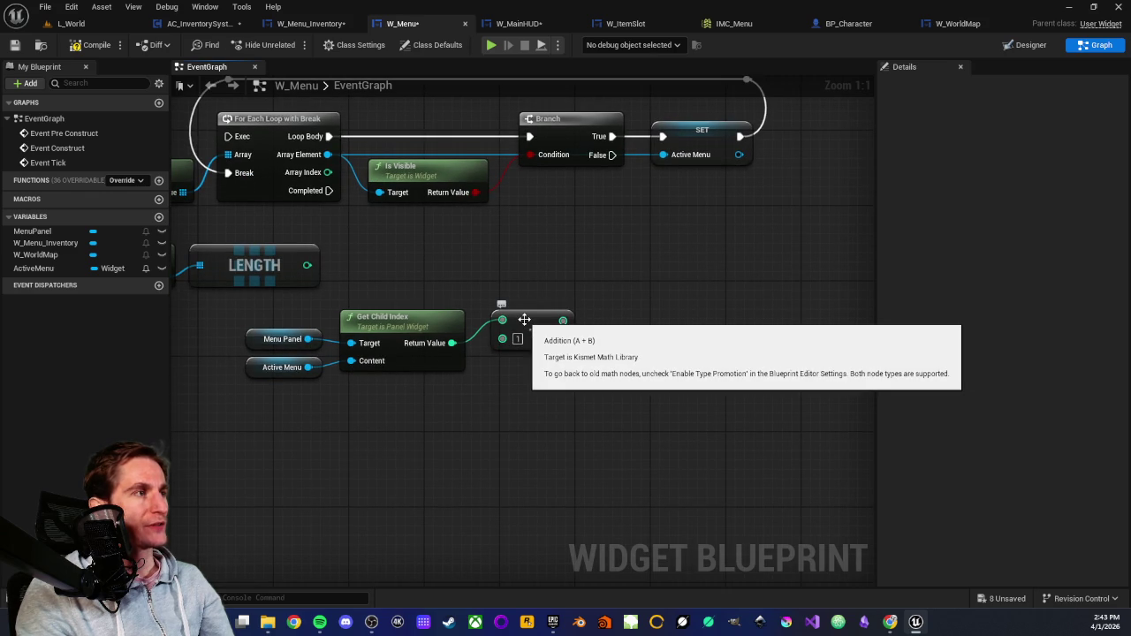
left_click_drag(522, 327, 823, 413)
left_click_drag(523, 409, 587, 421)
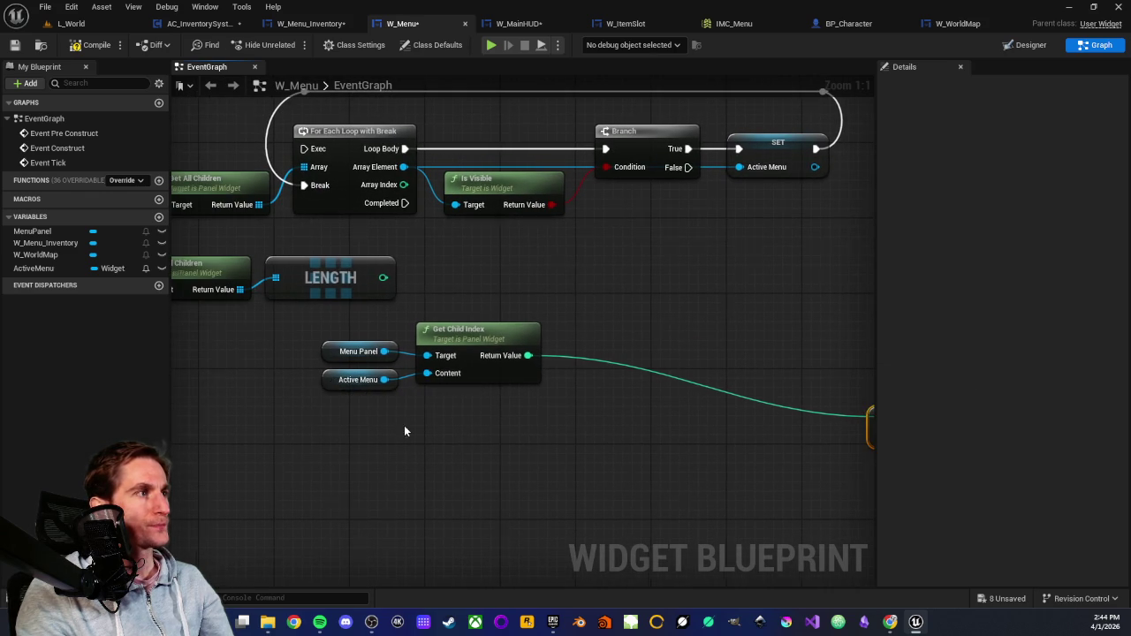
Duplicate the Active Menu getter and add a Set Visibility node for it set to Hidden.
left_click_drag(403, 425, 314, 414)
left_click(256, 369)
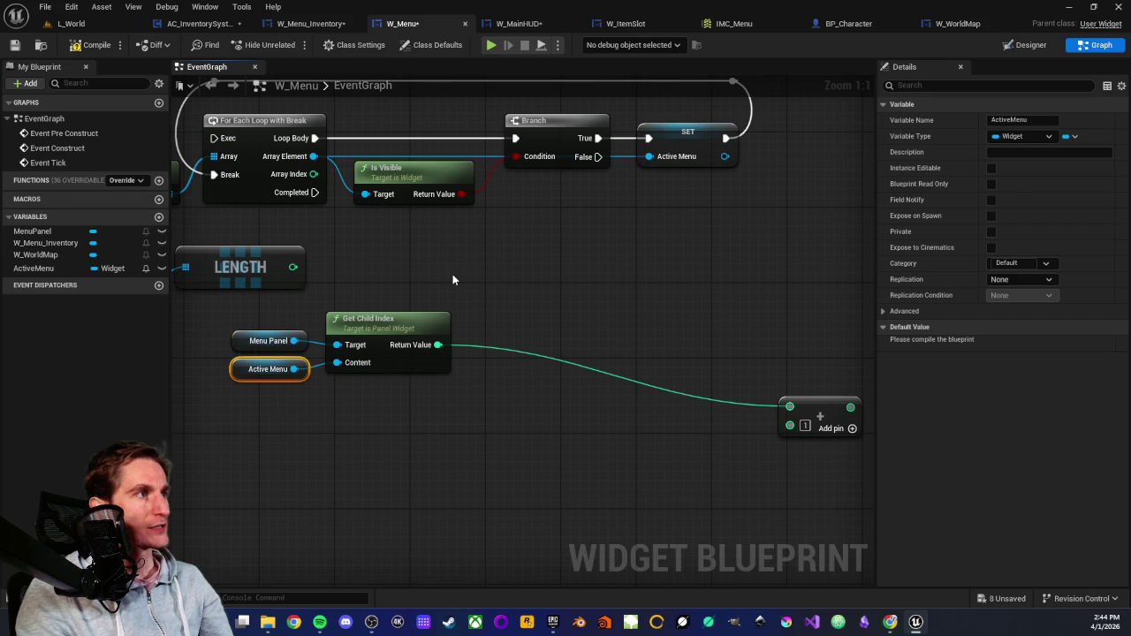
key("ctrl+c")
key("ctrl+v")
mouse_move(510, 283)
left_mouse_down()
mouse_move(598, 300)
mouse_move(581, 294)
left_mouse_up()
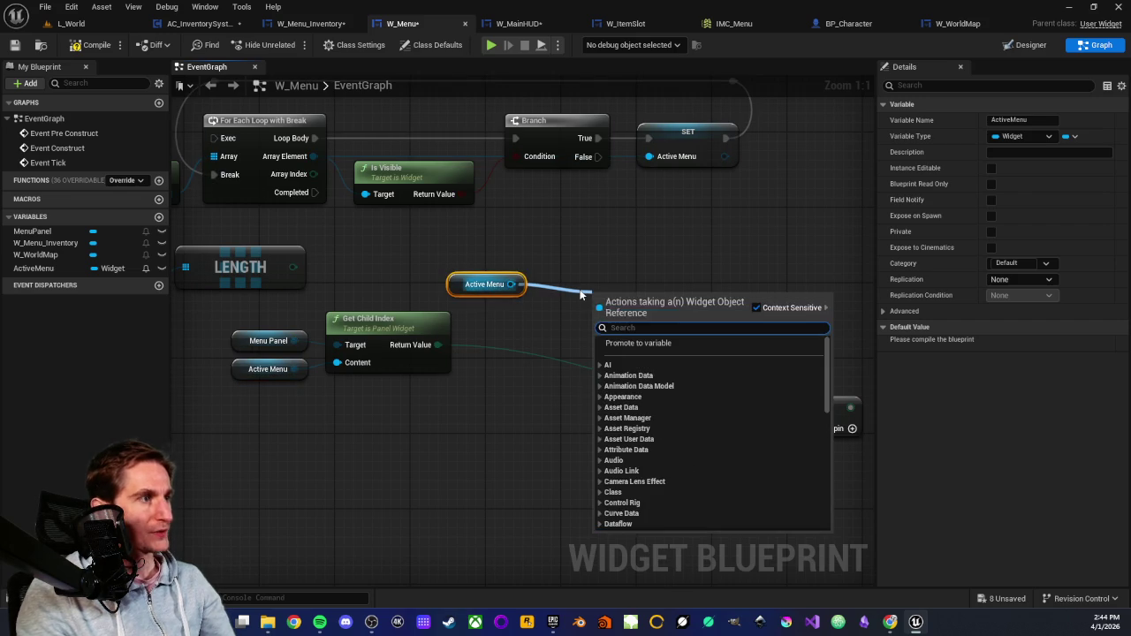
type("set visi")
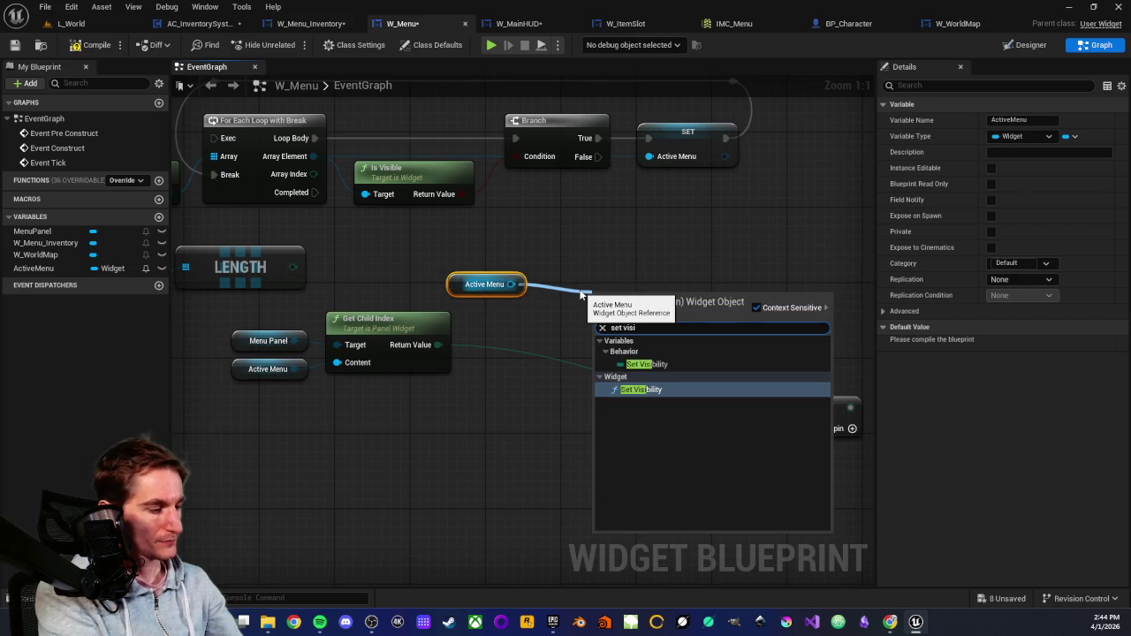
left_click(640, 392)
left_click(641, 375)
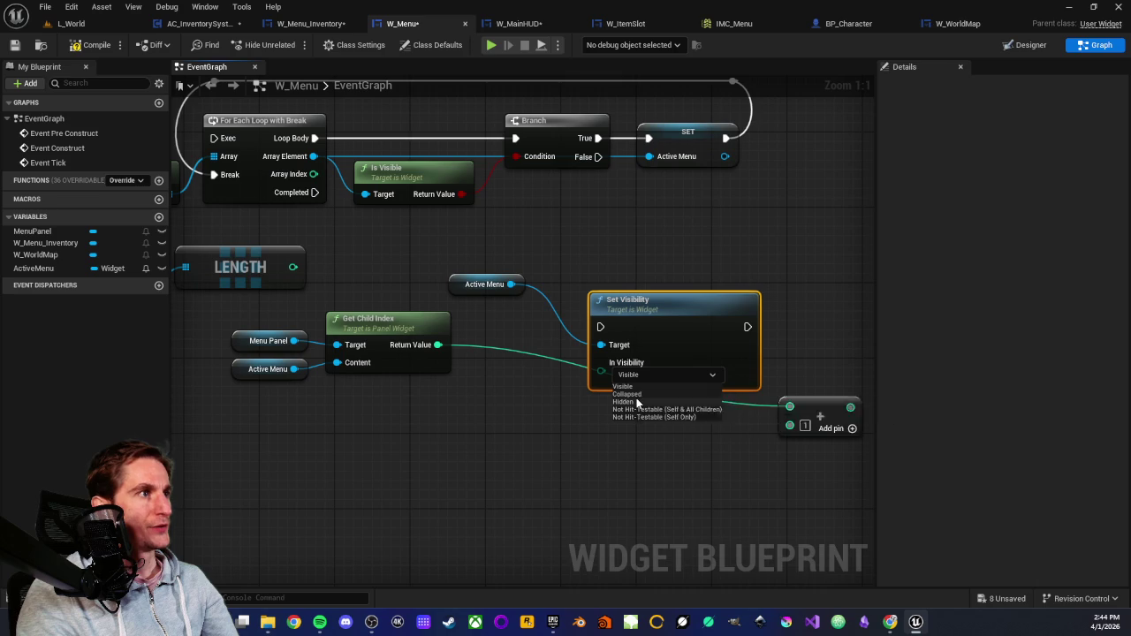
left_click(633, 403)
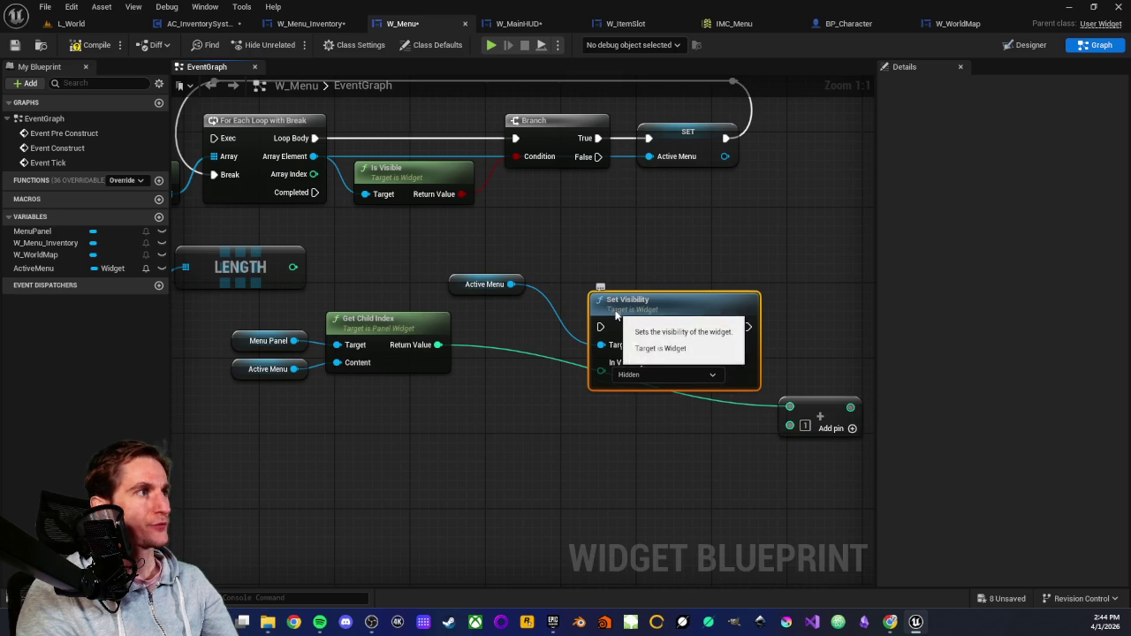
Arrange the Active Menu getter above Set Visibility and move the Add node alongside.
left_click_drag(613, 311, 603, 283)
mouse_move(465, 285)
left_mouse_down()
mouse_move(598, 249)
mouse_move(563, 297)
mouse_move(569, 309)
left_mouse_up()
left_click(616, 280, "ctrl")
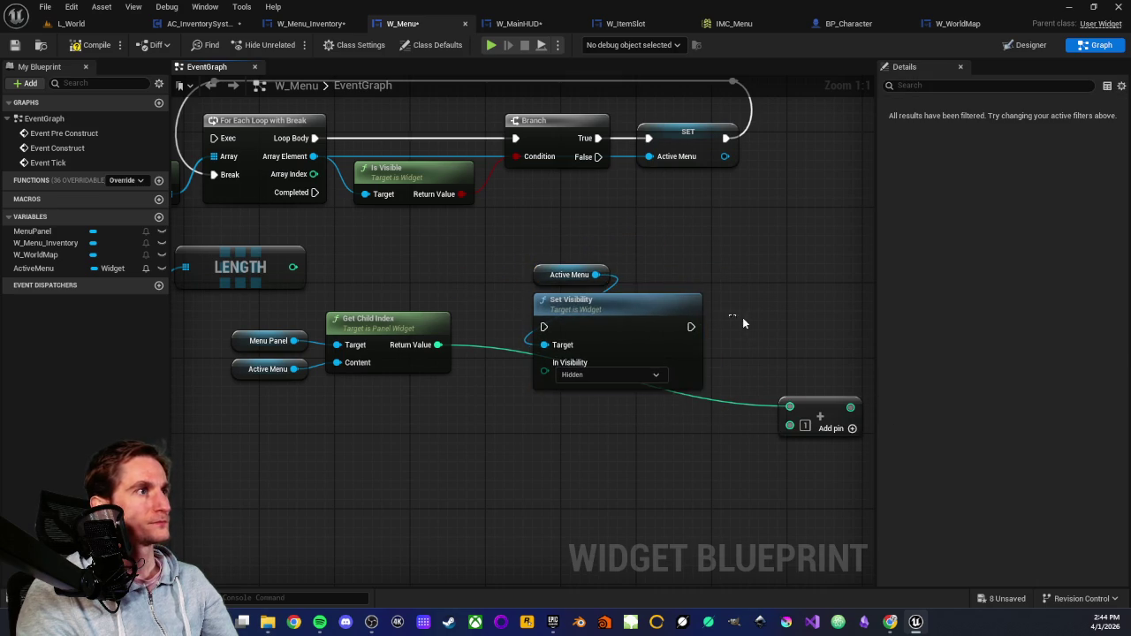
left_click(736, 322)
scroll(654, 331, "down", 1)
left_click_drag(702, 413, 704, 377)
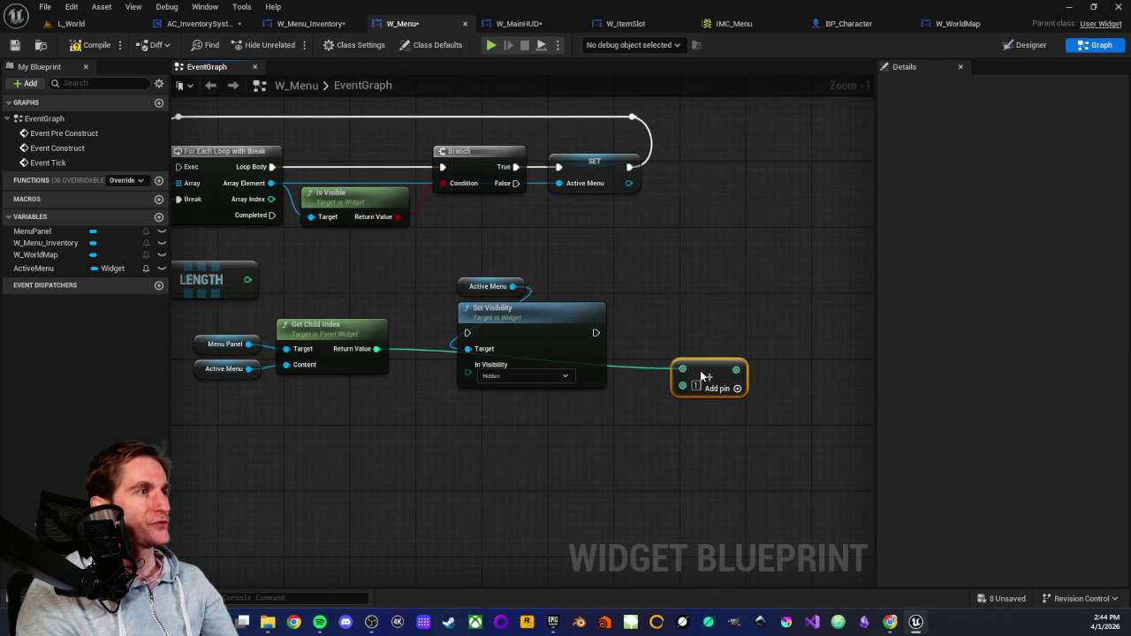
mouse_move(288, 249)
left_mouse_down()
mouse_move(402, 237)
mouse_move(590, 248)
mouse_move(327, 281)
mouse_move(433, 301)
left_mouse_up()
scroll(418, 383, "down", 1)
mouse_move(418, 383)
left_mouse_down()
mouse_move(247, 430)
mouse_move(522, 444)
mouse_move(504, 465)
mouse_move(696, 444)
left_mouse_up()
mouse_move(47, 235)
left_mouse_down()
mouse_move(977, 391)
mouse_move(850, 371)
mouse_move(844, 351)
mouse_move(561, 318)
left_mouse_up()
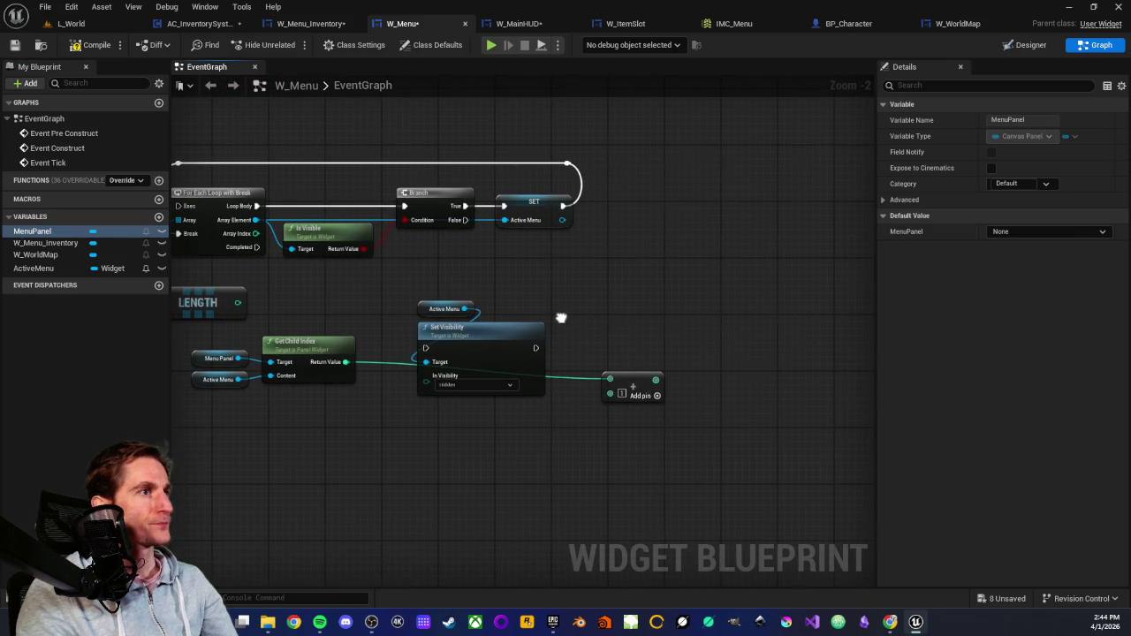
Add a Menu Panel getter with a Get Child At node indexed by the Add result.
mouse_move(32, 232)
left_mouse_down()
mouse_move(682, 333)
mouse_move(674, 327)
left_mouse_up()
left_click(631, 344)
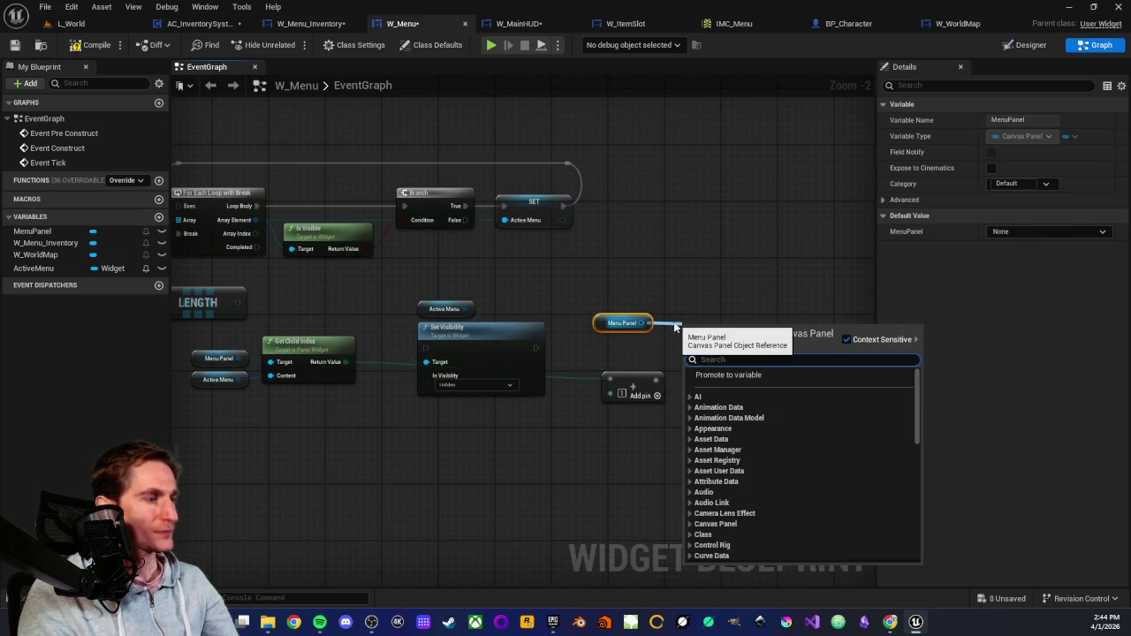
type("get chil")
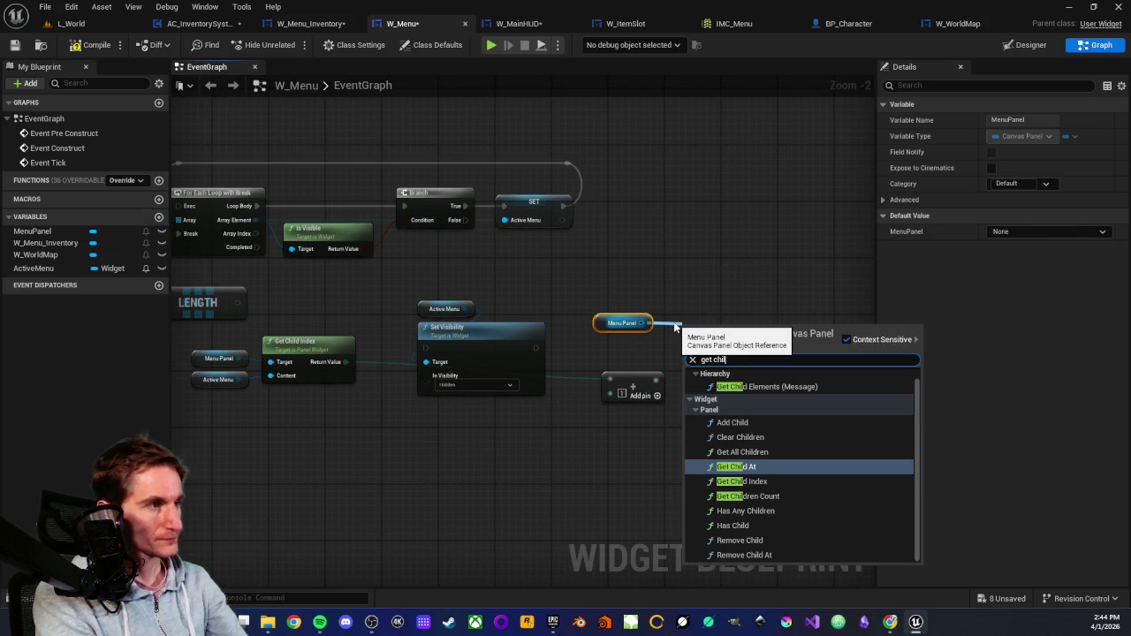
left_click(736, 467)
scroll(689, 380, "up", 2)
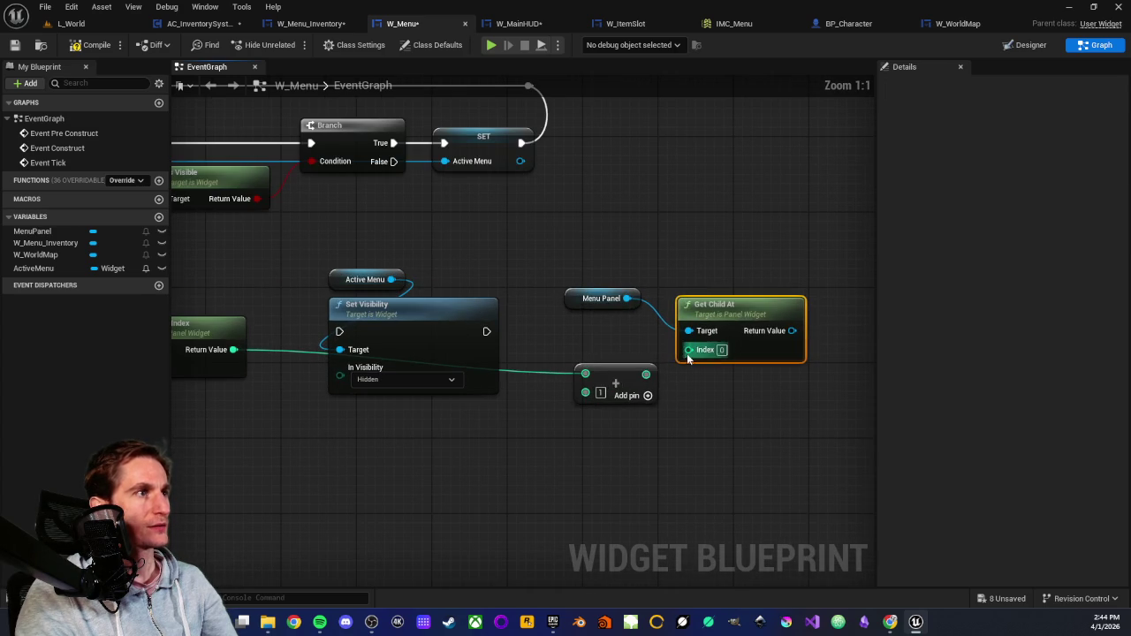
left_click_drag(650, 371, 688, 350)
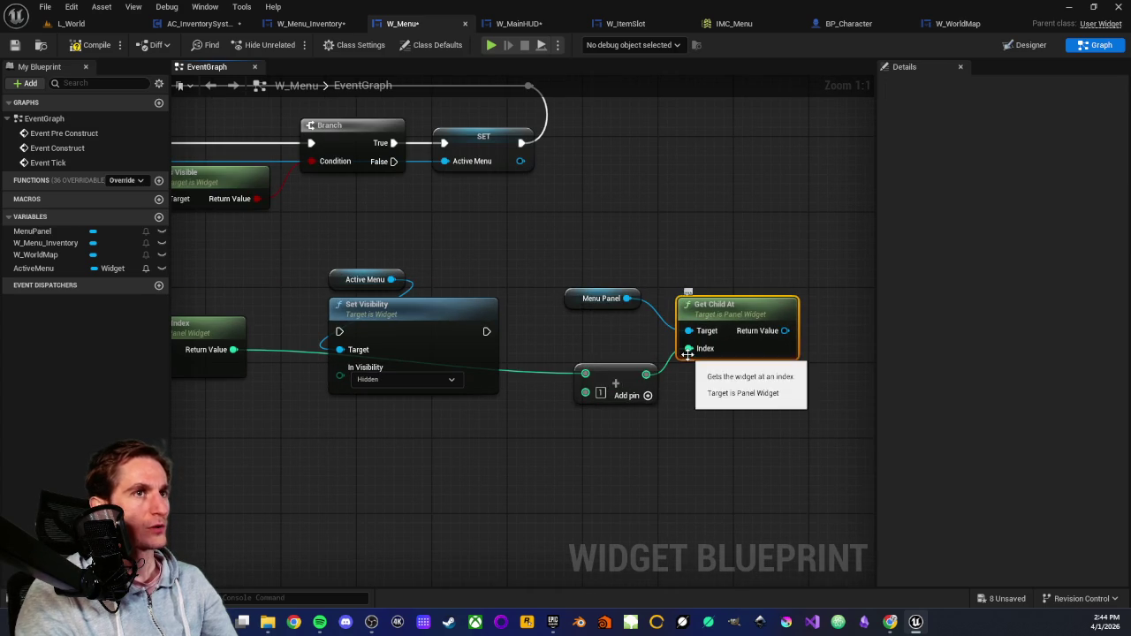
left_click(586, 305)
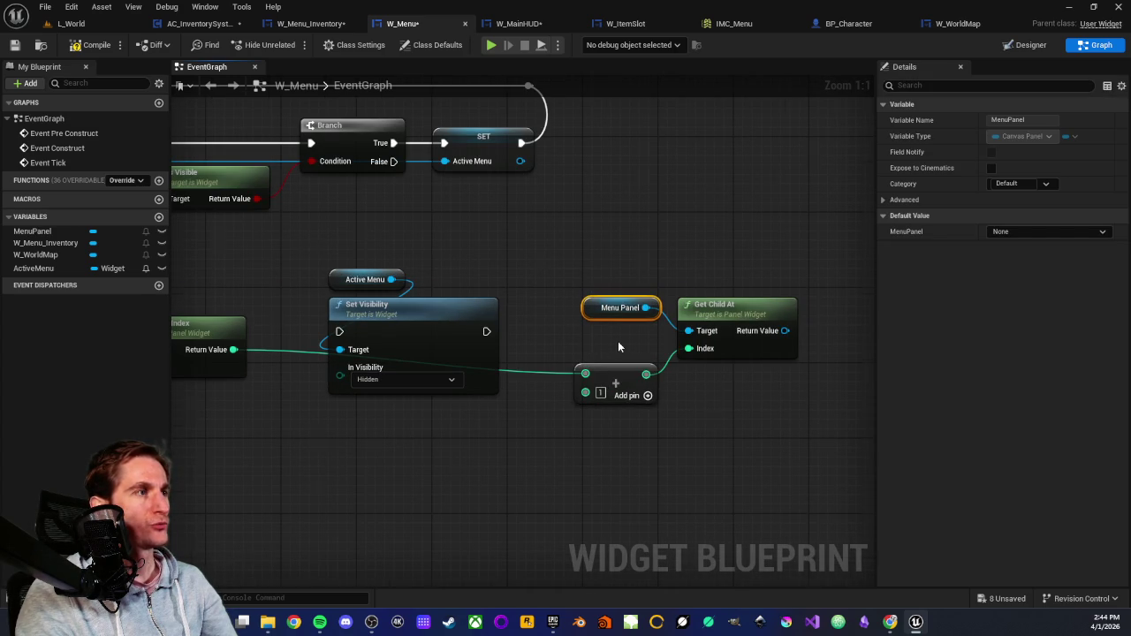
Add a Set Visibility node set to Visible for Get Child At's returned widget.
scroll(618, 340, "down", 2)
scroll(636, 338, "down", 1)
scroll(666, 330, "up", 1)
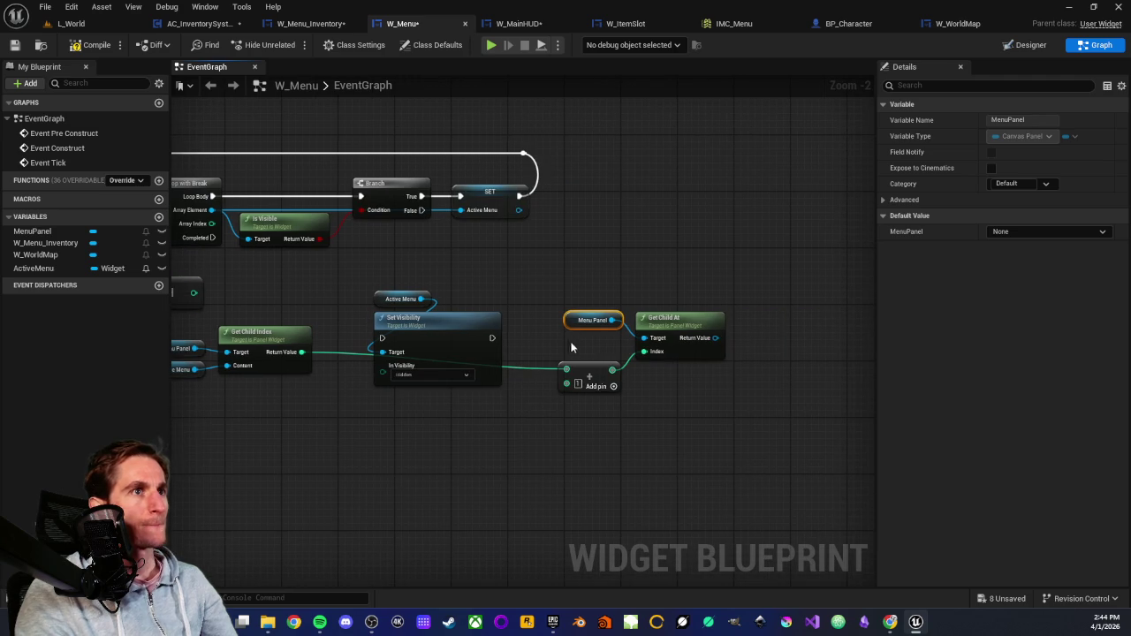
left_click_drag(694, 262, 651, 259)
scroll(632, 283, "up", 2)
left_click_drag(683, 364, 745, 355)
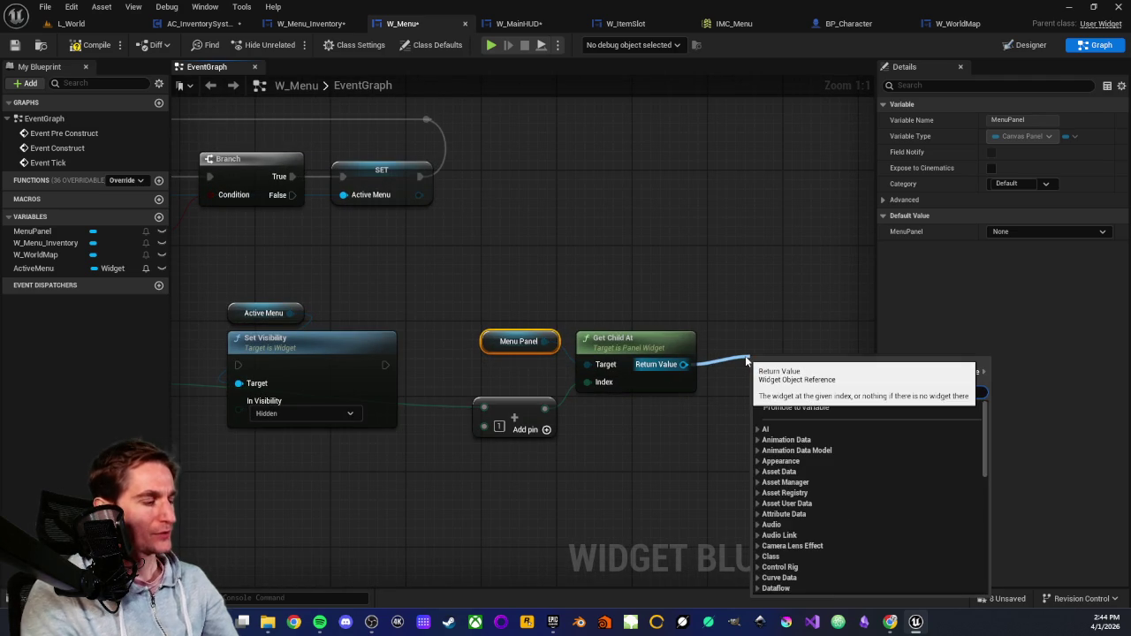
type("set")
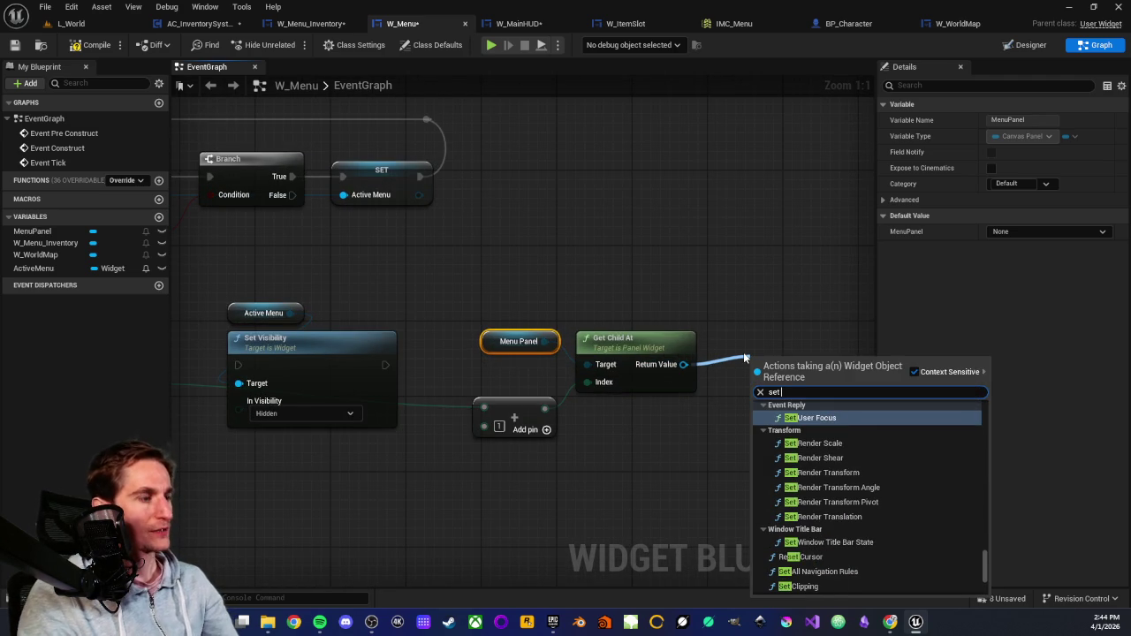
type(" vis")
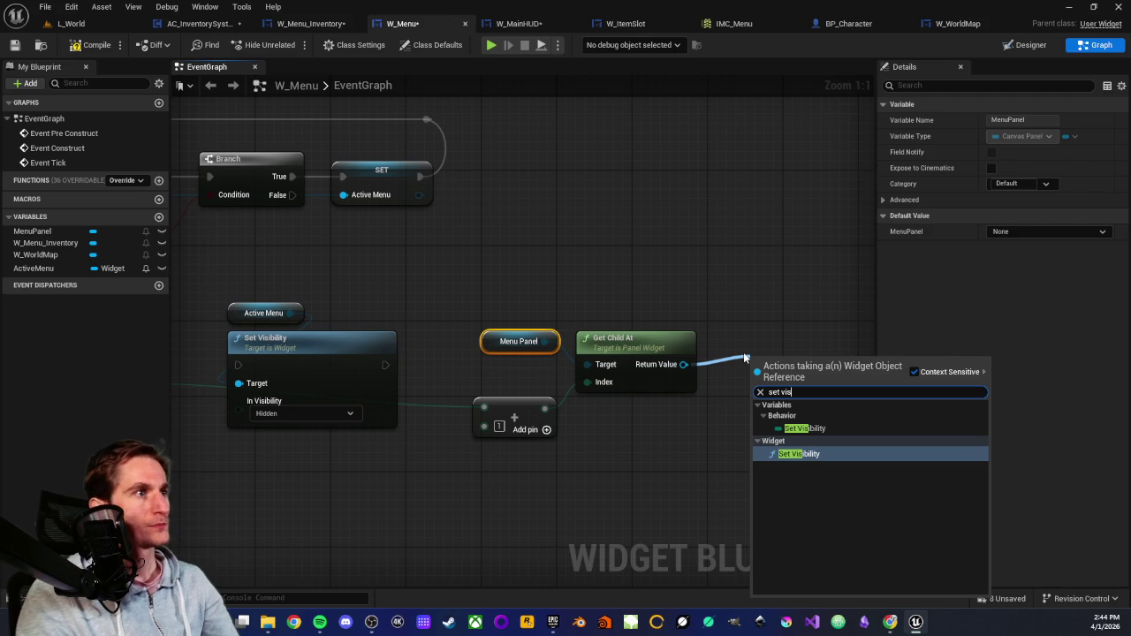
left_click(788, 456)
left_click_drag(777, 419, 767, 372)
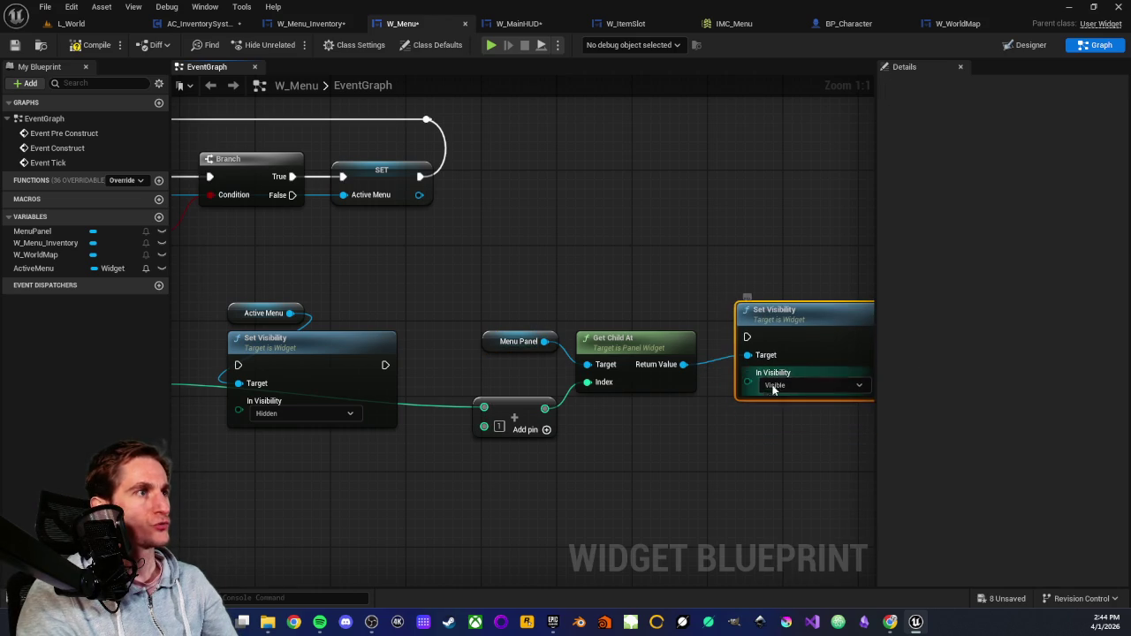
Move Menu Panel, Add and Get Child At lower and chain it after the Hidden Set Visibility.
scroll(712, 299, "down", 1)
left_click_drag(513, 340, 513, 374)
left_click_drag(614, 334, 614, 359)
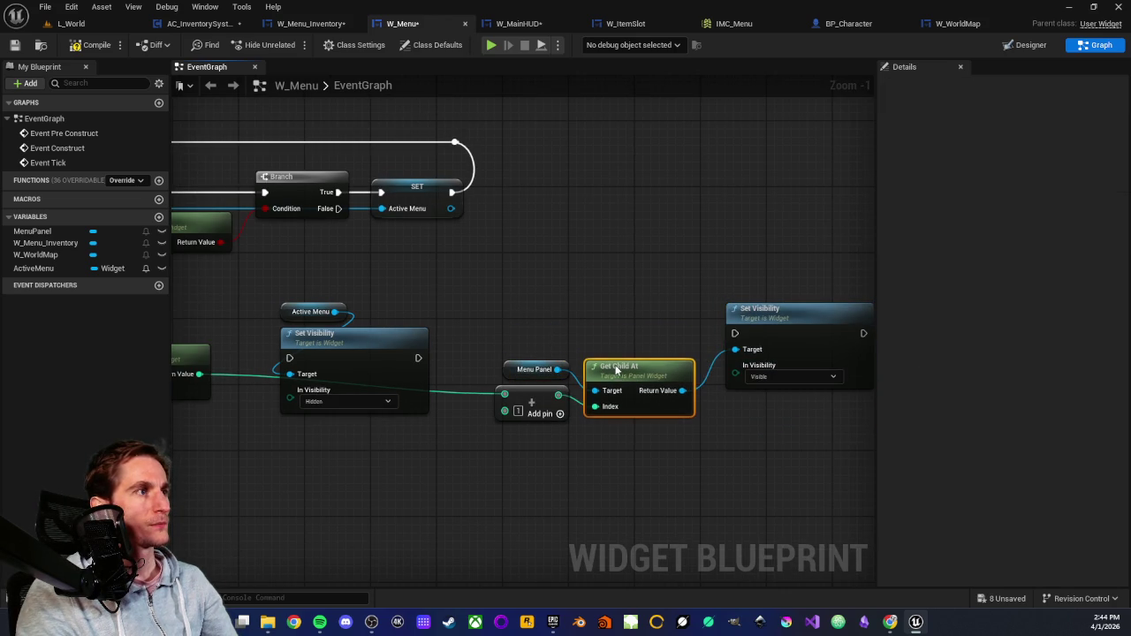
left_click_drag(557, 328, 633, 447)
left_click_drag(633, 378, 622, 405)
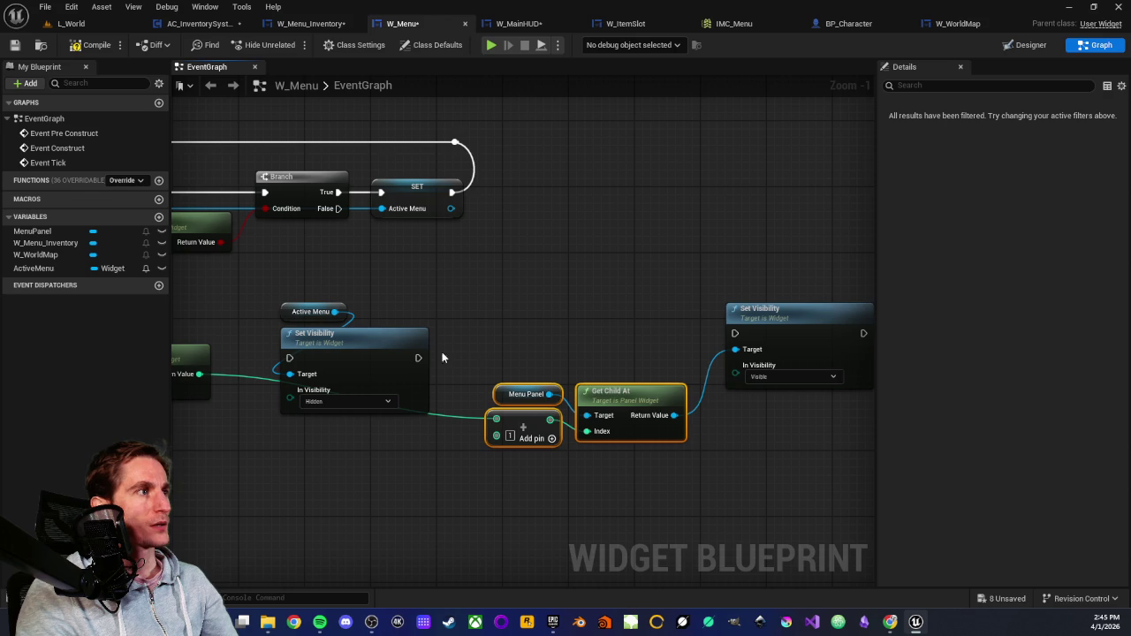
mouse_move(422, 358)
left_mouse_down()
mouse_move(749, 336)
mouse_move(739, 341)
left_mouse_up()
left_click(683, 316)
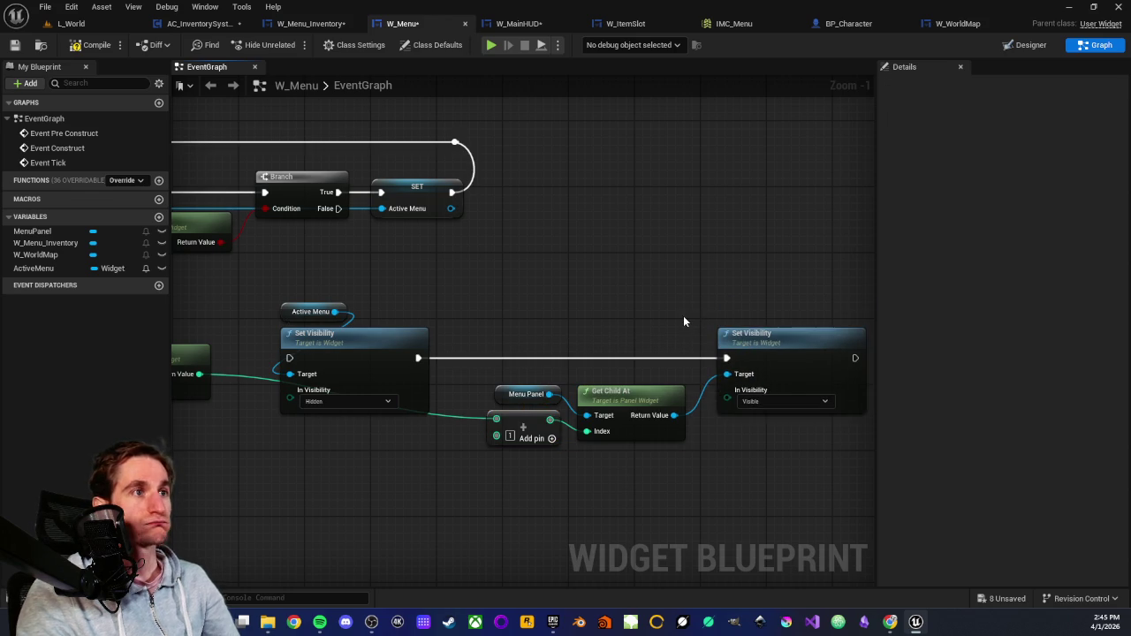
Add an ActiveMenu setter after the Visible Set Visibility, fed by Get Child At's Return Value.
scroll(683, 315, "down", 1)
scroll(388, 415, "up", 2)
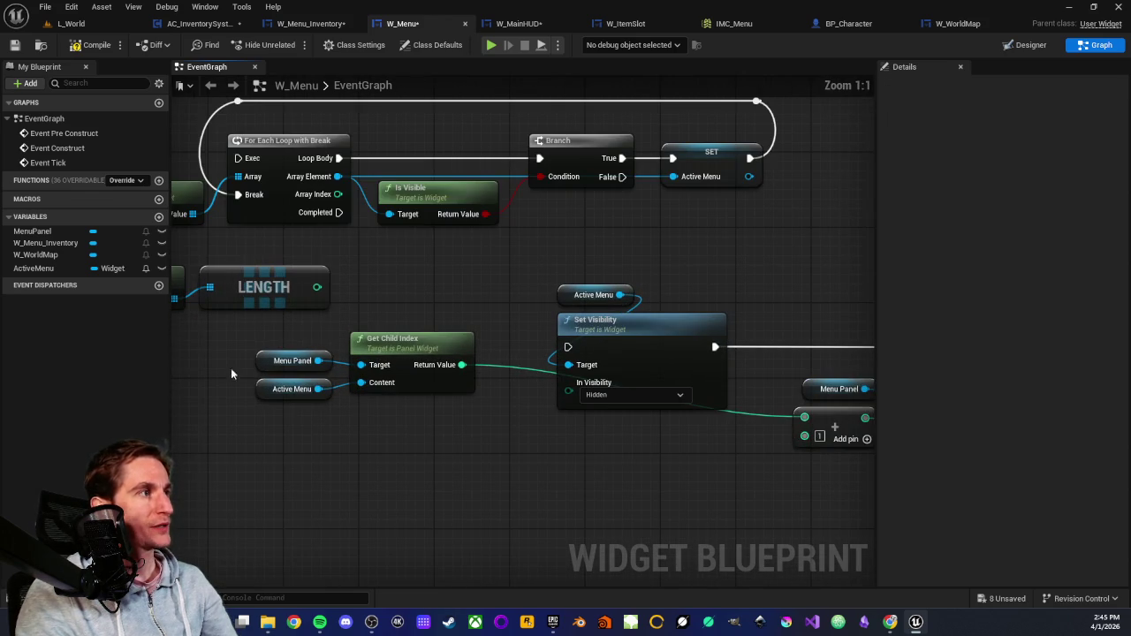
left_click_drag(309, 418, 305, 430)
scroll(305, 430, "down", 2)
left_click_drag(356, 202, 840, 307)
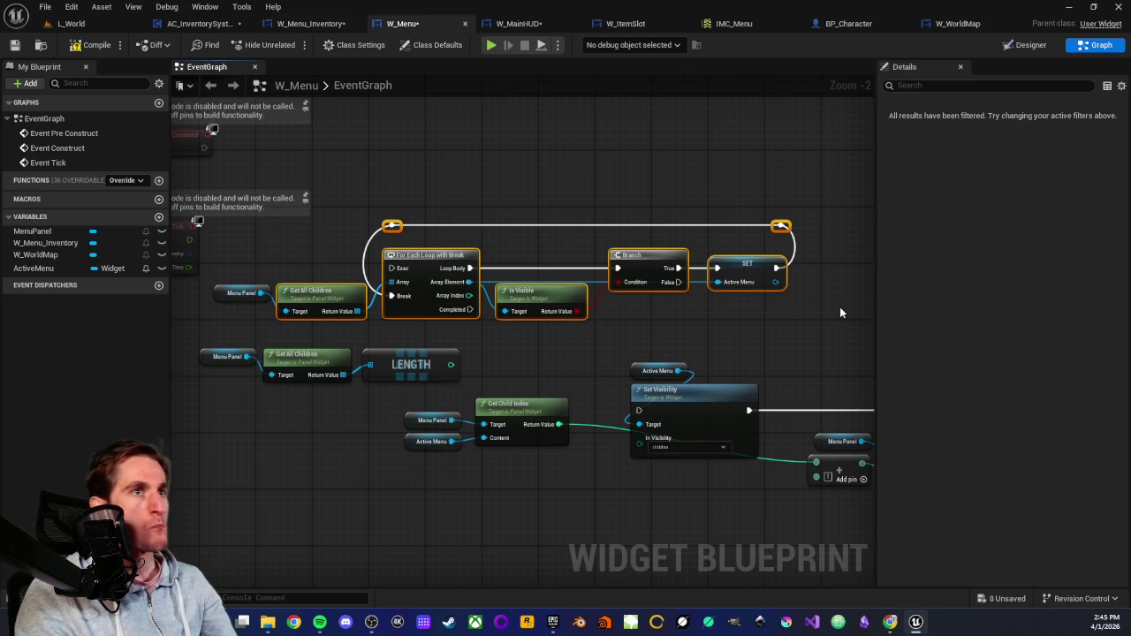
left_click(764, 320)
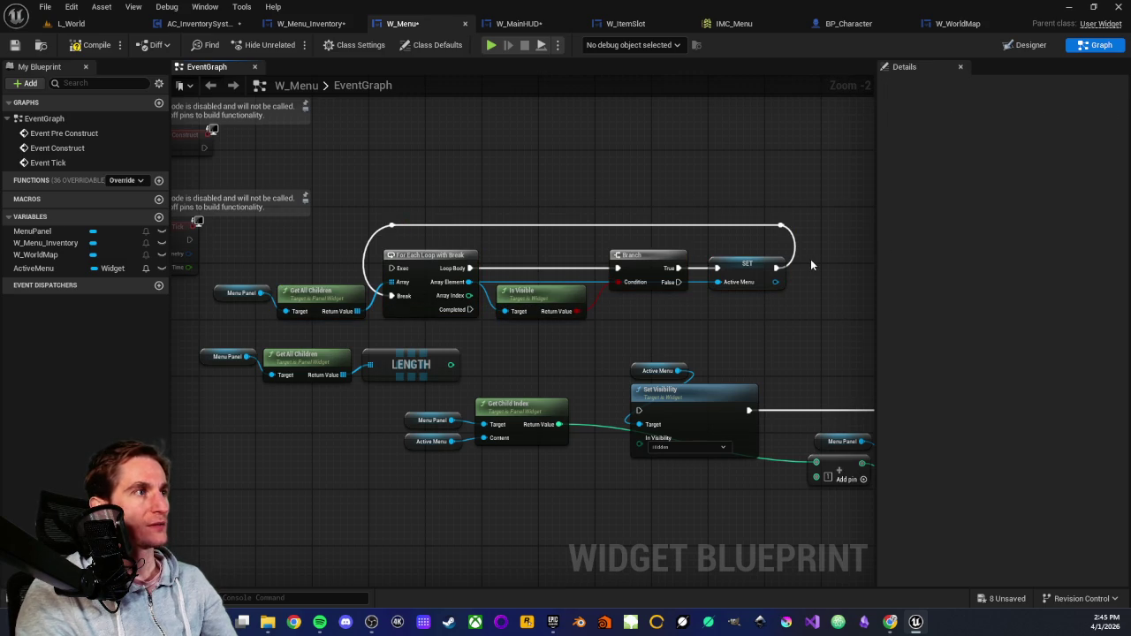
mouse_move(606, 357)
left_mouse_down()
mouse_move(531, 327)
mouse_move(677, 306)
mouse_move(754, 326)
mouse_move(523, 355)
left_mouse_up()
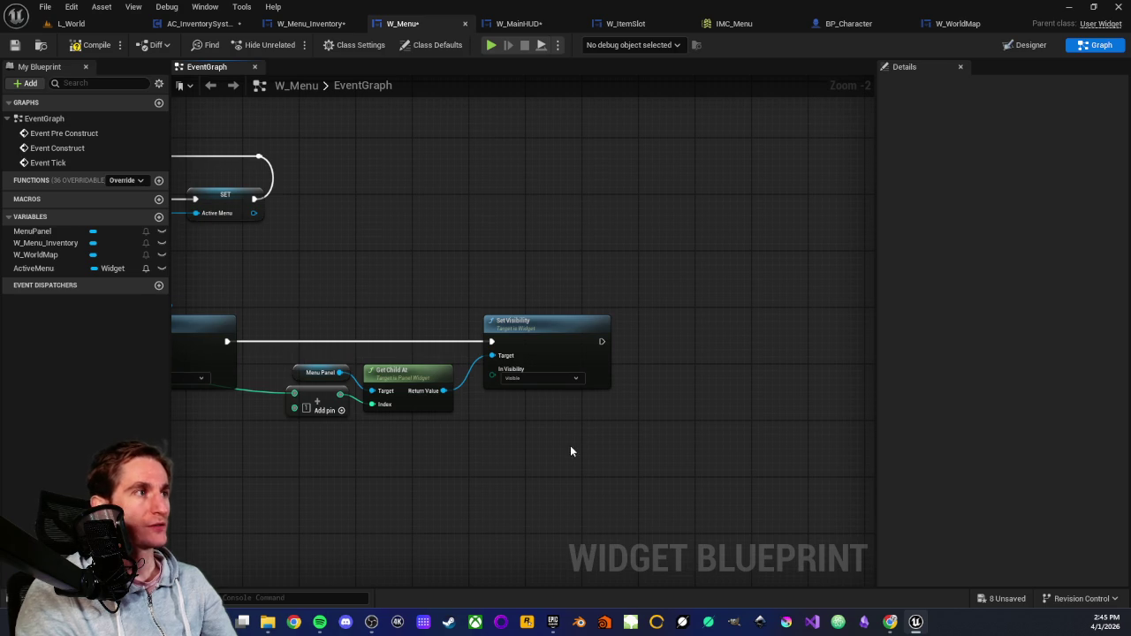
left_click_drag(426, 442, 534, 439)
mouse_move(17, 269)
left_mouse_down()
mouse_move(712, 354)
mouse_move(706, 332)
left_mouse_up()
mouse_move(781, 332)
left_mouse_down()
mouse_move(830, 329)
mouse_move(710, 337)
left_mouse_up()
mouse_move(554, 387)
left_mouse_down()
mouse_move(771, 350)
mouse_move(701, 415)
left_mouse_up()
Route the Return Value wire underneath with two reroute points.
scroll(758, 376, "up", 2)
left_click(735, 342)
double_click(735, 343)
double_click(630, 406)
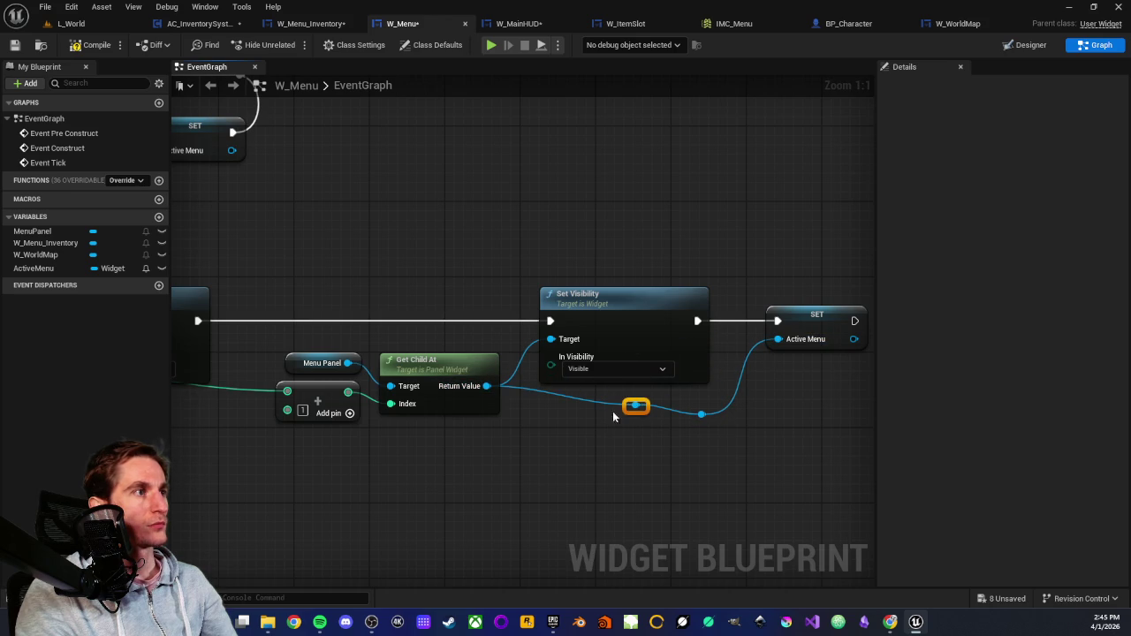
left_click(536, 477)
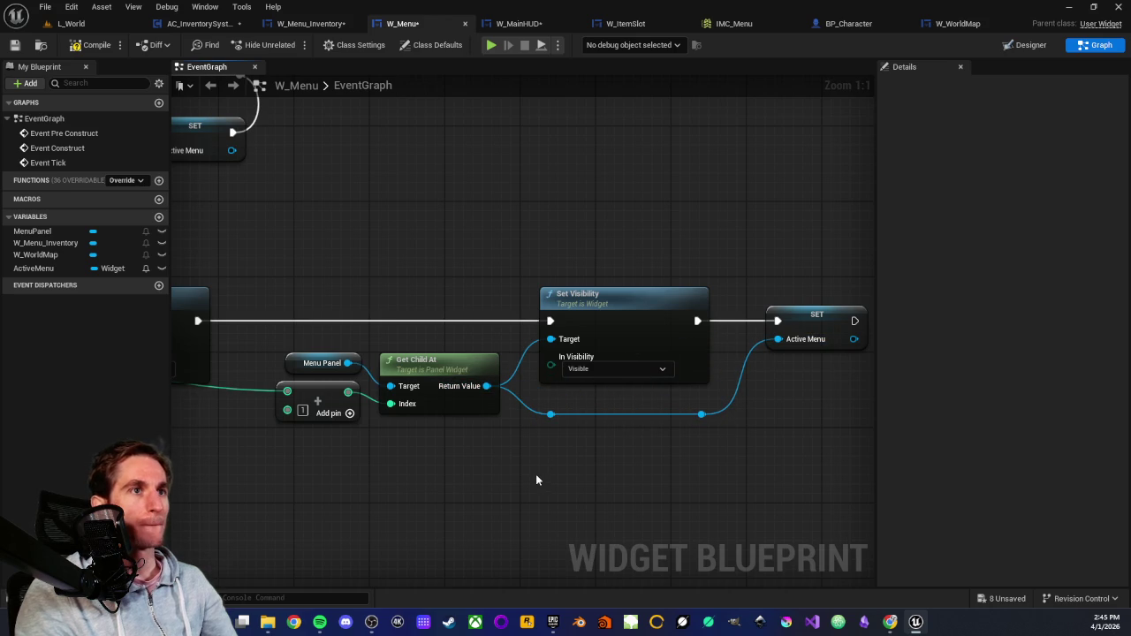
scroll(546, 467, "down", 2)
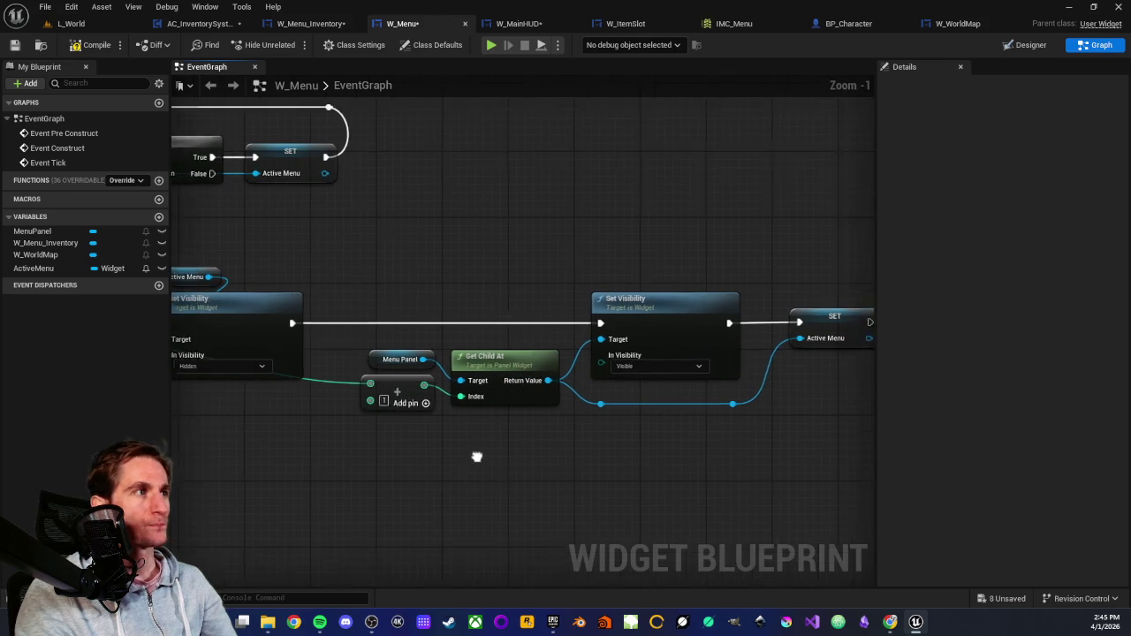
scroll(574, 433, "down", 1)
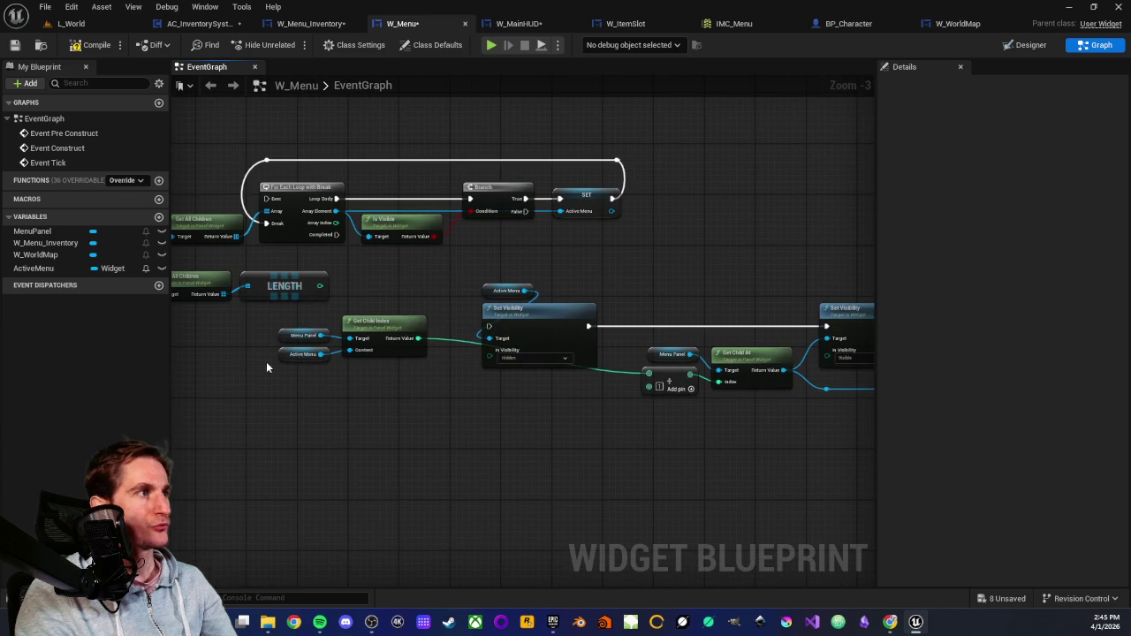
Move the Get Child Index group and Add node down and right below the chain.
left_click_drag(247, 325, 433, 362)
mouse_move(386, 326)
left_mouse_down()
mouse_move(435, 374)
mouse_move(557, 389)
left_mouse_up()
scroll(424, 373, "up", 3)
left_click(423, 371)
scroll(449, 367, "down", 2)
scroll(421, 441, "up", 1)
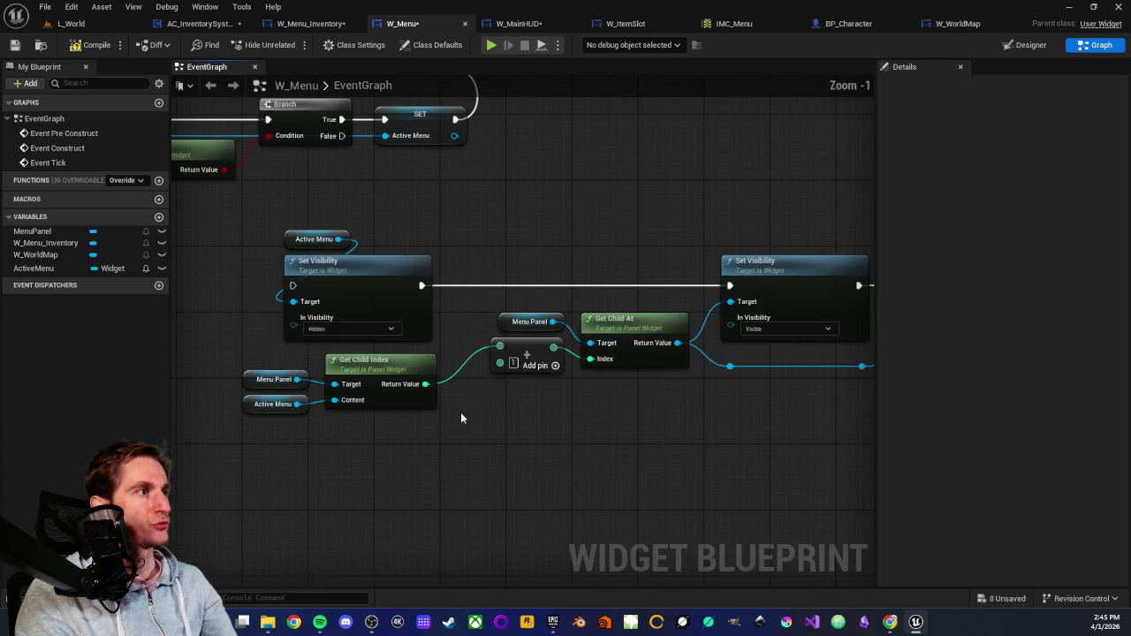
left_click(473, 367)
left_click_drag(238, 360, 454, 424)
left_click_drag(473, 367, 522, 367)
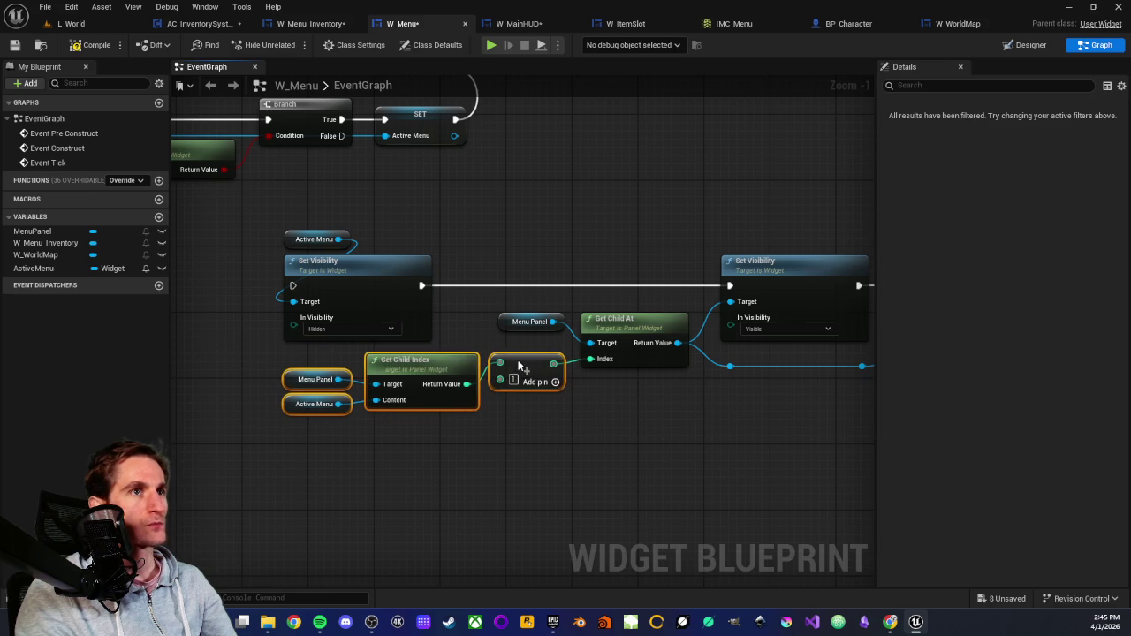
Check the ActiveMenu setter's position and frame the finished nodes.
left_click_drag(632, 224, 685, 356)
left_click(677, 356)
left_click_drag(642, 231, 666, 338)
left_click(586, 426)
scroll(587, 427, "down", 2)
left_click_drag(677, 462, 420, 442)
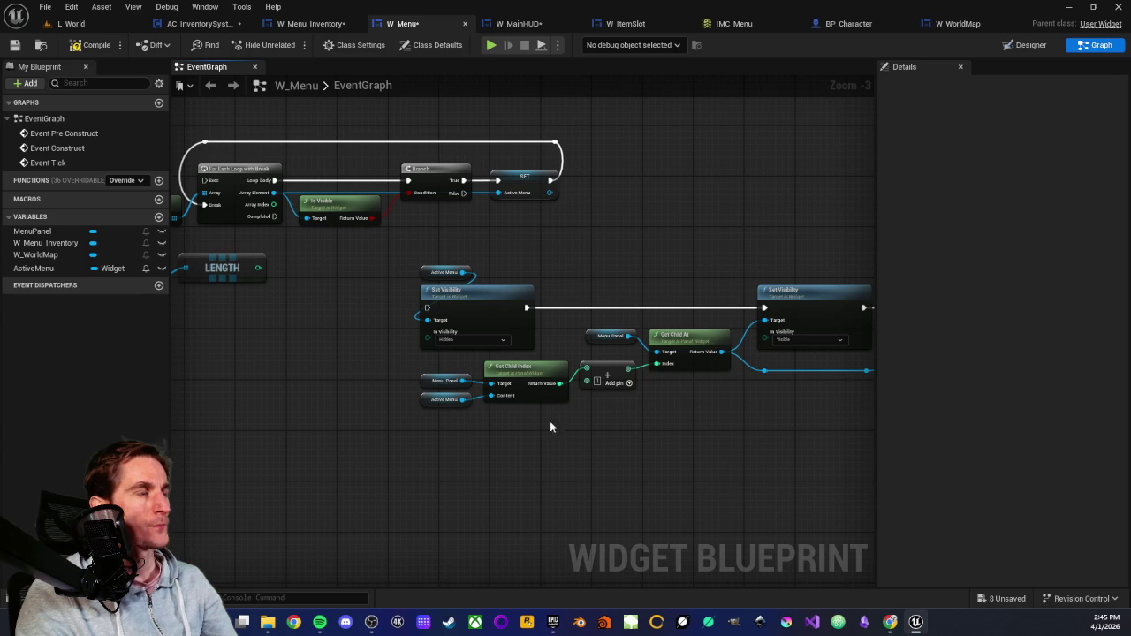
scroll(594, 405, "up", 2)
scroll(595, 405, "down", 2)
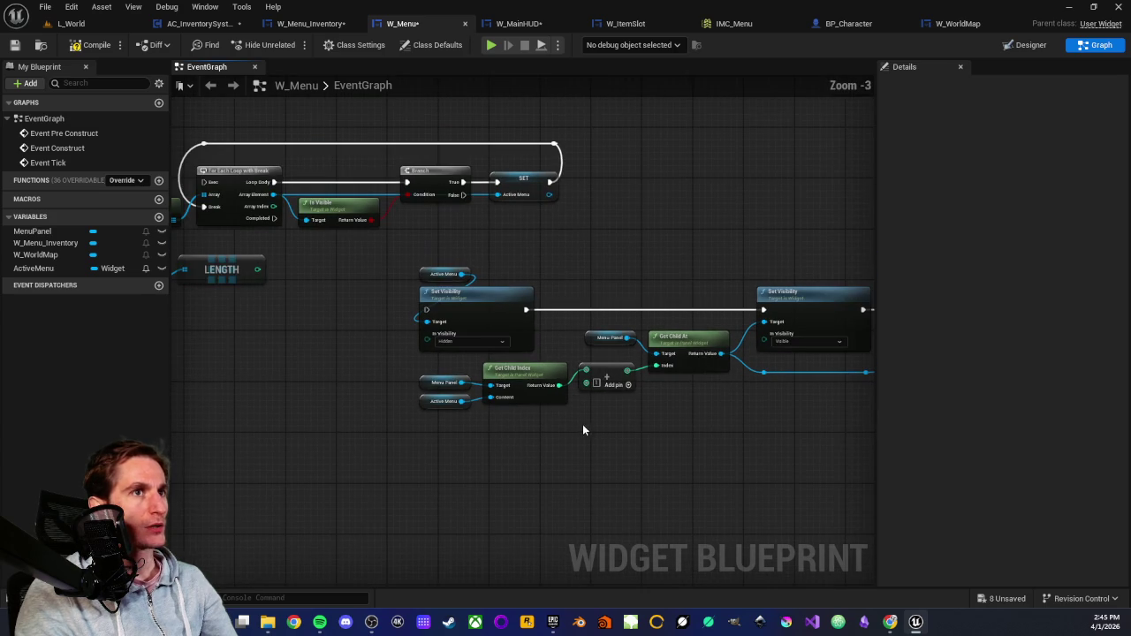
Add a custom event named MenuNavigation placed before the Hidden Set Visibility node.
right_click(367, 363)
type("custom")
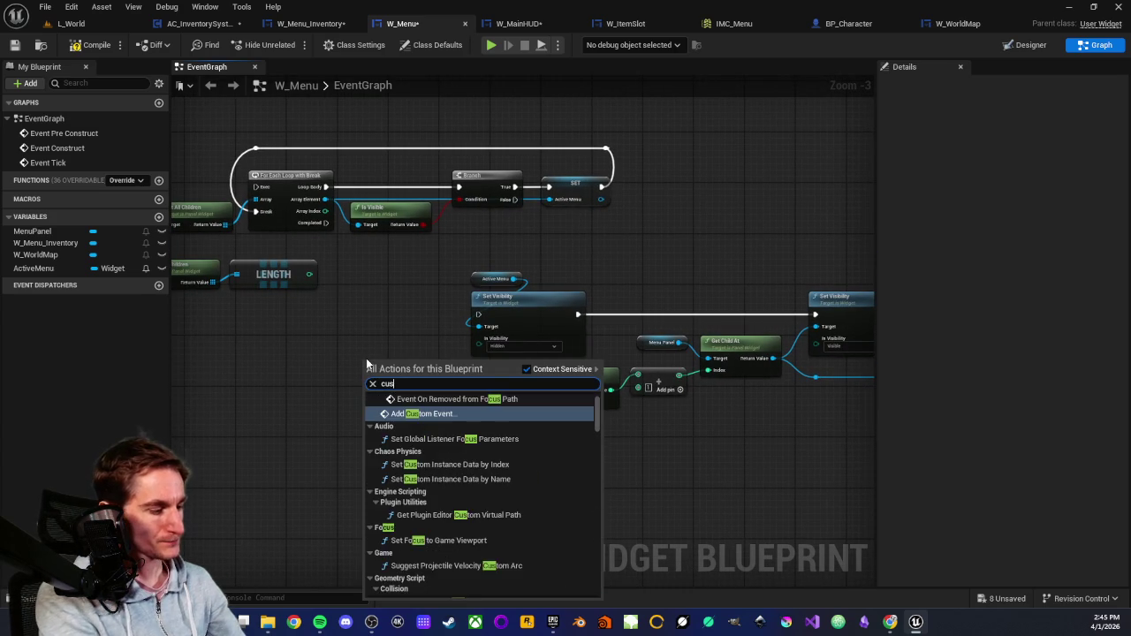
key("Return")
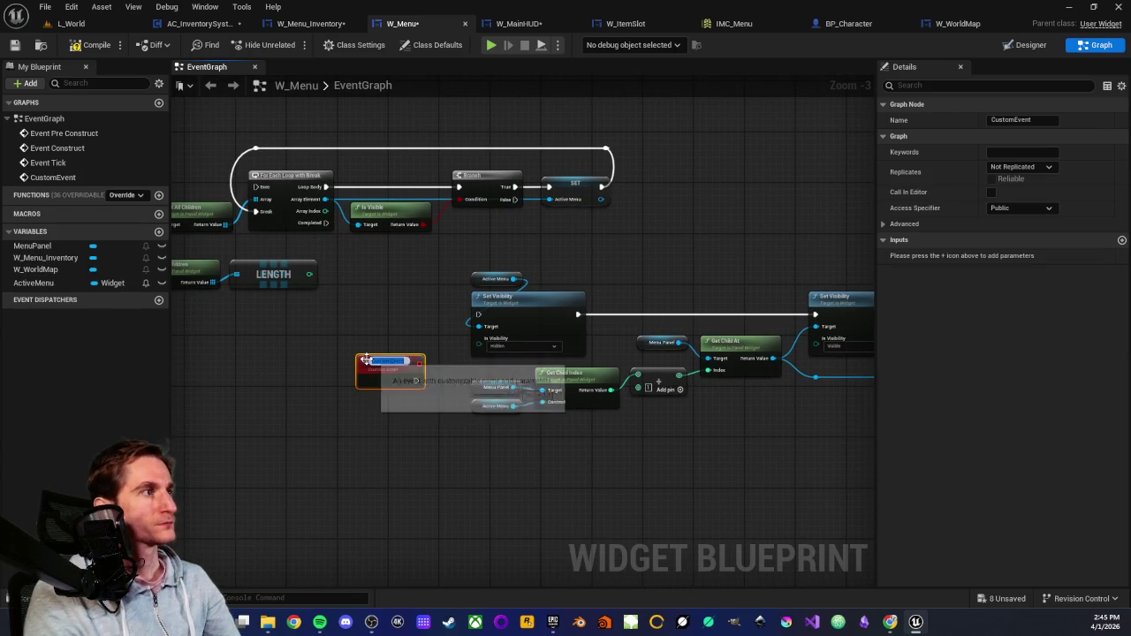
key("BackSpace")
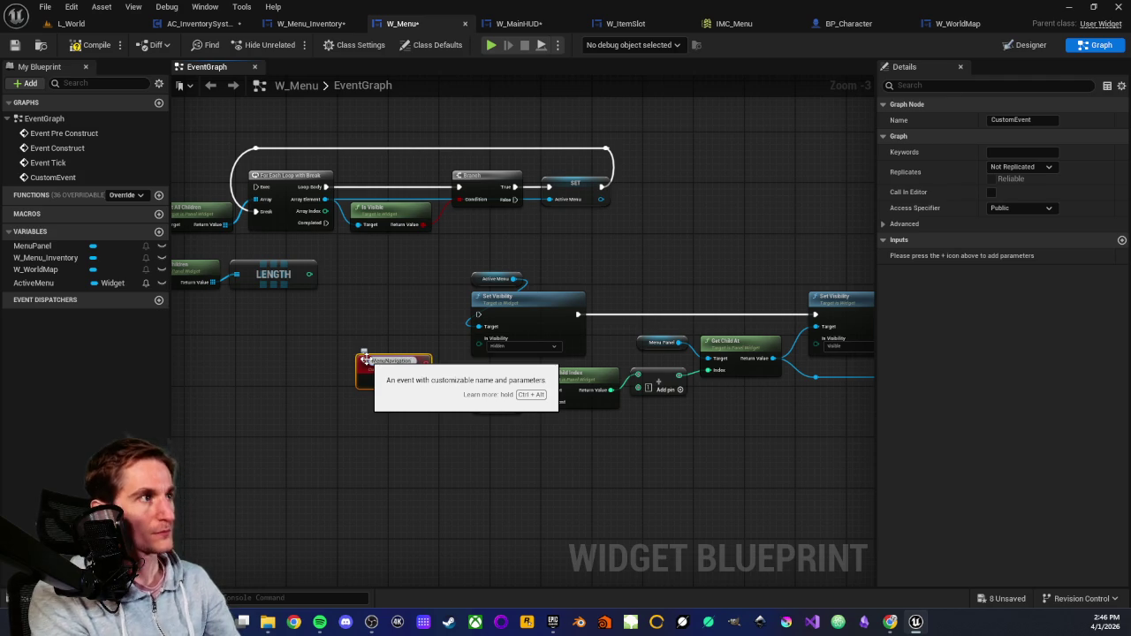
key("Return")
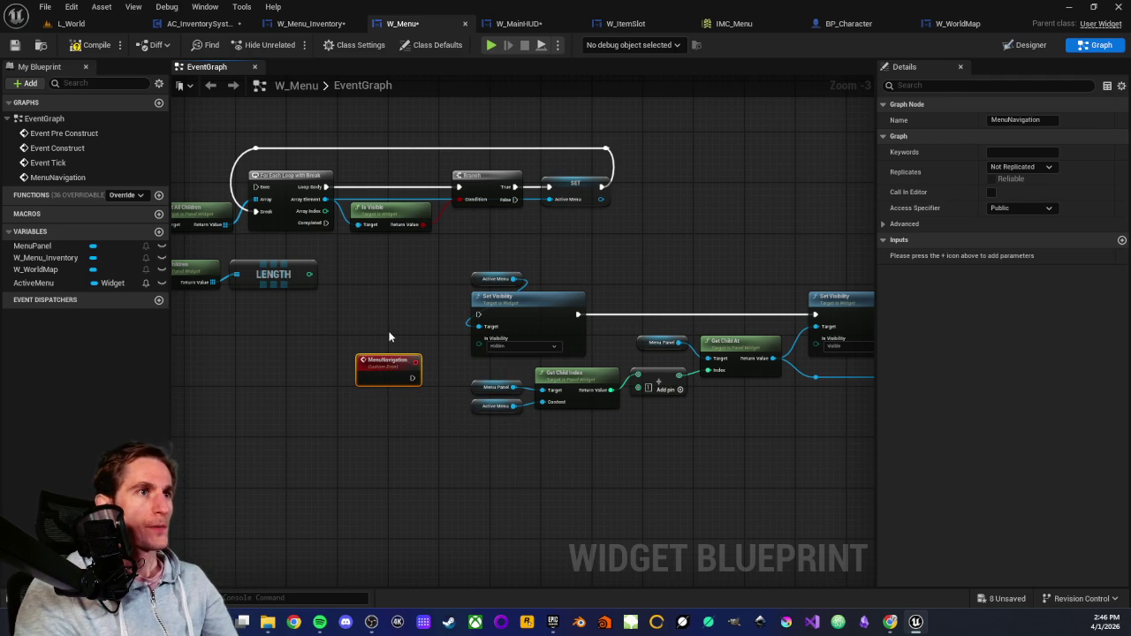
scroll(388, 335, "up", 3)
mouse_move(369, 388)
left_mouse_down()
mouse_move(372, 290)
mouse_move(510, 309)
left_mouse_up()
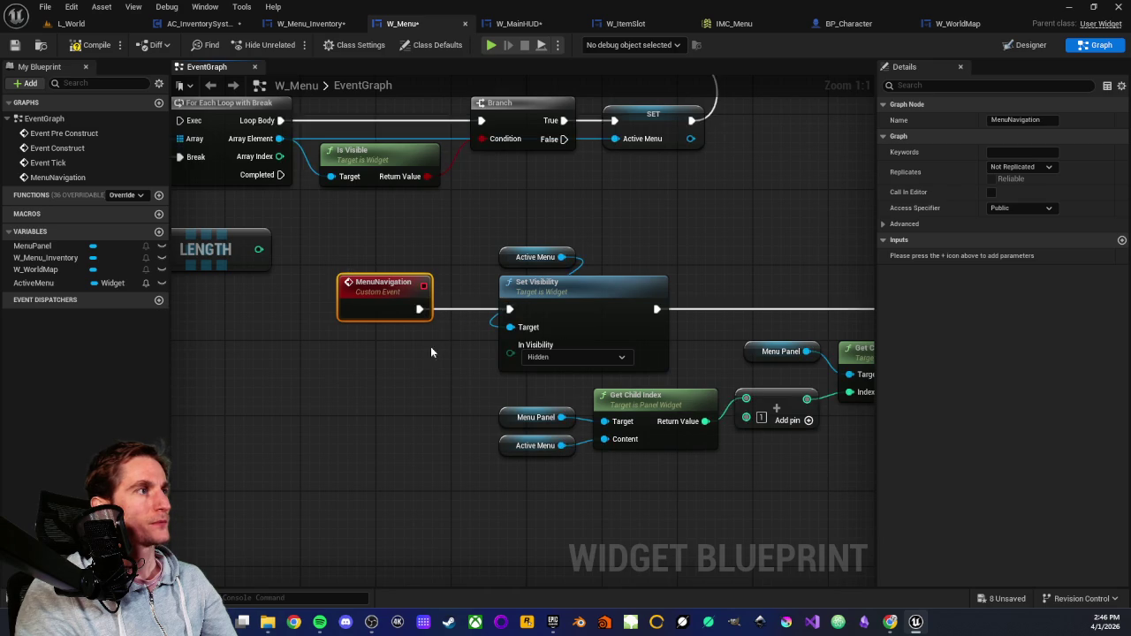
scroll(455, 338, "down", 3)
left_click_drag(388, 318, 402, 318)
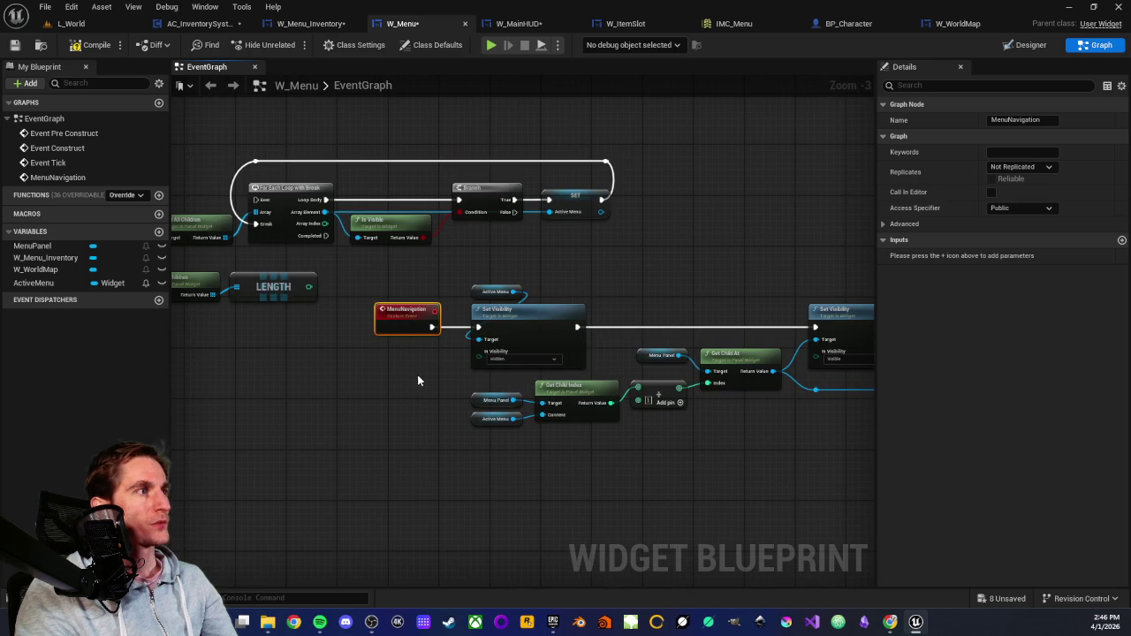
scroll(563, 423, "up", 2)
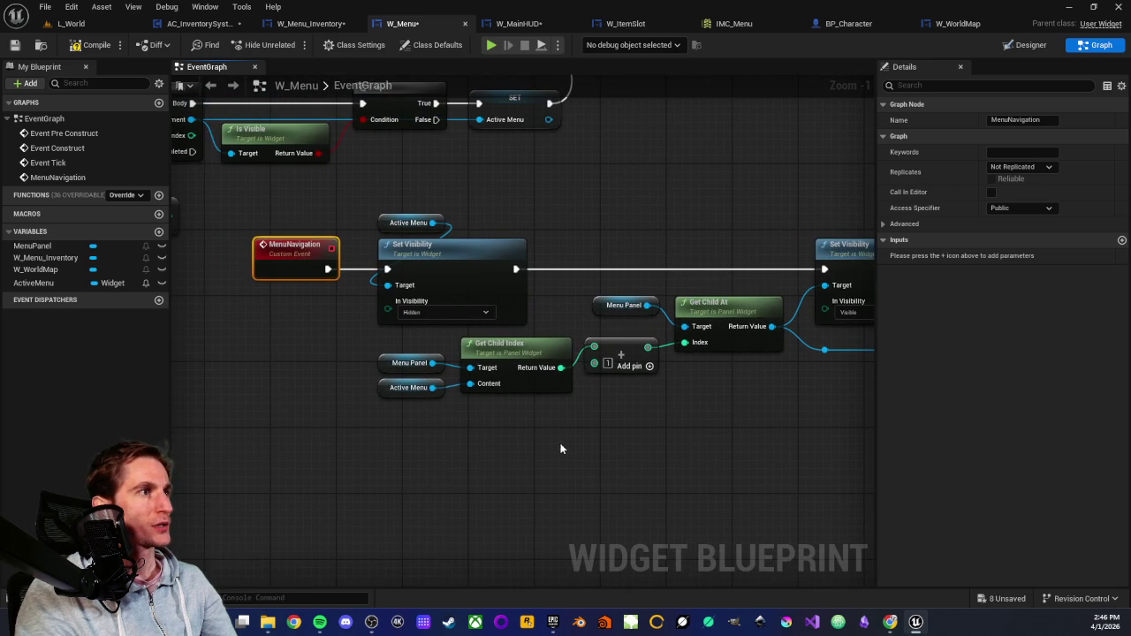
right_click(583, 433)
Add a Select node below Get Child Index, feed it into the index Add, and make its index Boolean.
type("se")
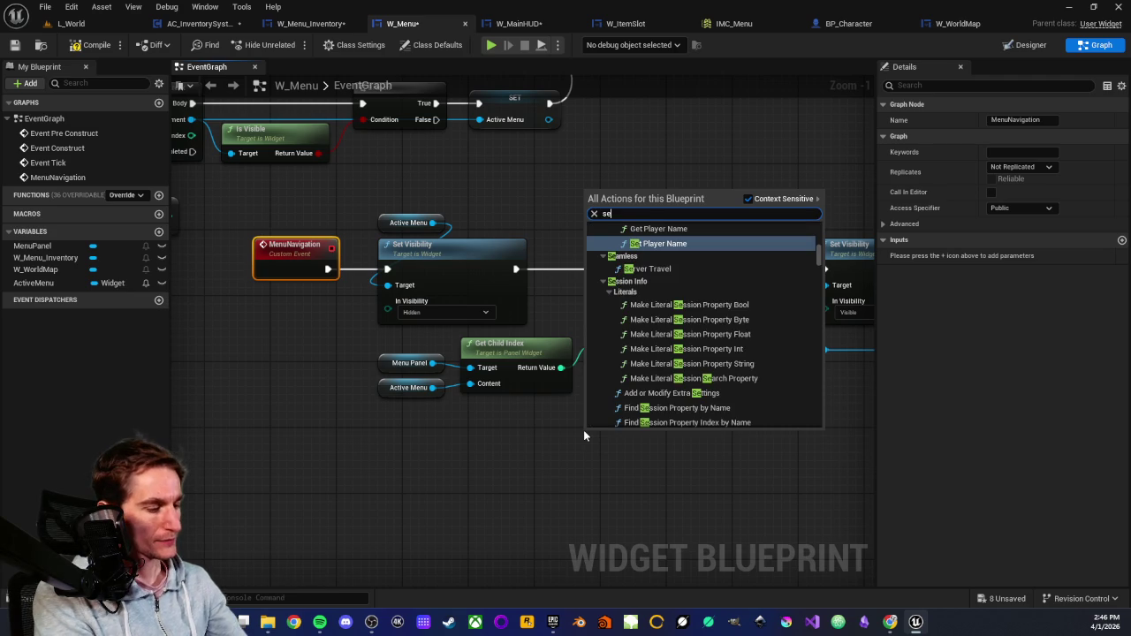
type("l")
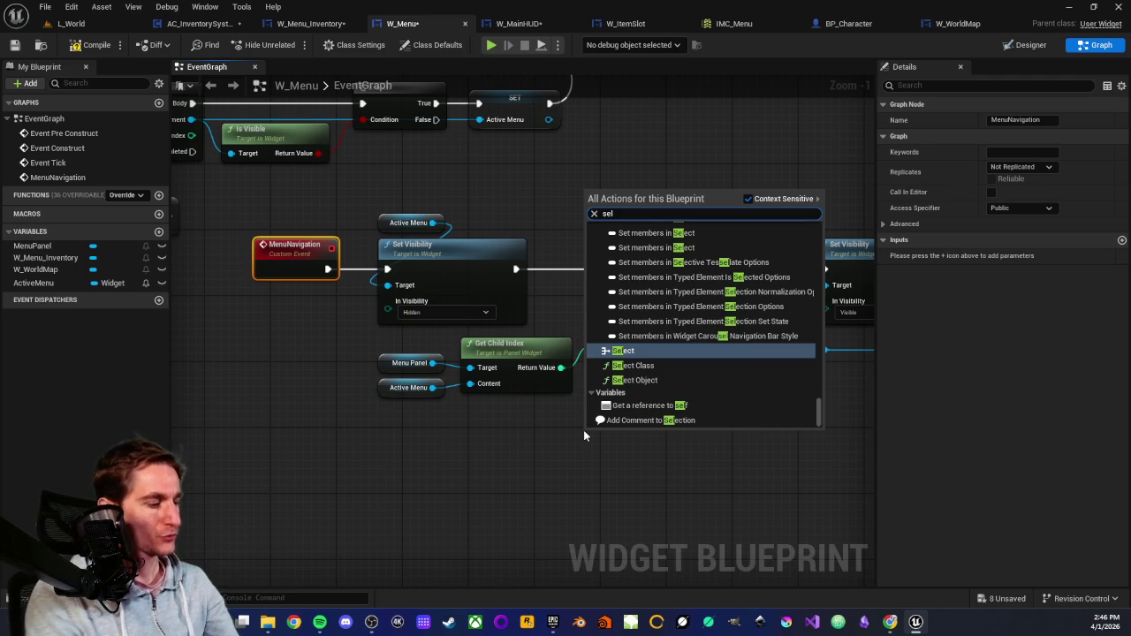
scroll(583, 429, "up", 1)
left_click(624, 351)
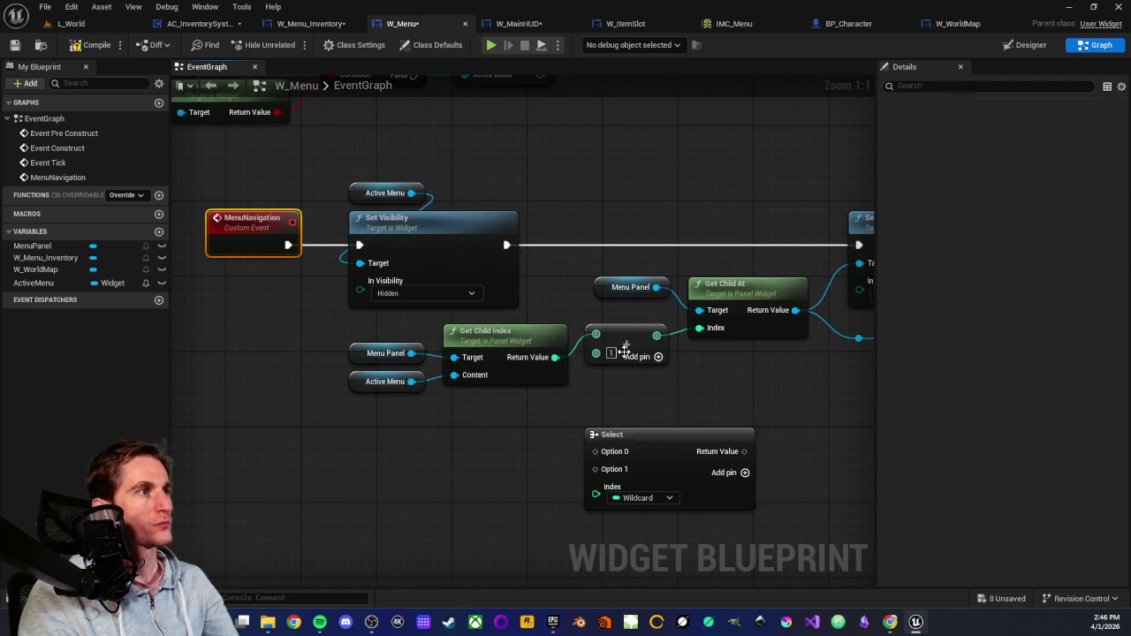
mouse_move(665, 436)
left_mouse_down()
mouse_move(467, 427)
mouse_move(508, 426)
left_mouse_up()
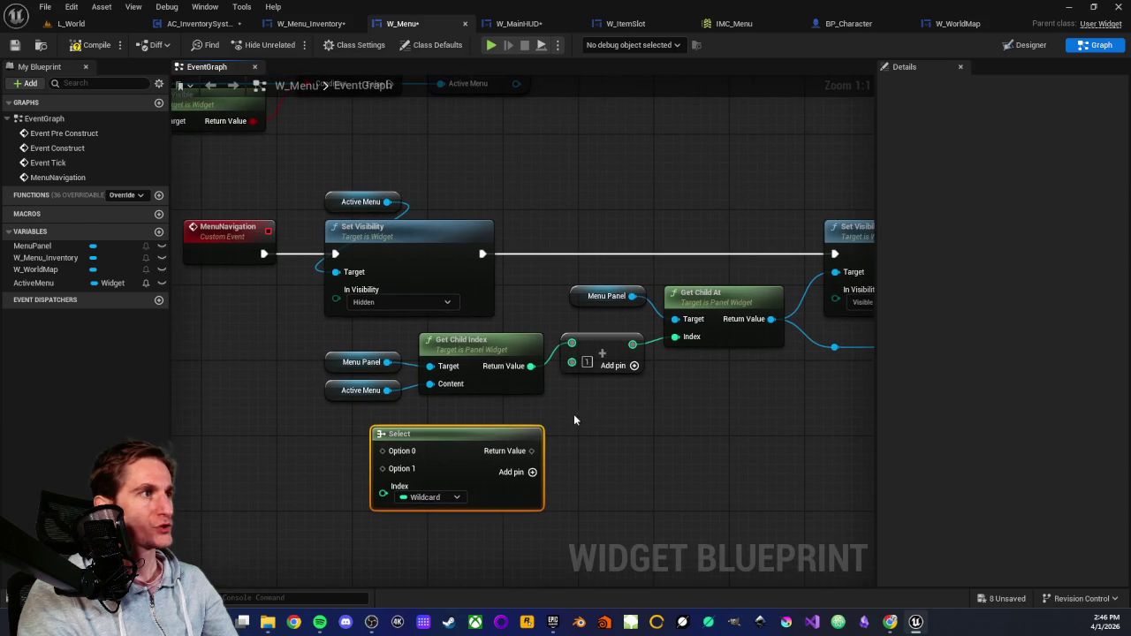
mouse_move(571, 361)
left_mouse_down()
mouse_move(551, 442)
mouse_move(531, 450)
left_mouse_up()
left_click(493, 491)
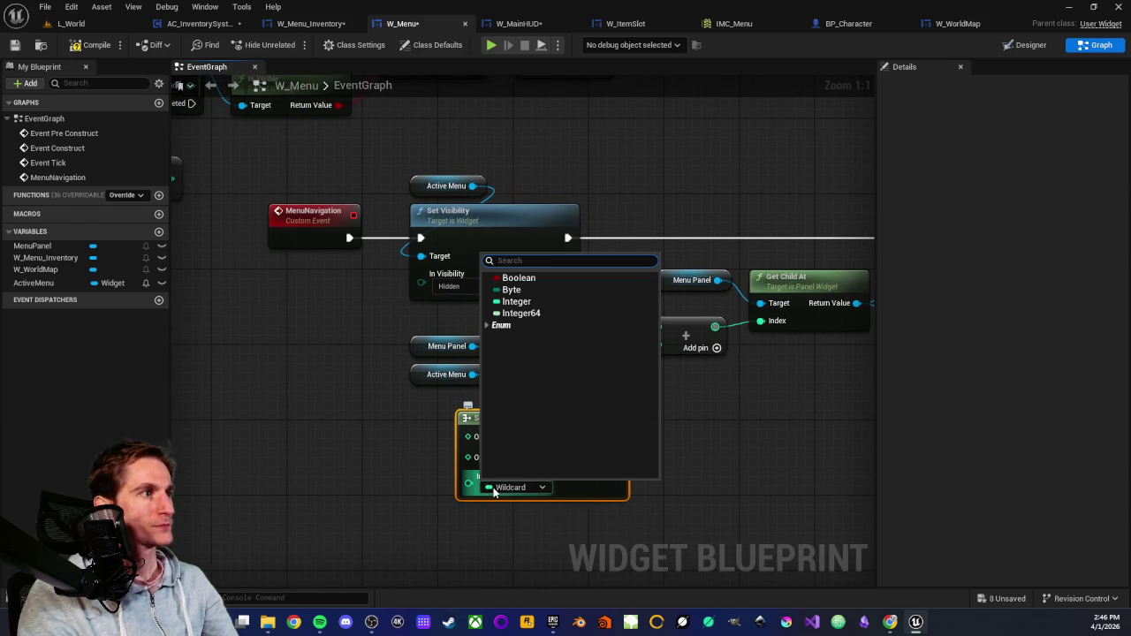
left_click(523, 277)
Expose the Select index as a MenuNavigation input named NavigateRight.
mouse_move(468, 477)
left_mouse_down()
mouse_move(353, 320)
mouse_move(323, 219)
left_mouse_up()
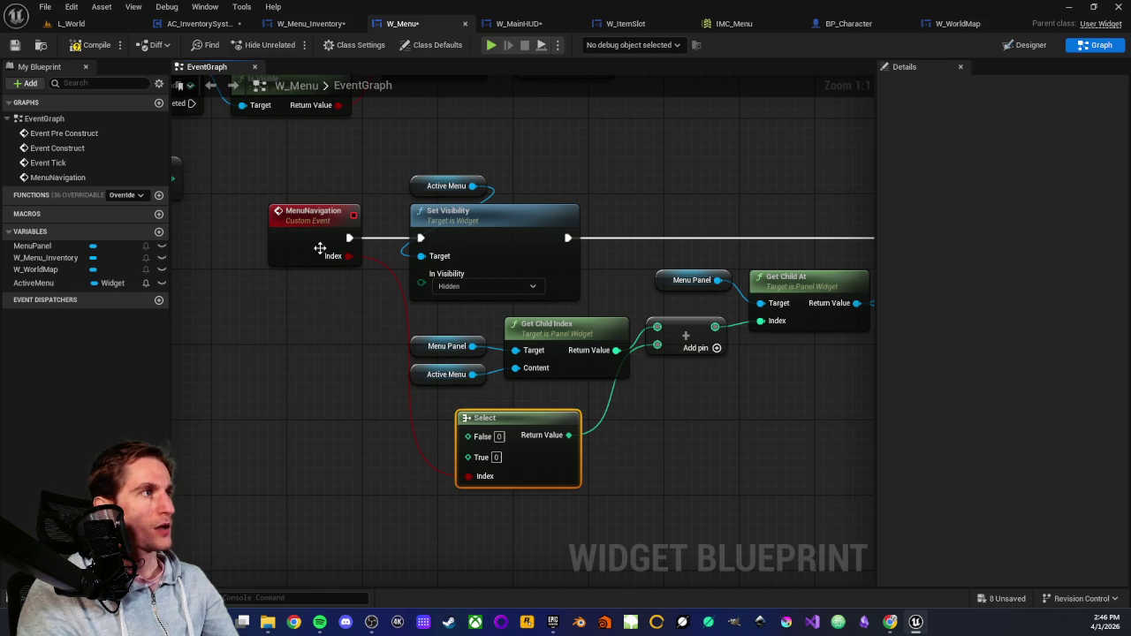
left_click(316, 208)
double_click(939, 256)
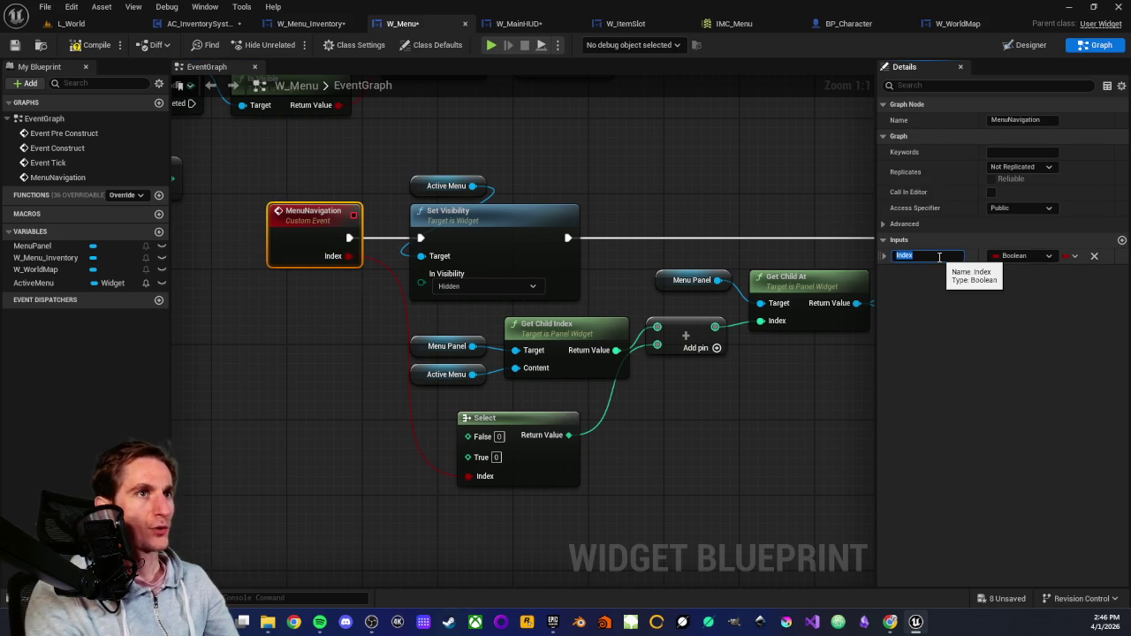
type("Na")
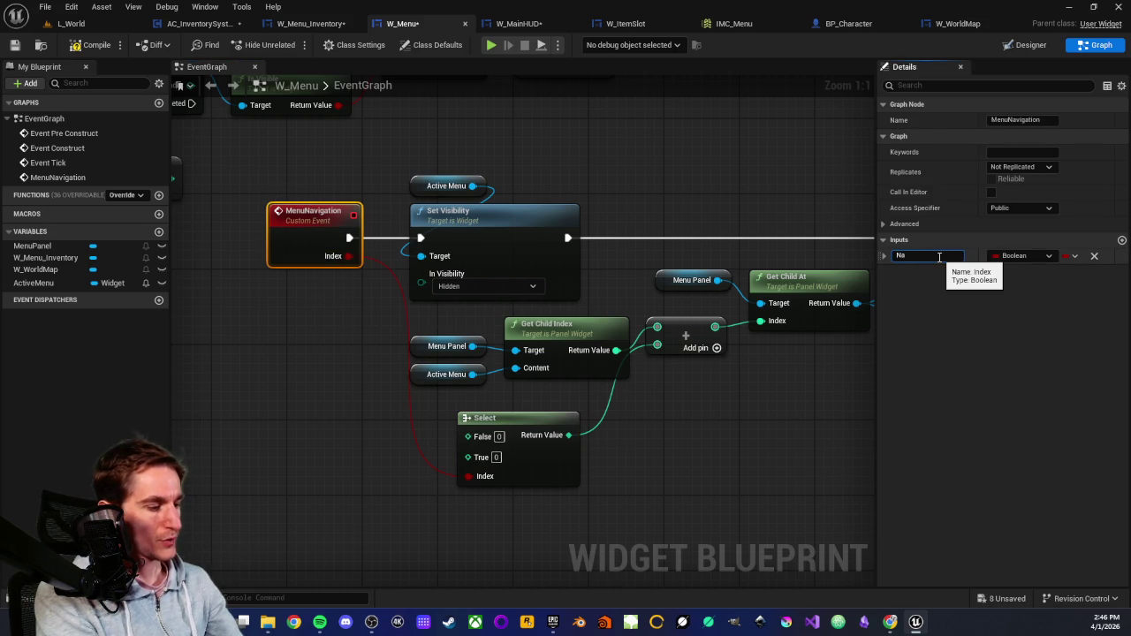
type("vigateRight")
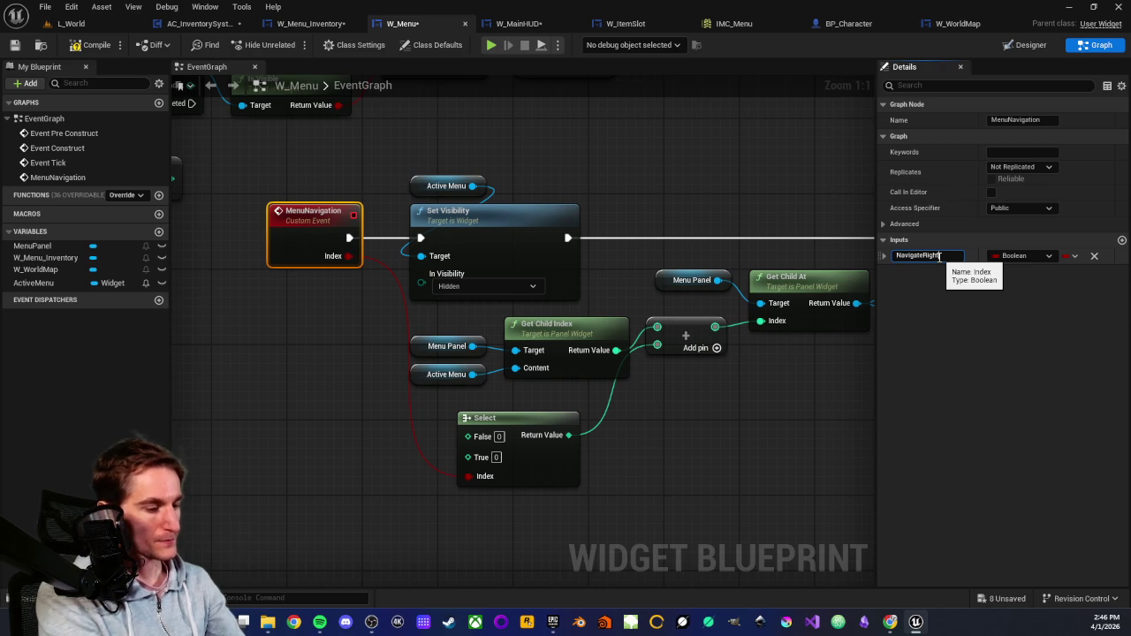
key("Return")
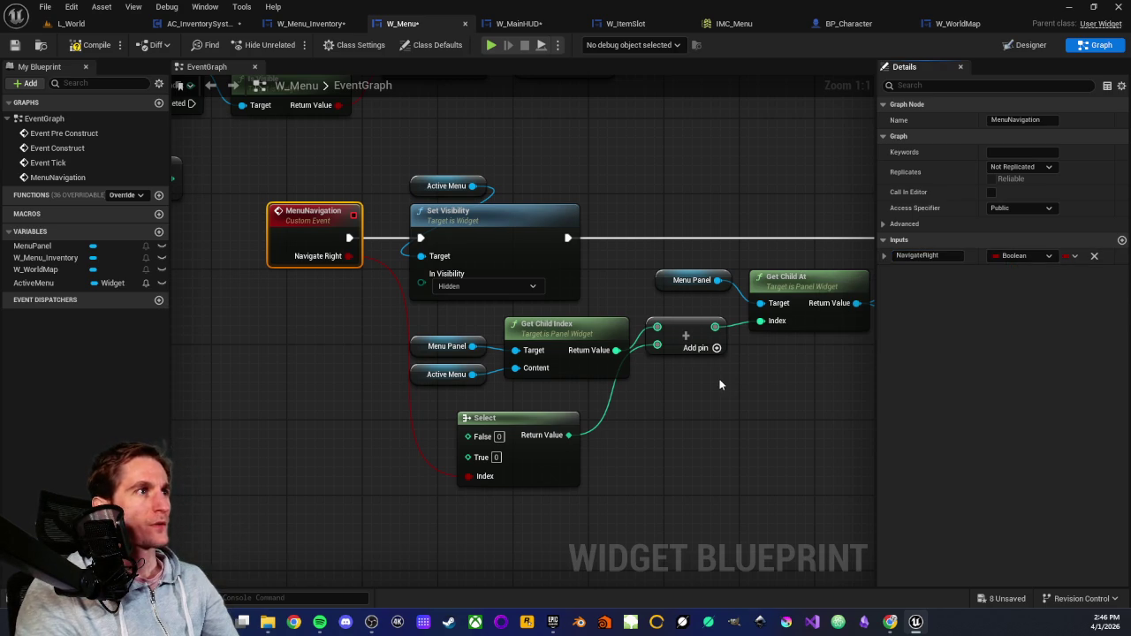
Set the Select's True value to 1 and False value to -1.
left_click(498, 457)
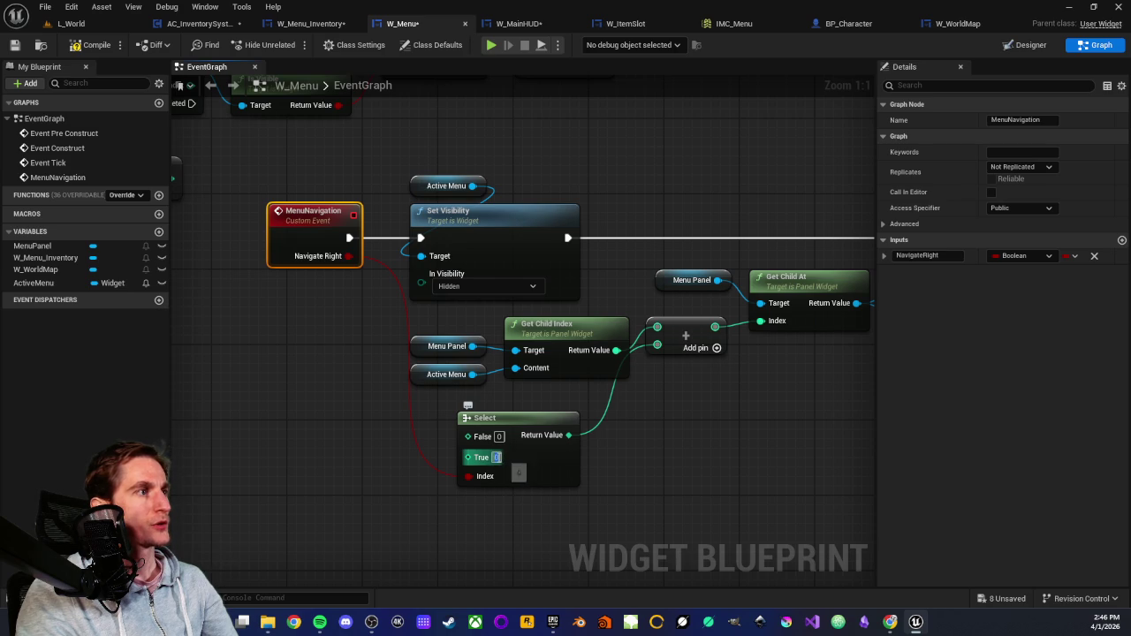
type("1")
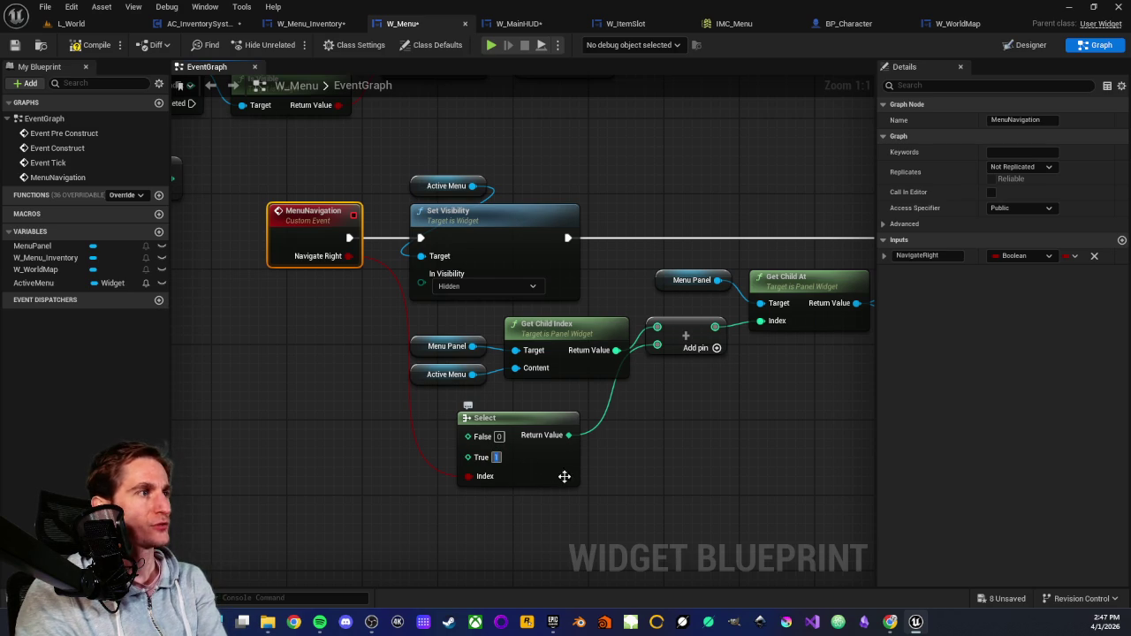
left_click(511, 497)
left_click(499, 437)
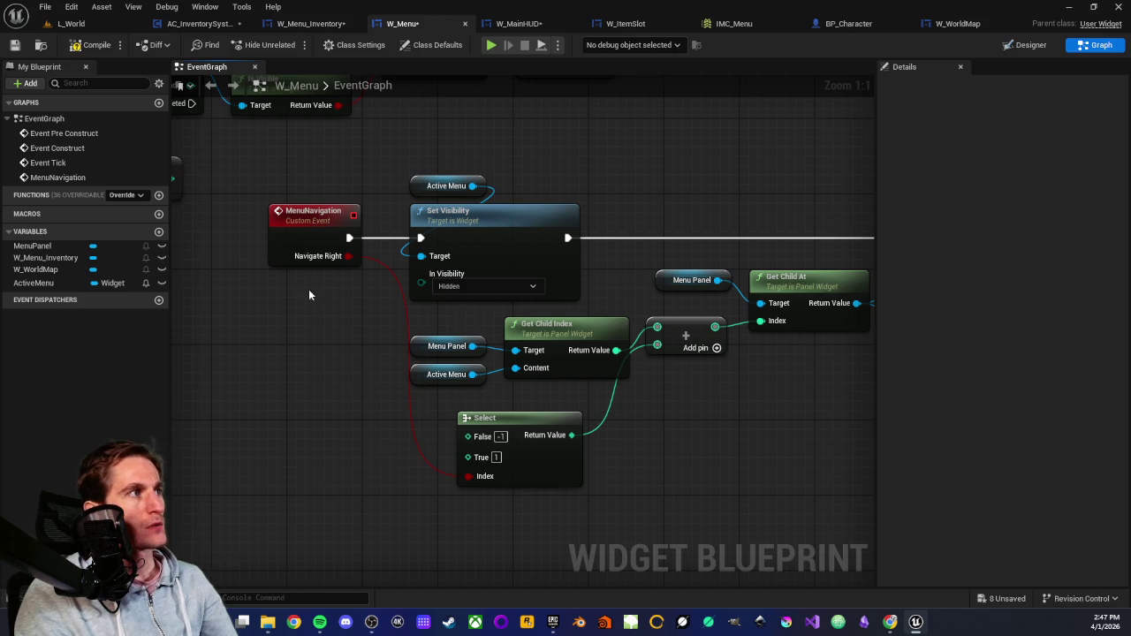
scroll(295, 303, "down", 2)
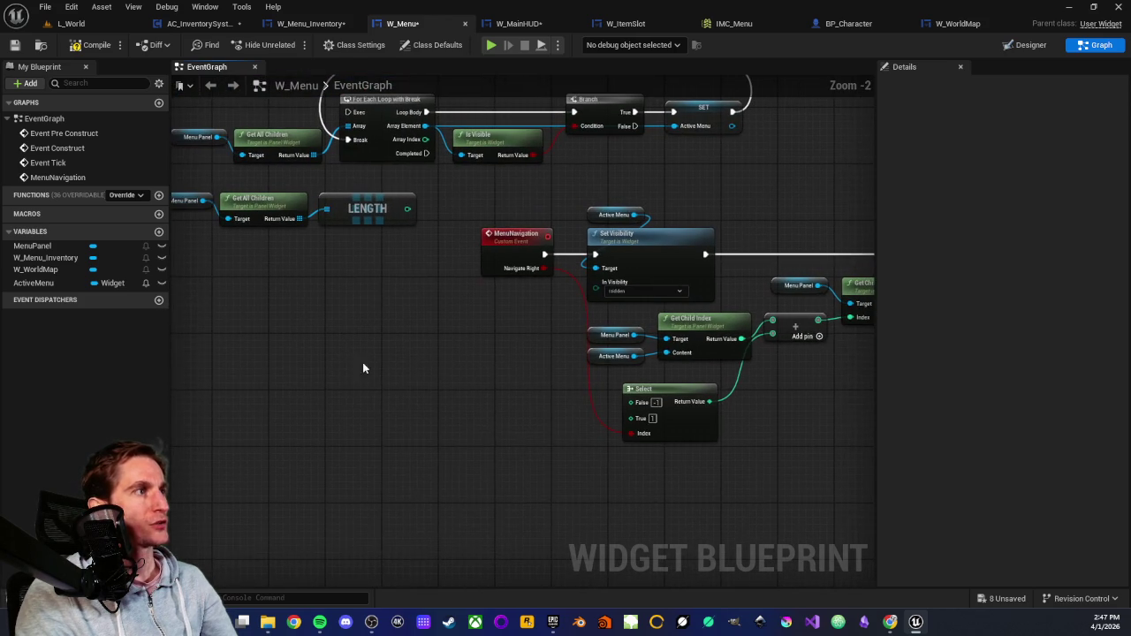
Place a Menu Navigation call node and refresh it so it shows the Navigate Right input.
right_click(349, 368)
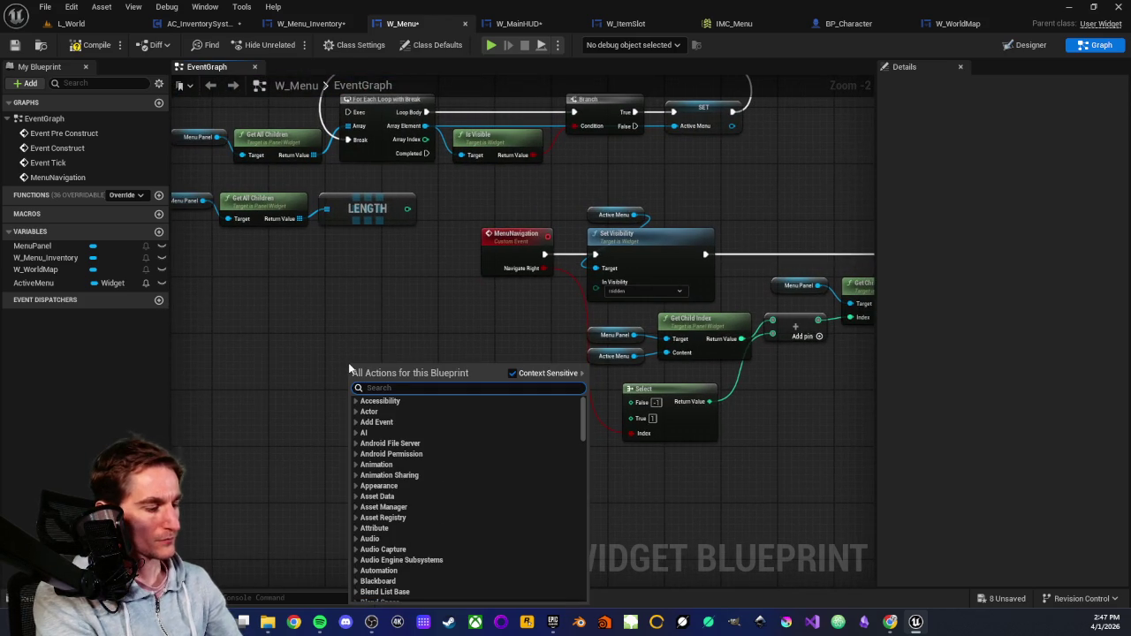
type("menu")
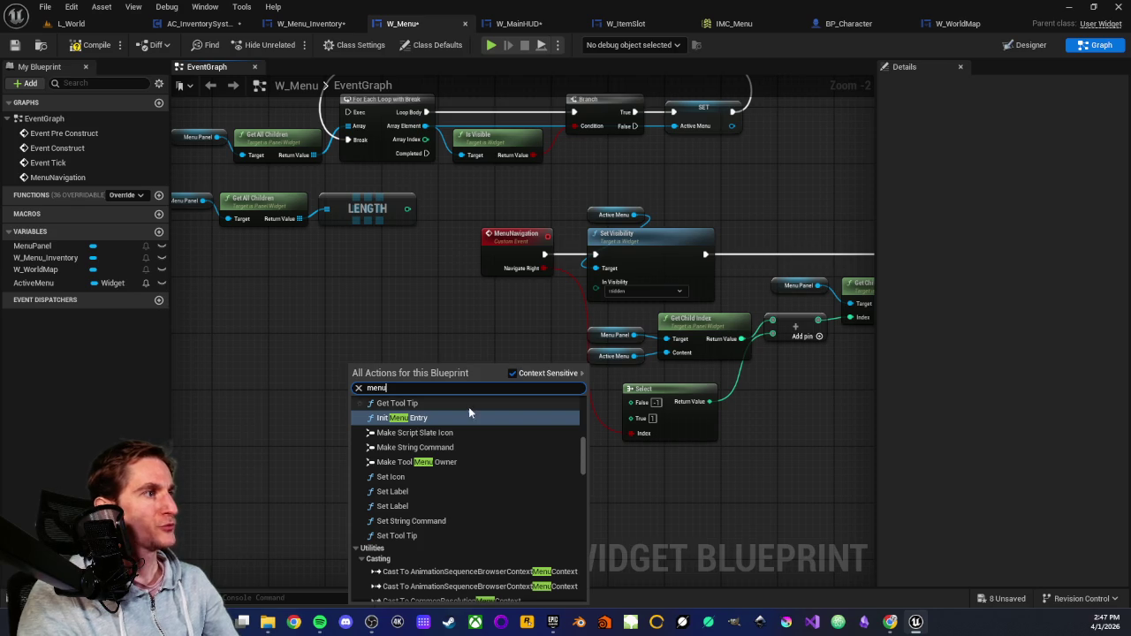
scroll(446, 446, "up", 5)
scroll(444, 445, "up", 4)
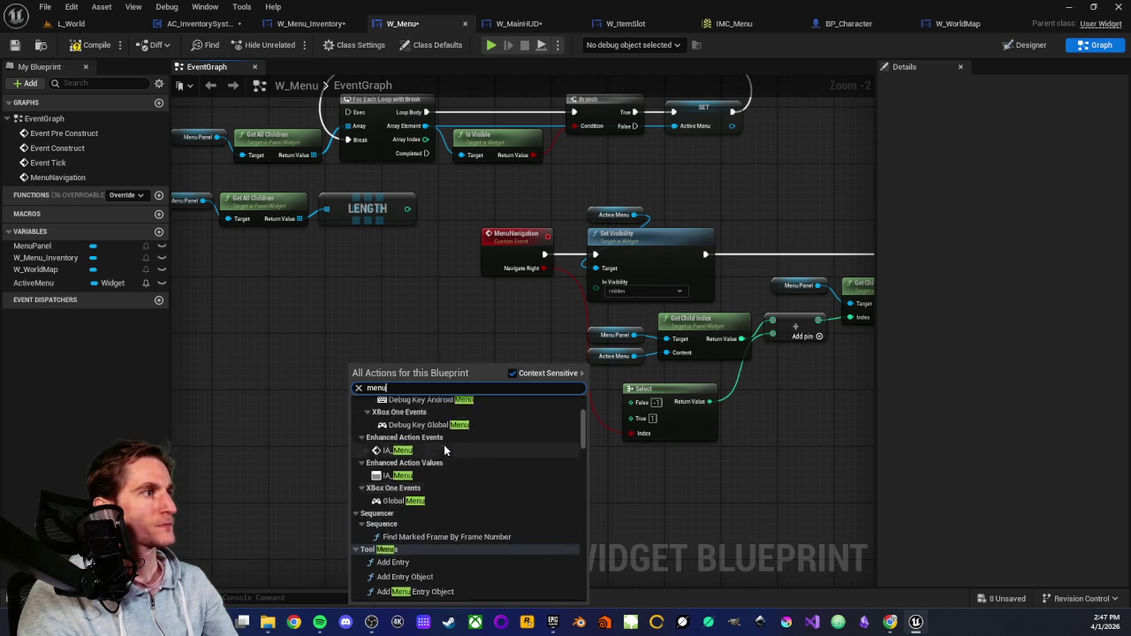
scroll(447, 457, "up", 1)
scroll(446, 457, "up", 1)
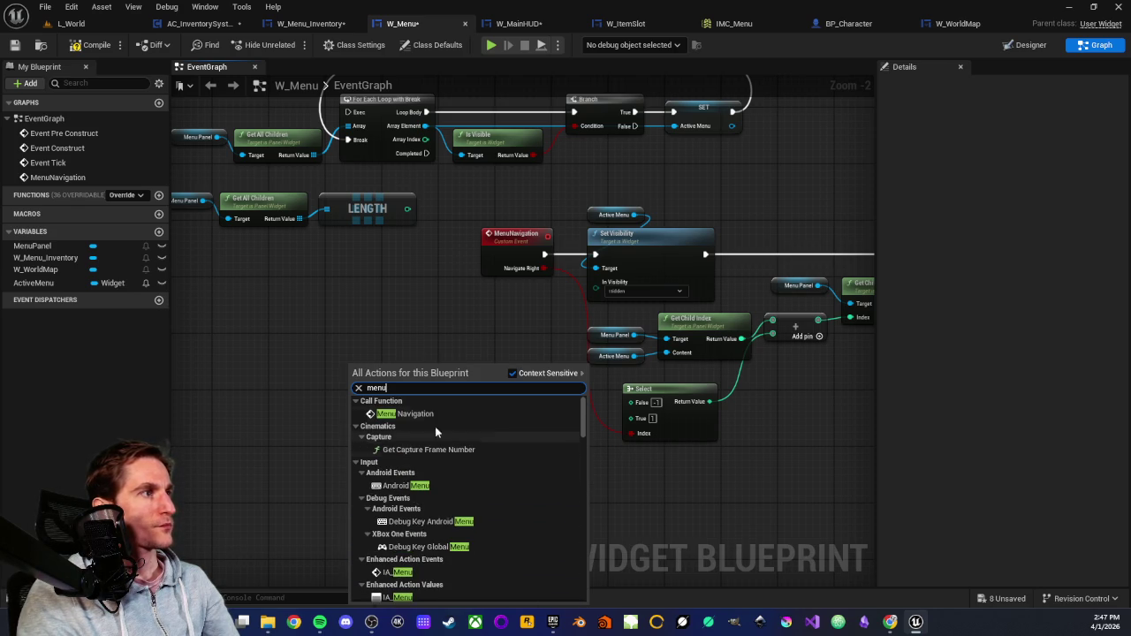
left_click(428, 413)
scroll(394, 384, "up", 2)
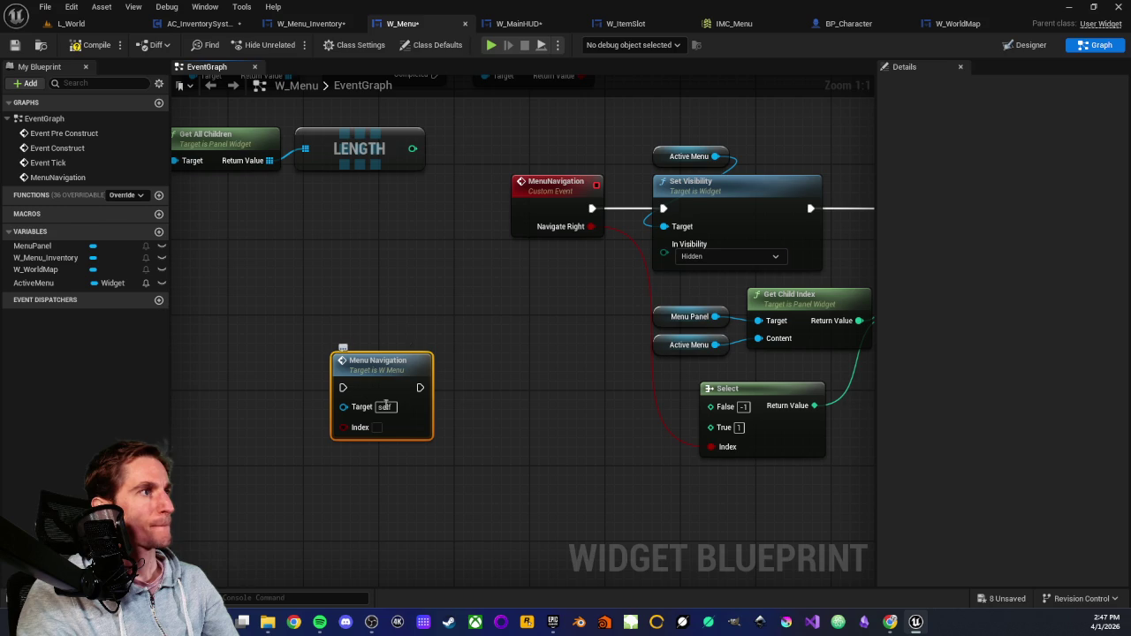
left_click(545, 183)
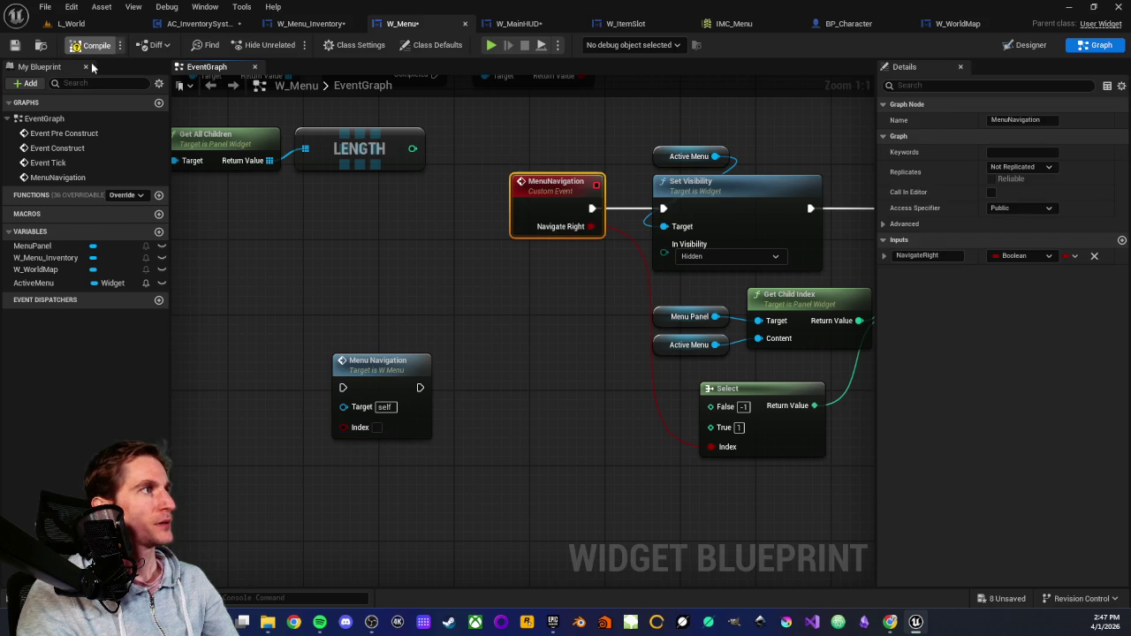
right_click(372, 366)
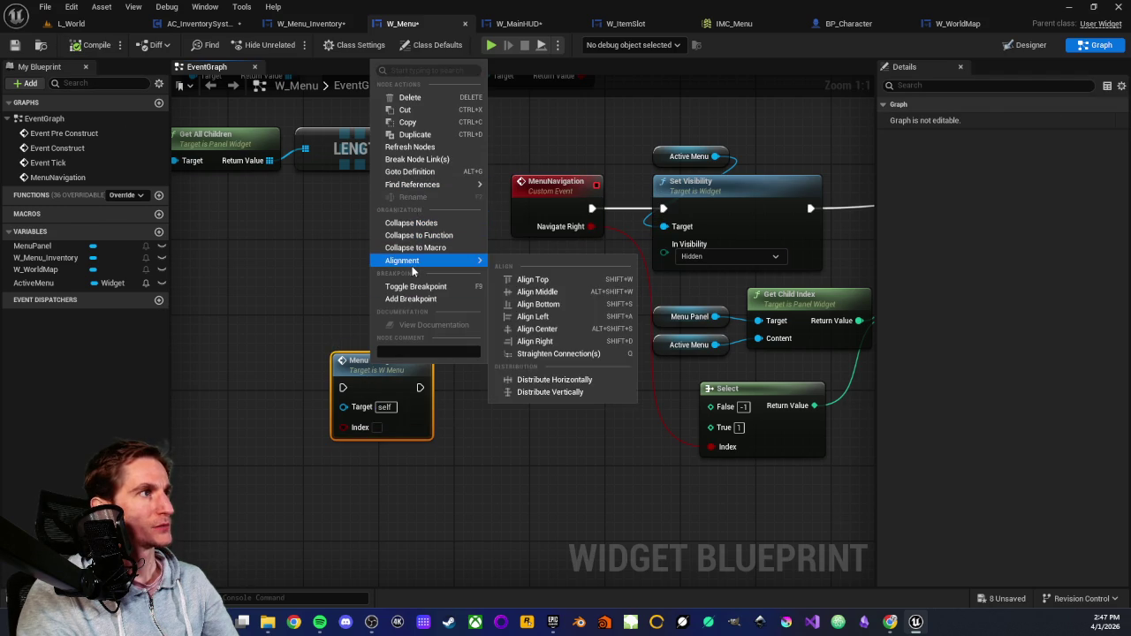
left_click(412, 148)
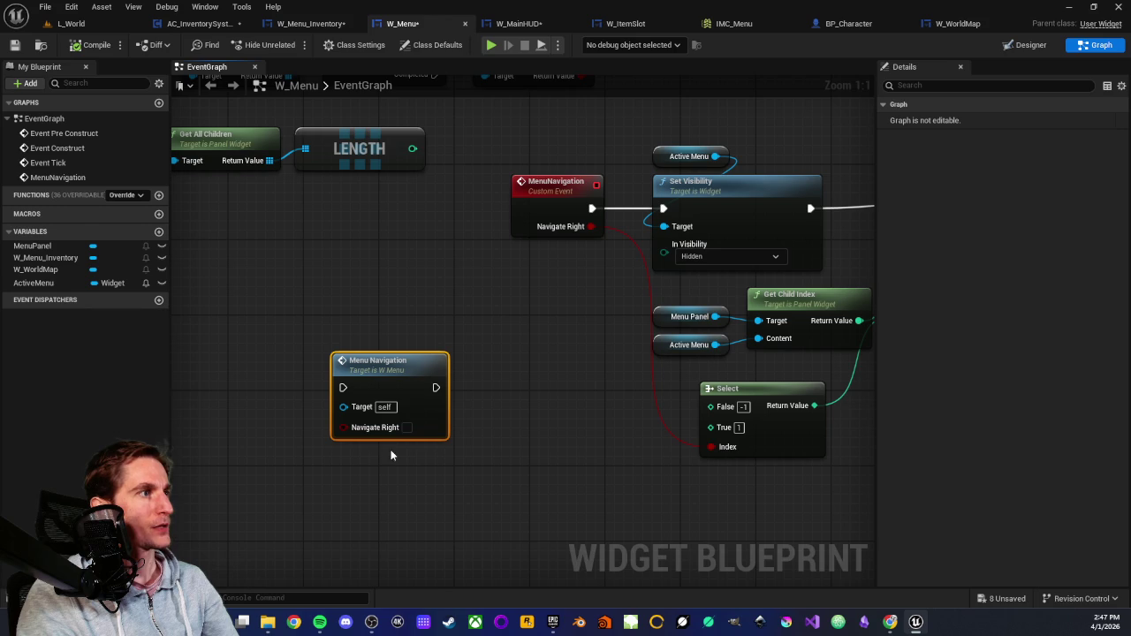
Move the Select node up beside the Add node and nudge the Add node down.
left_click_drag(383, 432, 412, 441)
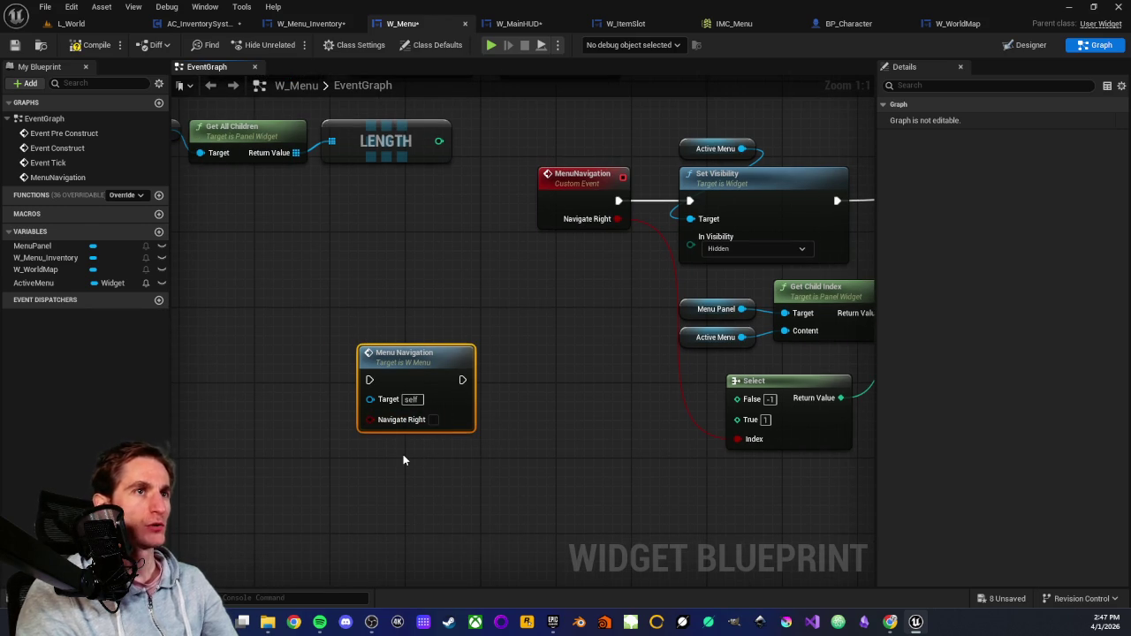
mouse_move(648, 458)
left_mouse_down()
mouse_move(479, 412)
mouse_move(495, 445)
mouse_move(415, 437)
left_mouse_up()
left_click_drag(560, 377, 612, 360)
left_click_drag(780, 360, 661, 362)
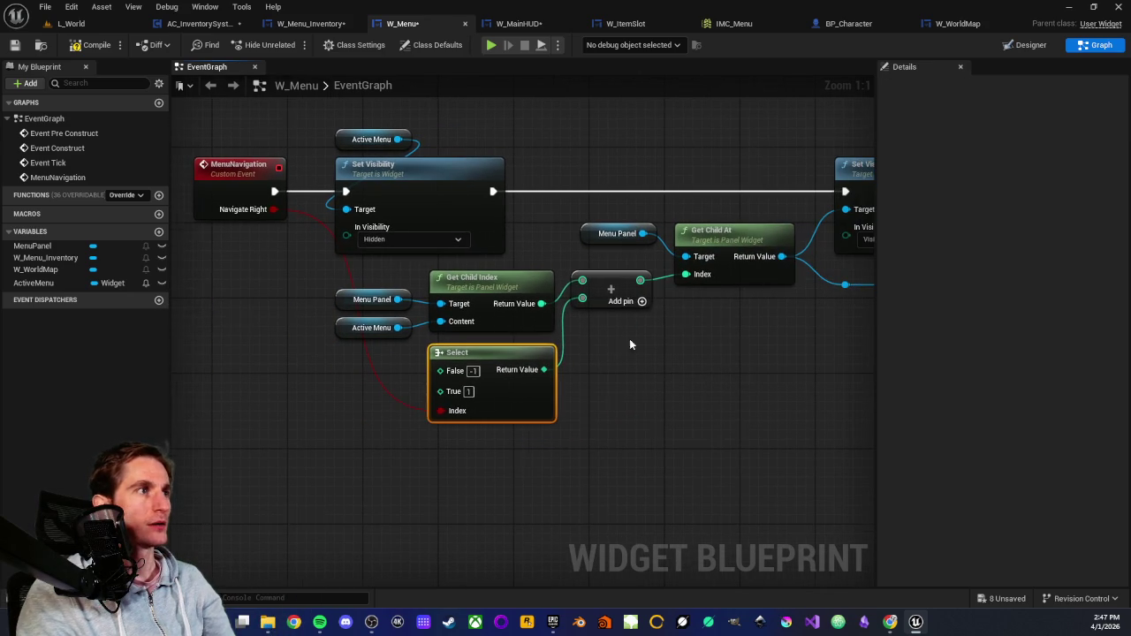
left_click_drag(593, 282, 595, 325)
left_click(586, 375)
mouse_move(606, 278)
left_mouse_down()
mouse_move(556, 292)
mouse_move(601, 267)
left_mouse_up()
scroll(366, 394, "down", 1)
Delete the Menu Navigation call node from the W_Menu graph.
mouse_move(306, 310)
left_mouse_down()
mouse_move(483, 329)
mouse_move(416, 316)
mouse_move(601, 413)
left_mouse_up()
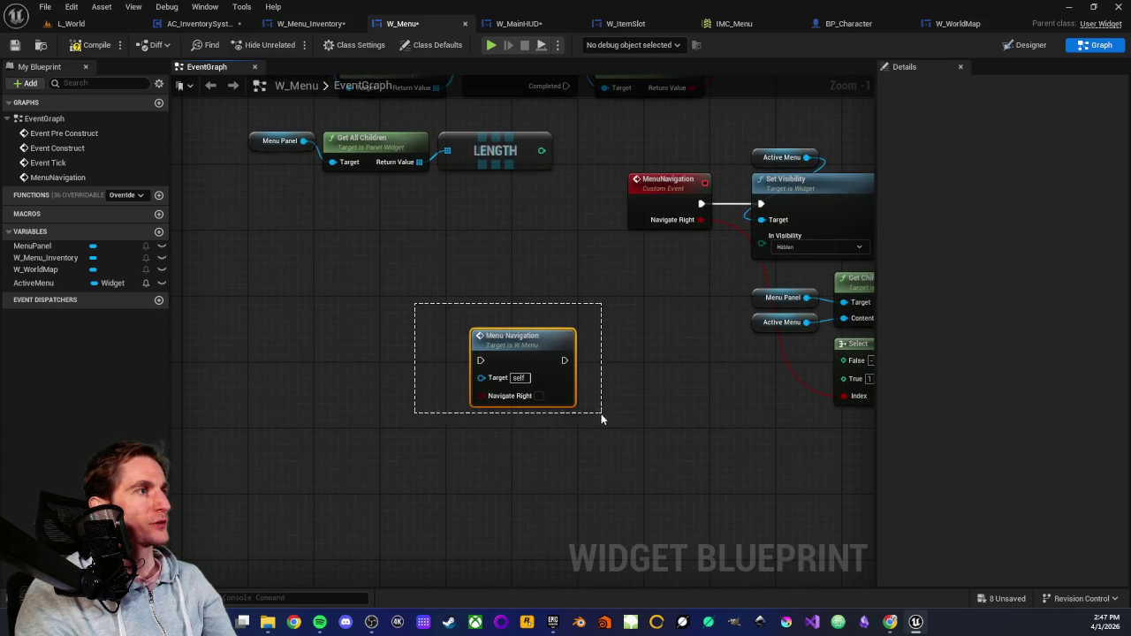
scroll(398, 316, "down", 2)
mouse_move(400, 310)
left_mouse_down()
mouse_move(403, 364)
mouse_move(371, 321)
mouse_move(565, 480)
left_mouse_up()
scroll(389, 325, "up", 3)
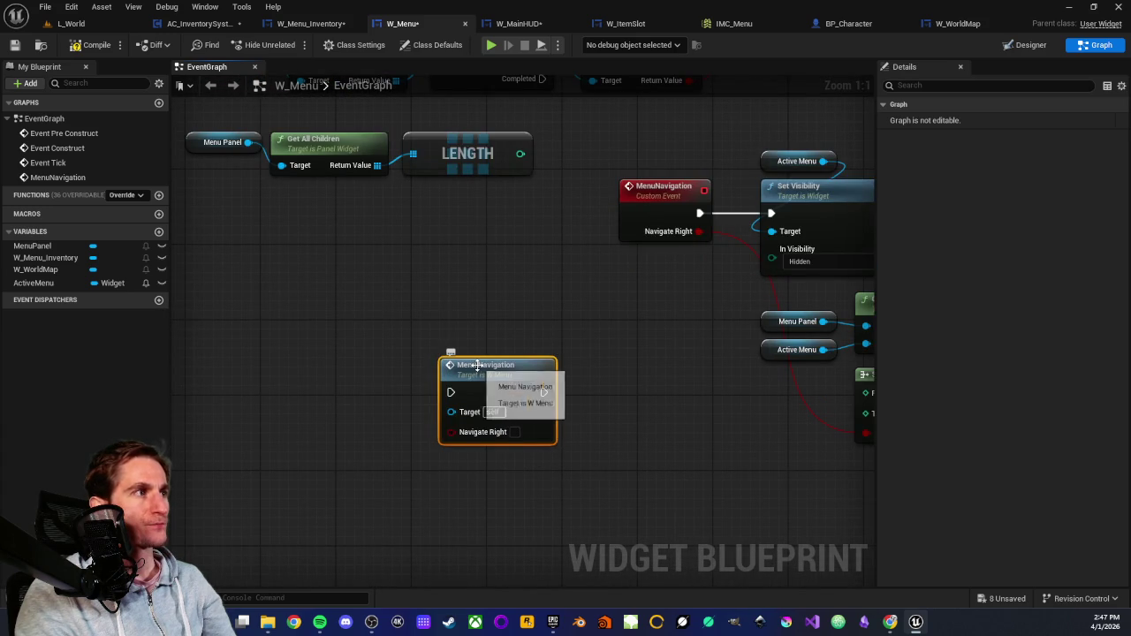
left_click_drag(411, 371, 520, 356)
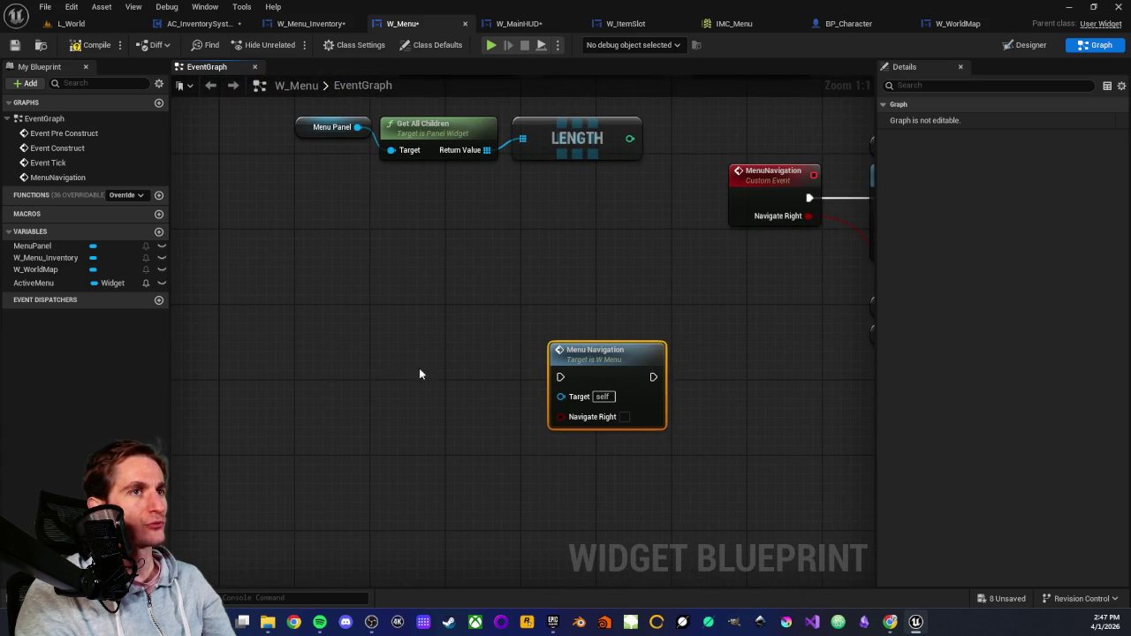
key("Delete")
scroll(636, 357, "down", 4)
mouse_move(682, 312)
left_mouse_down()
mouse_move(486, 380)
mouse_move(496, 382)
left_mouse_up()
scroll(486, 380, "up", 1)
scroll(499, 351, "up", 2)
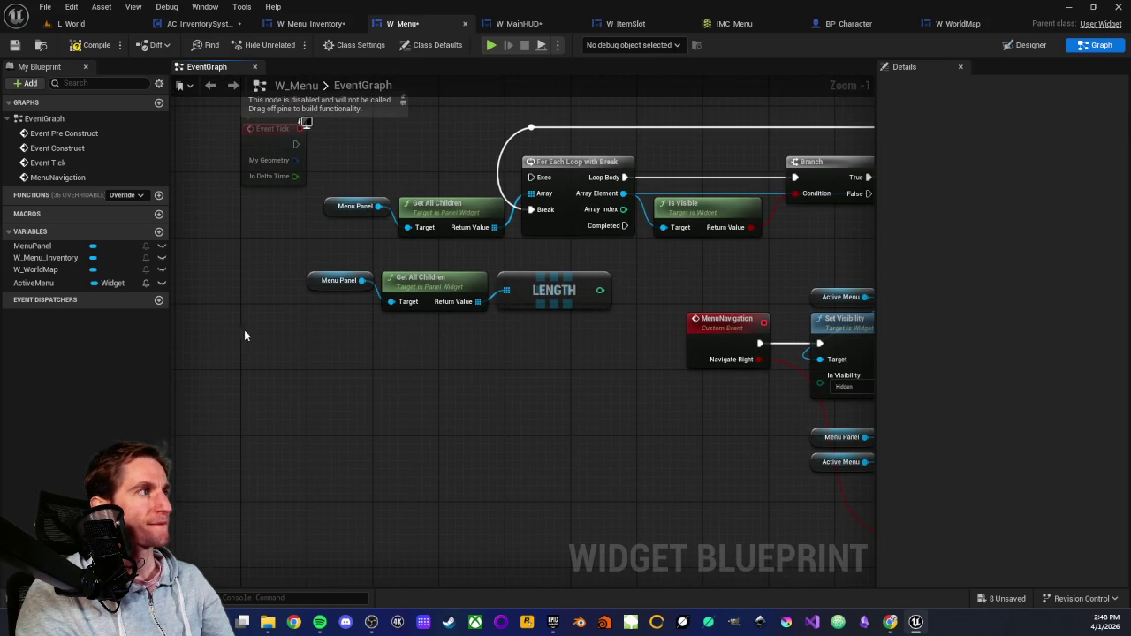
left_click(34, 283)
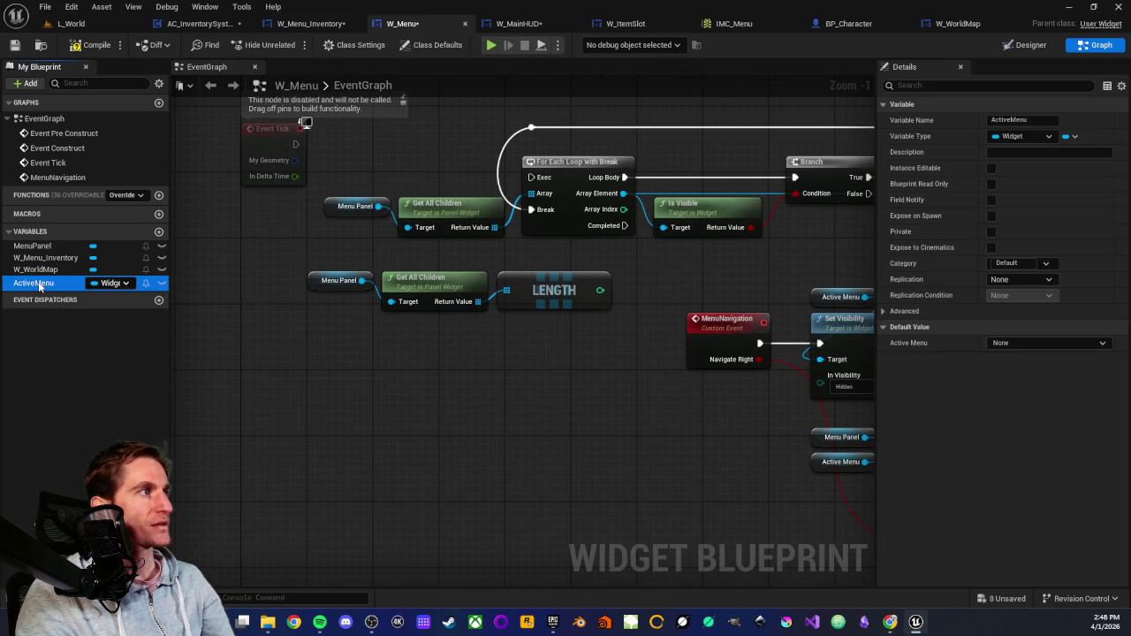
Choose W_Menu_Inventory as ActiveMenu's Default Value in the Details panel.
left_click(1024, 348)
left_click(1035, 377)
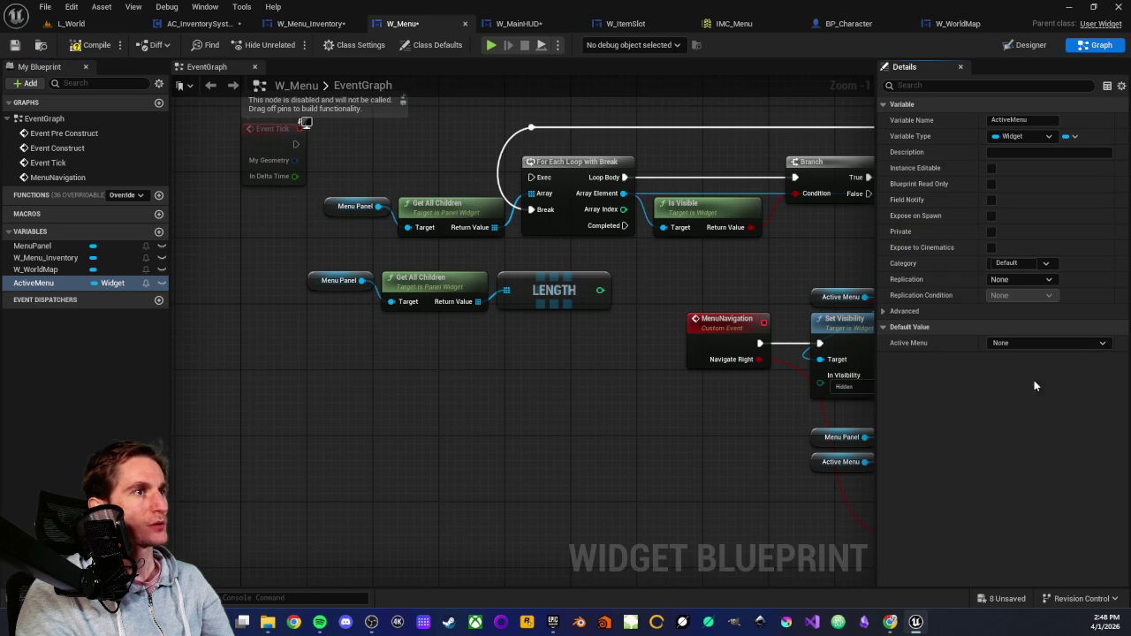
scroll(362, 352, "down", 2)
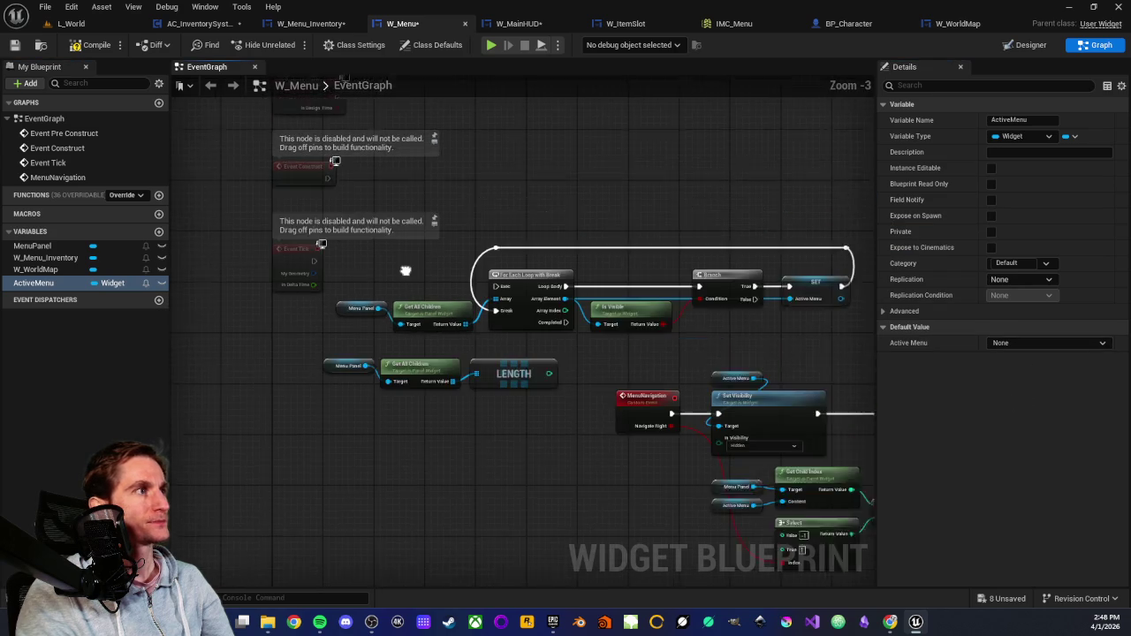
scroll(382, 350, "up", 2)
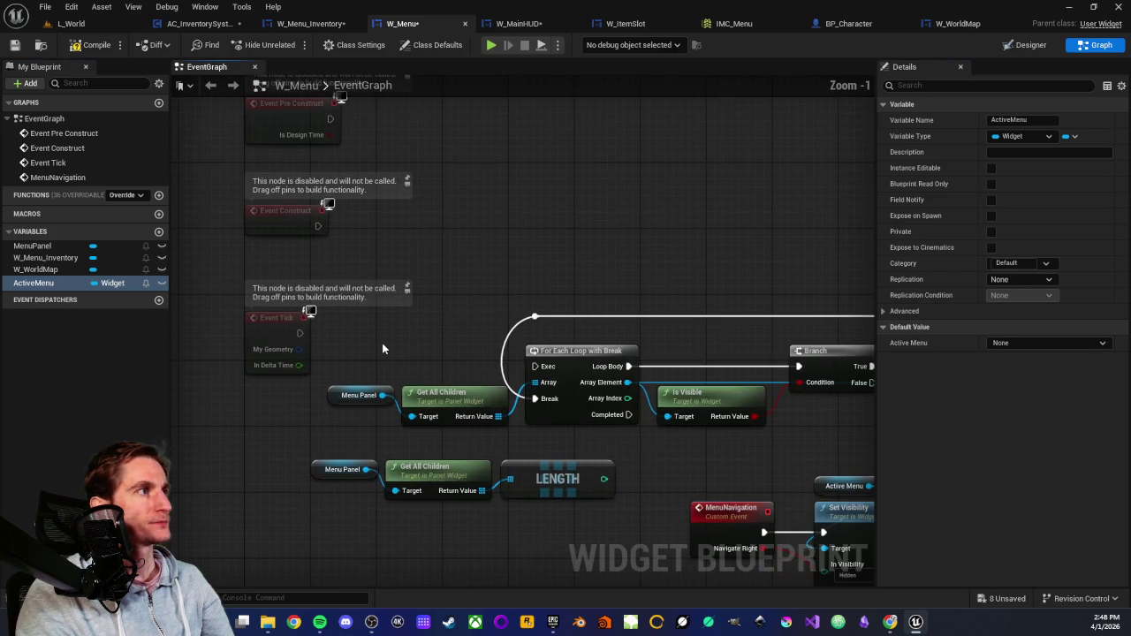
left_click_drag(345, 234, 362, 292)
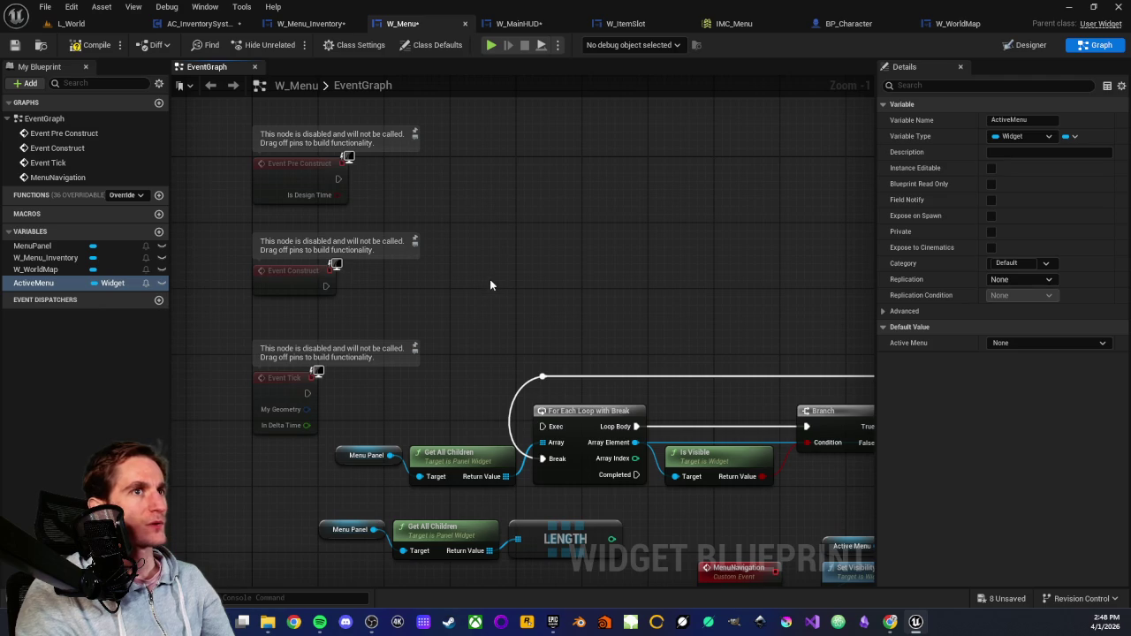
left_click_drag(487, 313, 525, 194)
scroll(525, 195, "down", 1)
left_click_drag(585, 377, 431, 299)
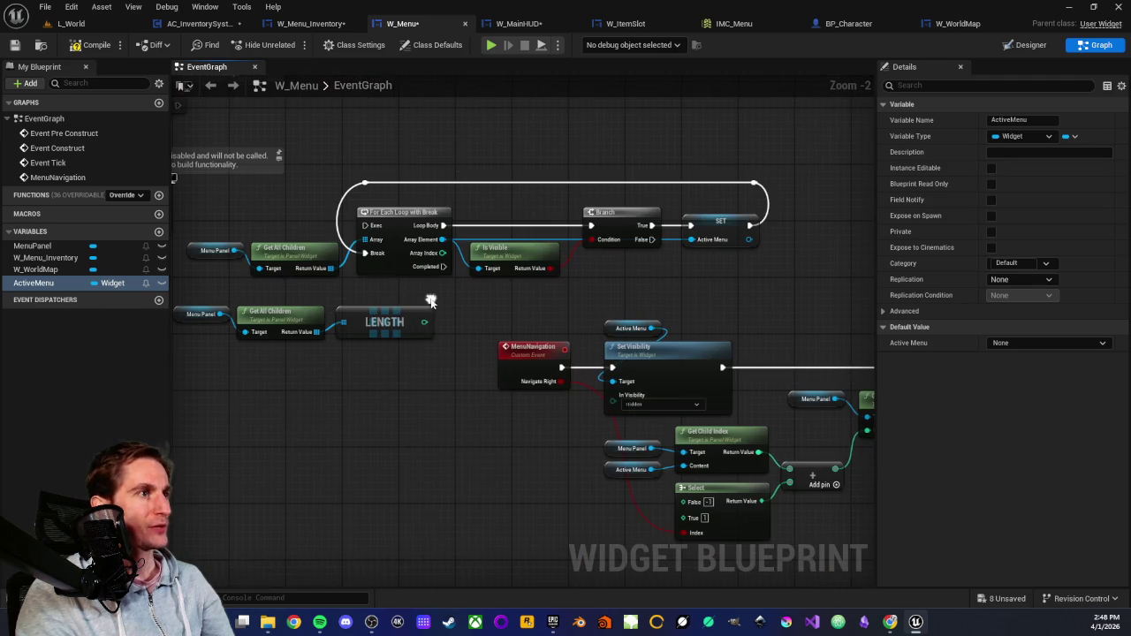
left_click(1056, 345)
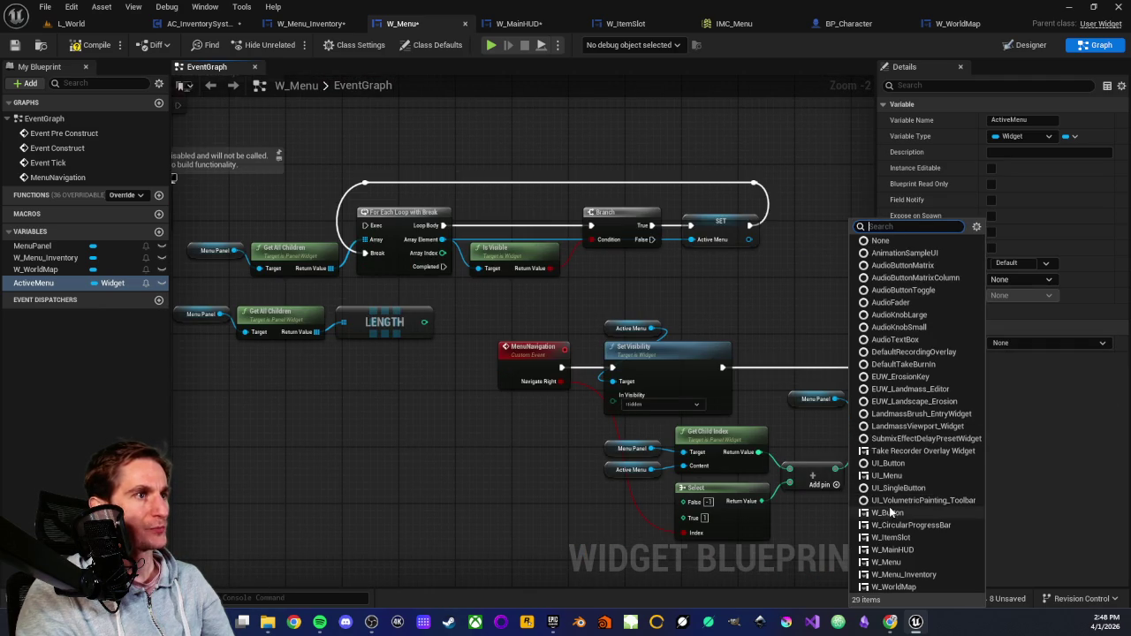
left_click(901, 574)
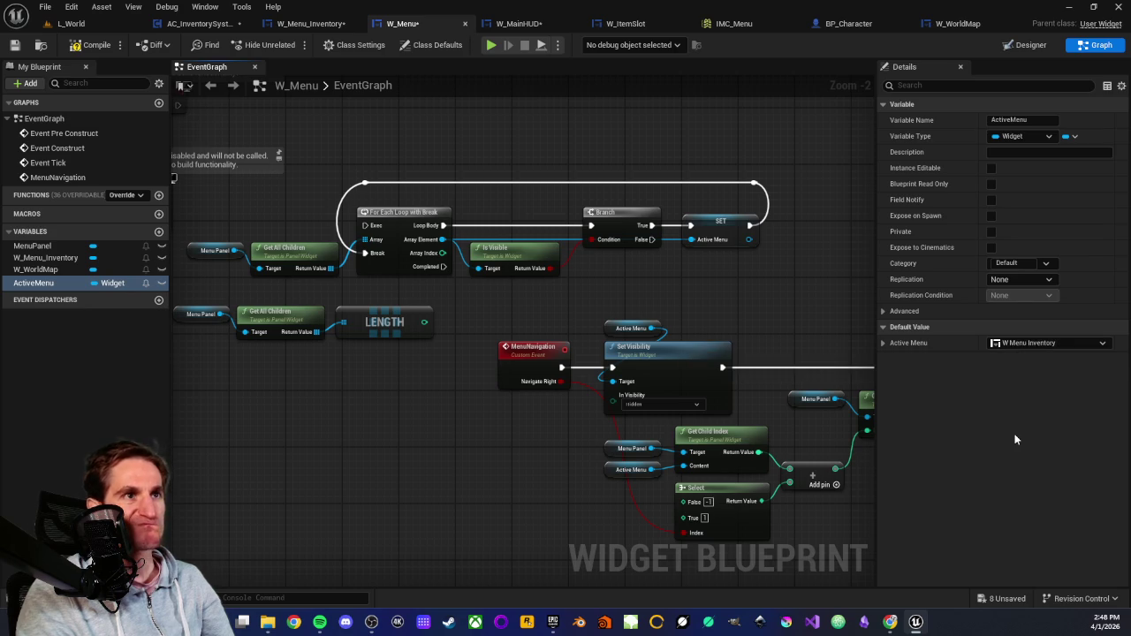
mouse_move(219, 197)
left_mouse_down()
mouse_move(707, 267)
mouse_move(698, 276)
left_mouse_up()
scroll(432, 388, "down", 2)
mouse_move(420, 409)
left_mouse_down()
mouse_move(371, 394)
mouse_move(439, 409)
left_mouse_up()
left_click_drag(292, 309, 430, 365)
left_click_drag(429, 365, 303, 403)
left_click_drag(325, 365, 707, 336)
left_click(688, 360)
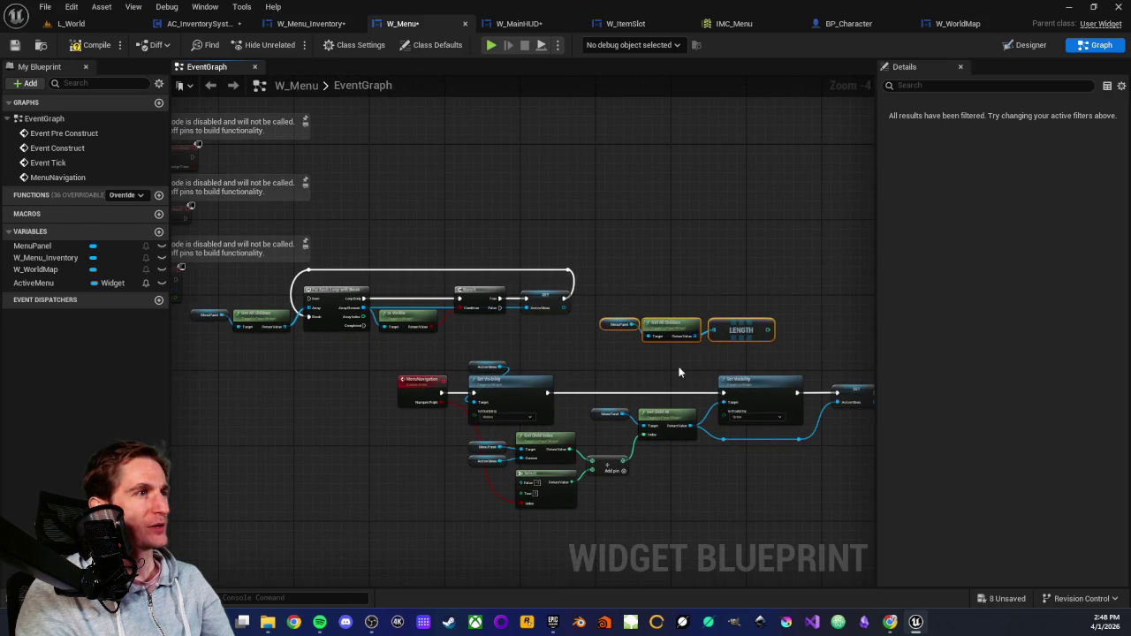
scroll(652, 375, "up", 3)
left_click_drag(506, 348, 615, 307)
scroll(561, 477, "up", 1)
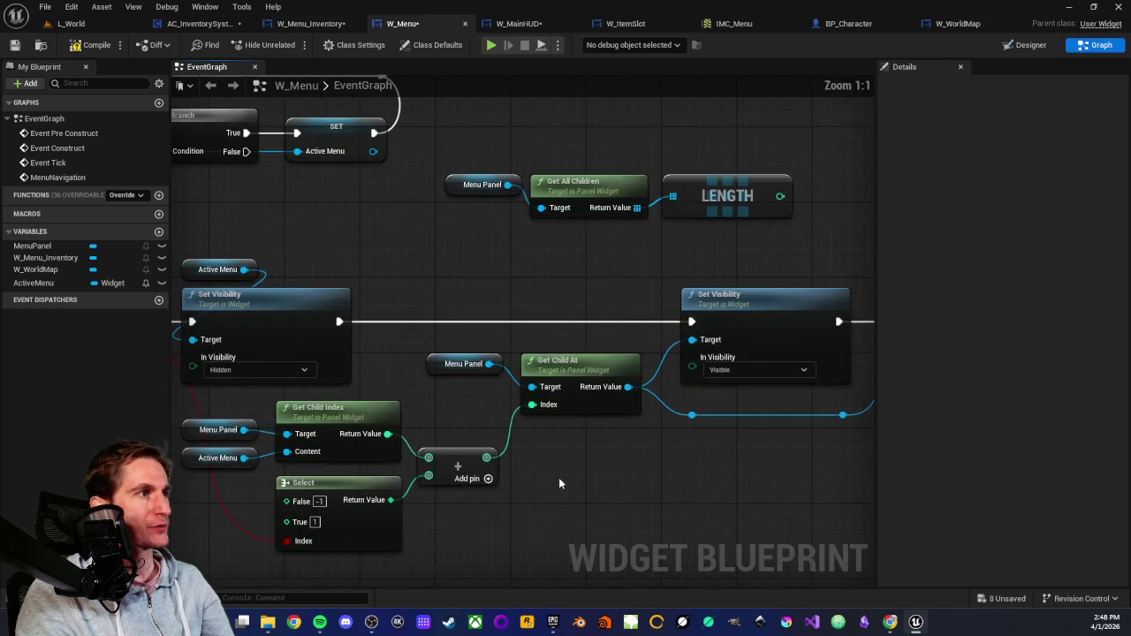
left_click_drag(561, 477, 661, 408)
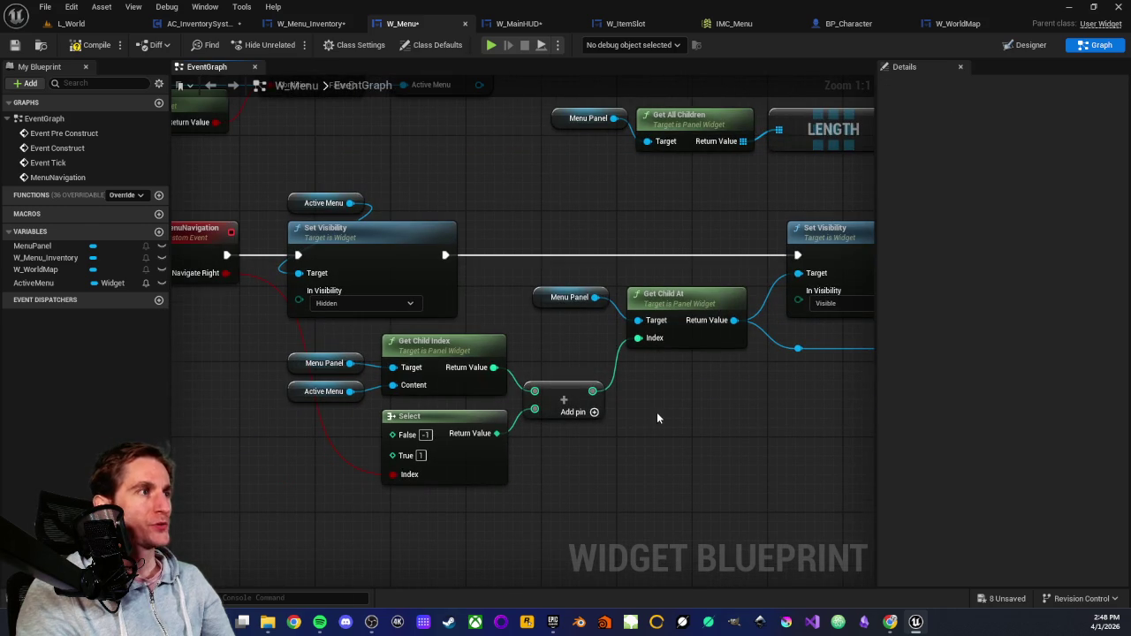
scroll(634, 408, "down", 2)
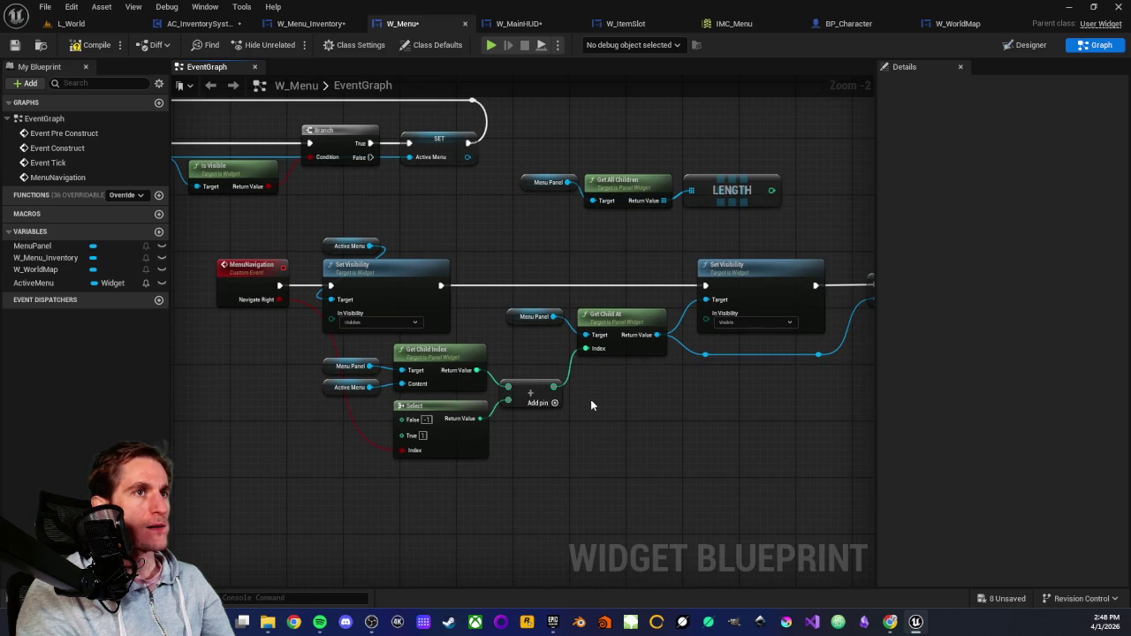
mouse_move(548, 150)
left_mouse_down()
mouse_move(718, 203)
mouse_move(501, 511)
left_mouse_up()
scroll(513, 503, "up", 2)
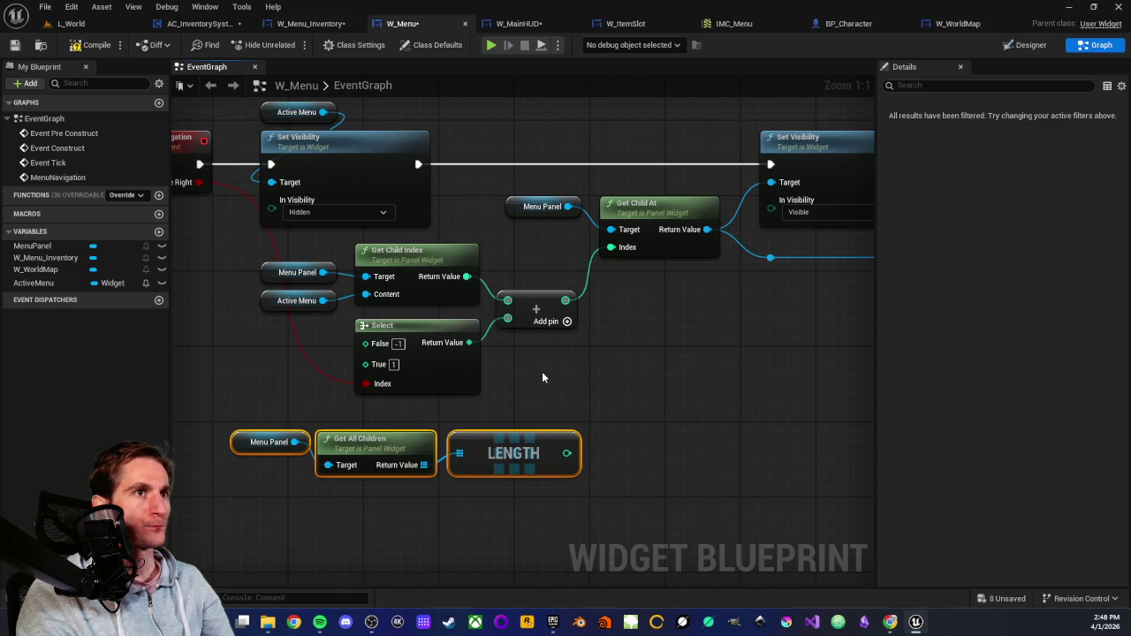
left_click(543, 378)
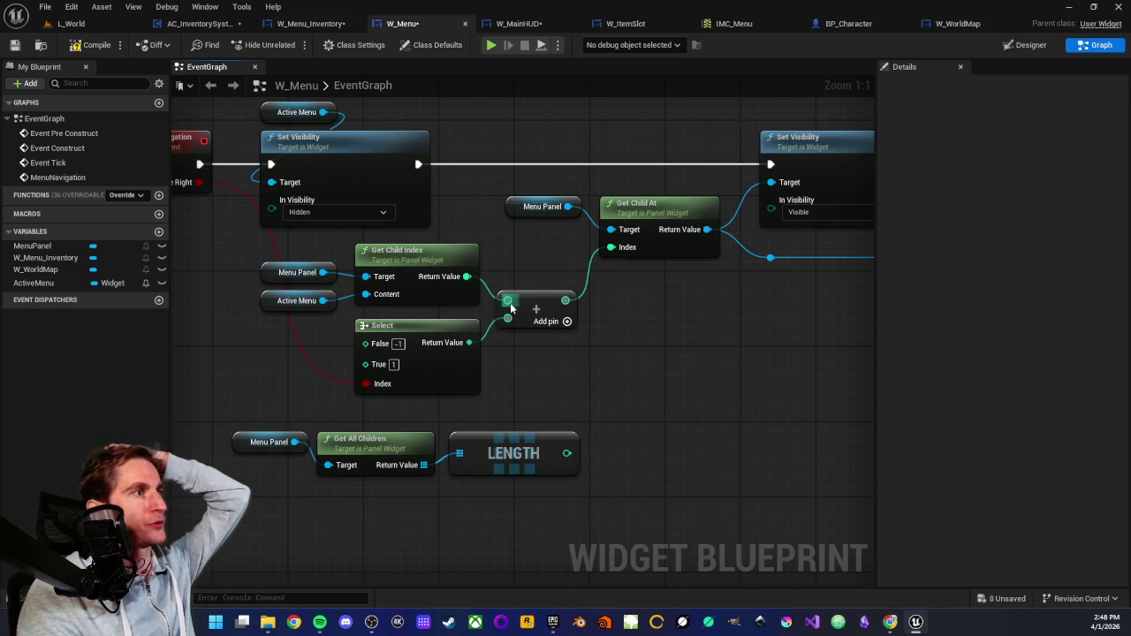
left_click(541, 292)
left_click(585, 307)
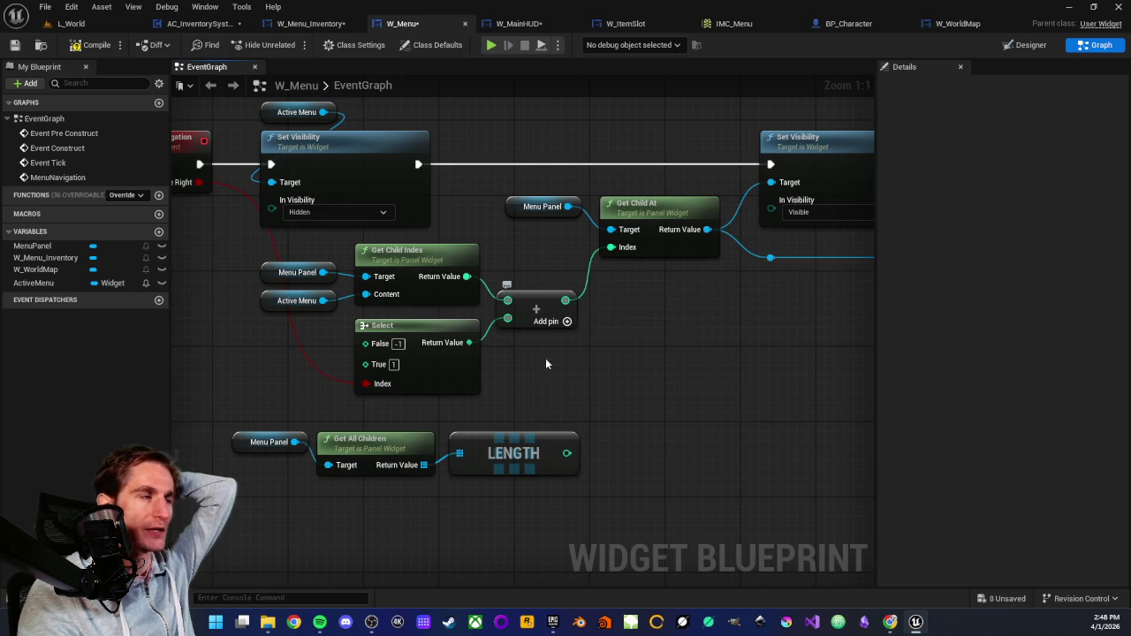
left_click_drag(236, 424, 519, 499)
left_click(519, 499)
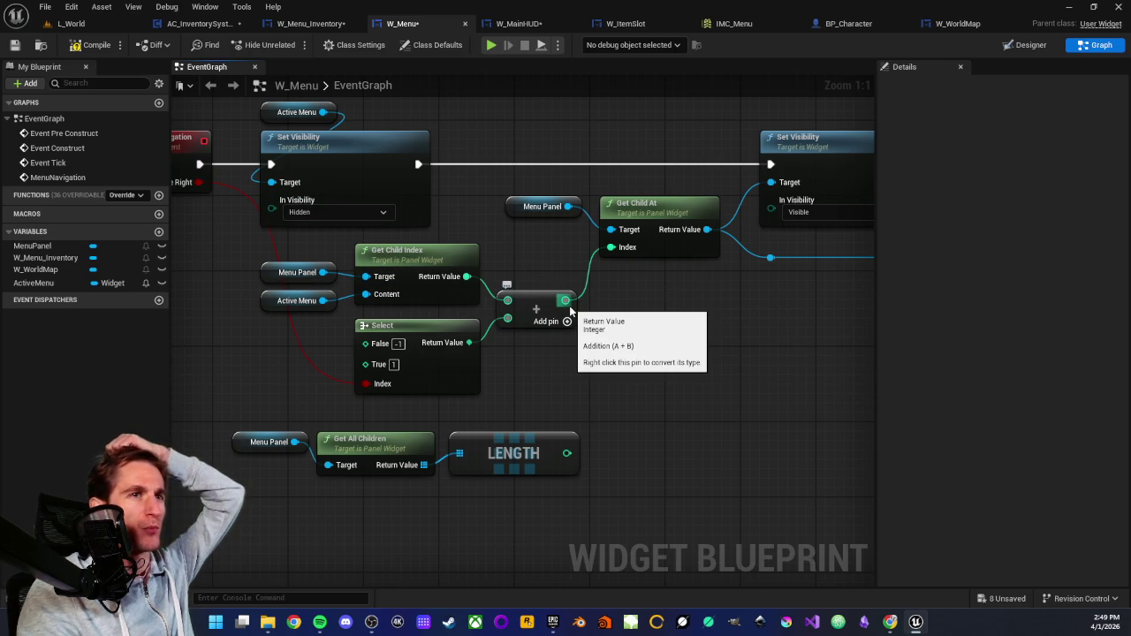
left_click_drag(570, 309, 519, 304)
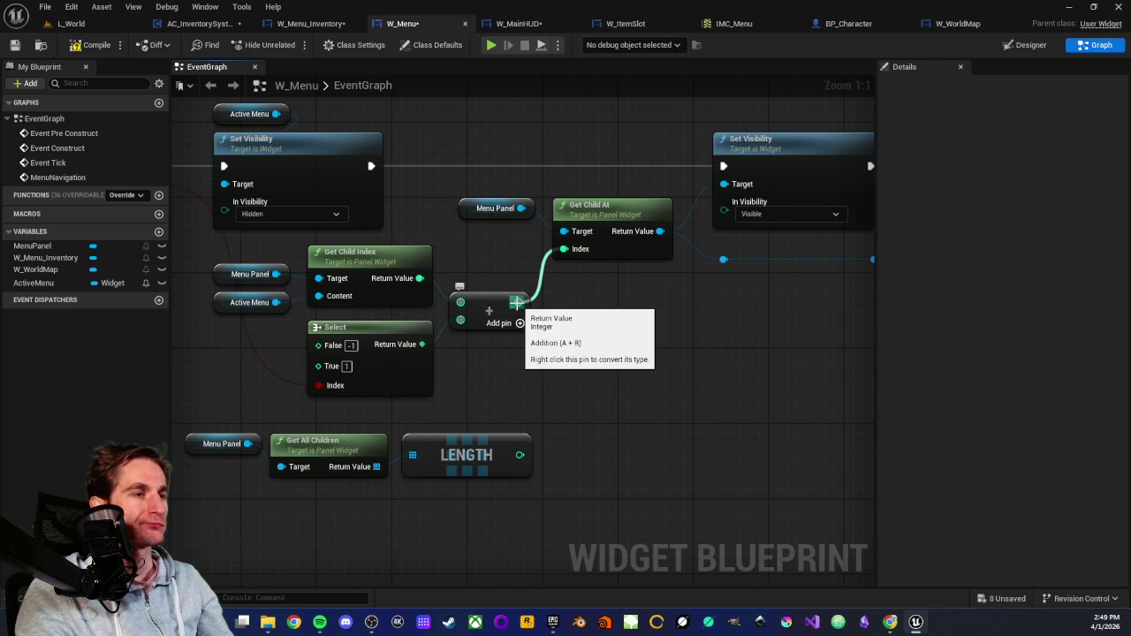
Pull a Sign (Integer) node off the Add result and position it below Get Child At.
left_click_drag(517, 303, 566, 354)
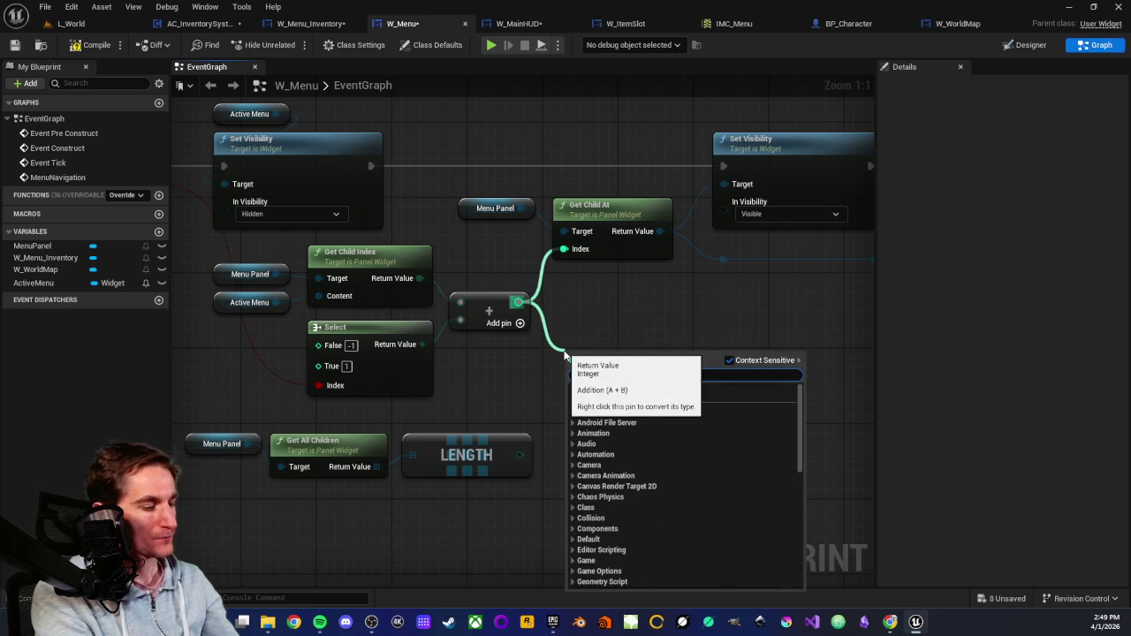
type("sign")
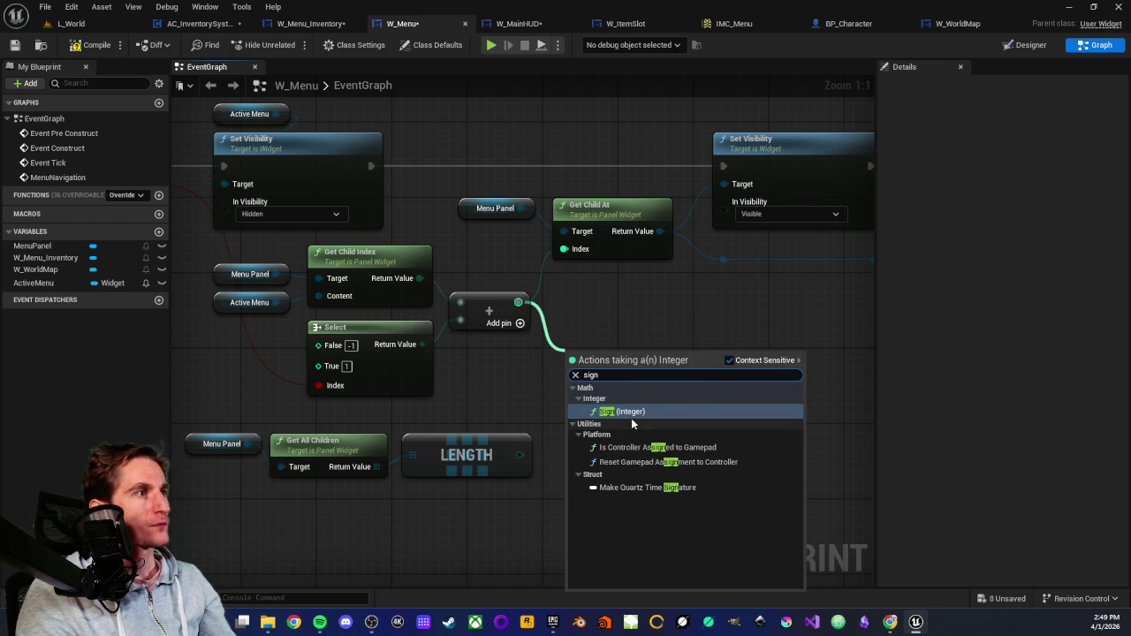
left_click(631, 413)
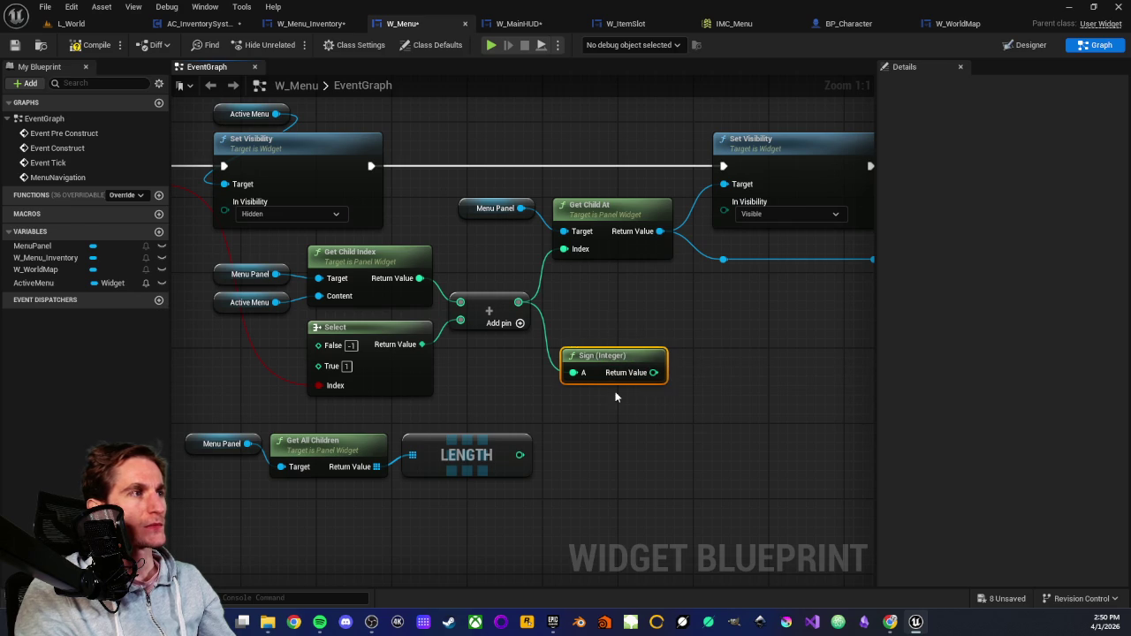
key("Delete")
left_click_drag(518, 302, 590, 374)
type("is")
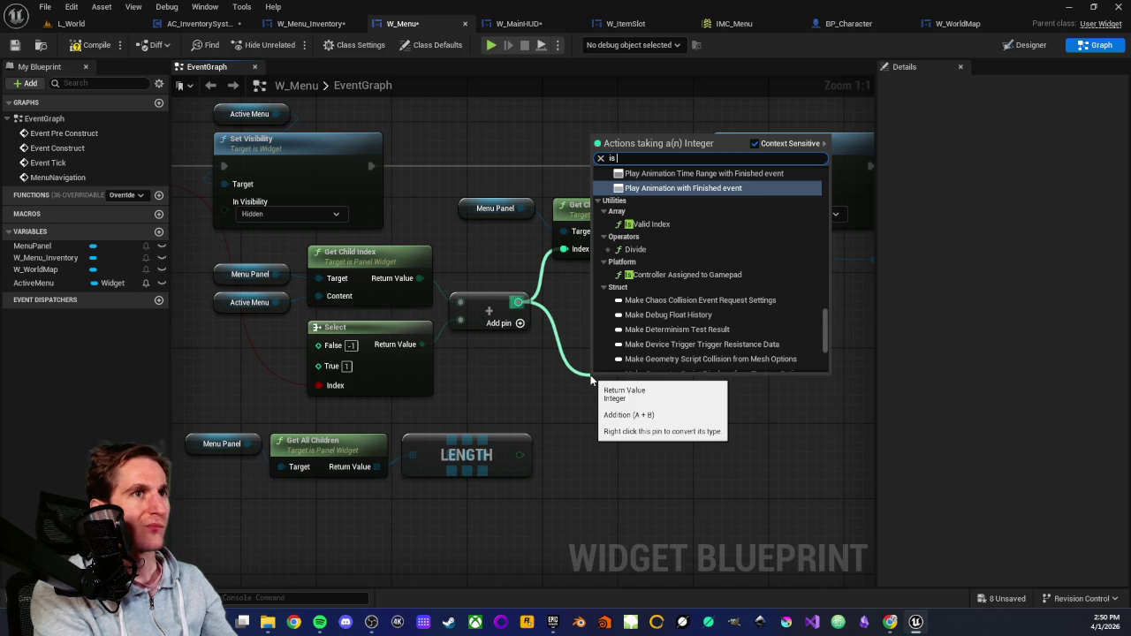
type(" pos")
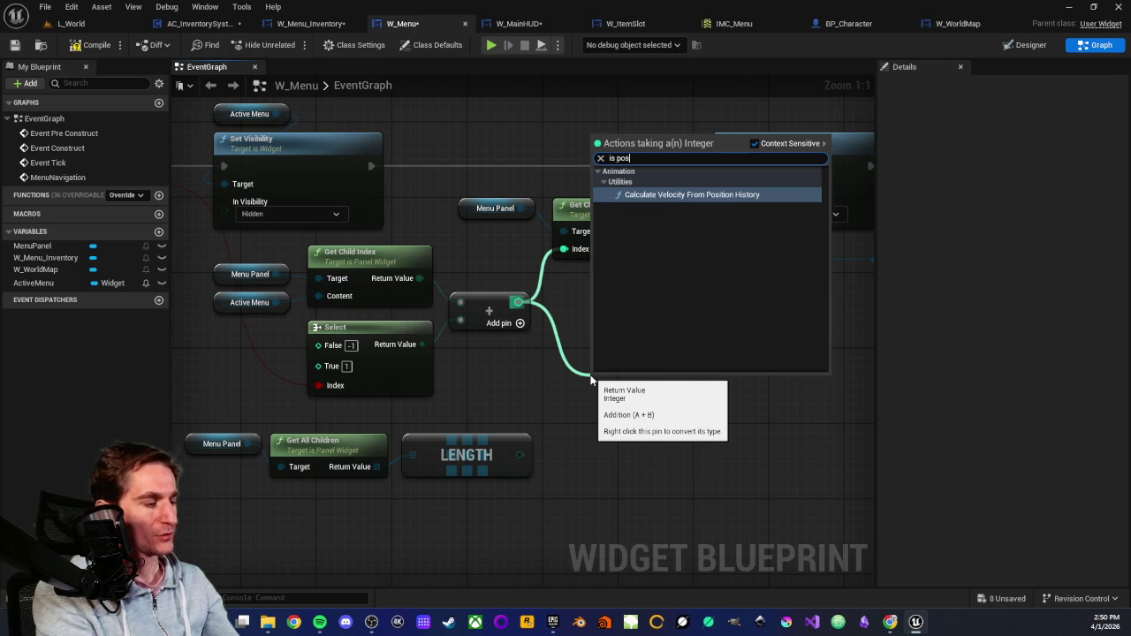
key("Escape")
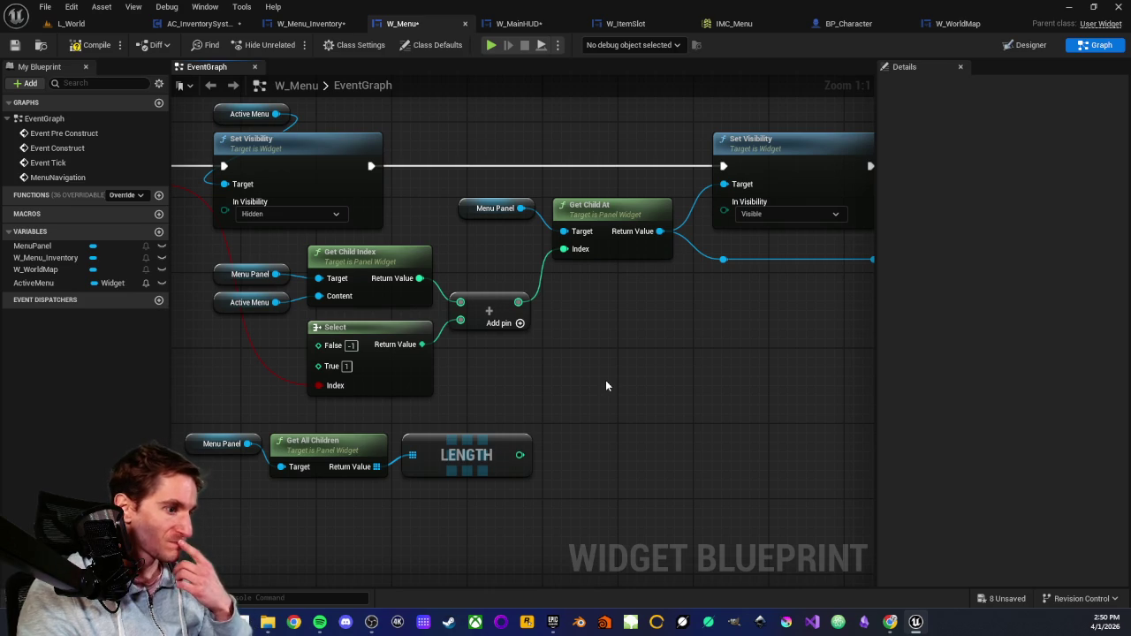
left_click_drag(517, 302, 586, 380)
type("sign")
key("Return")
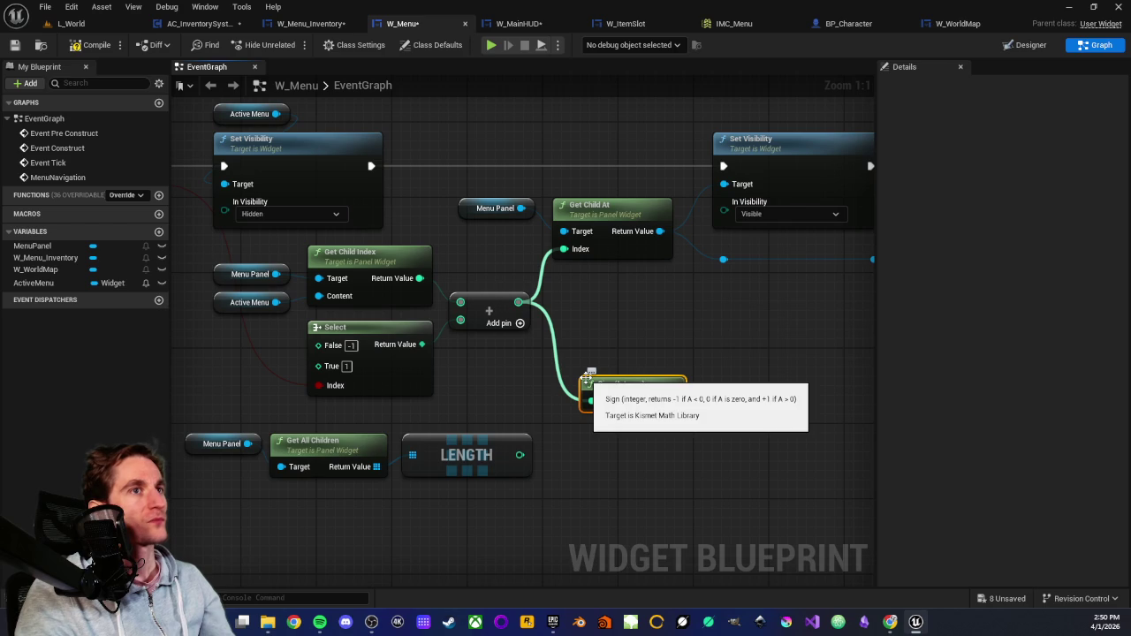
left_click_drag(630, 381, 614, 364)
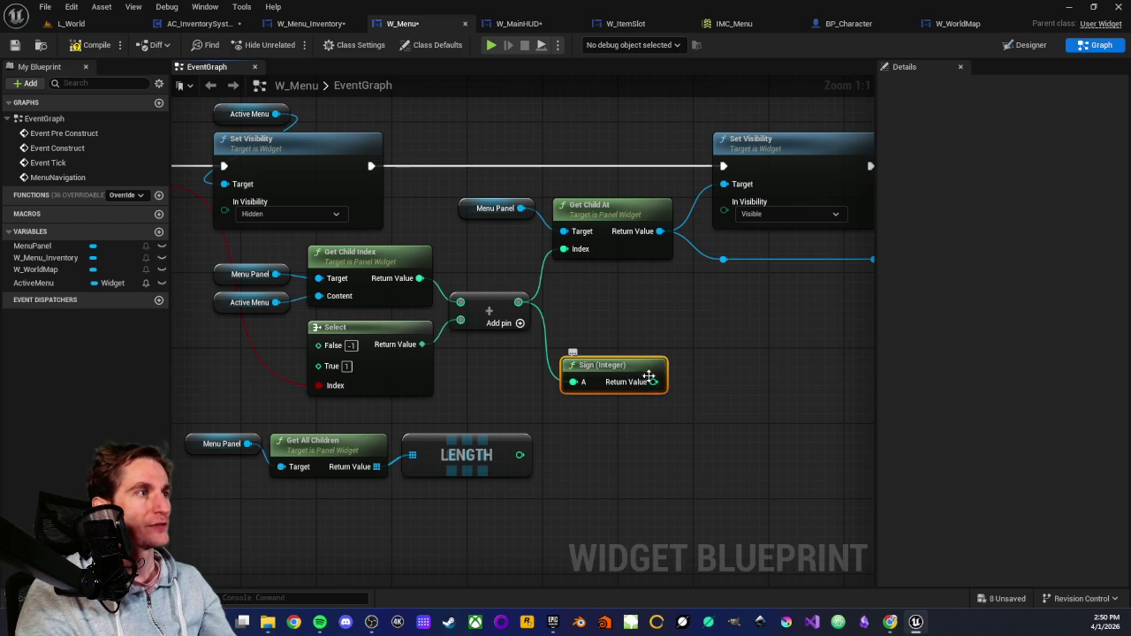
mouse_move(712, 399)
left_mouse_down()
mouse_move(609, 377)
mouse_move(694, 380)
left_mouse_up()
type("<")
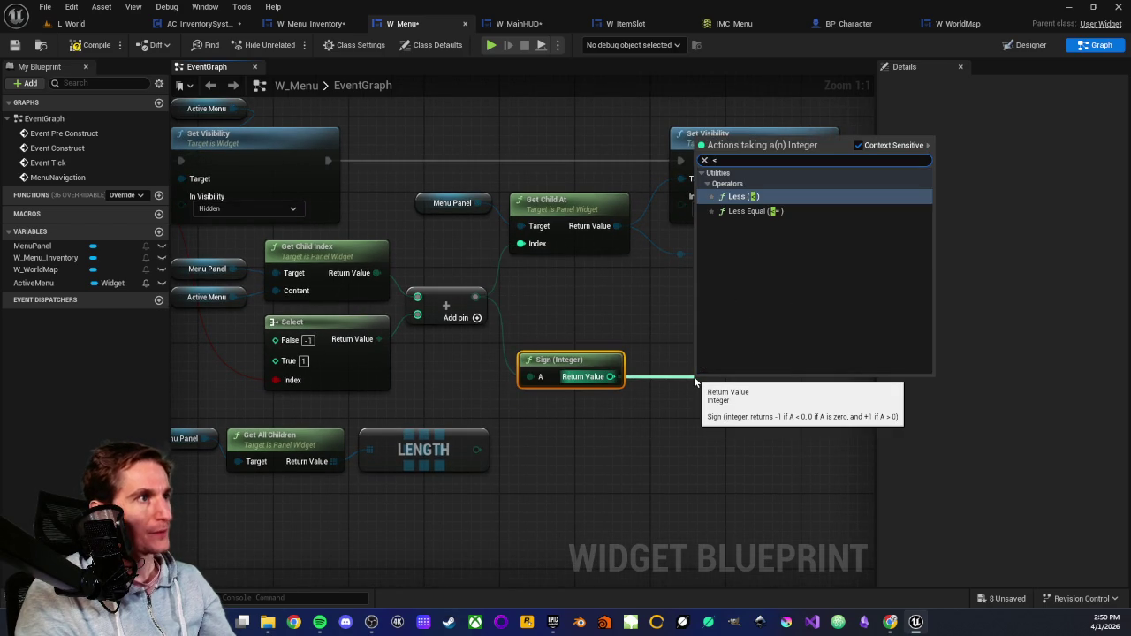
left_click(738, 198)
mouse_move(731, 385)
left_mouse_down()
mouse_move(733, 331)
mouse_move(724, 408)
left_mouse_up()
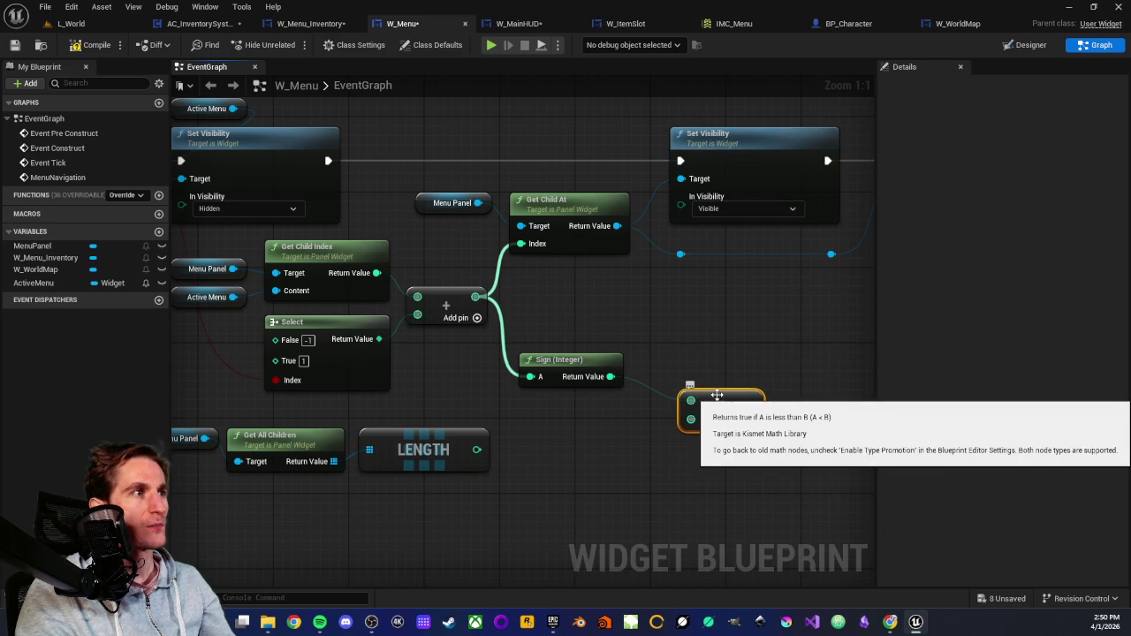
key("Delete")
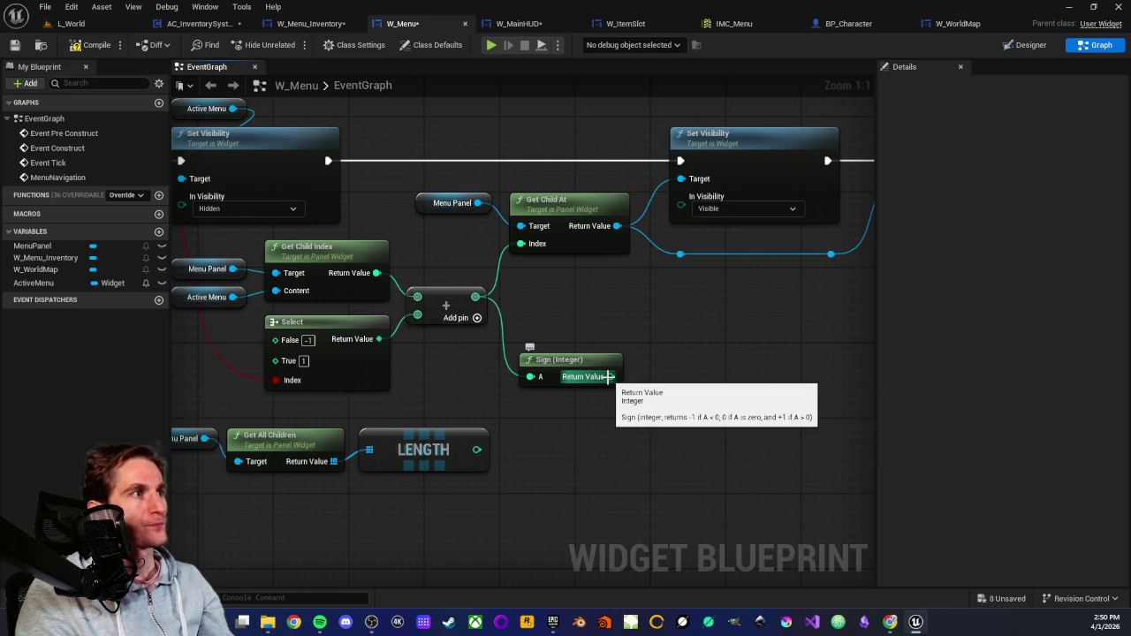
left_click_drag(610, 376, 708, 389)
type(">")
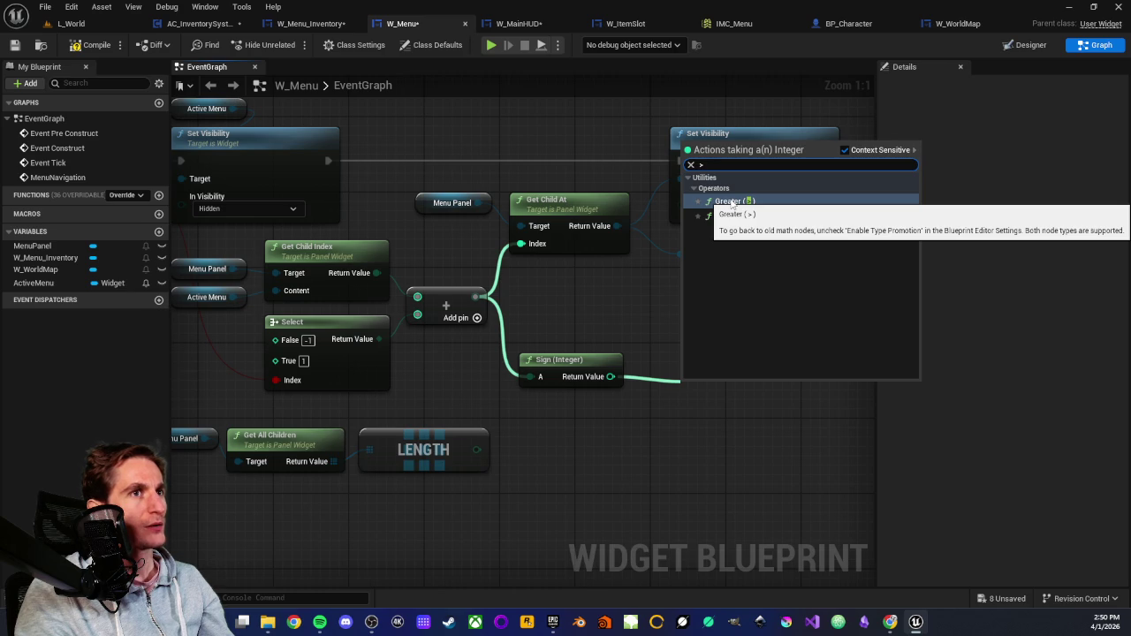
left_click(731, 204)
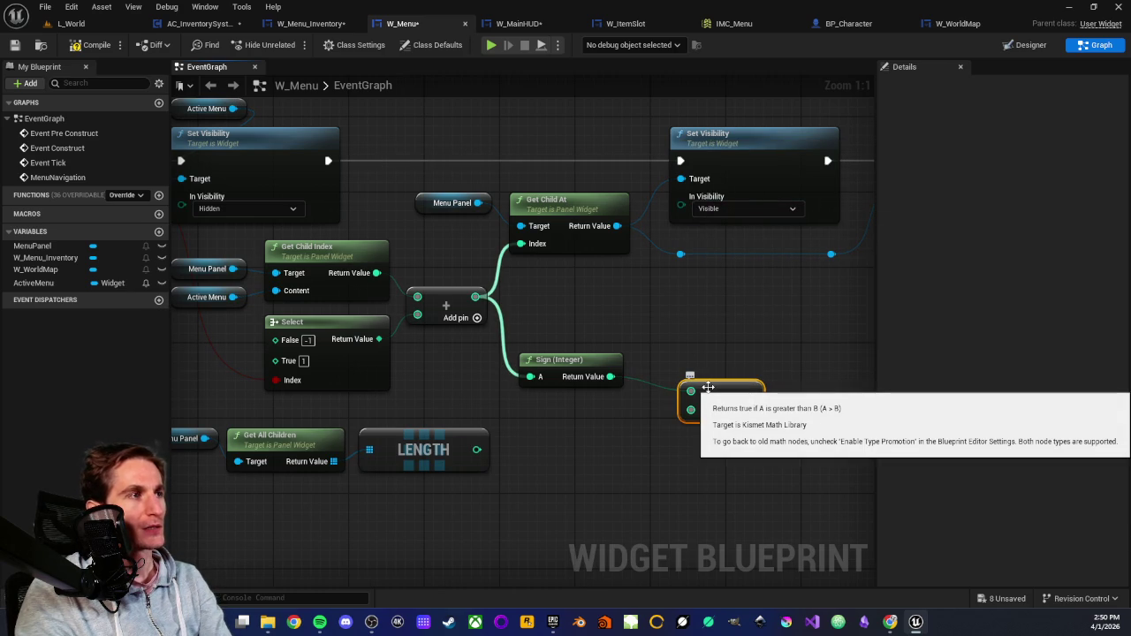
key("Delete")
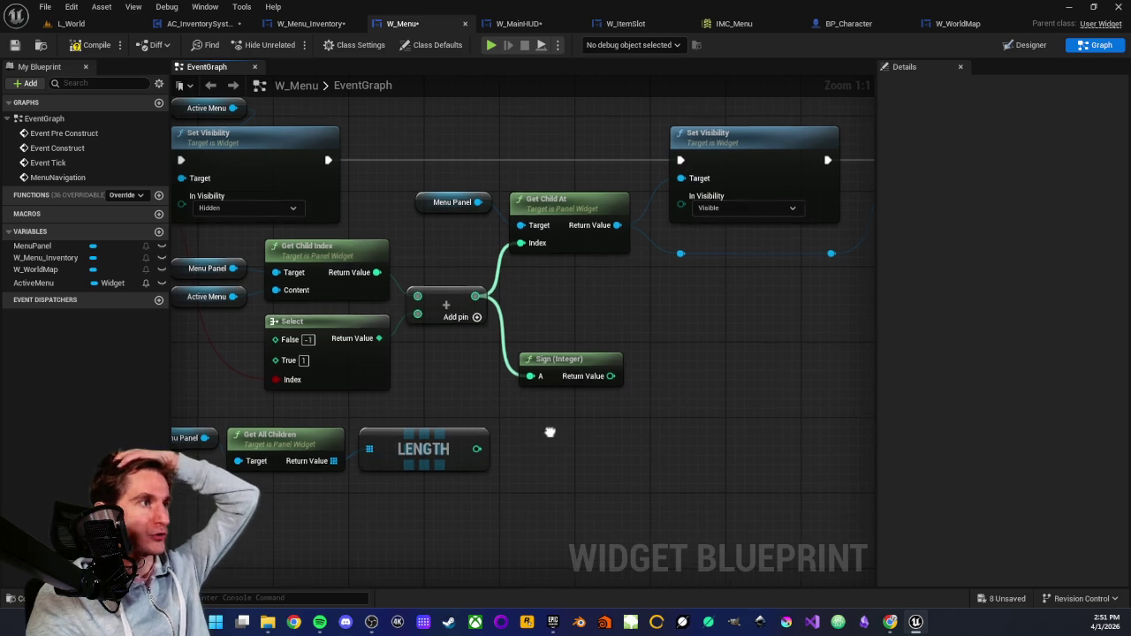
Add a Less (<) comparison fed by the Sign (Integer) result.
left_click_drag(550, 437, 560, 424)
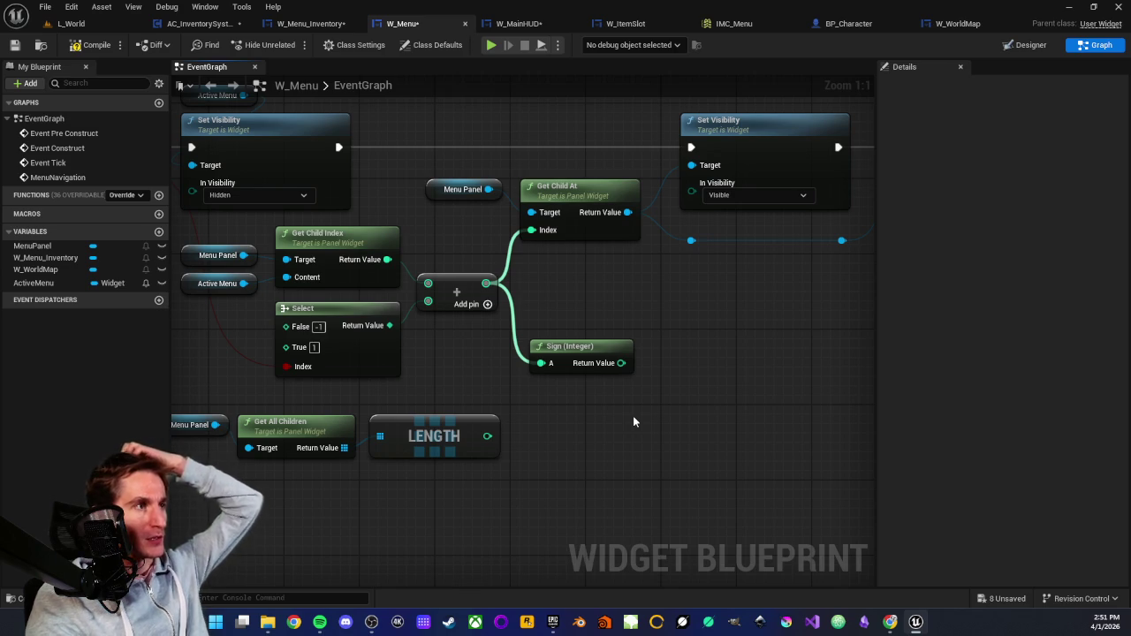
scroll(629, 417, "down", 1)
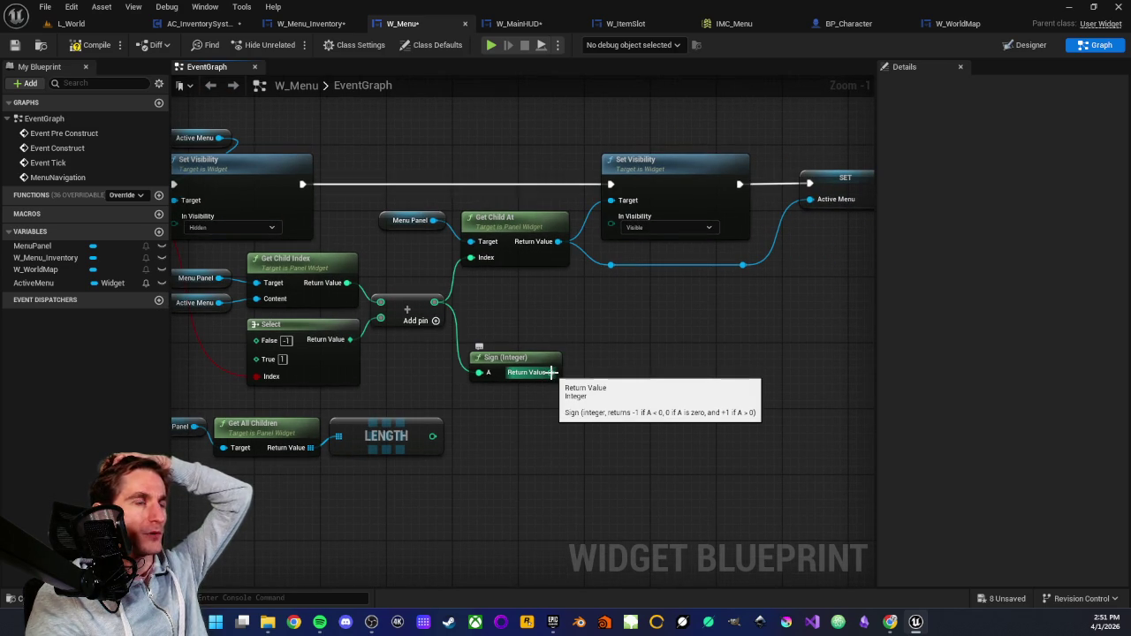
mouse_move(551, 372)
left_mouse_down()
mouse_move(620, 376)
mouse_move(643, 353)
mouse_move(645, 390)
left_mouse_up()
type("<")
left_click(659, 188)
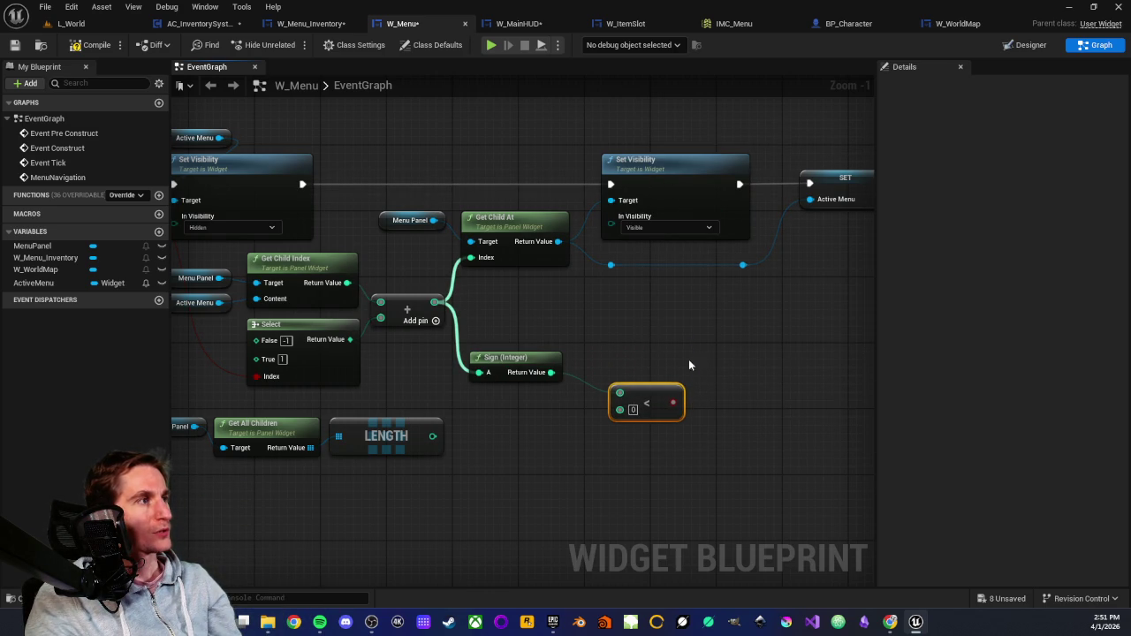
scroll(702, 367, "up", 1)
scroll(580, 450, "down", 1)
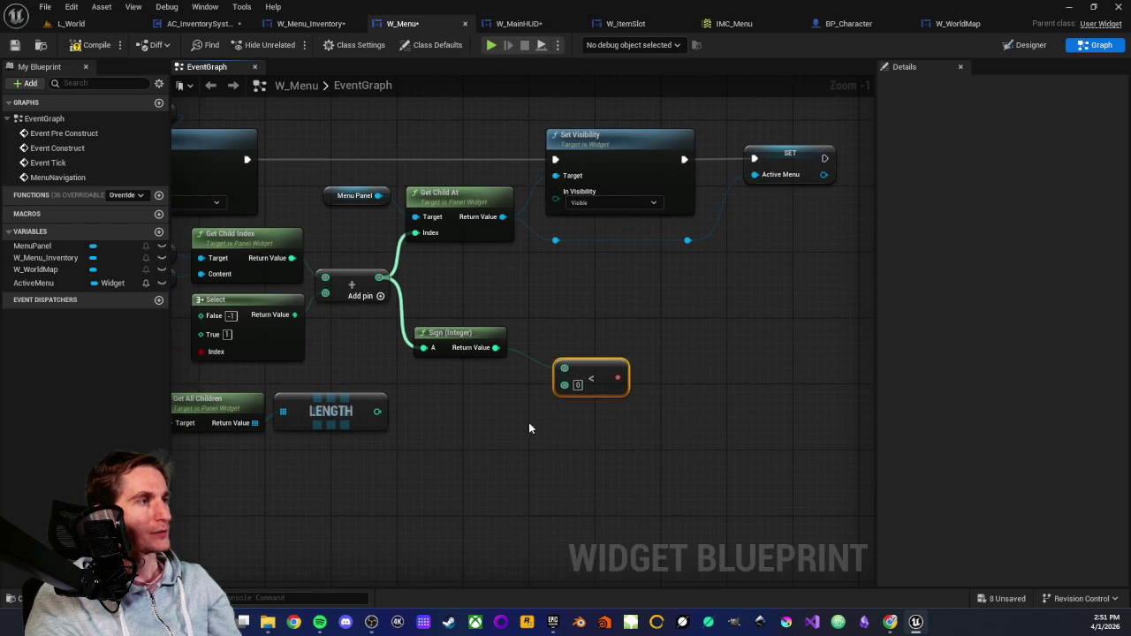
left_click(605, 379)
Duplicate the Select node beside the comparison and wire the Less result into its Index.
left_click(278, 315)
key("ctrl+c")
key("ctrl+v")
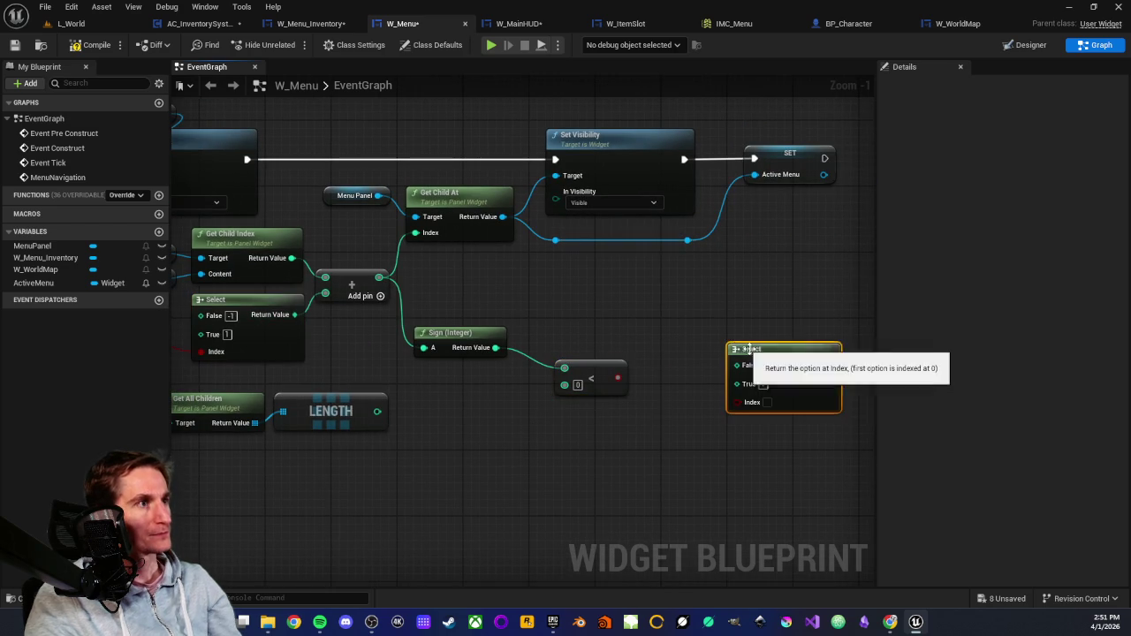
left_click_drag(744, 348, 712, 314)
left_click_drag(617, 379, 711, 375)
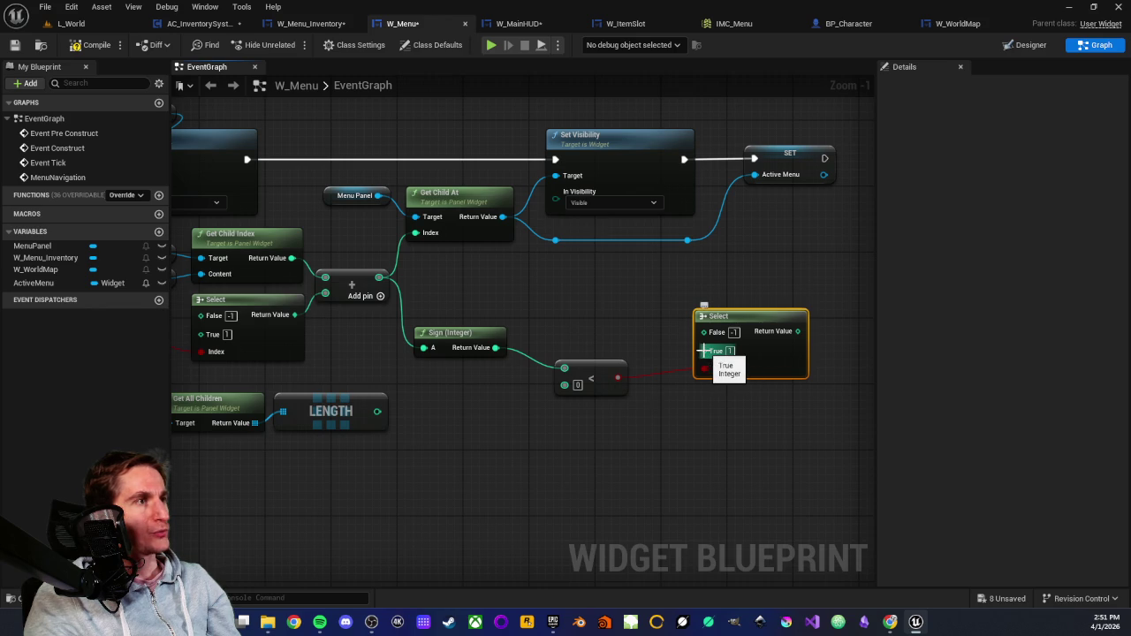
scroll(679, 339, "up", 1)
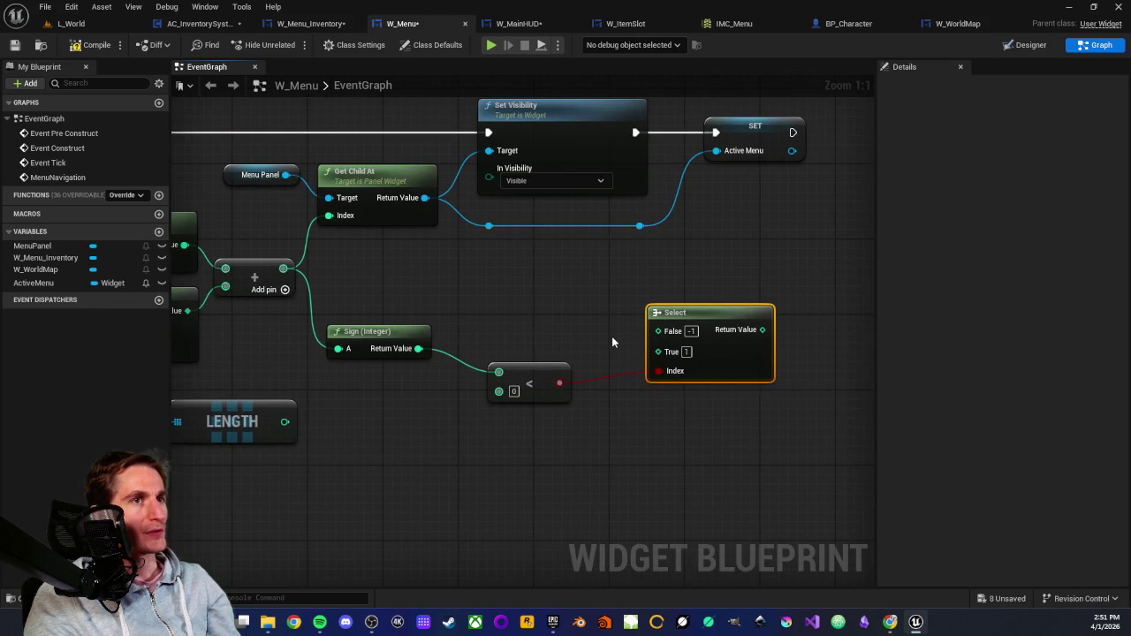
left_click_drag(612, 342, 545, 379)
Subtract from LENGTH and wire that result into the new Select's True value.
mouse_move(379, 399)
left_mouse_down()
mouse_move(452, 367)
mouse_move(609, 429)
mouse_move(660, 400)
left_mouse_up()
type("-")
key("Return")
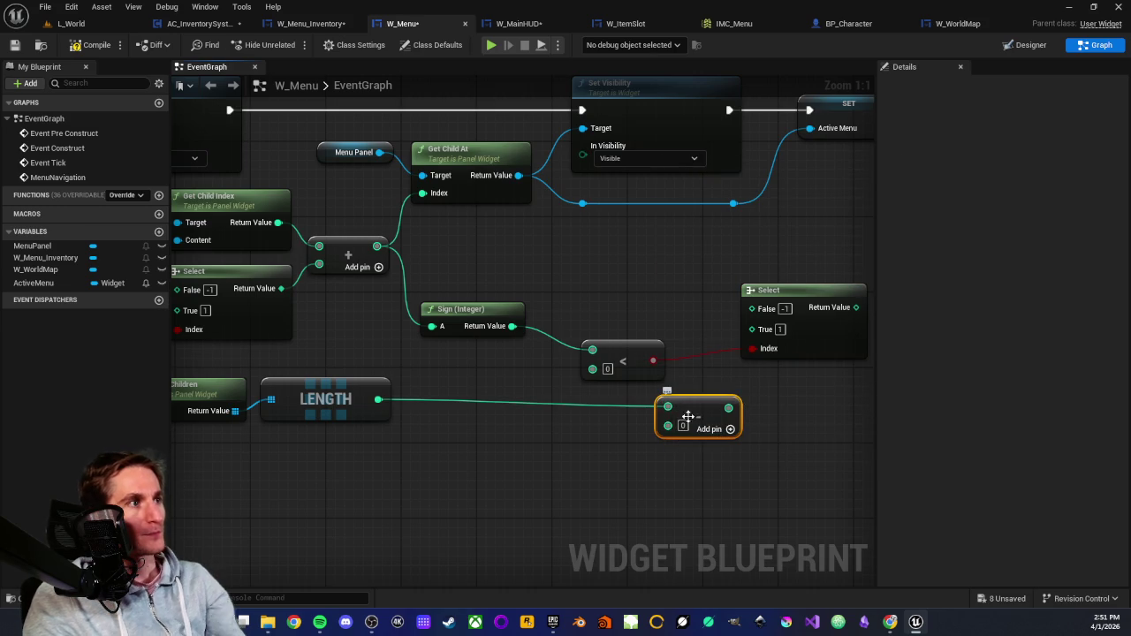
left_click(686, 462)
mouse_move(728, 407)
left_mouse_down()
mouse_move(731, 353)
mouse_move(751, 348)
left_mouse_up()
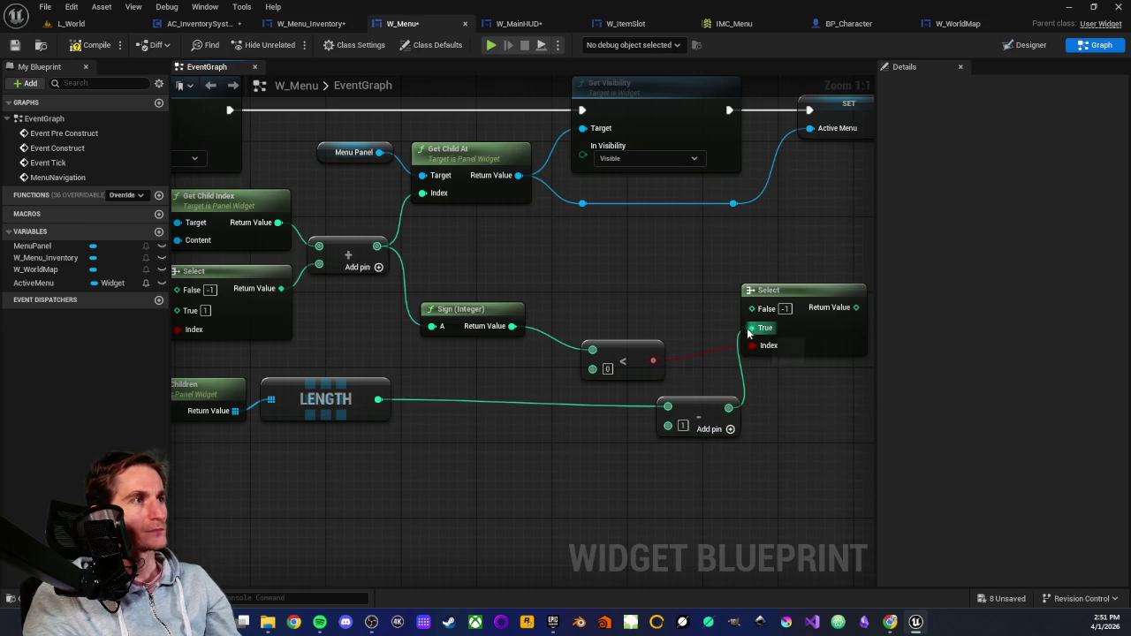
Start another node off the Sign (Integer) result beside the less-than check.
left_click(613, 334)
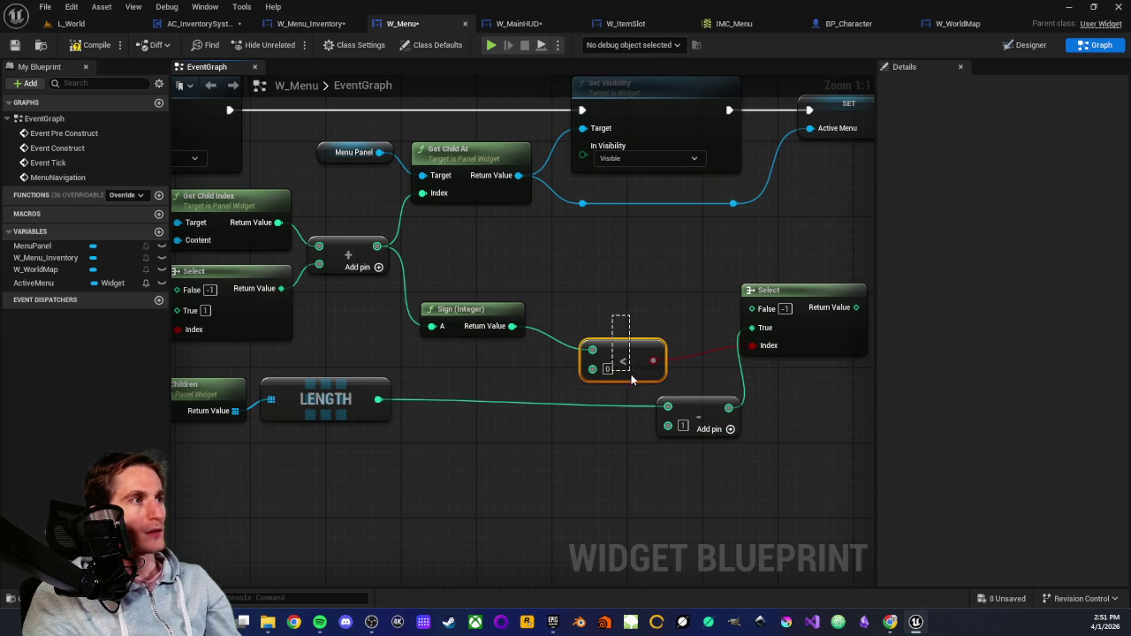
left_click(622, 314)
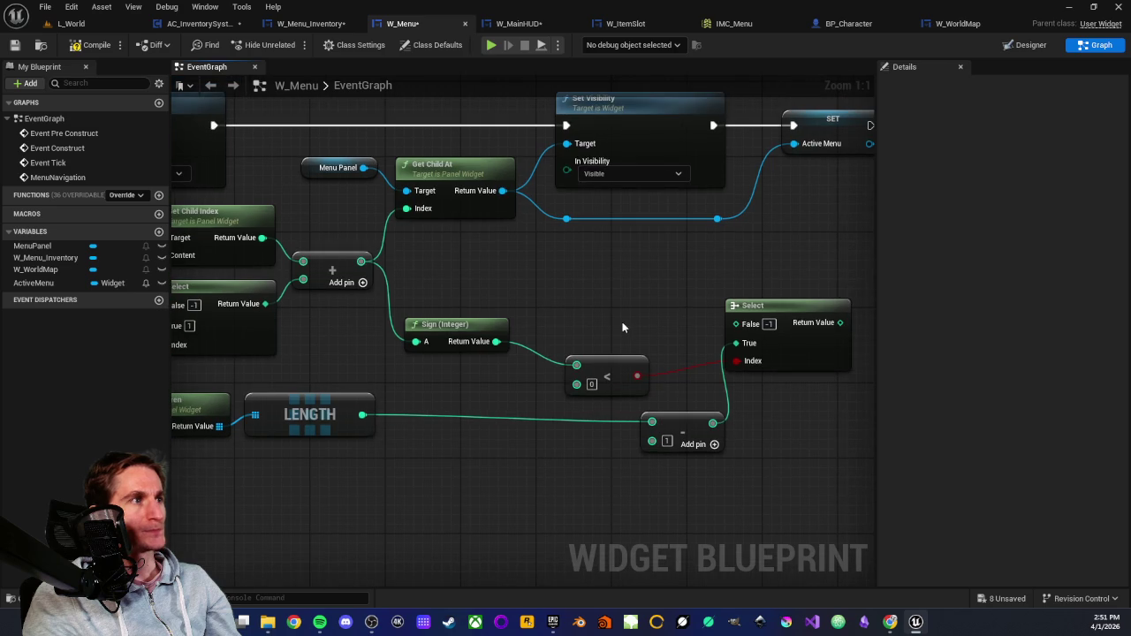
left_click_drag(662, 338, 607, 334)
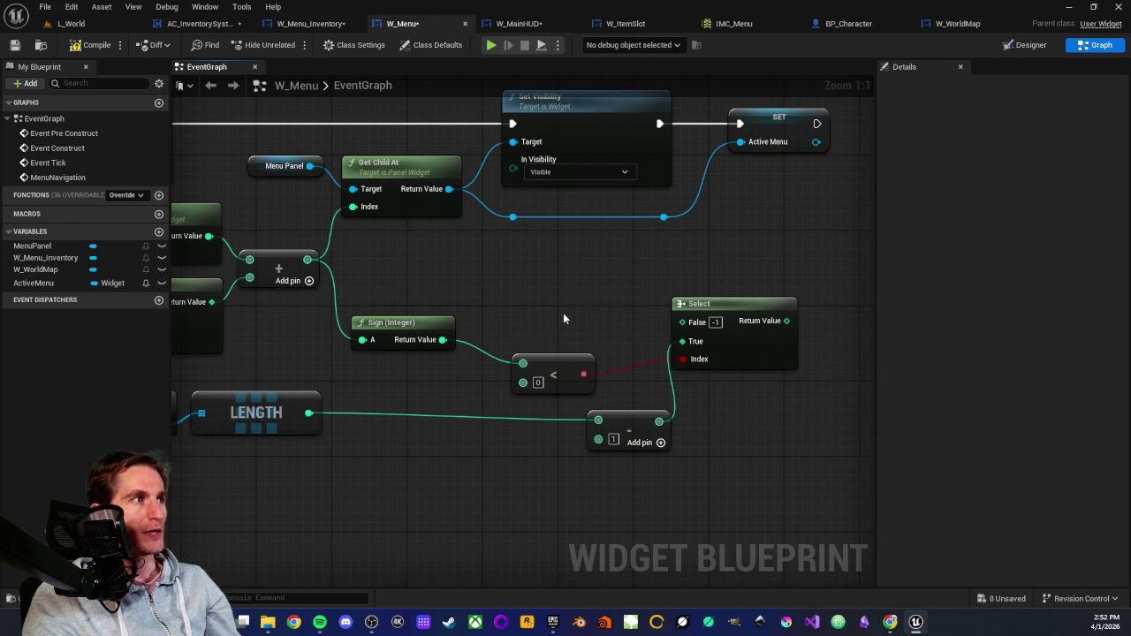
mouse_move(532, 331)
left_mouse_down()
mouse_move(563, 341)
mouse_move(495, 328)
left_mouse_up()
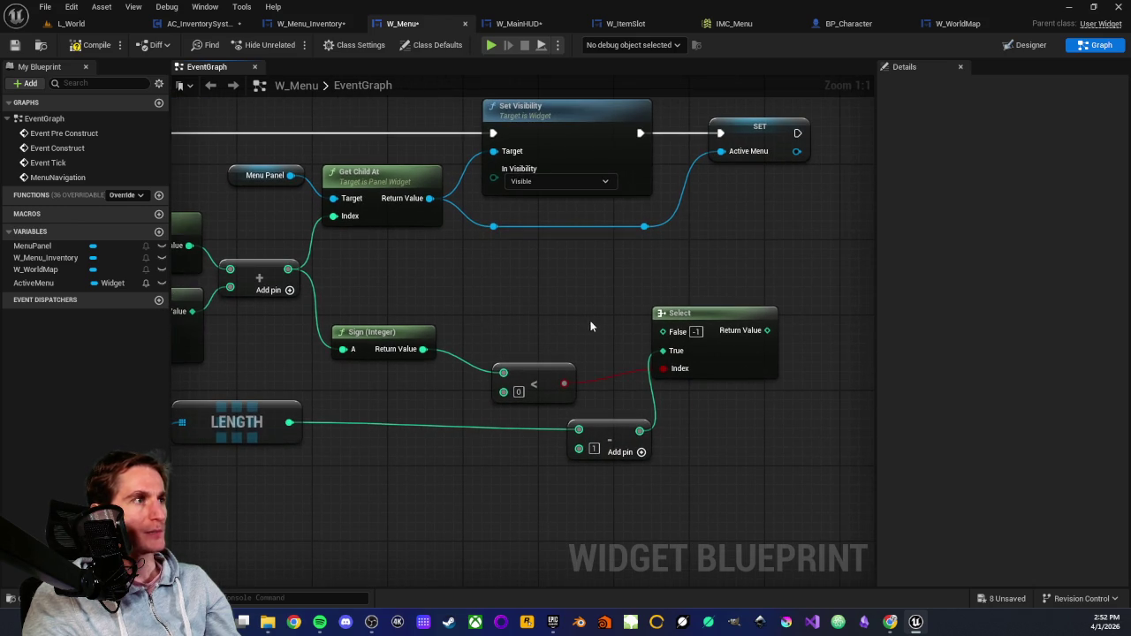
left_click_drag(590, 328, 615, 338)
mouse_move(488, 345)
left_mouse_down()
mouse_move(568, 316)
mouse_move(556, 312)
left_mouse_up()
Add a Greater (>) node on the Sign result with LENGTH as its second input.
type(">")
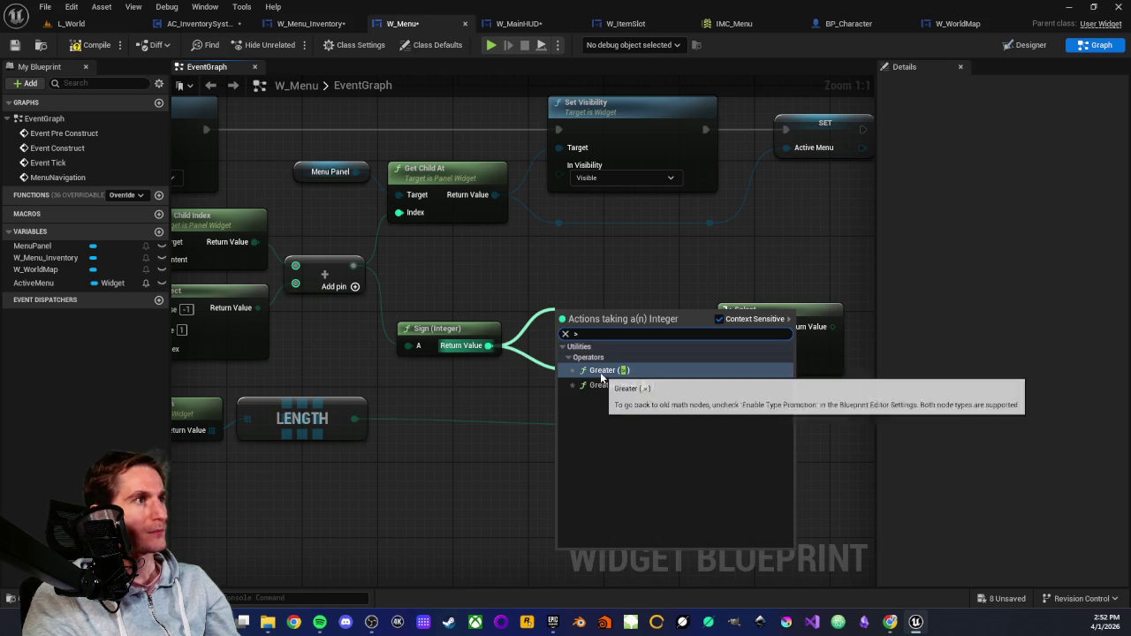
left_click(601, 376)
mouse_move(354, 419)
left_mouse_down()
mouse_move(574, 348)
mouse_move(560, 339)
left_mouse_up()
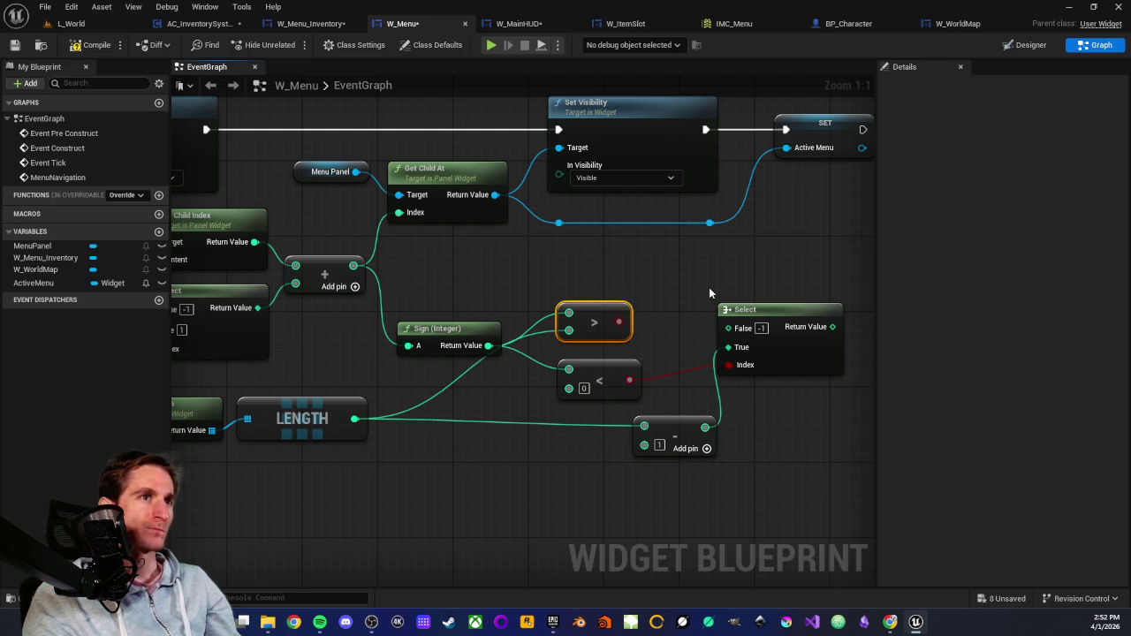
scroll(621, 298, "down", 2)
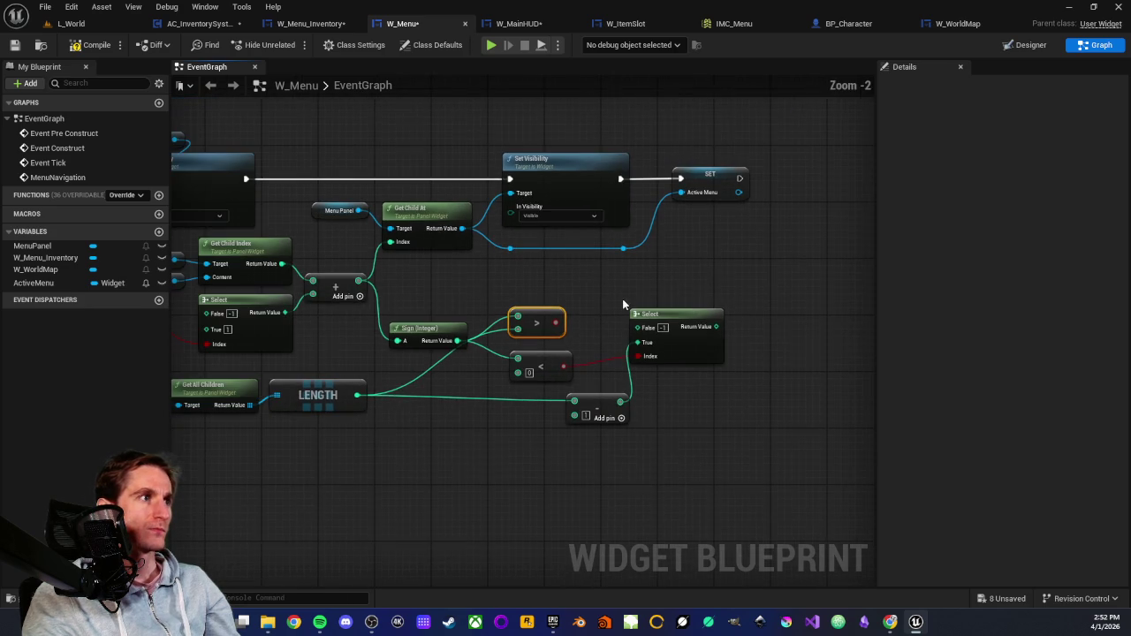
Duplicate the Select node above the original and drive its Index with the greater-than result.
left_click(719, 336)
left_click_drag(718, 333, 753, 339)
left_click_drag(613, 407, 670, 426)
left_click(733, 343)
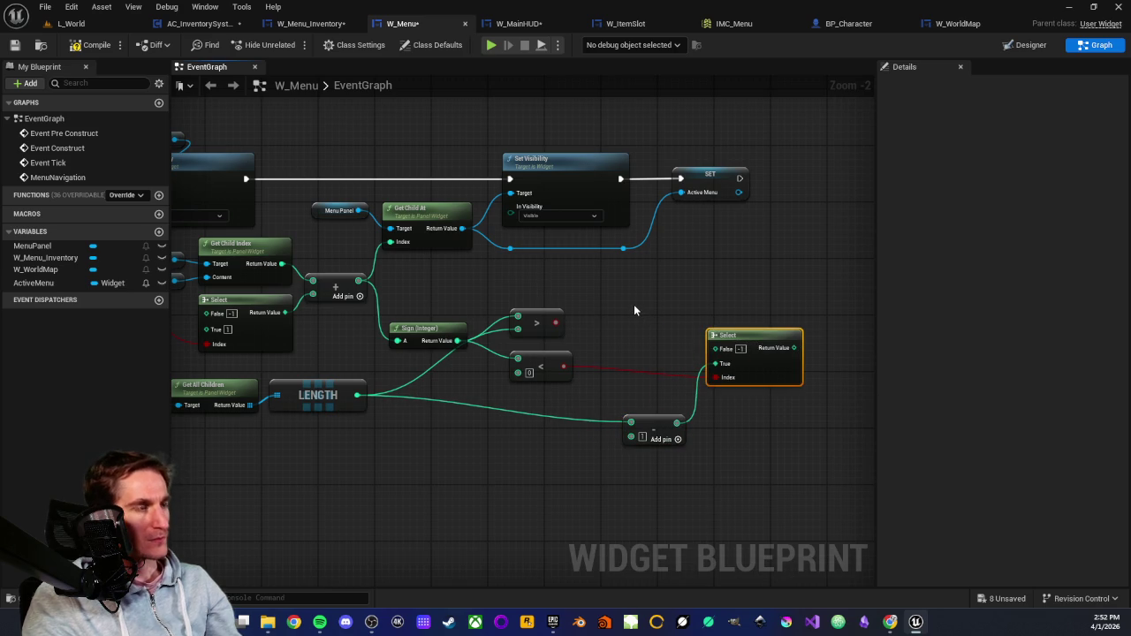
key("ctrl+c")
key("ctrl+v")
scroll(633, 304, "up", 2)
mouse_move(714, 319)
left_mouse_down()
mouse_move(678, 290)
mouse_move(711, 303)
mouse_move(746, 363)
left_mouse_up()
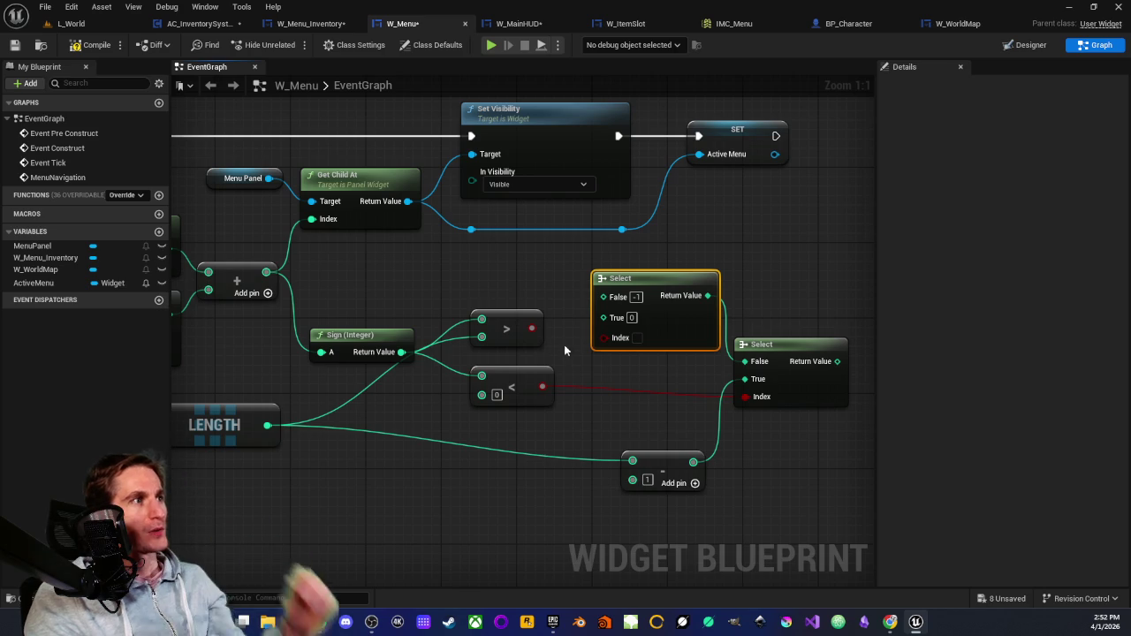
left_click_drag(531, 327, 604, 345)
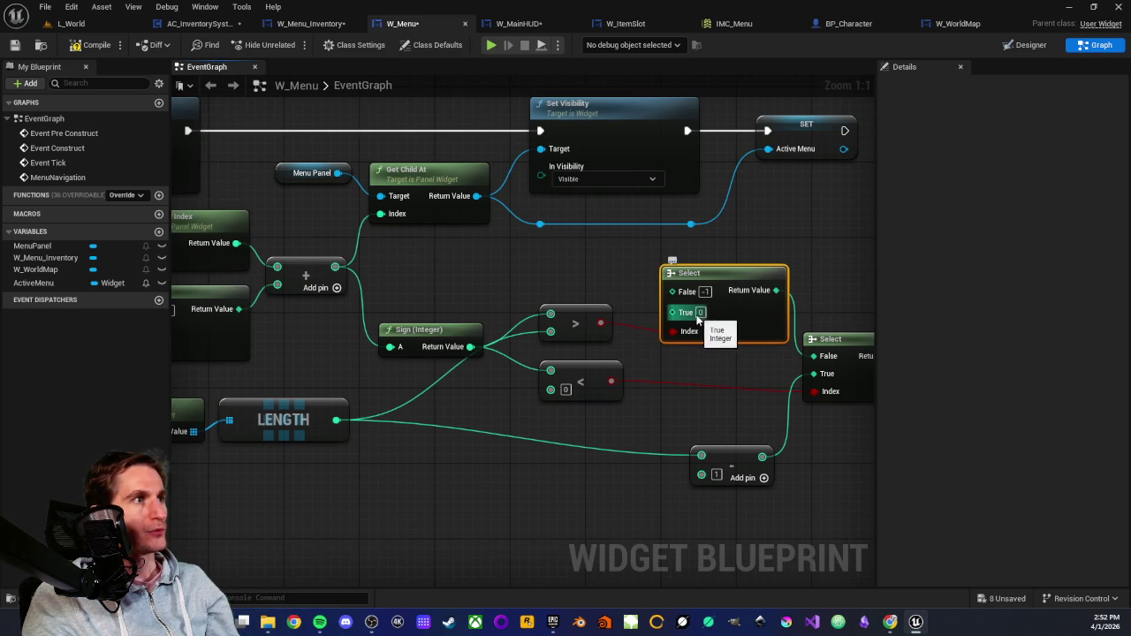
Set the new Select's True to 0, feed the Add sum into False, and wire the final Select into Get Child At's Index.
left_click(700, 312)
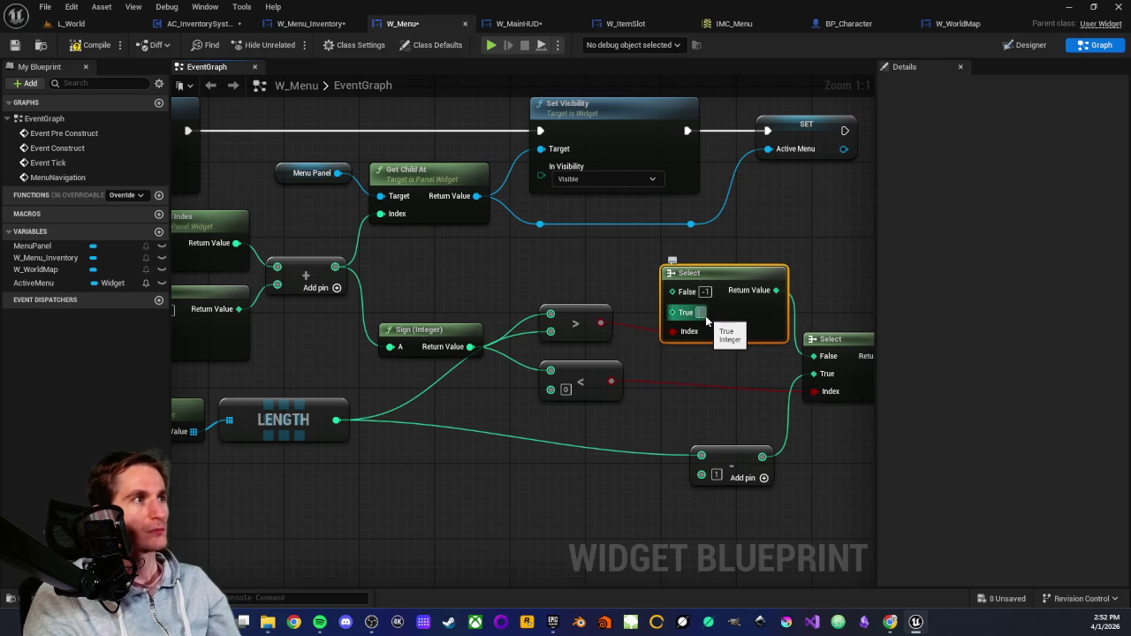
type("0")
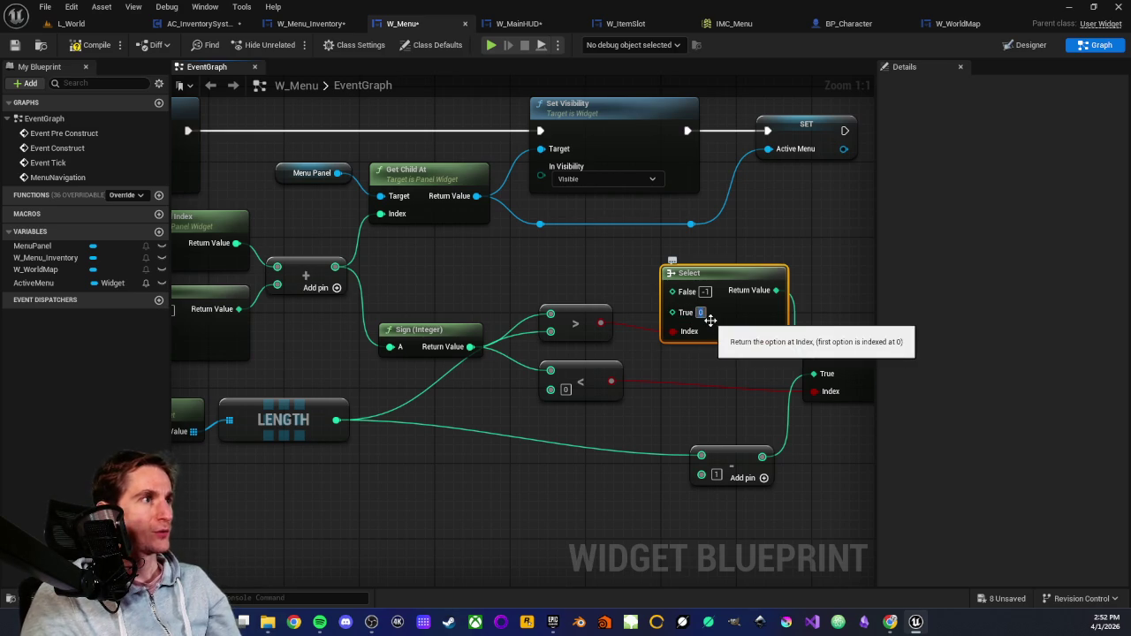
left_click(595, 275)
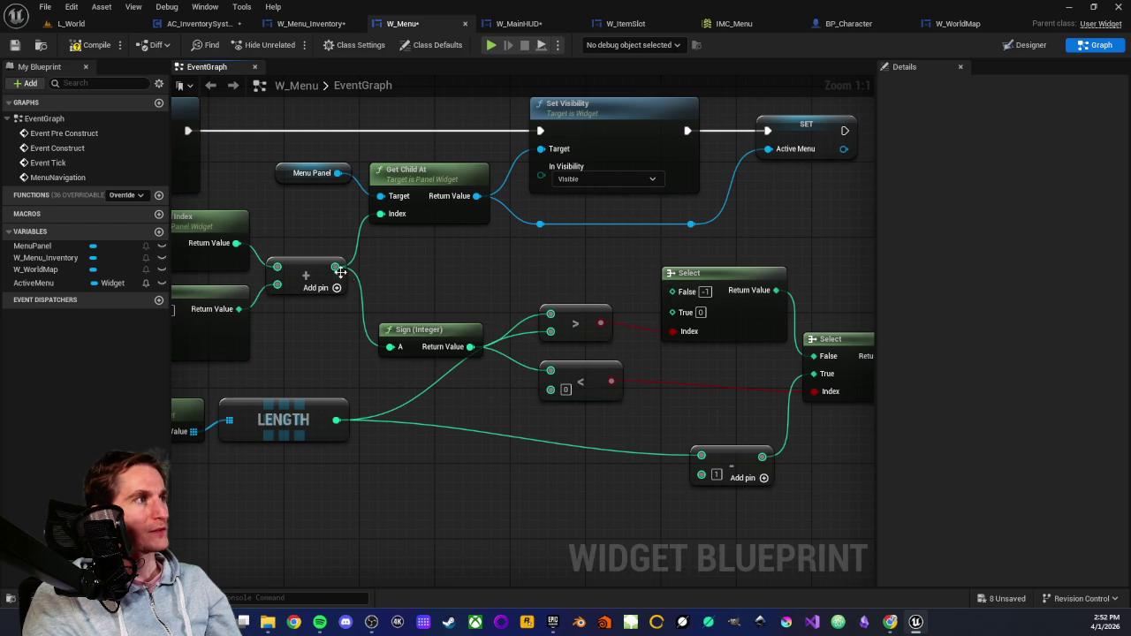
mouse_move(335, 266)
left_mouse_down()
mouse_move(603, 271)
mouse_move(672, 291)
left_mouse_up()
scroll(525, 283, "down", 2)
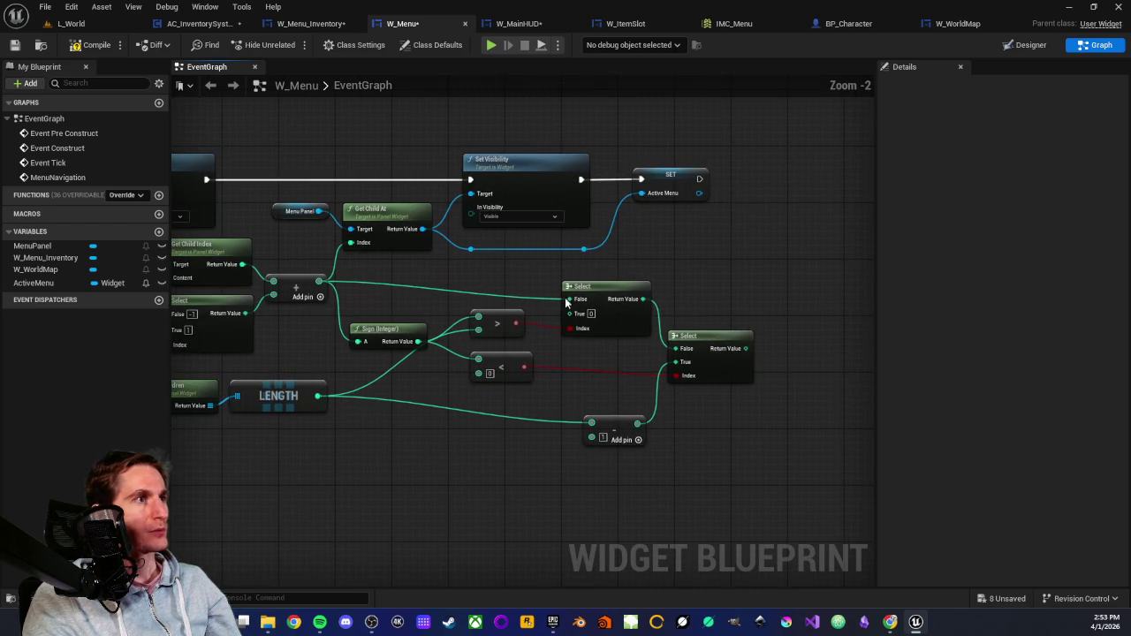
mouse_move(745, 348)
left_mouse_down()
mouse_move(431, 295)
mouse_move(353, 247)
left_mouse_up()
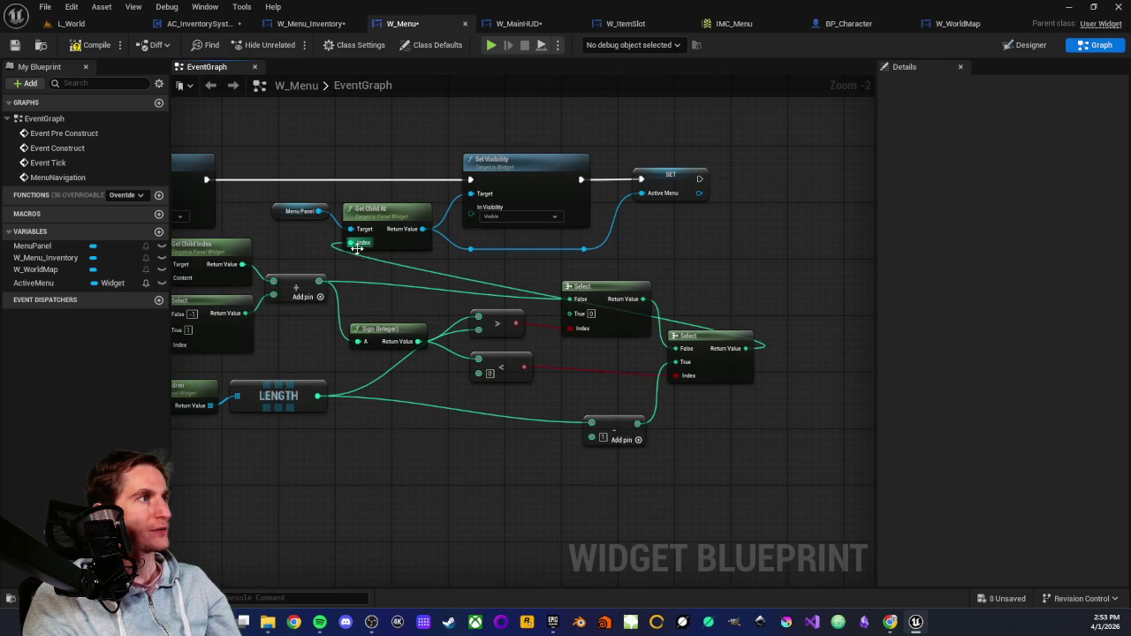
scroll(594, 362, "up", 2)
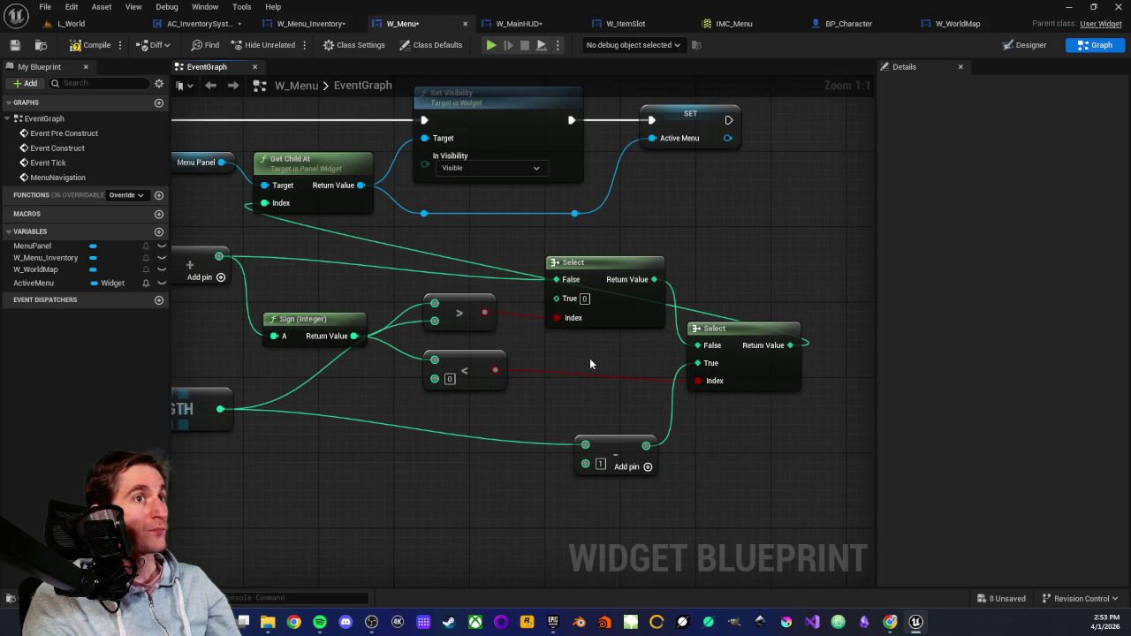
scroll(590, 363, "down", 2)
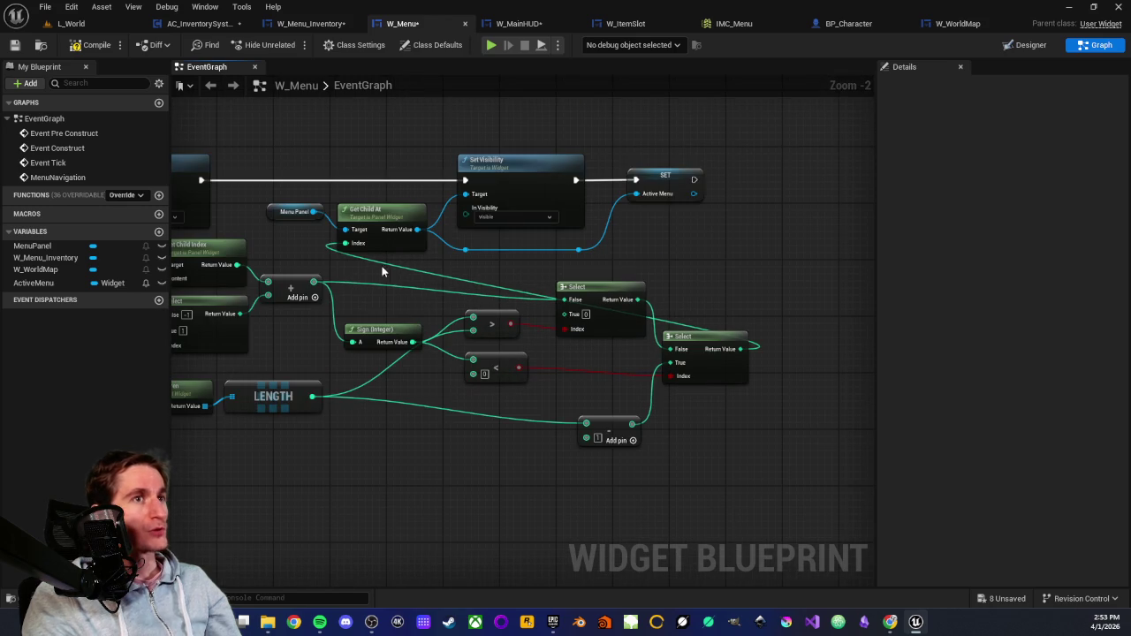
left_click_drag(389, 259, 715, 291)
scroll(389, 265, "down", 1)
scroll(415, 314, "down", 1)
scroll(685, 421, "up", 1)
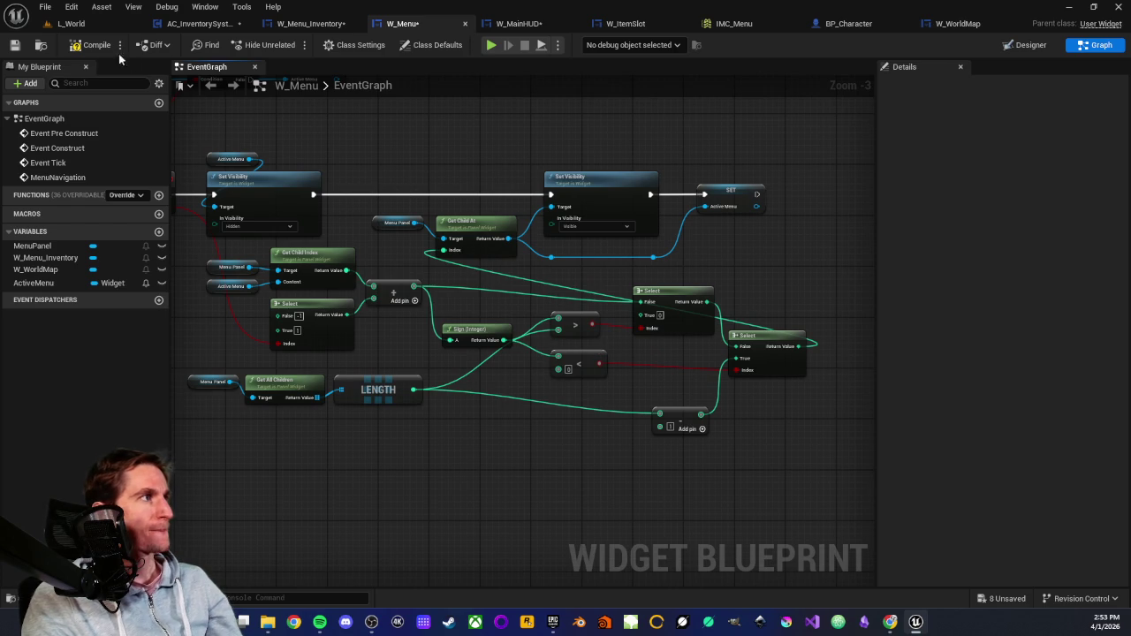
Save the W_Menu widget blueprint and zoom out to review its event graph.
scroll(331, 222, "up", 3)
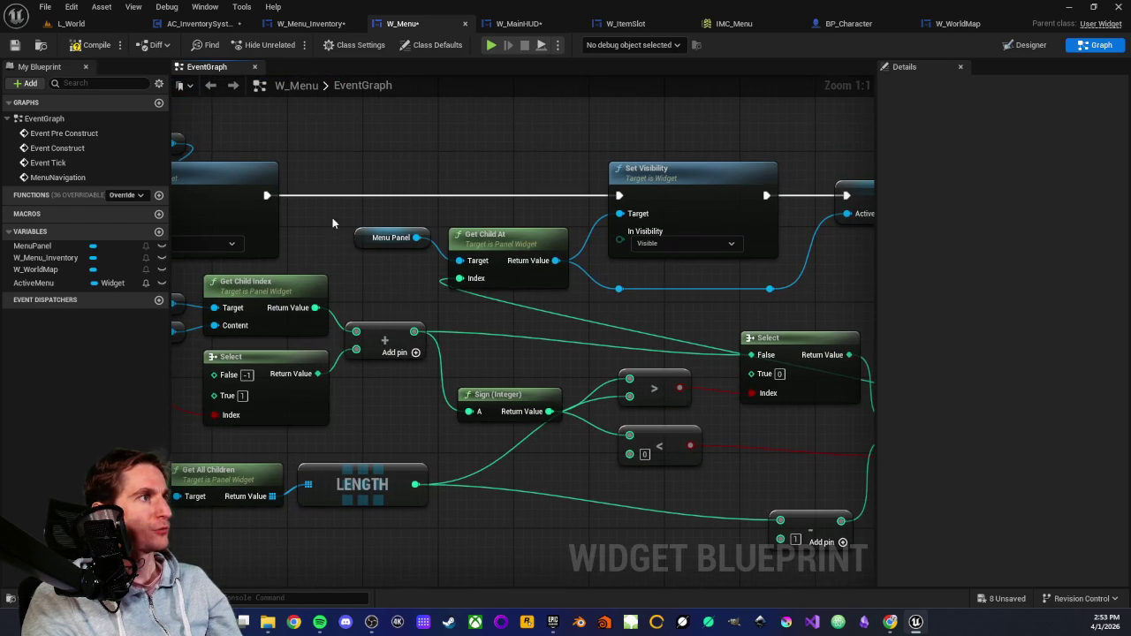
left_click(388, 237)
left_click(367, 261)
left_click_drag(338, 214, 441, 253)
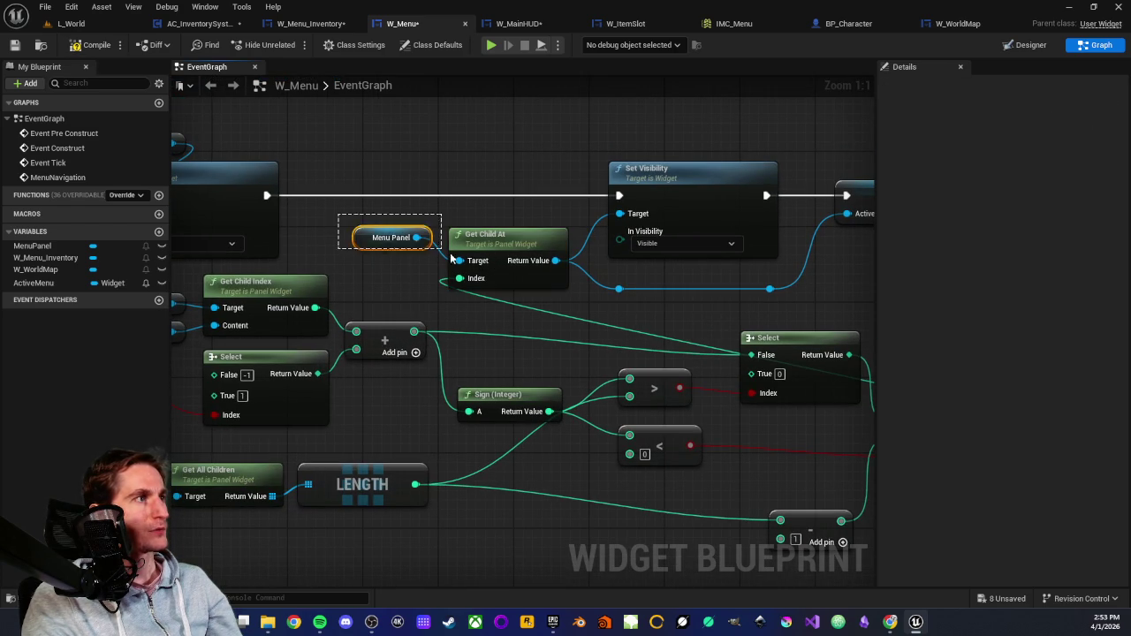
left_click(398, 271)
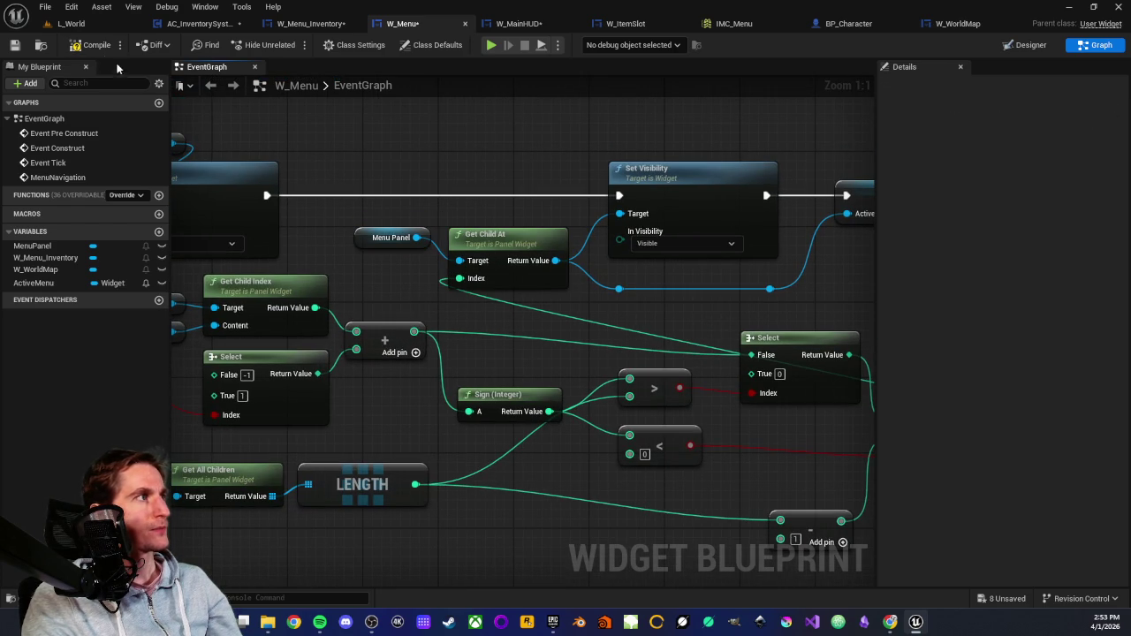
left_click(12, 45)
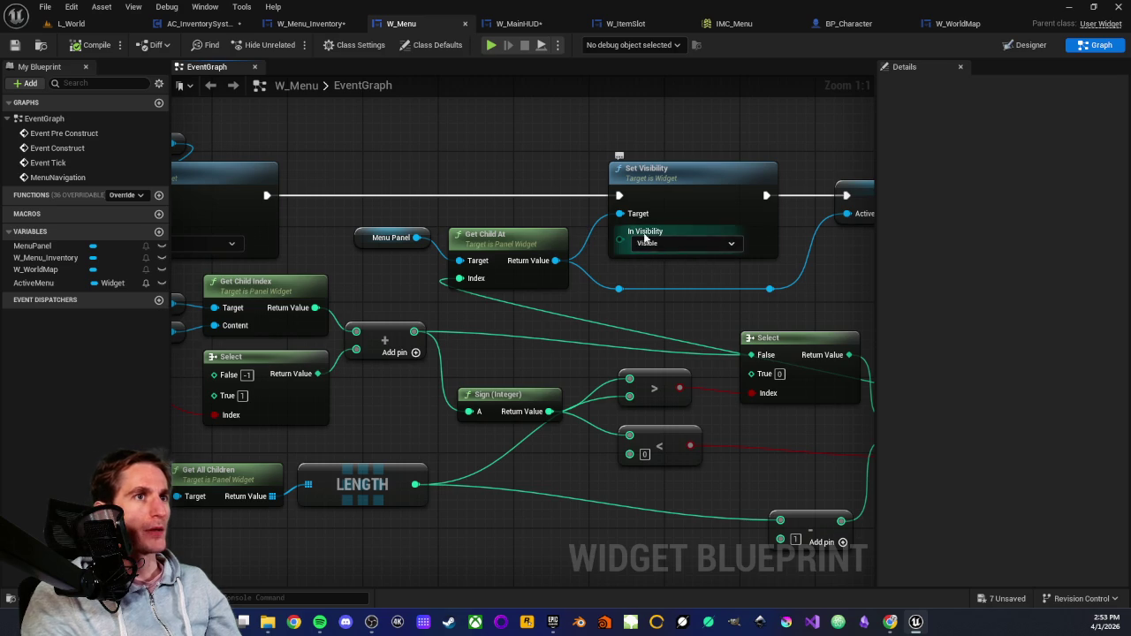
scroll(656, 242, "down", 3)
scroll(582, 199, "up", 2)
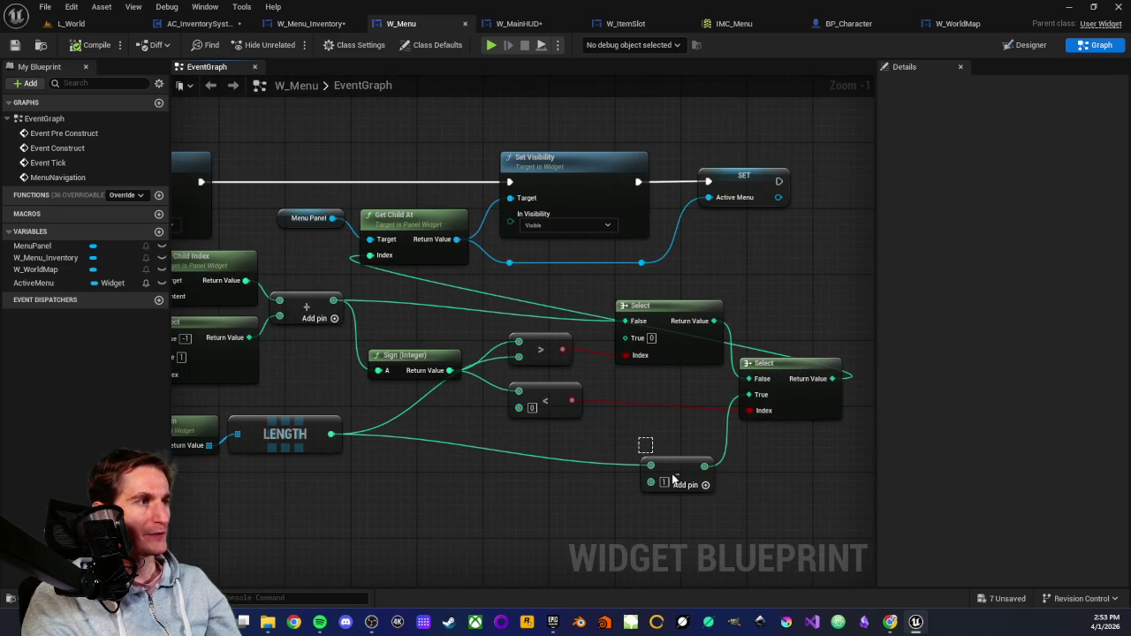
left_click(613, 512)
scroll(374, 303, "down", 3)
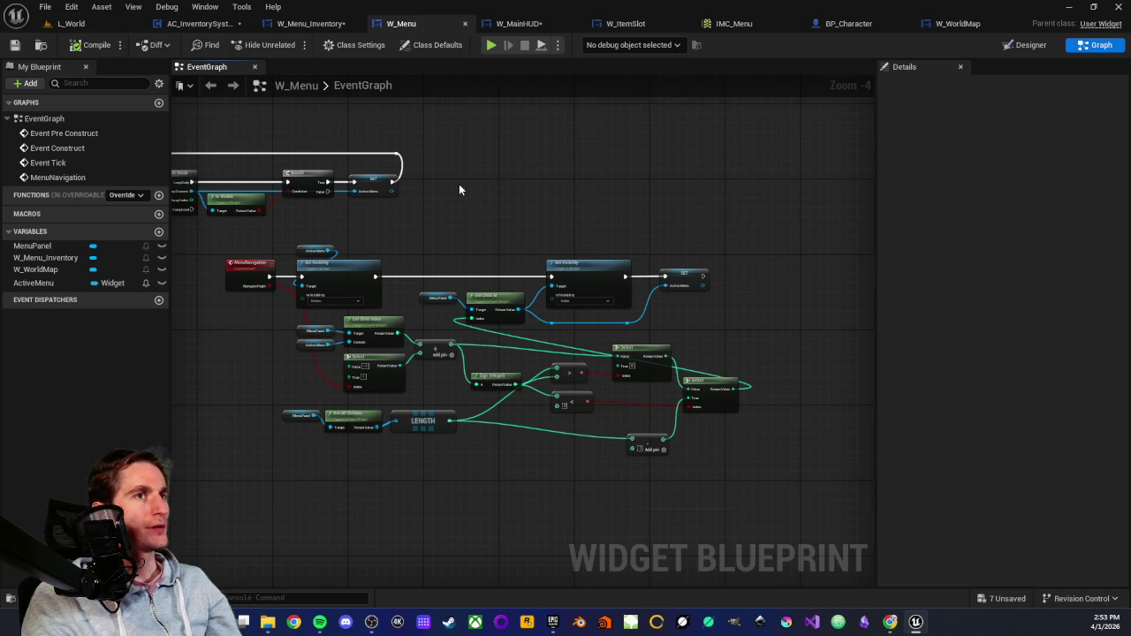
Delete the two debug Print String nodes from BP_Character's event graph.
left_click(845, 24)
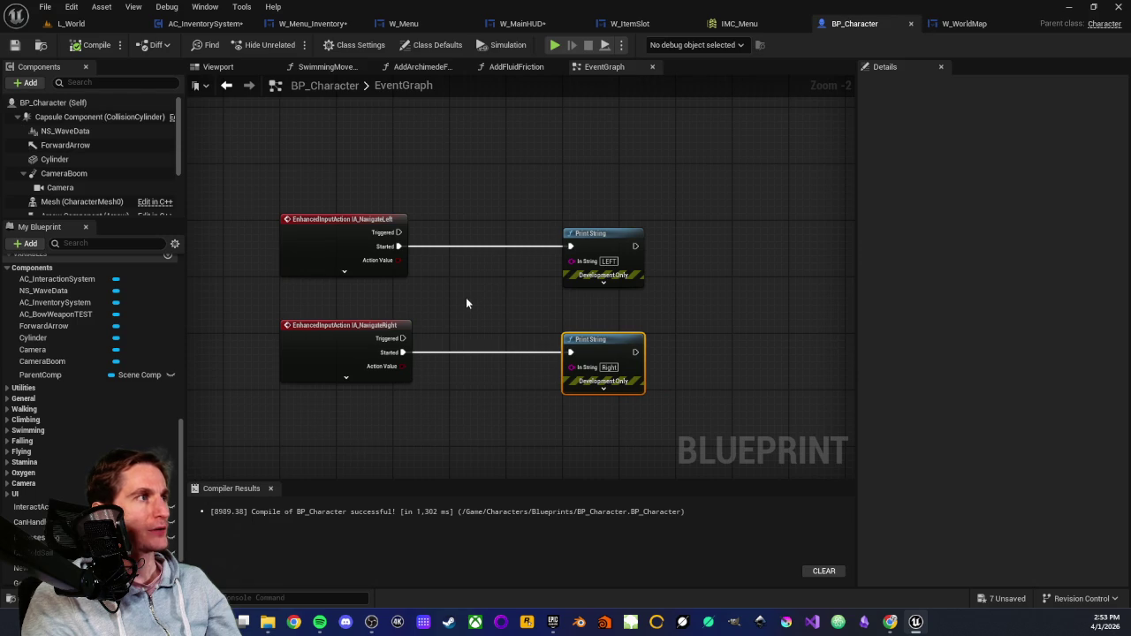
left_click_drag(532, 194, 619, 359)
key("Delete")
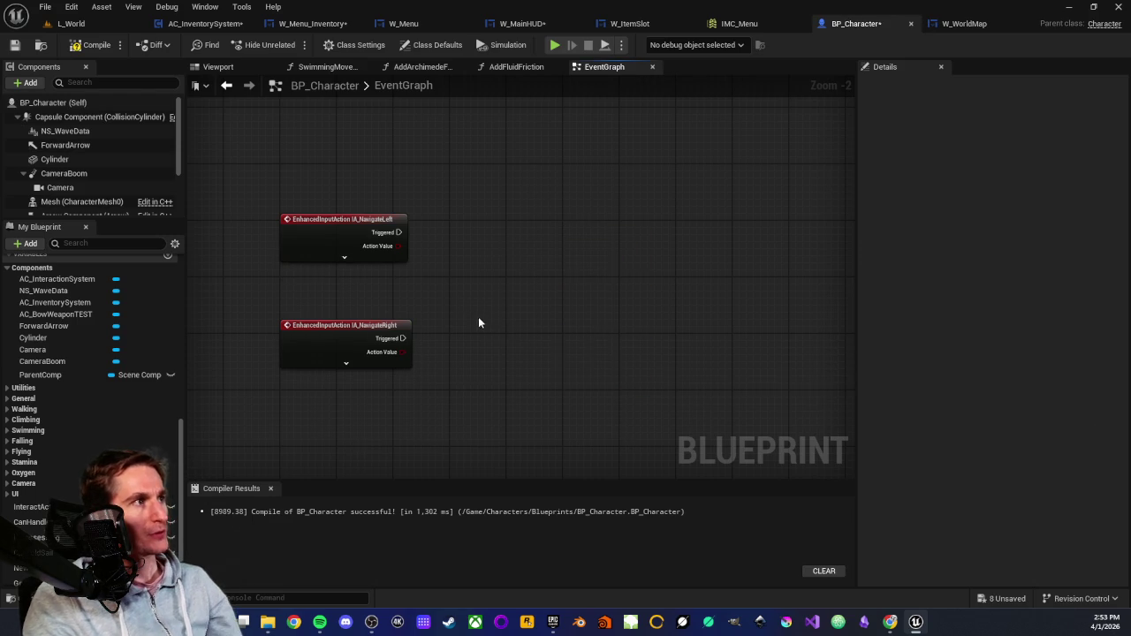
Move the Is Visible node beside the W Menu getter near the IA_Menu nodes.
scroll(491, 328, "up", 1)
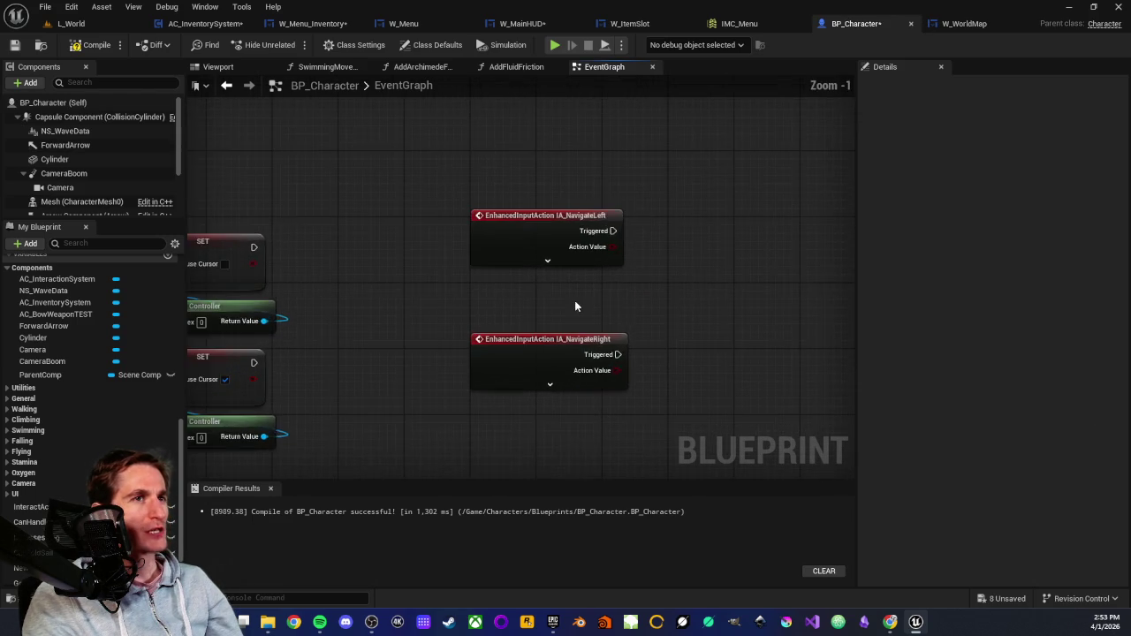
left_click_drag(574, 306, 447, 320)
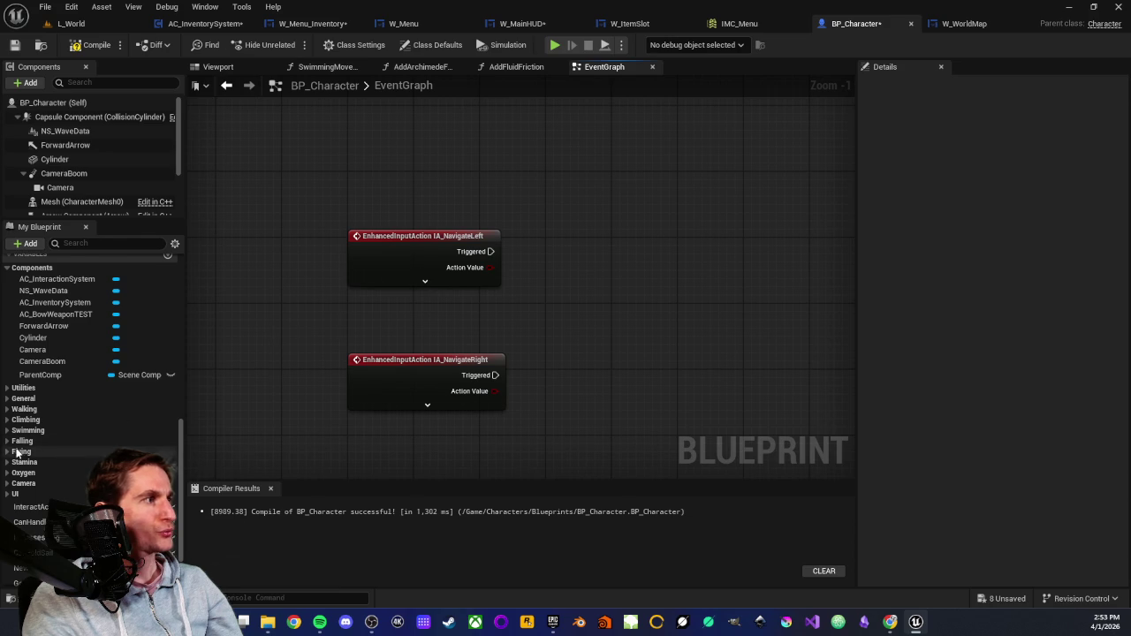
scroll(14, 468, "down", 1)
left_click(7, 476)
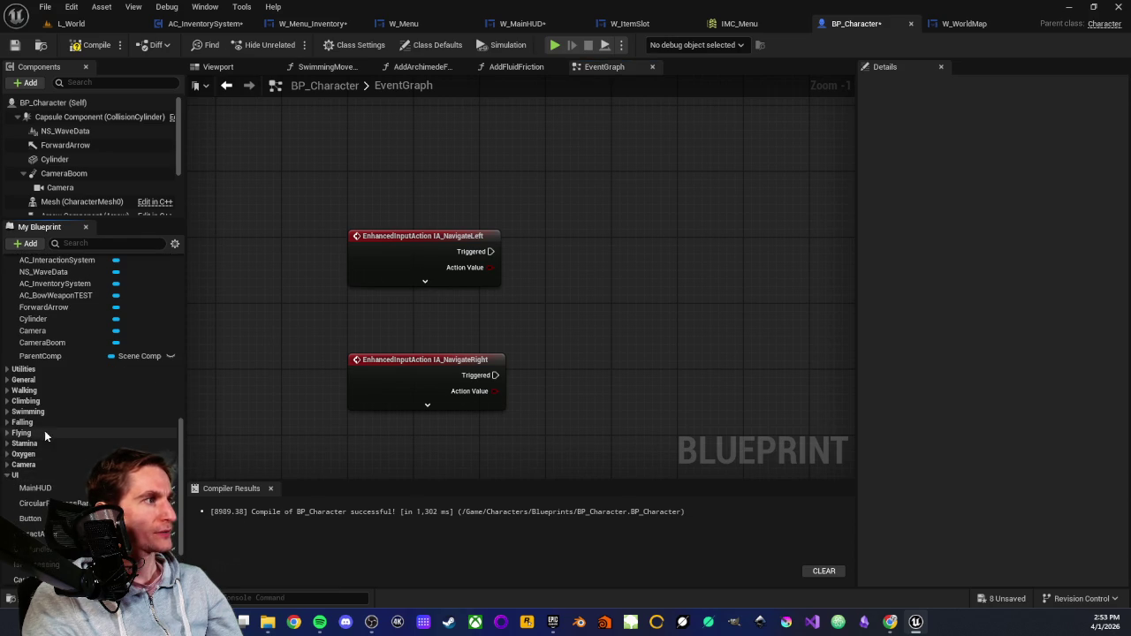
scroll(53, 415, "down", 2)
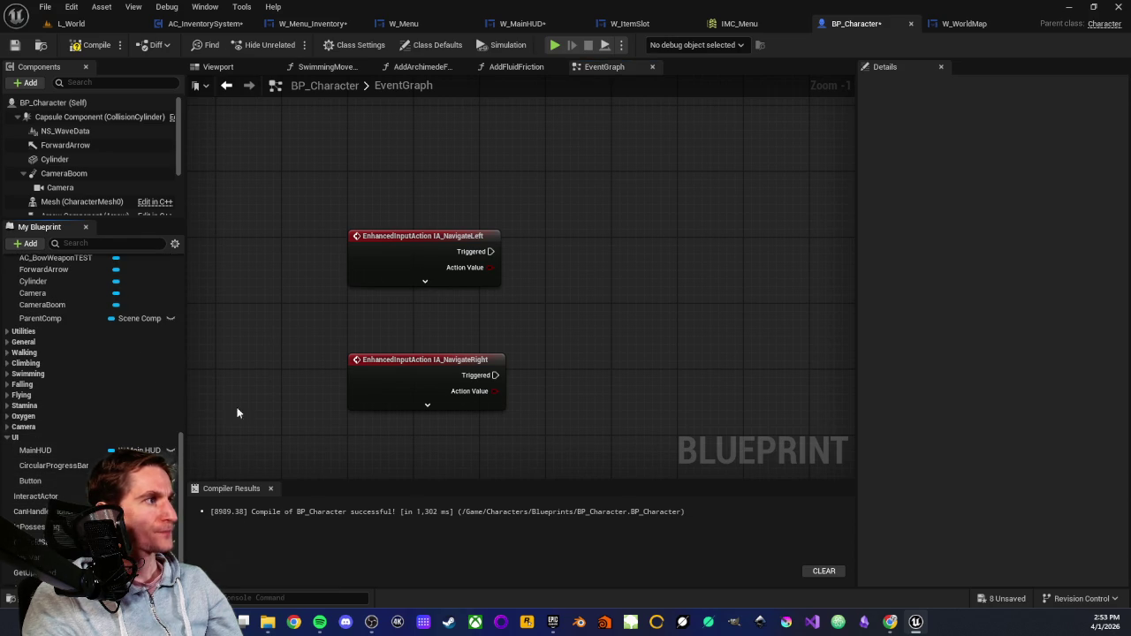
left_click_drag(320, 328, 661, 344)
scroll(526, 298, "down", 2)
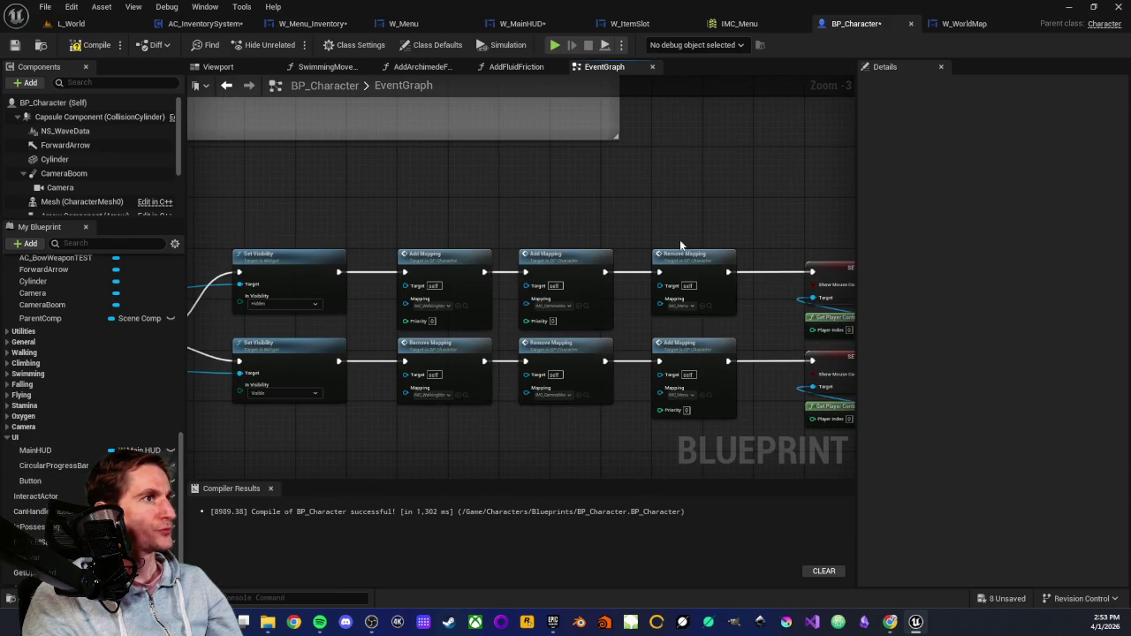
scroll(683, 255, "down", 3)
scroll(335, 331, "up", 6)
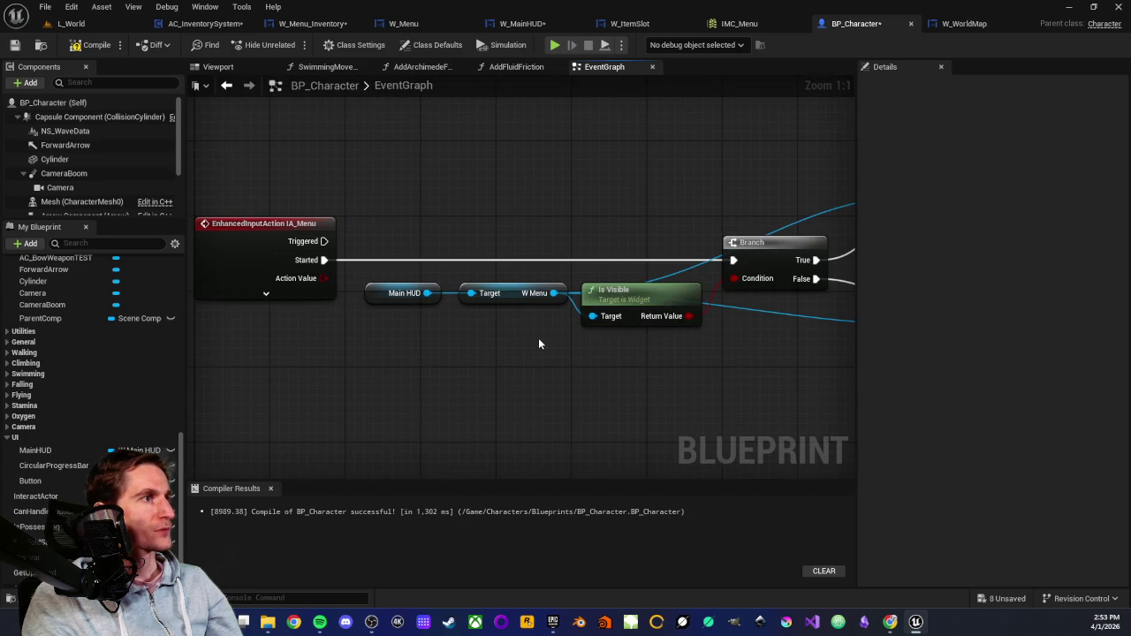
left_click_drag(535, 333, 431, 378)
left_click_drag(529, 326, 584, 381)
mouse_move(275, 341)
left_mouse_down()
mouse_move(343, 341)
mouse_move(321, 380)
left_mouse_up()
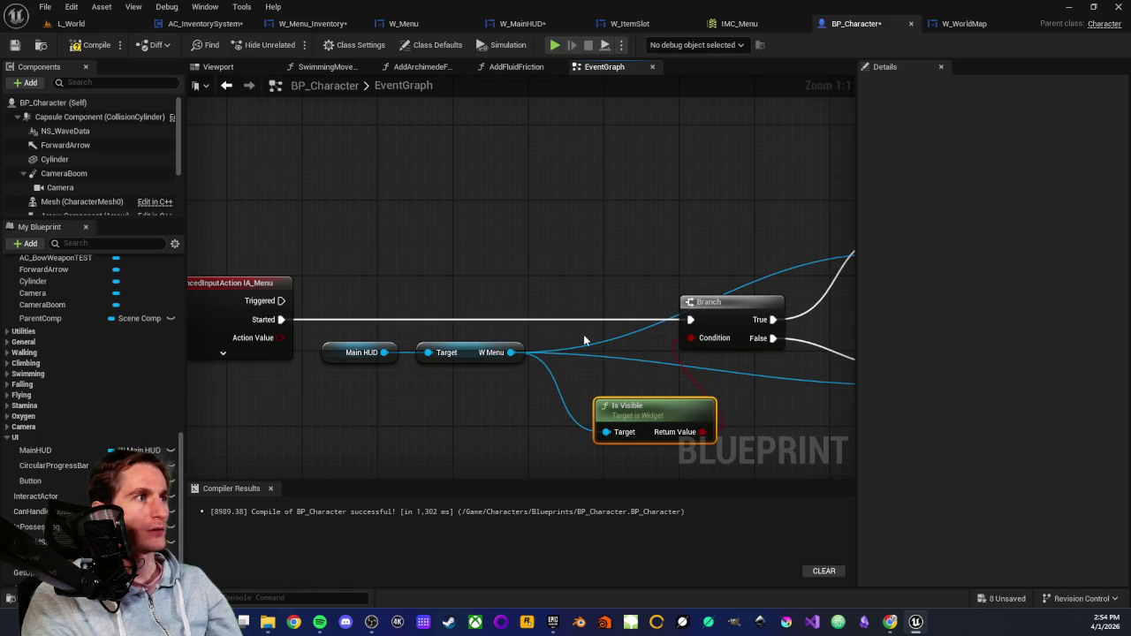
left_click_drag(618, 409, 563, 357)
Paste the copied Main HUD and W Menu getters between IA_NavigateLeft and IA_NavigateRight.
left_click(361, 338)
scroll(361, 337, "down", 5)
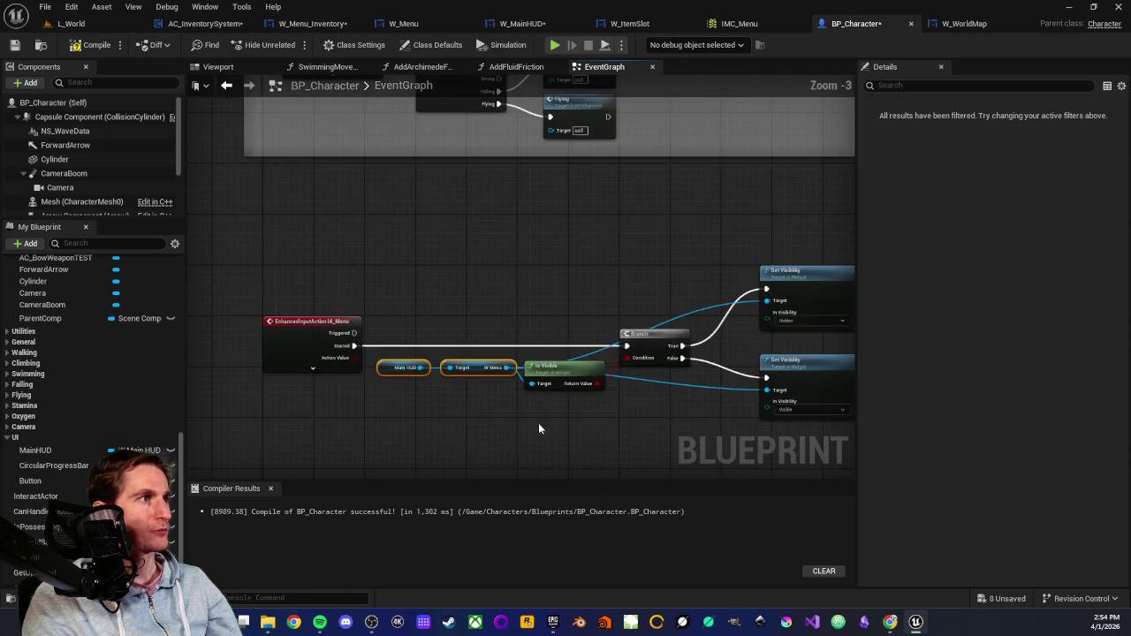
scroll(275, 421, "up", 2)
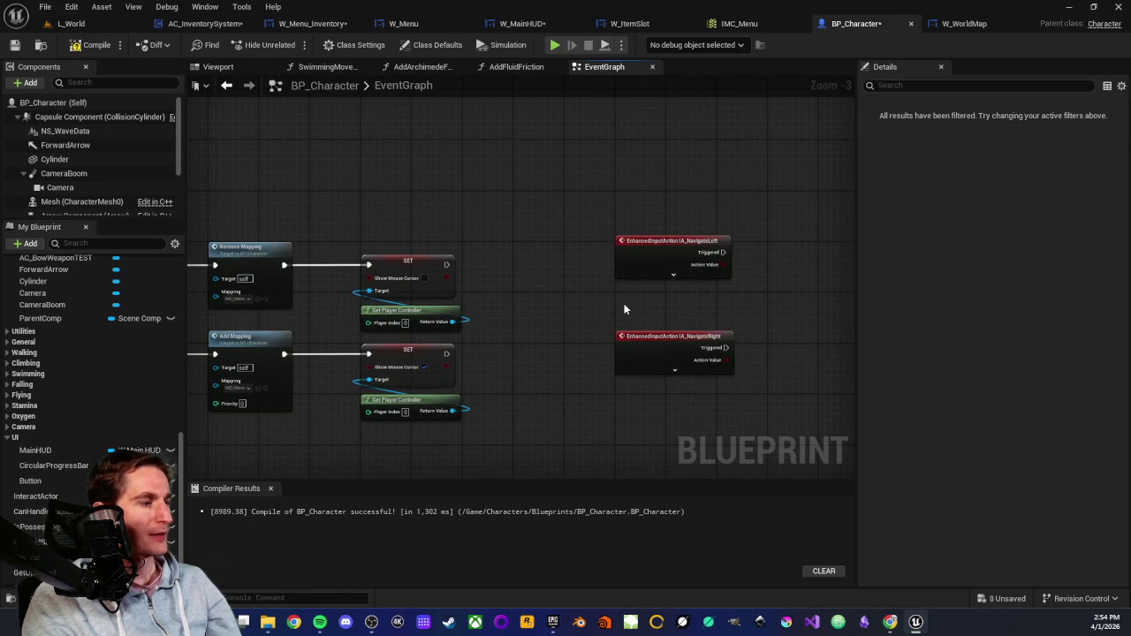
key("ctrl+v")
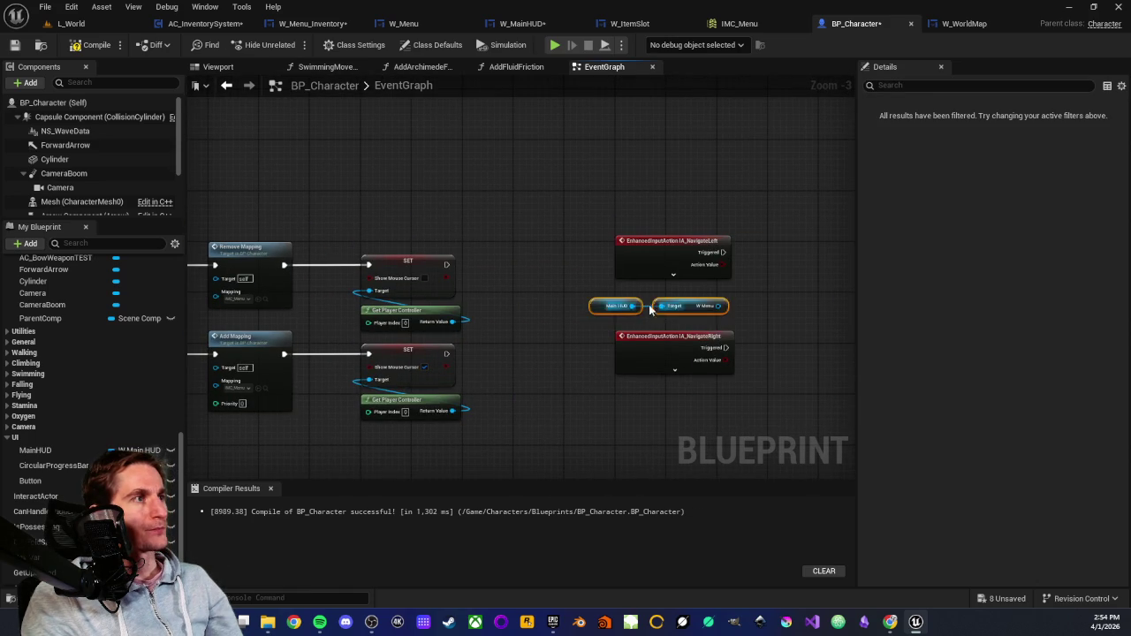
Add a Menu Navigation call from W Menu near NavigateLeft and duplicate it.
scroll(706, 314, "up", 2)
left_click_drag(484, 321, 608, 318)
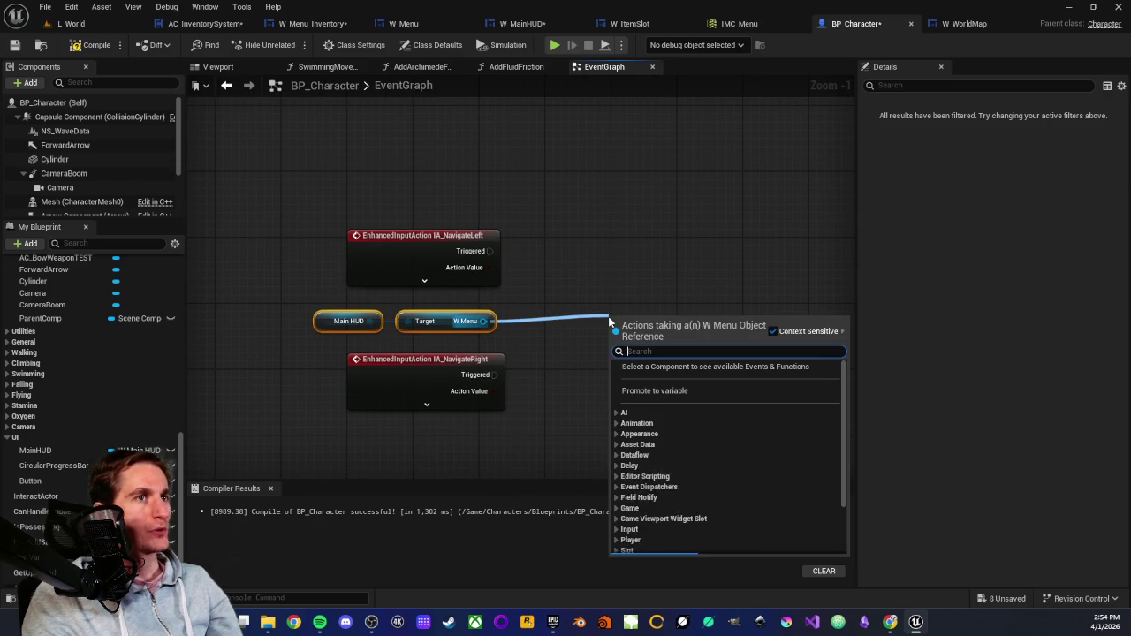
type("menu navi")
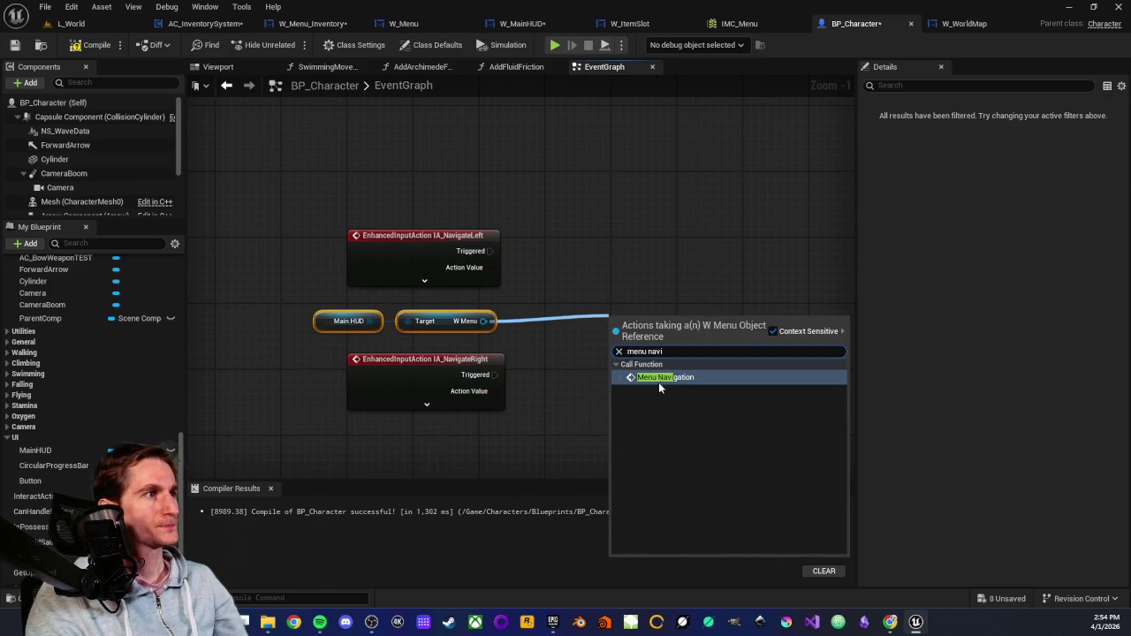
left_click(658, 380)
left_click_drag(640, 322, 644, 226)
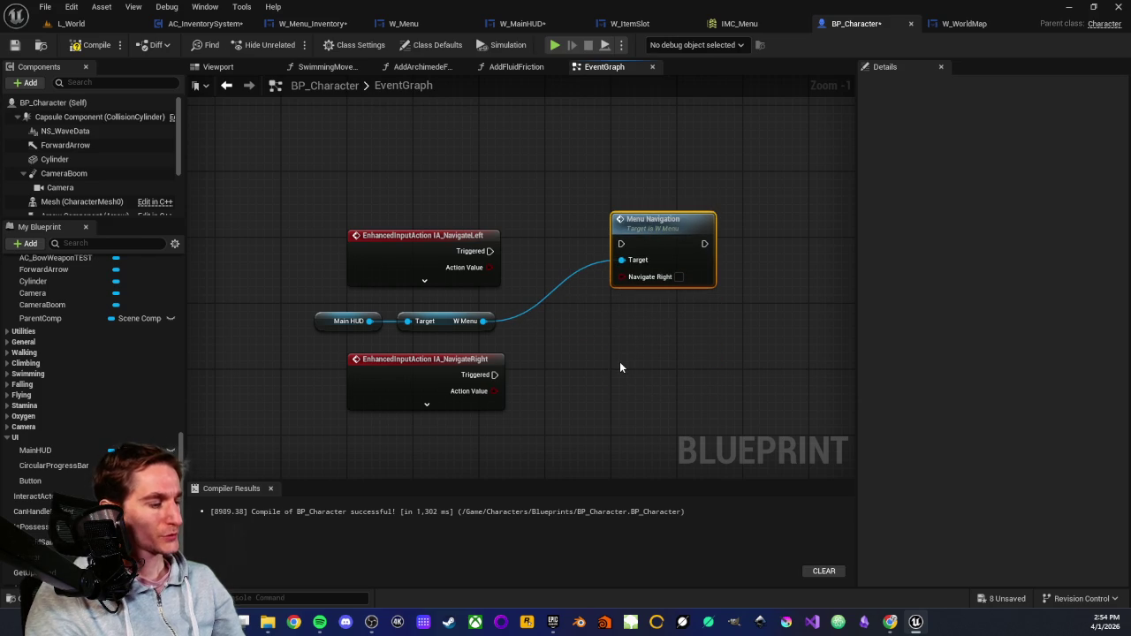
key("ctrl+c")
key("ctrl+v")
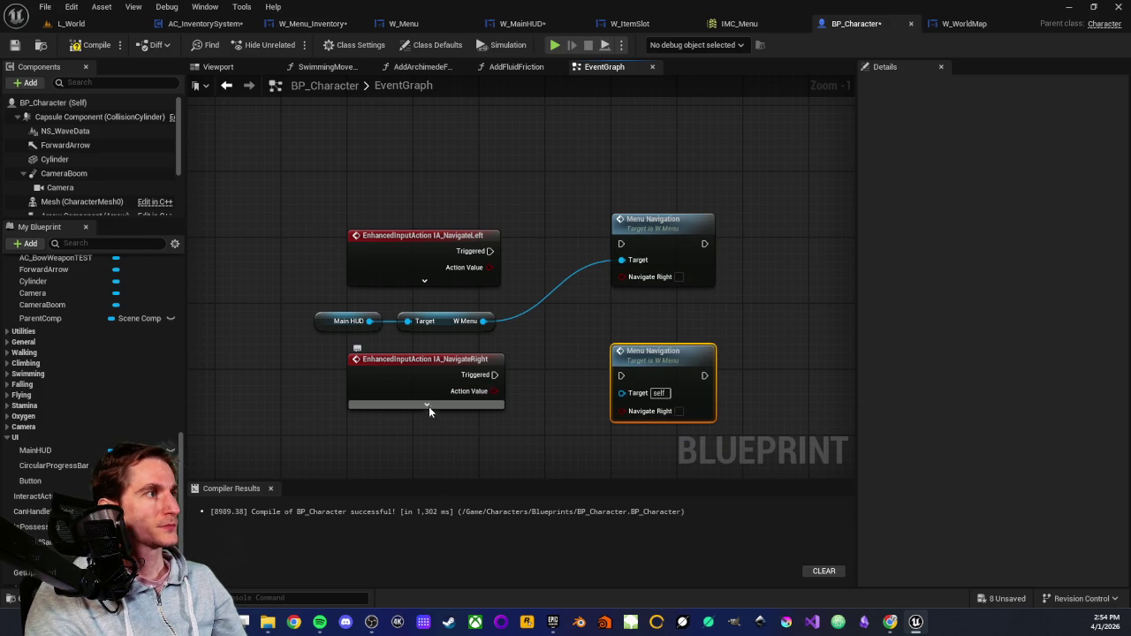
Wire NavigateLeft and NavigateRight Started pins to the two Menu Navigation calls, W Menu as Target.
left_click(426, 404)
left_click(424, 281)
left_click_drag(490, 266, 621, 244)
left_click(425, 396)
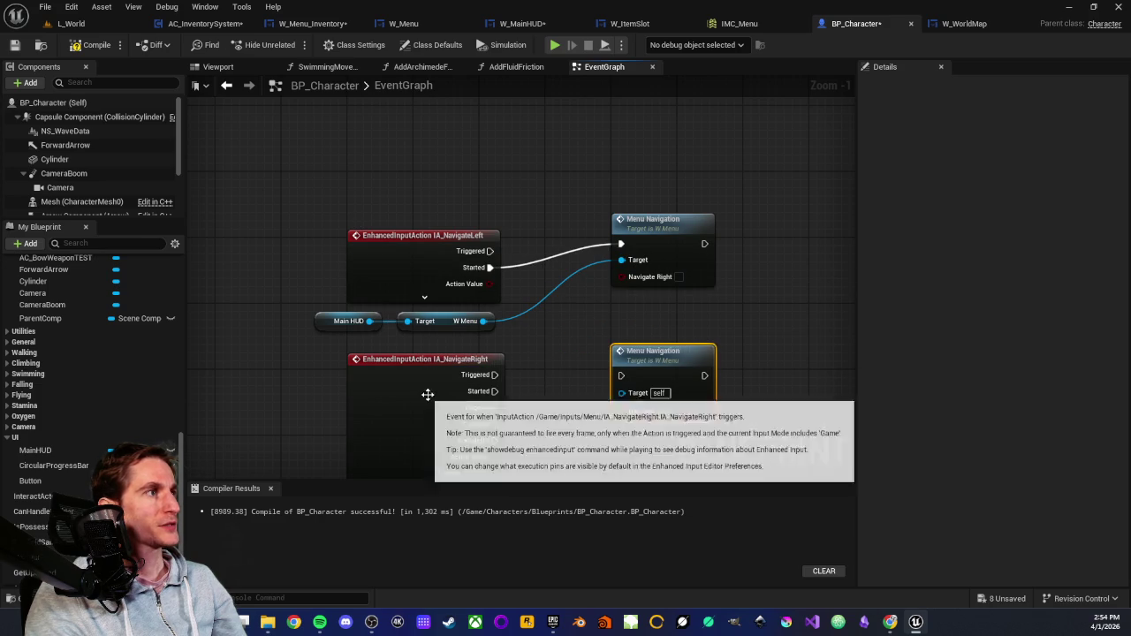
mouse_move(495, 391)
left_mouse_down()
mouse_move(600, 401)
mouse_move(621, 376)
left_mouse_up()
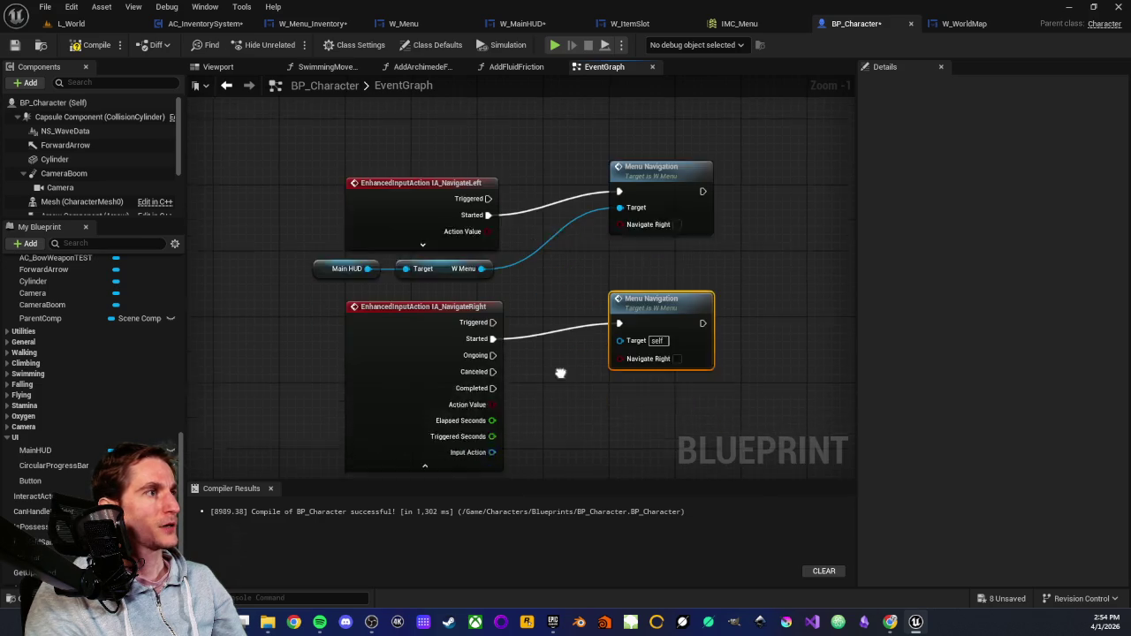
left_click(428, 391)
left_click_drag(435, 265, 572, 337)
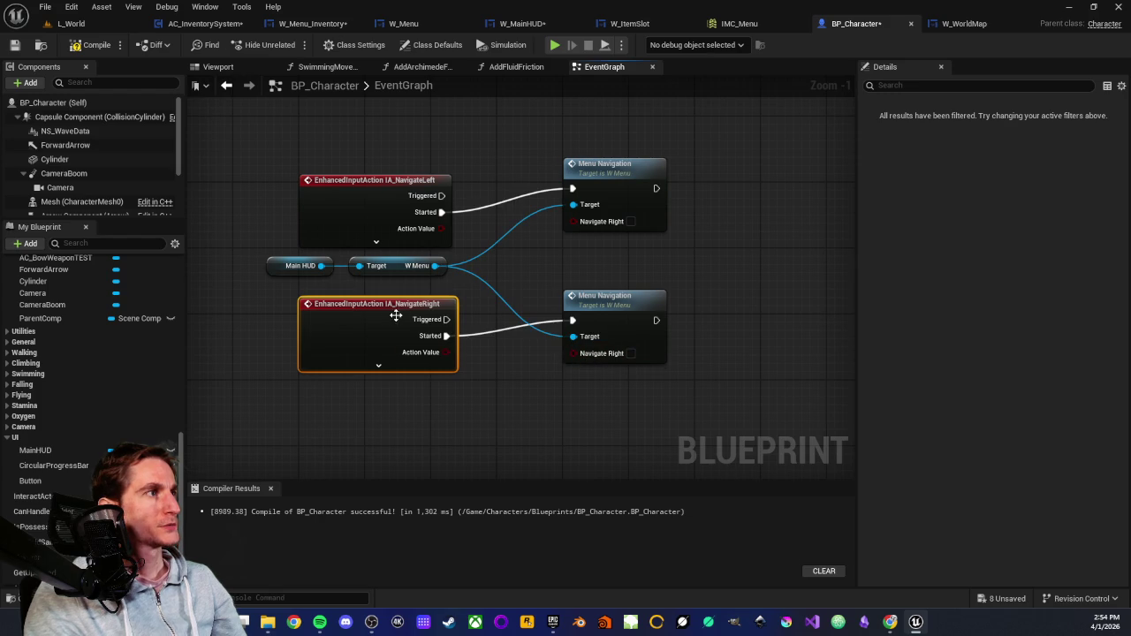
Tick Navigate Right on the second Menu Navigation call and align the two nodes.
scroll(530, 380, "up", 1)
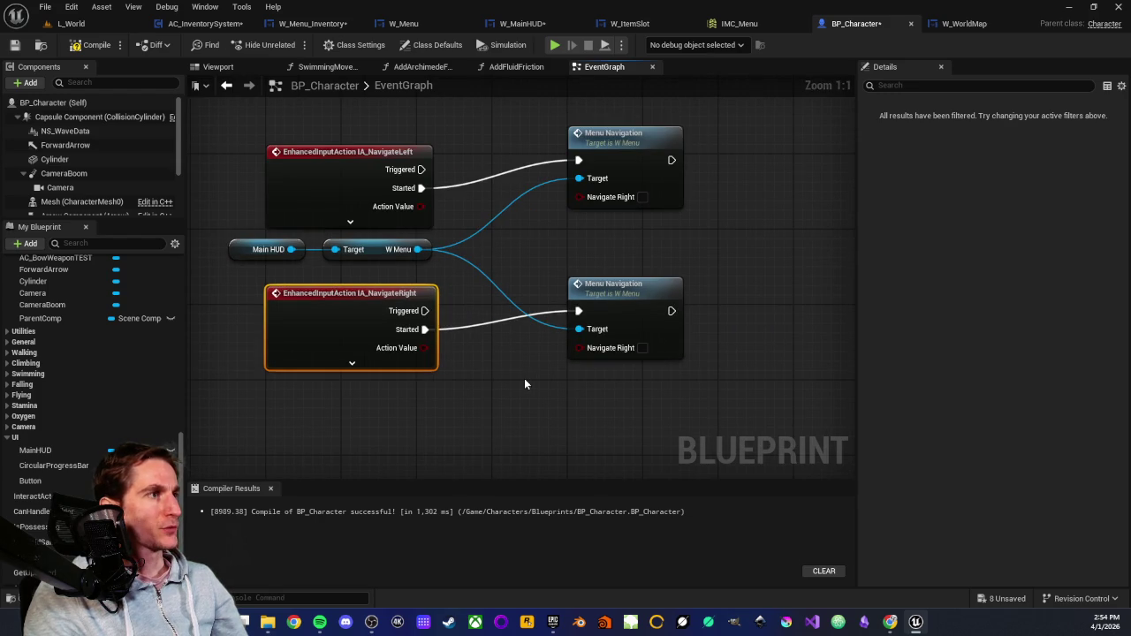
left_click(641, 348)
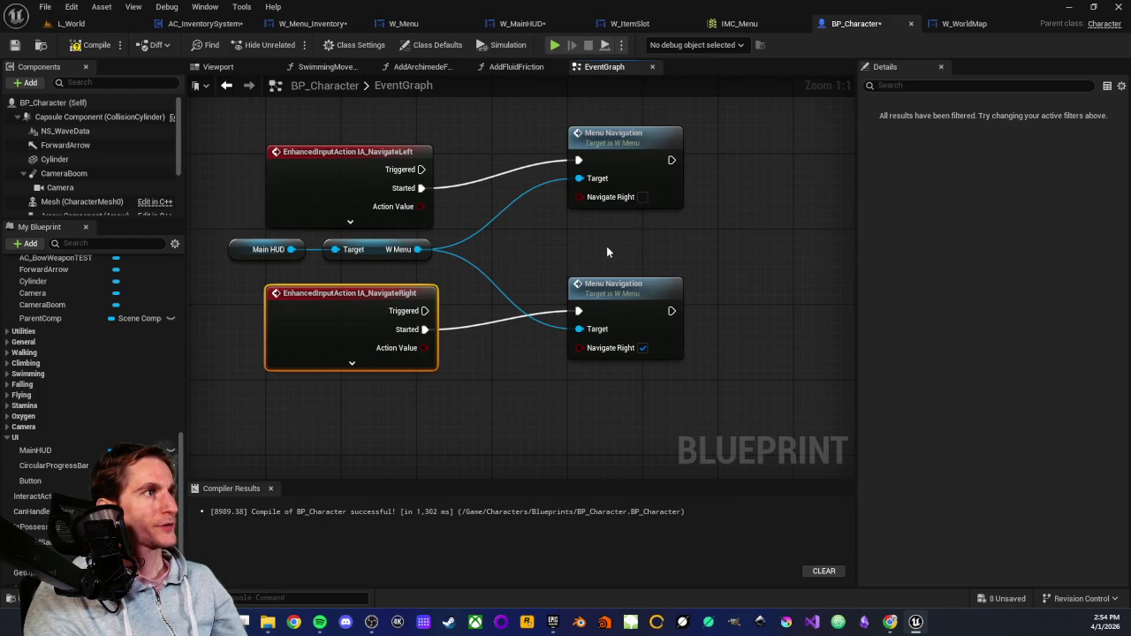
scroll(605, 252, "down", 3)
mouse_move(590, 263)
left_mouse_down()
mouse_move(576, 282)
mouse_move(534, 285)
left_mouse_up()
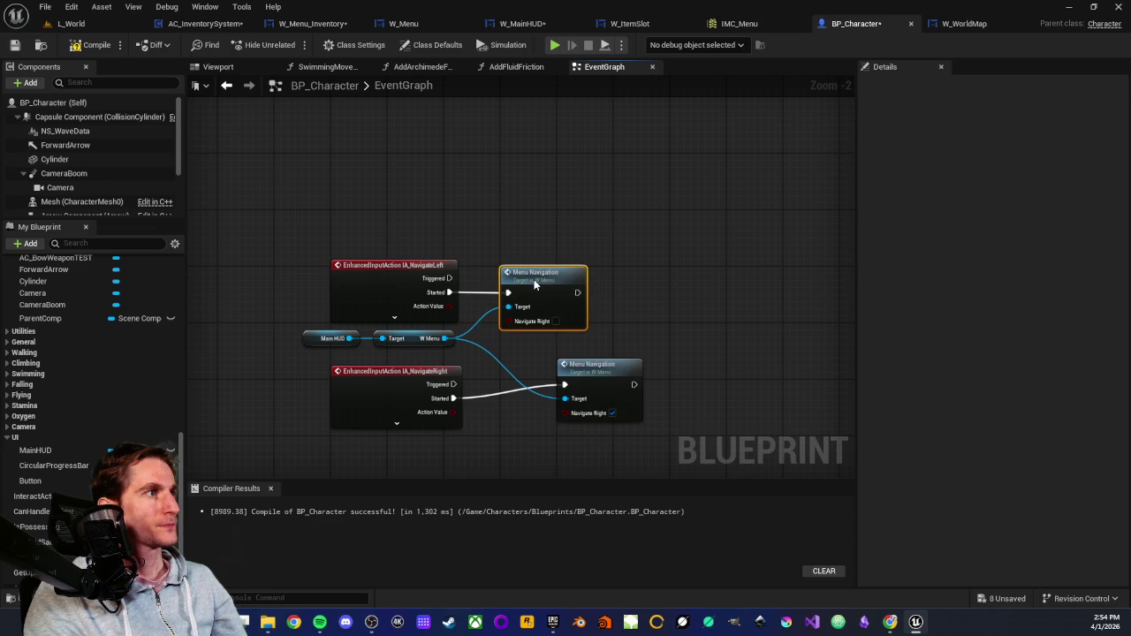
left_click_drag(579, 365, 519, 379)
Compile and save BP_Character, then return to the L_World level.
scroll(530, 354, "up", 3)
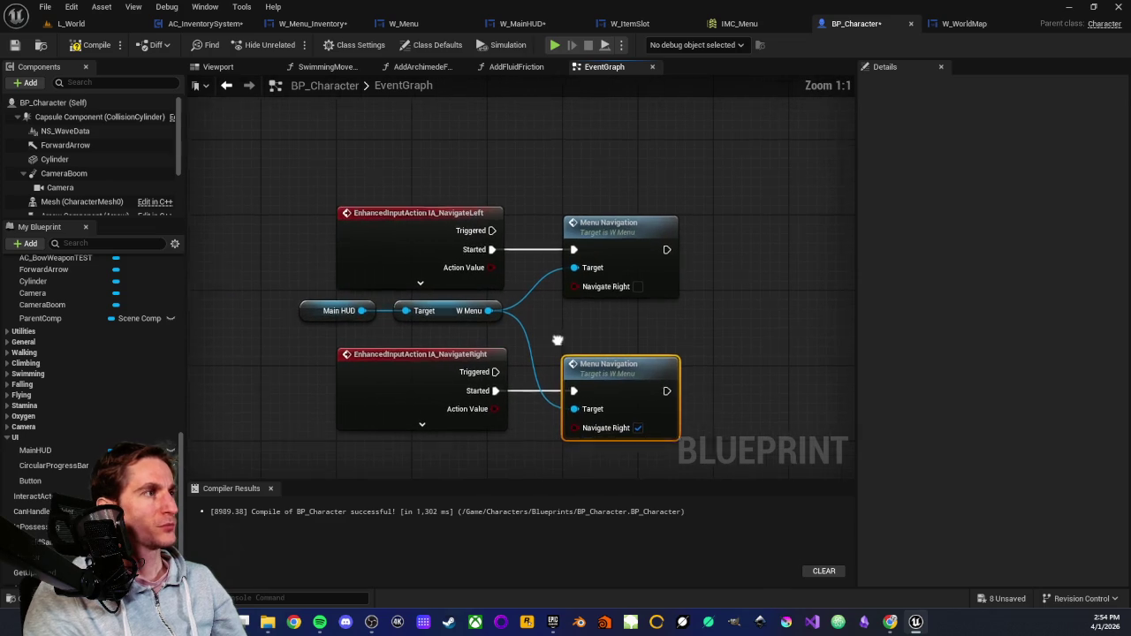
left_click(91, 45)
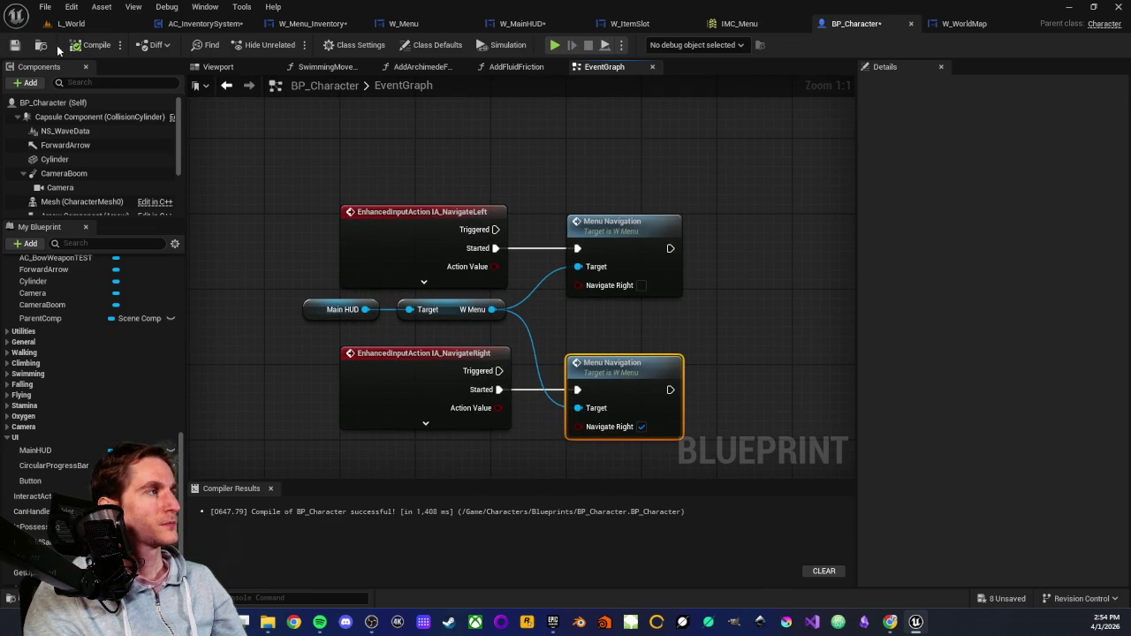
left_click(14, 45)
left_click(585, 177)
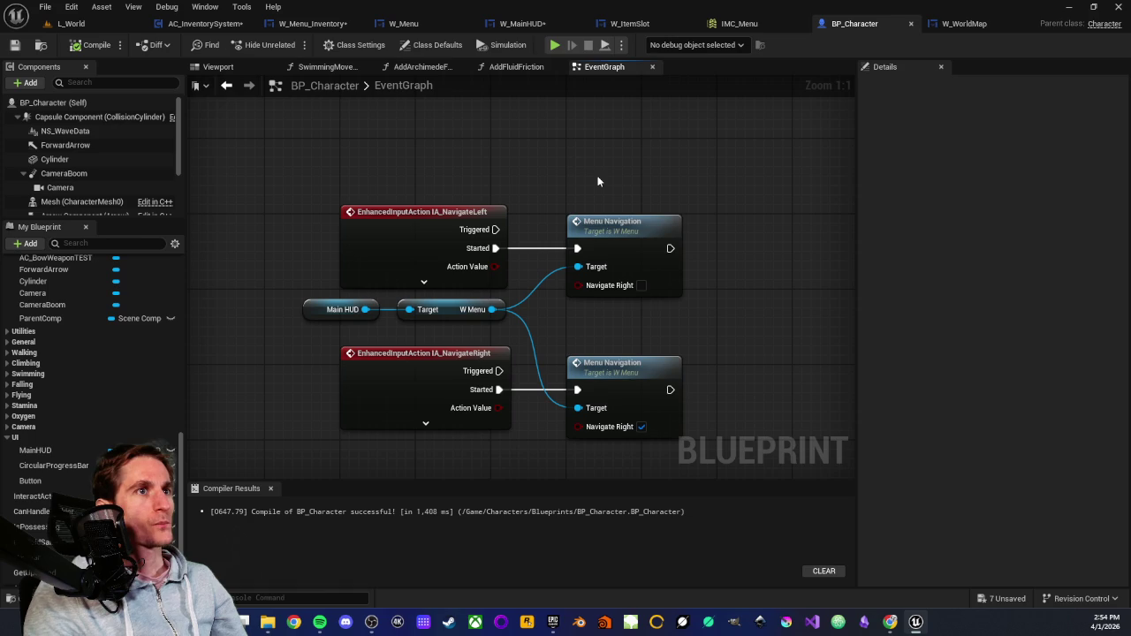
left_click(71, 23)
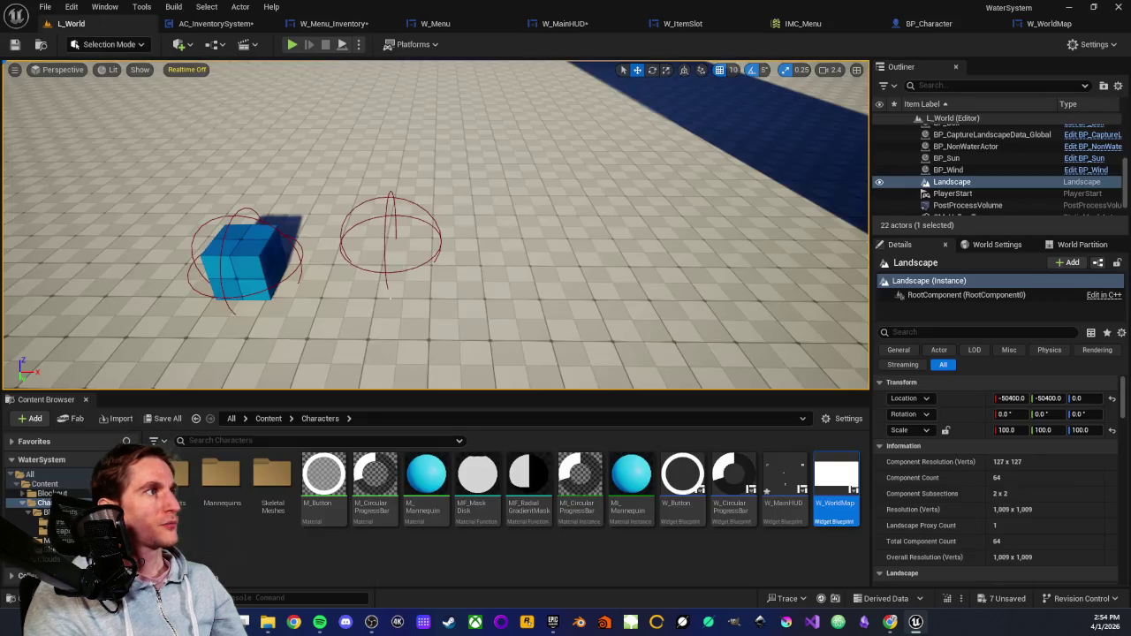
Play From Here in L_World, walk toward the sphere and show the inventory display.
right_click(433, 228)
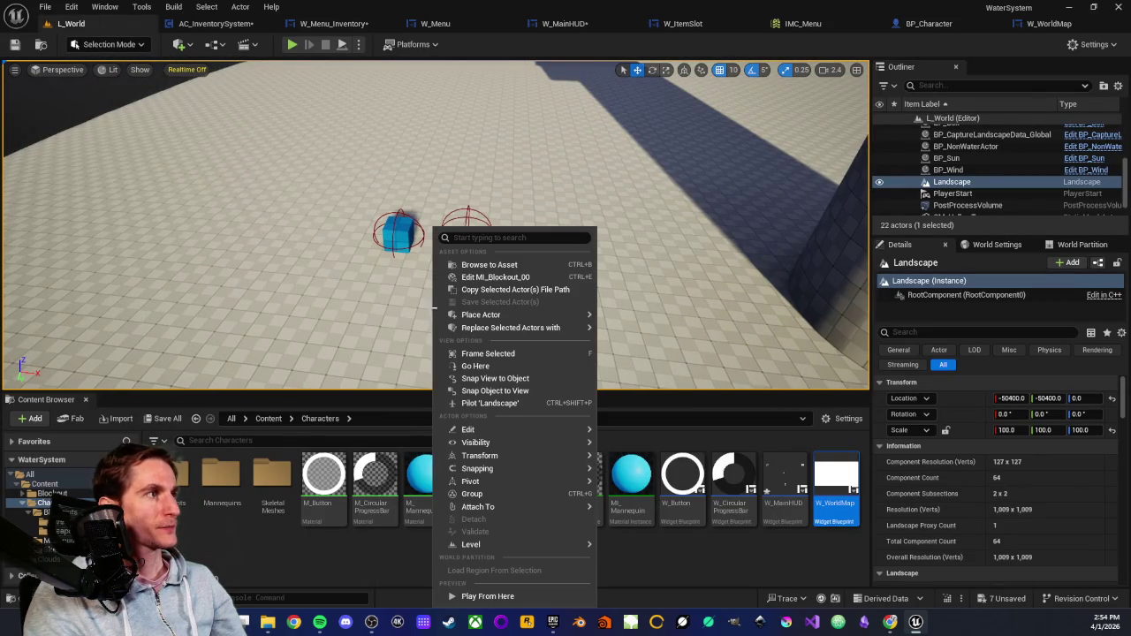
left_click(475, 597)
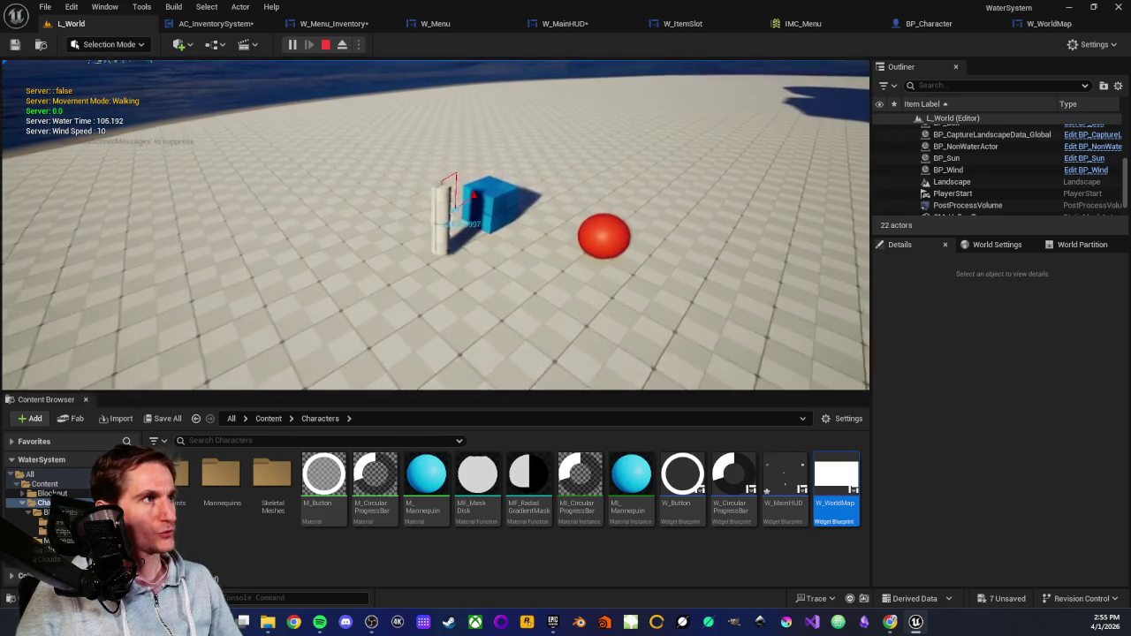
key("e")
key("e")
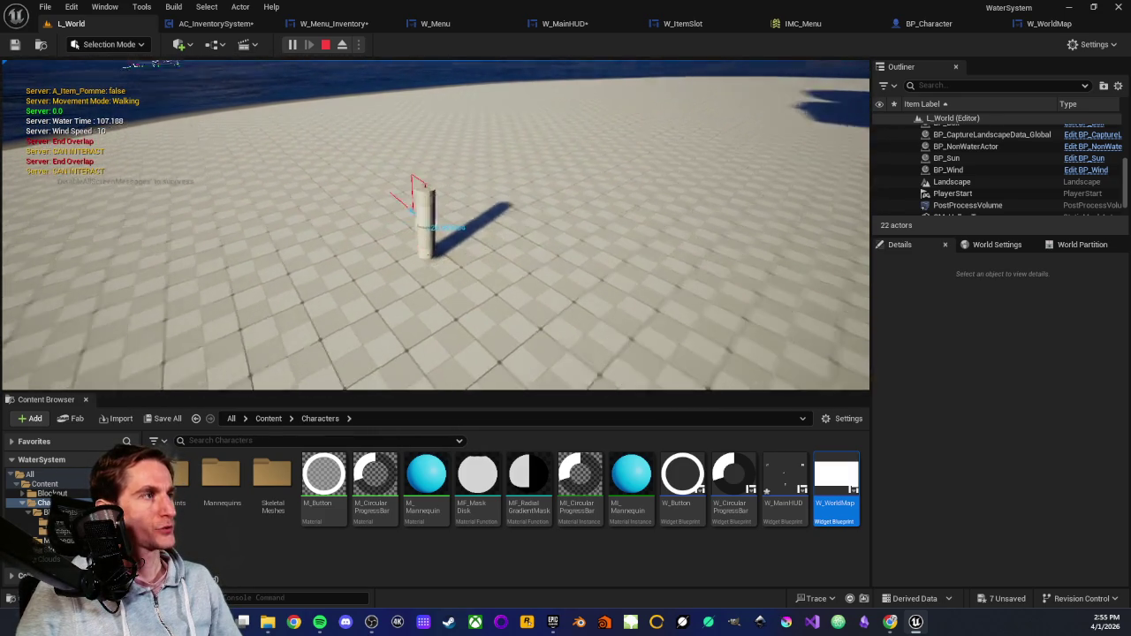
key("Tab")
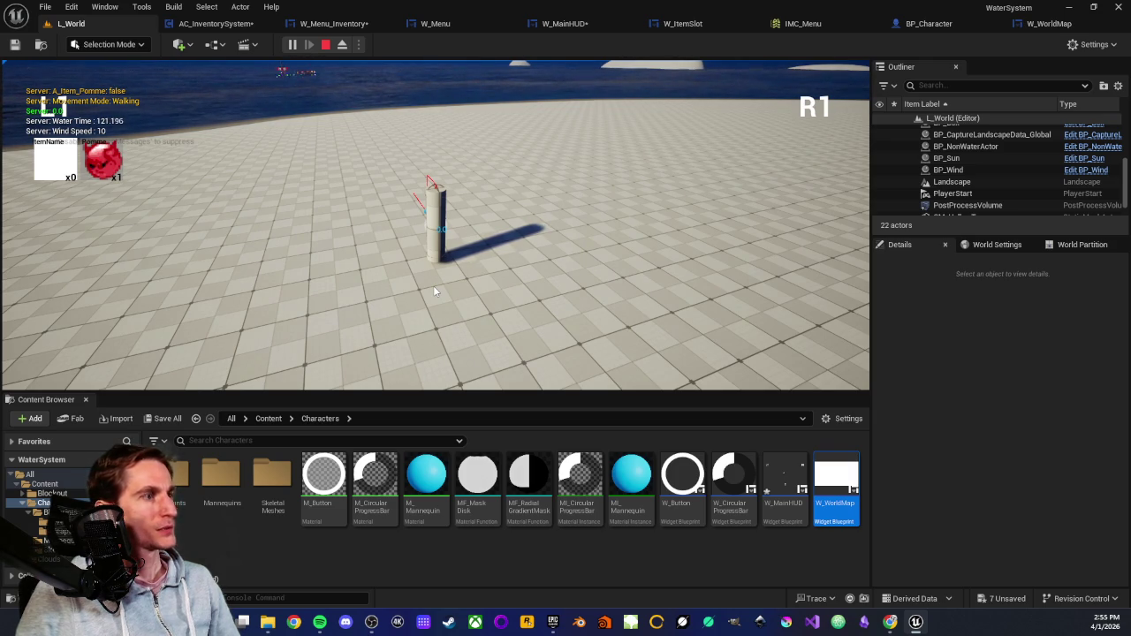
Toggle the world map menu with M, switch to inventory with I, then stop the session.
key("m")
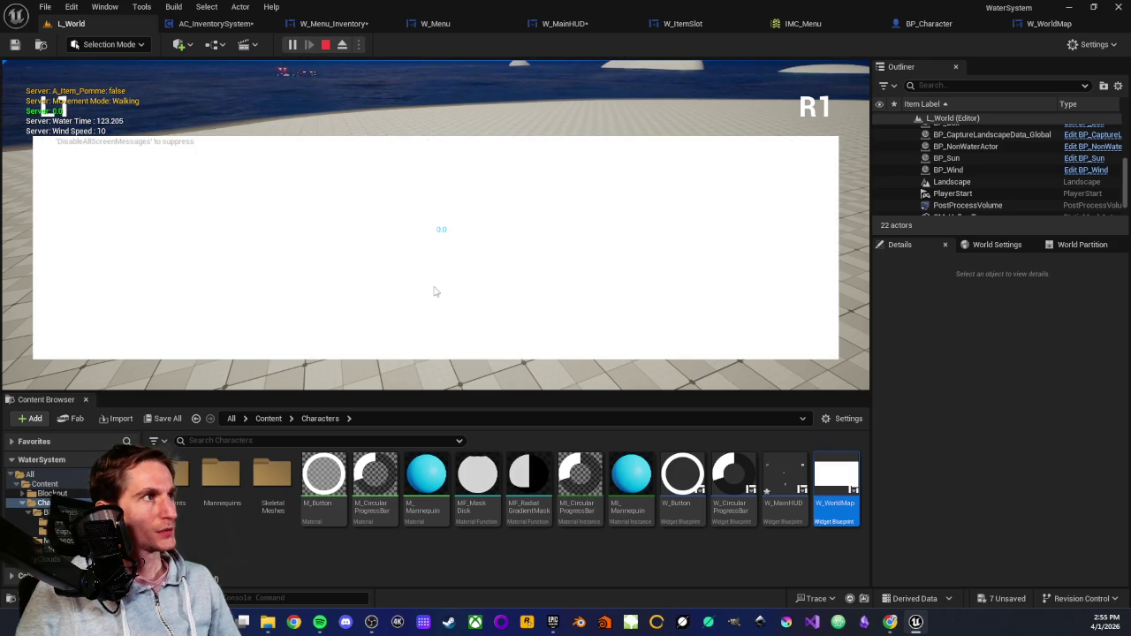
key("m")
key("m")
key("m")
key("m")
key("m")
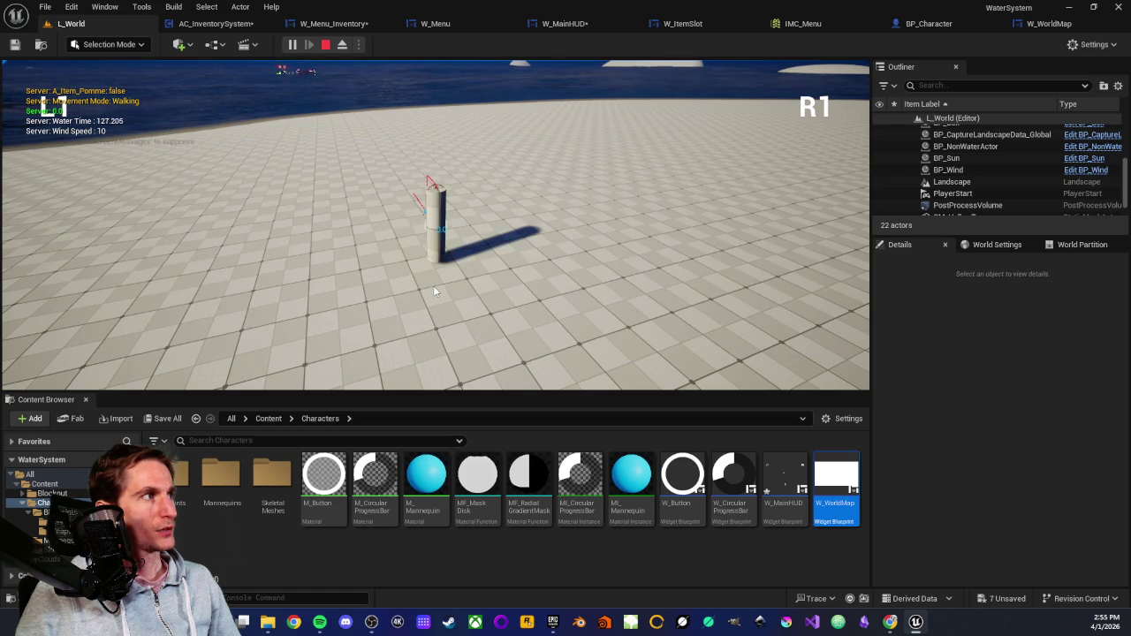
key("m")
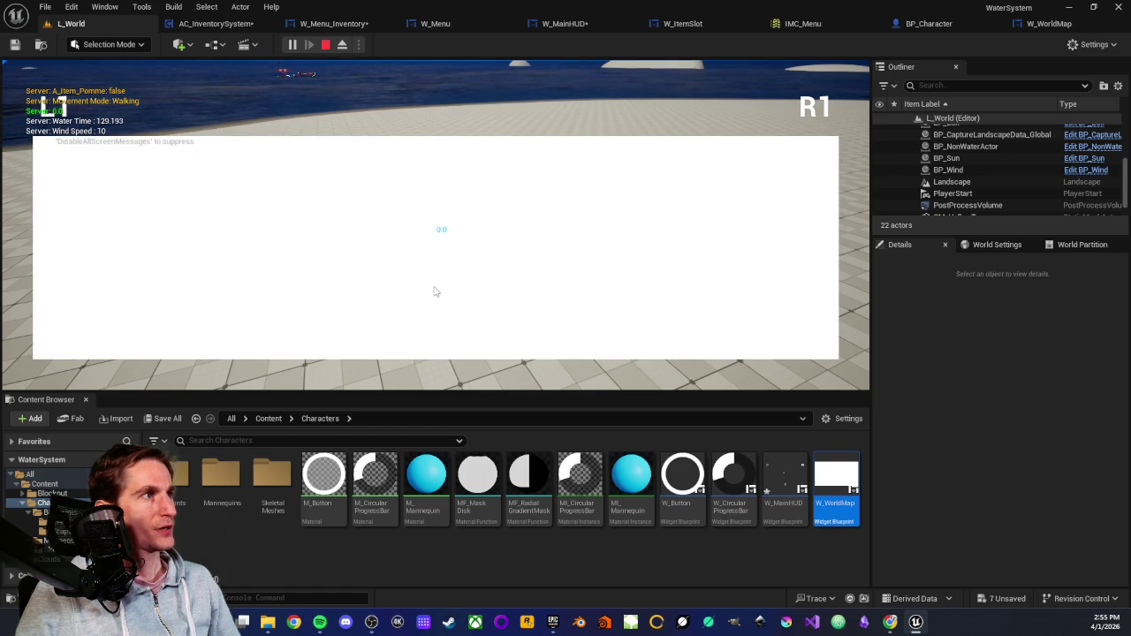
key("m")
key("i")
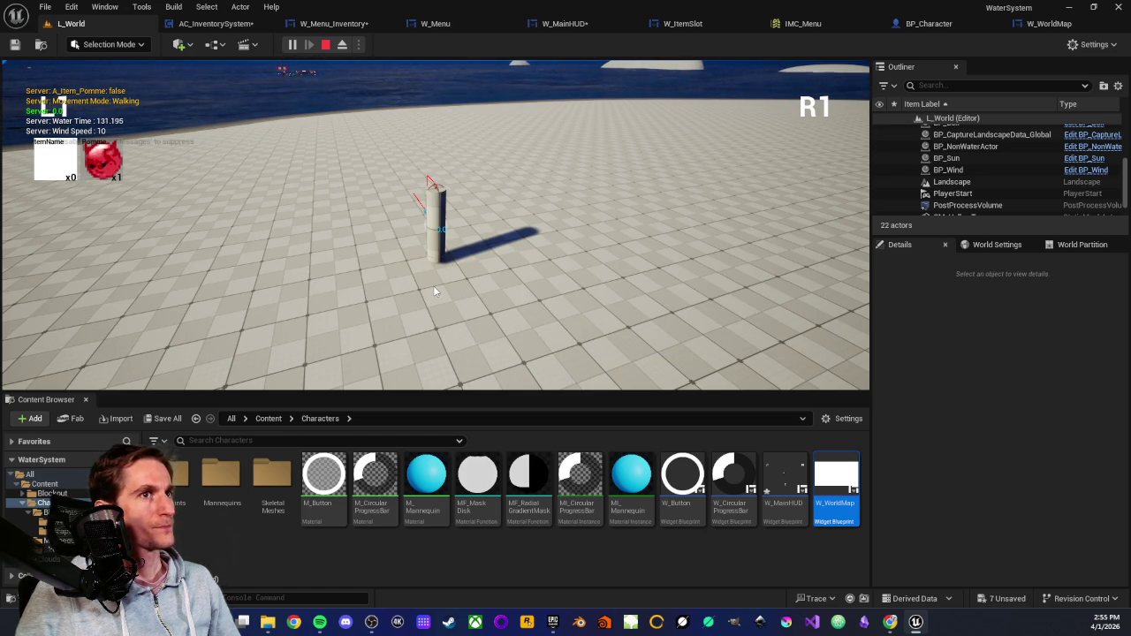
key("m")
key("m")
key("m")
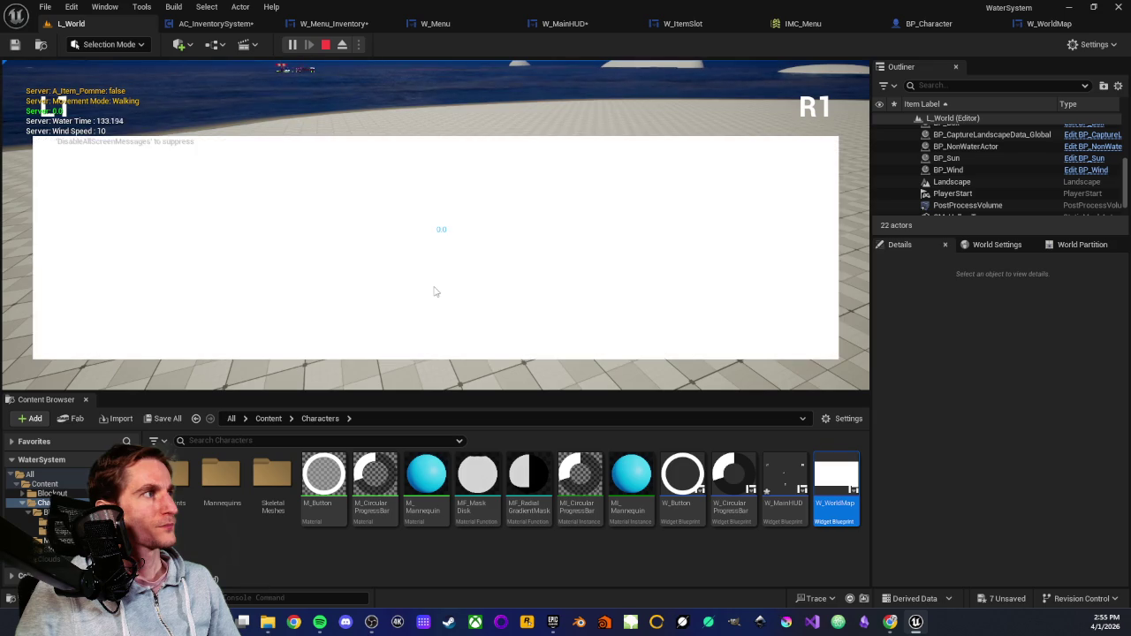
key("m")
key("m")
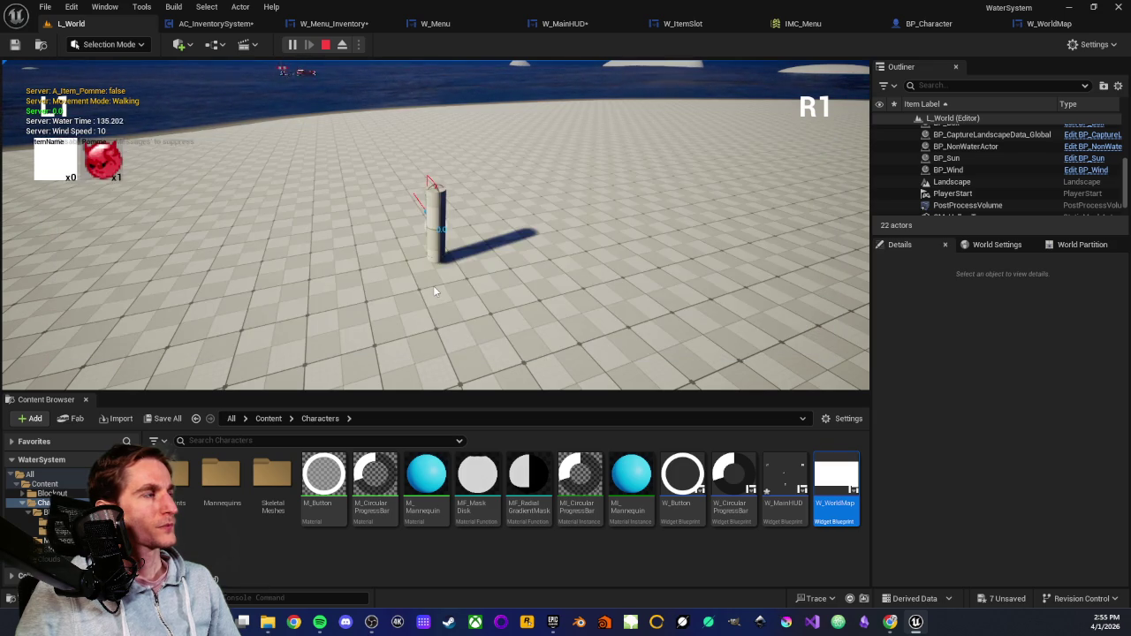
key("m")
key("m")
key("m")
key("m")
key("m")
key("m")
key("m")
key("m")
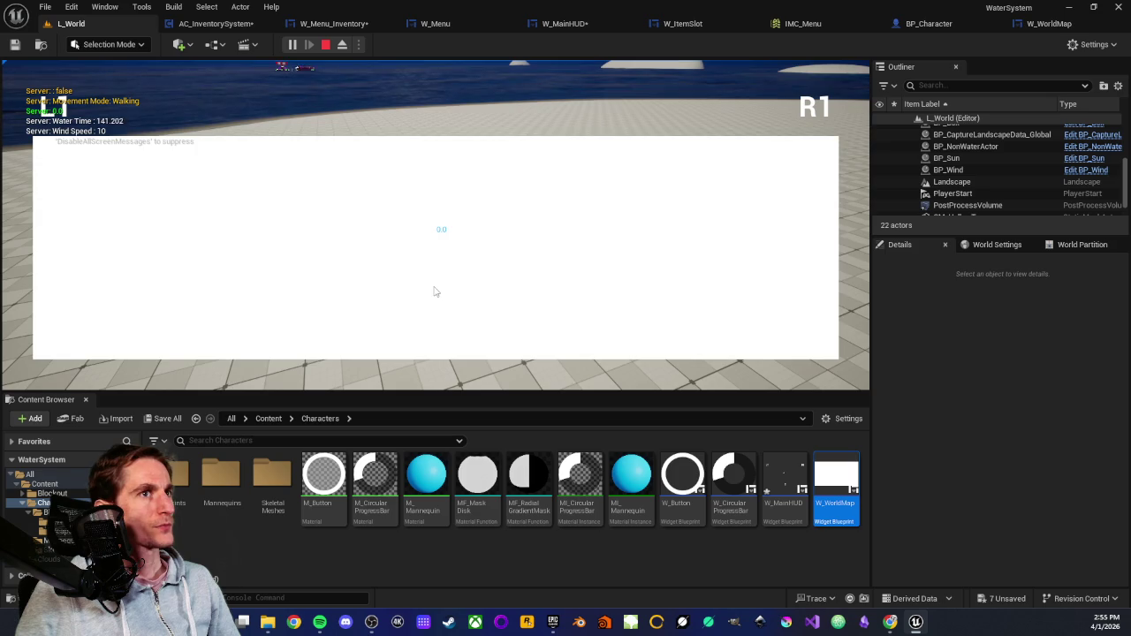
key("m")
key("m")
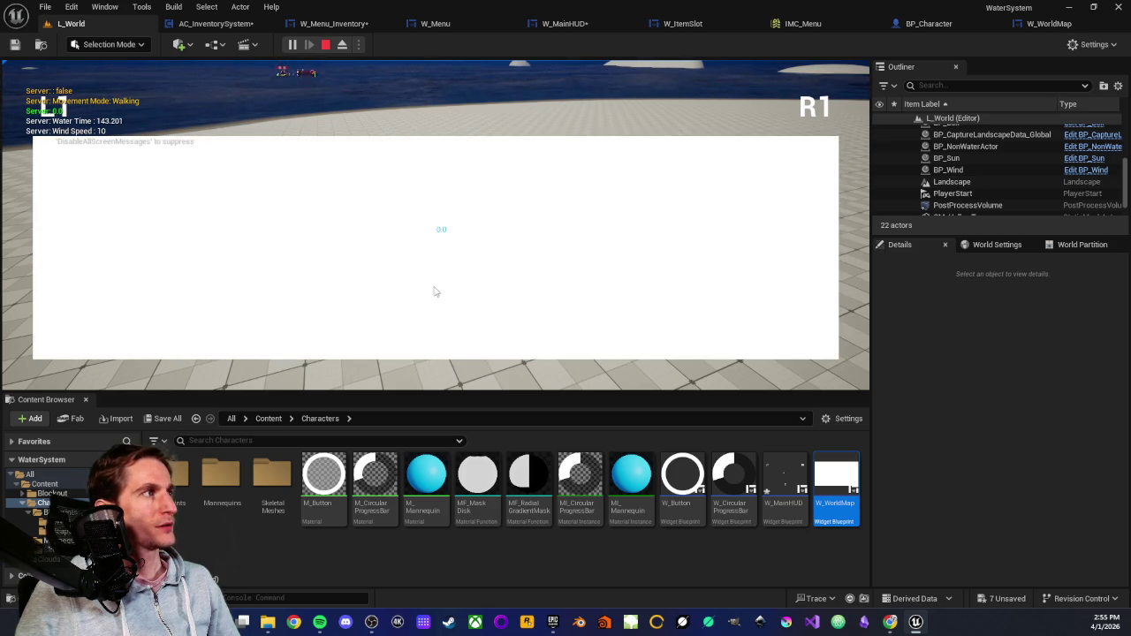
key("m")
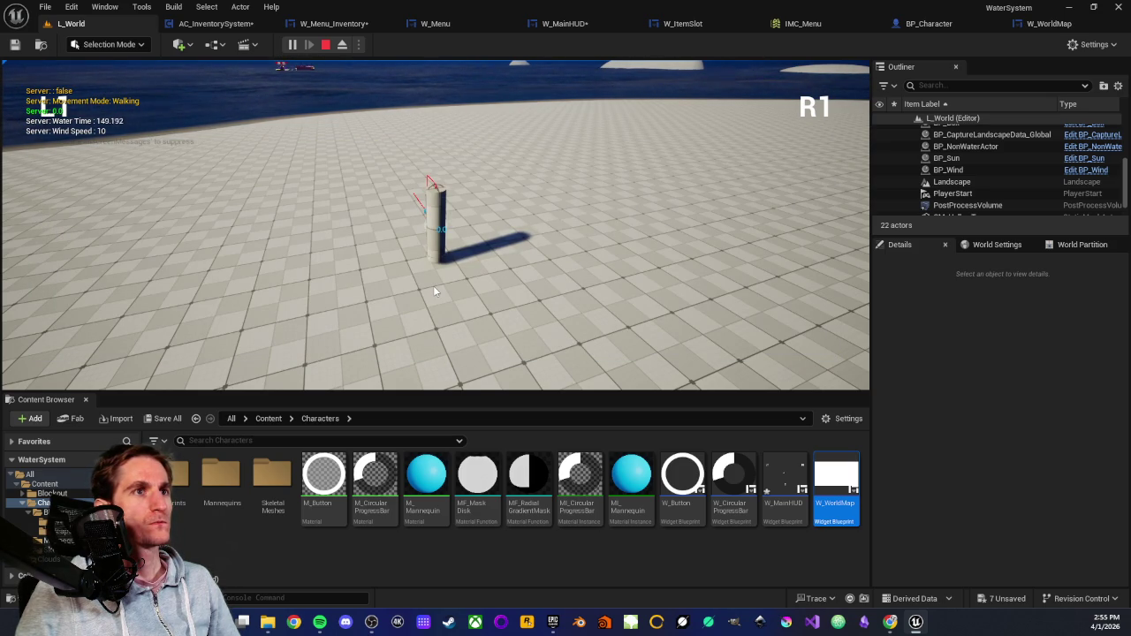
key("i")
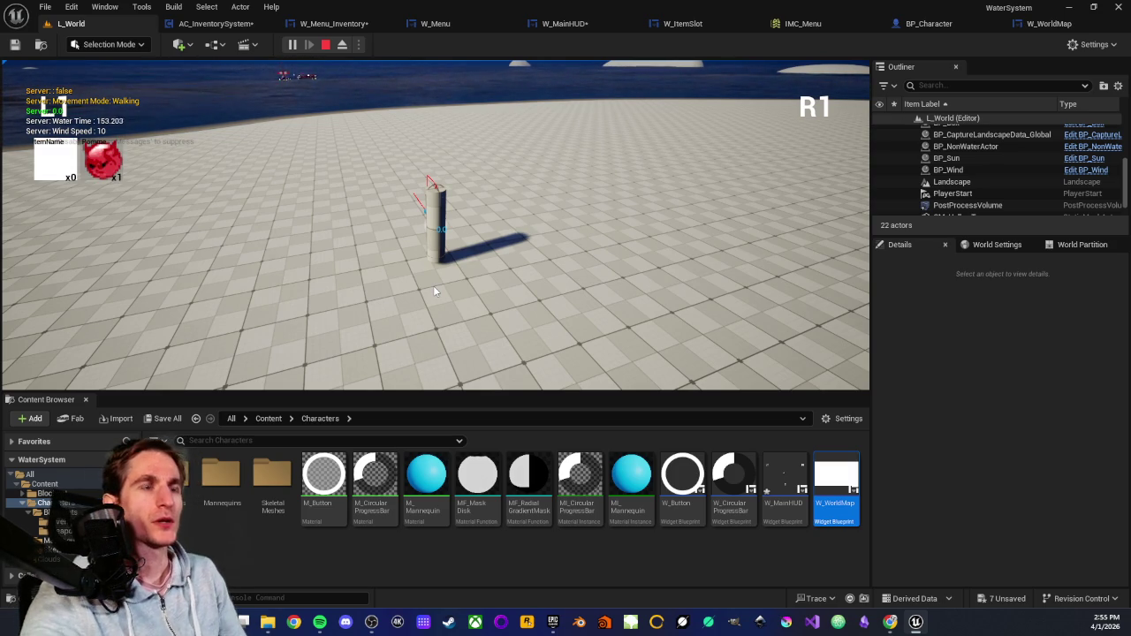
key("Escape")
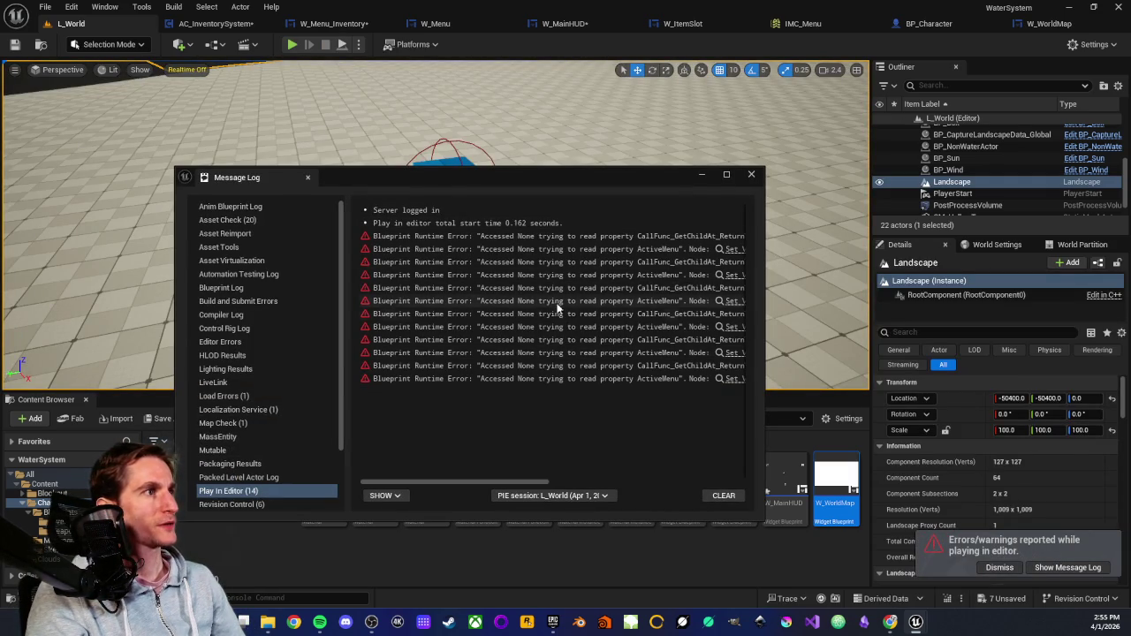
Clear the Play-in-Editor errors from the Message Log and close the log window.
left_click(726, 496)
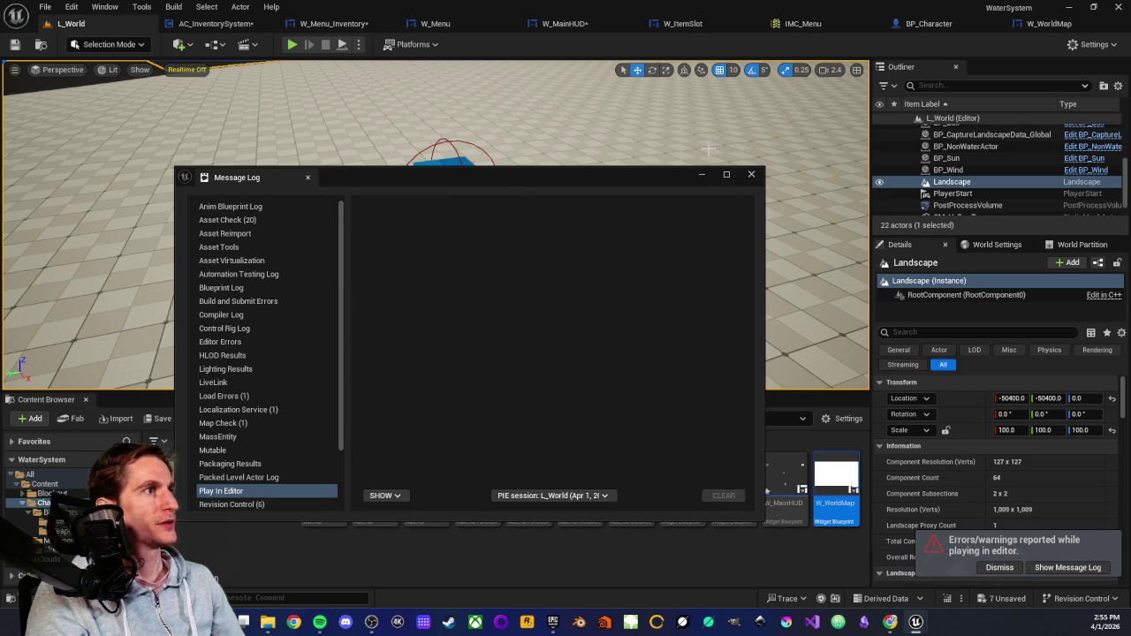
left_click(751, 174)
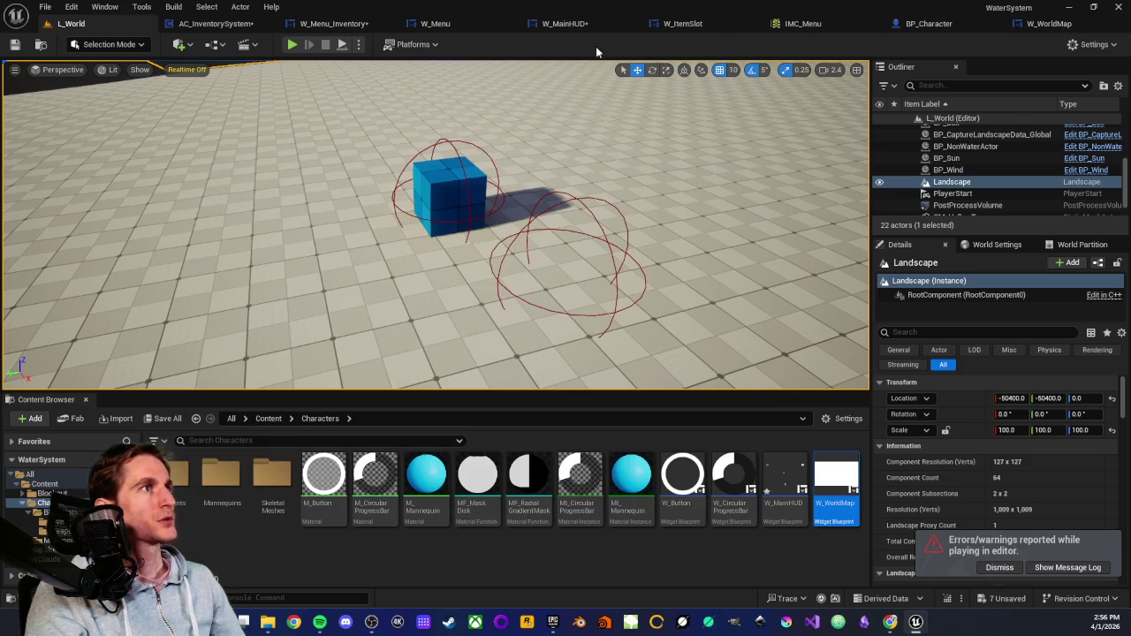
In W_Menu, add a Print String node between the two Set Visibility nodes.
left_click(453, 30)
scroll(520, 365, "up", 2)
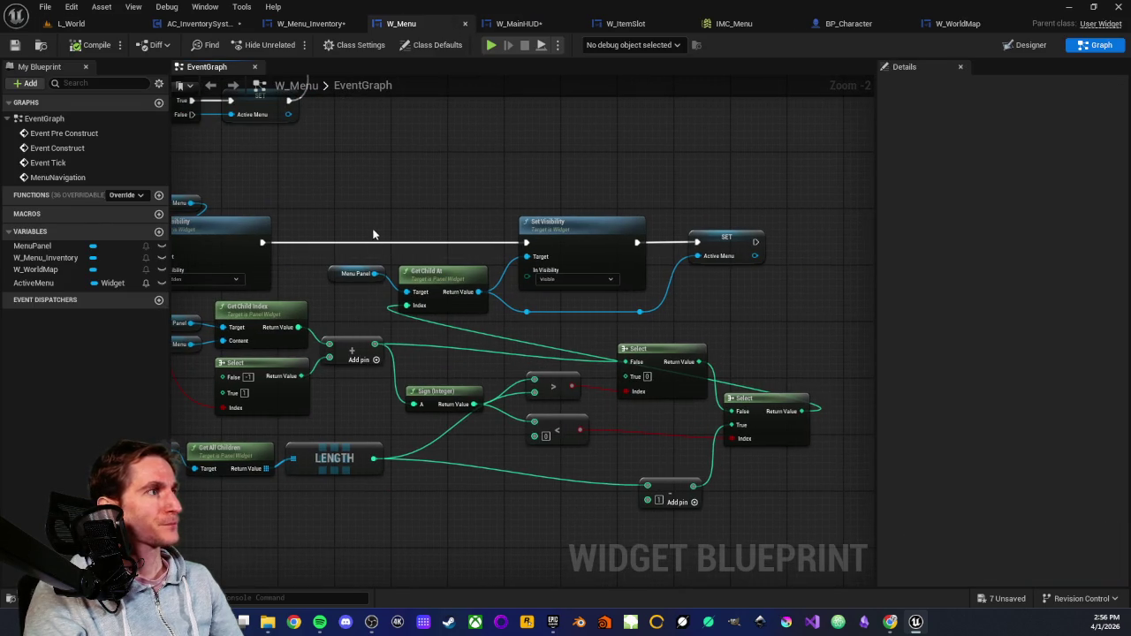
left_click_drag(370, 240, 411, 257)
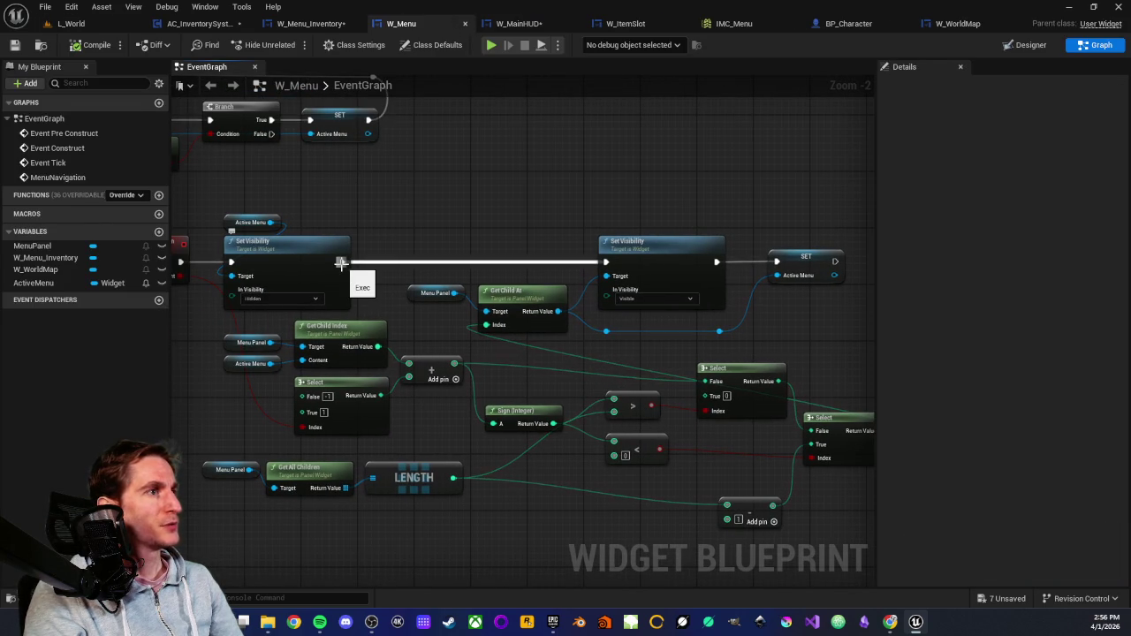
mouse_move(341, 263)
left_mouse_down()
mouse_move(432, 196)
mouse_move(433, 174)
left_mouse_up()
type("print")
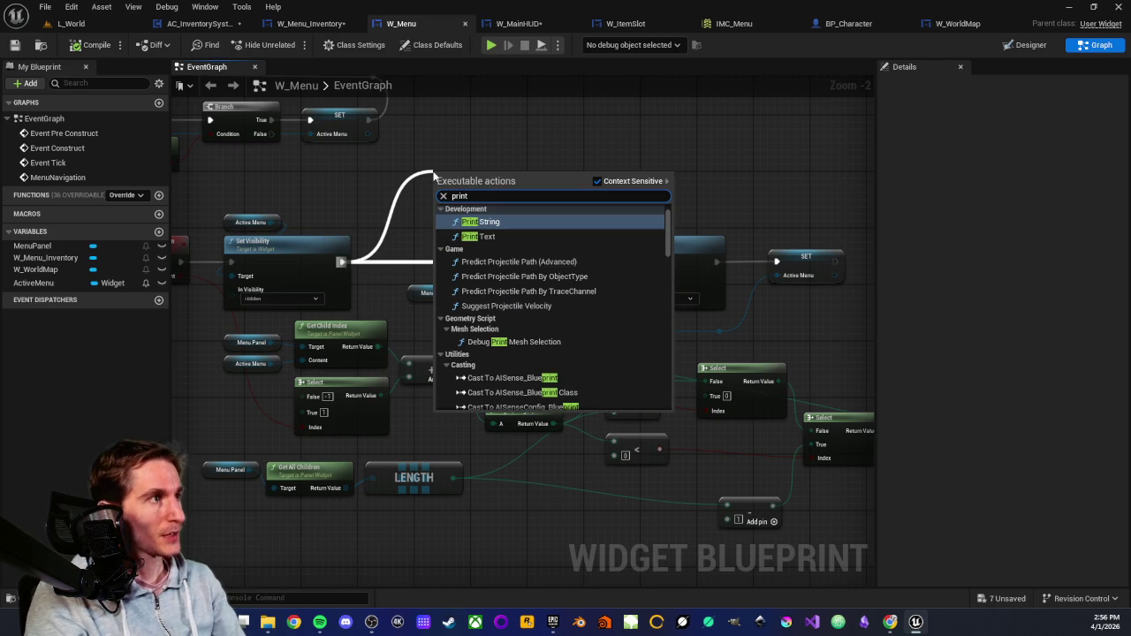
left_click(495, 229)
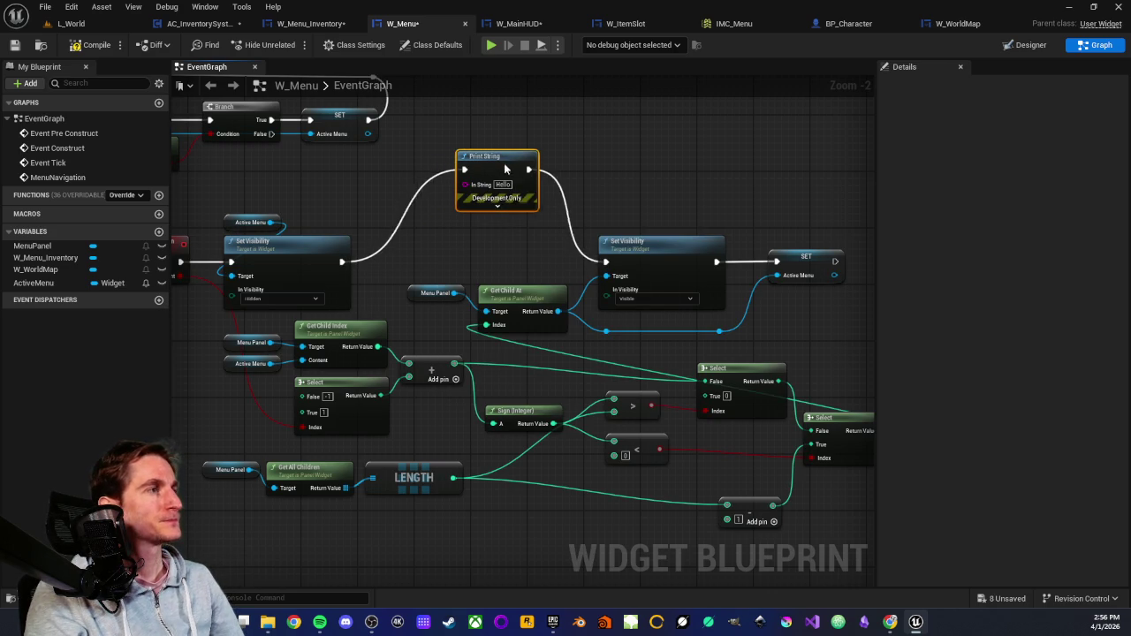
left_click_drag(501, 160, 536, 183)
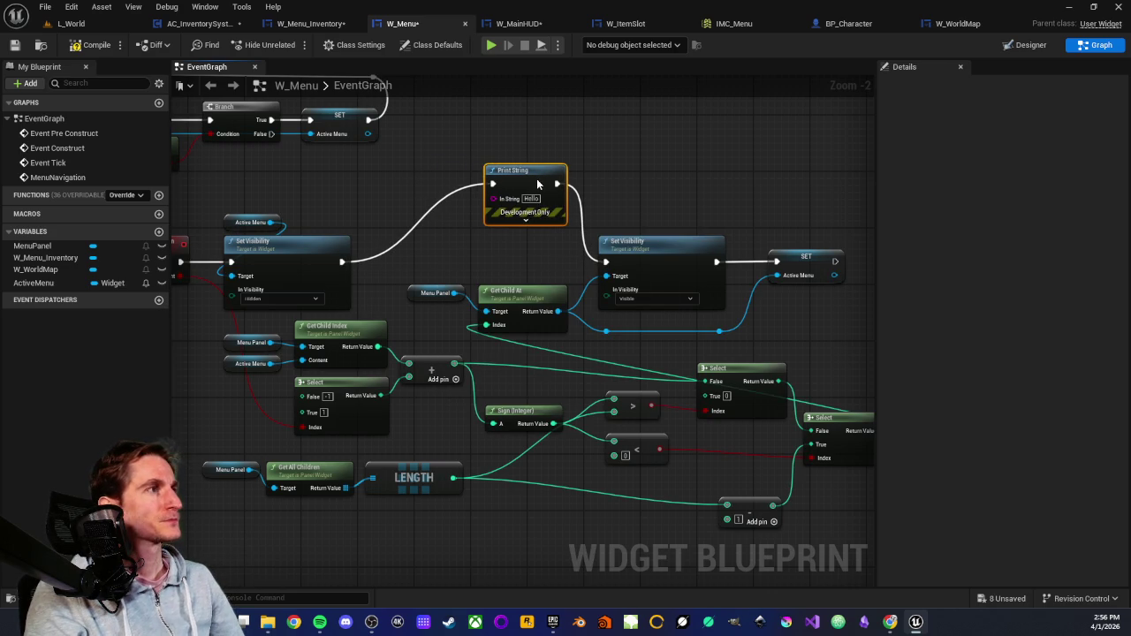
Set the Print String text colour to pure red with blue at 0.
left_click(524, 225)
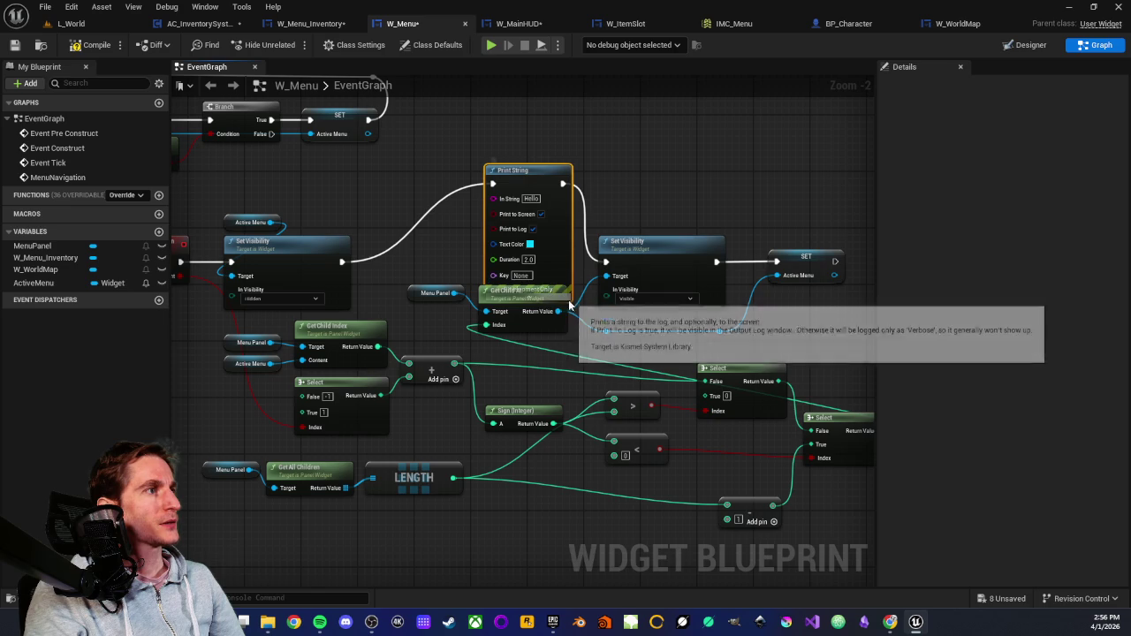
left_click(530, 244)
left_click_drag(591, 316, 667, 344)
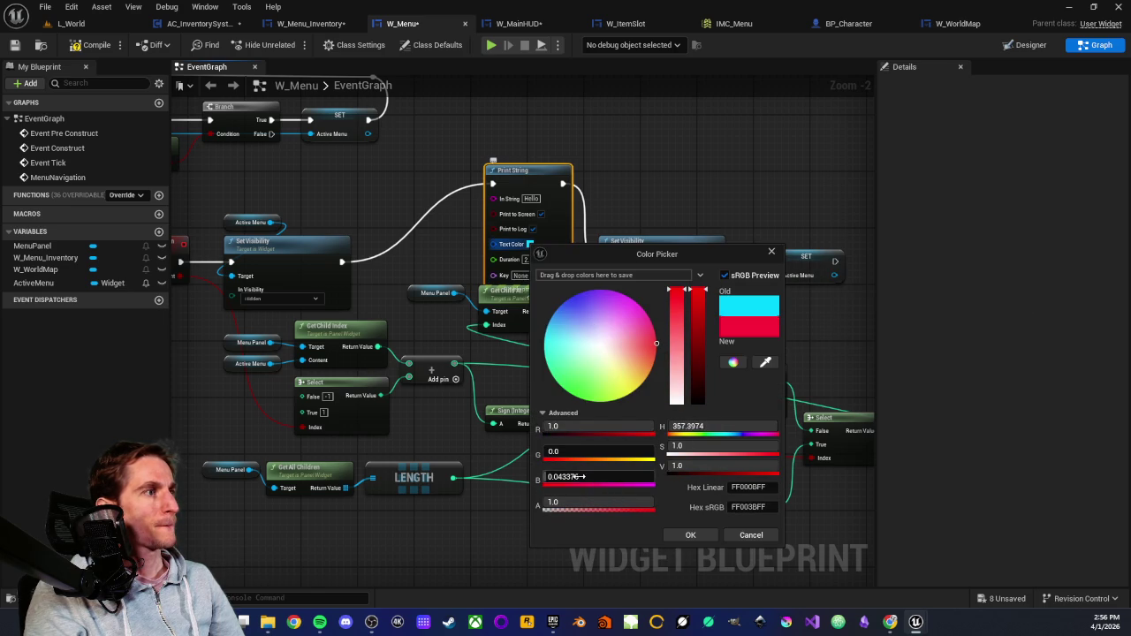
type("0")
key("Return")
left_click(685, 536)
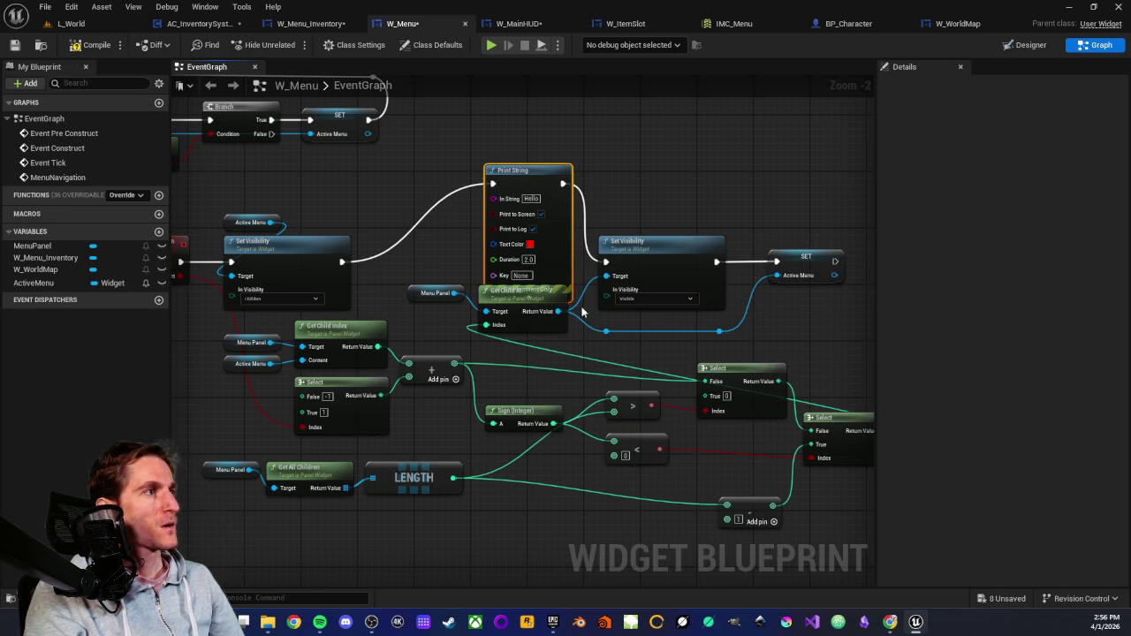
Connect the Select node's Return Value to Print String's In String and tidy the nodes.
left_click_drag(687, 432, 650, 419)
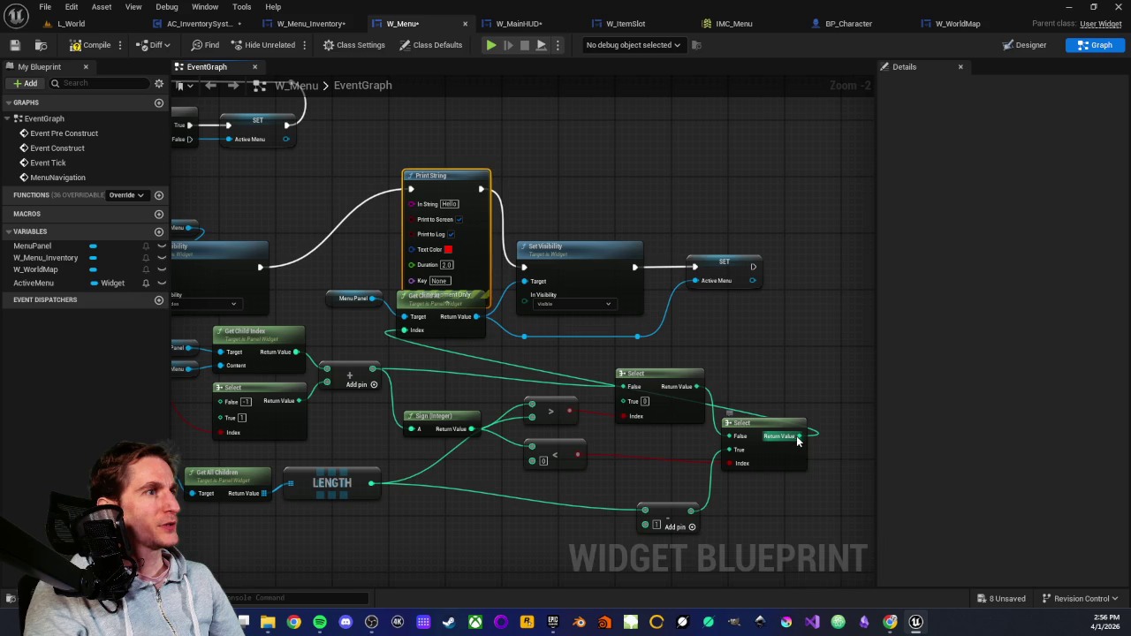
mouse_move(801, 444)
left_mouse_down()
mouse_move(399, 333)
mouse_move(411, 202)
left_mouse_up()
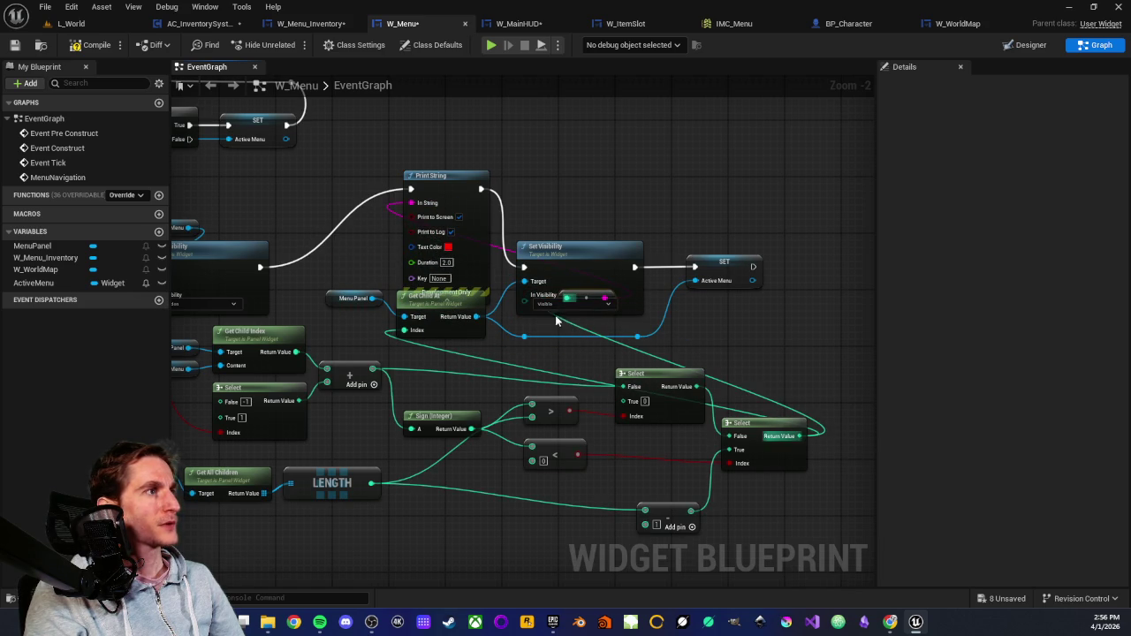
scroll(557, 321, "up", 2)
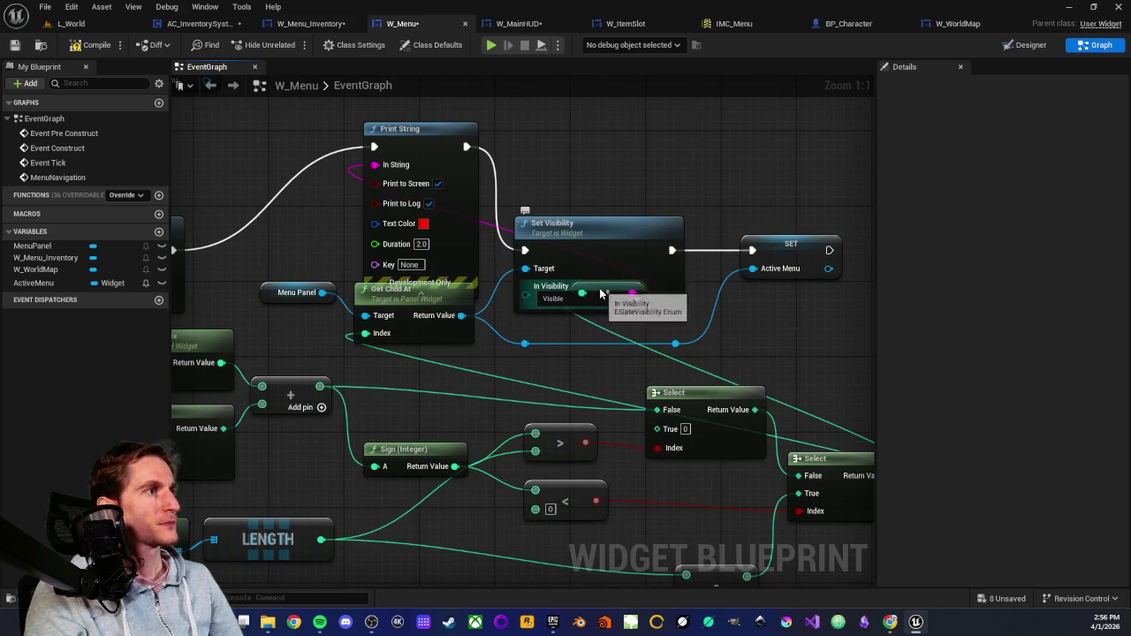
left_click_drag(524, 295, 559, 334)
left_click(559, 333)
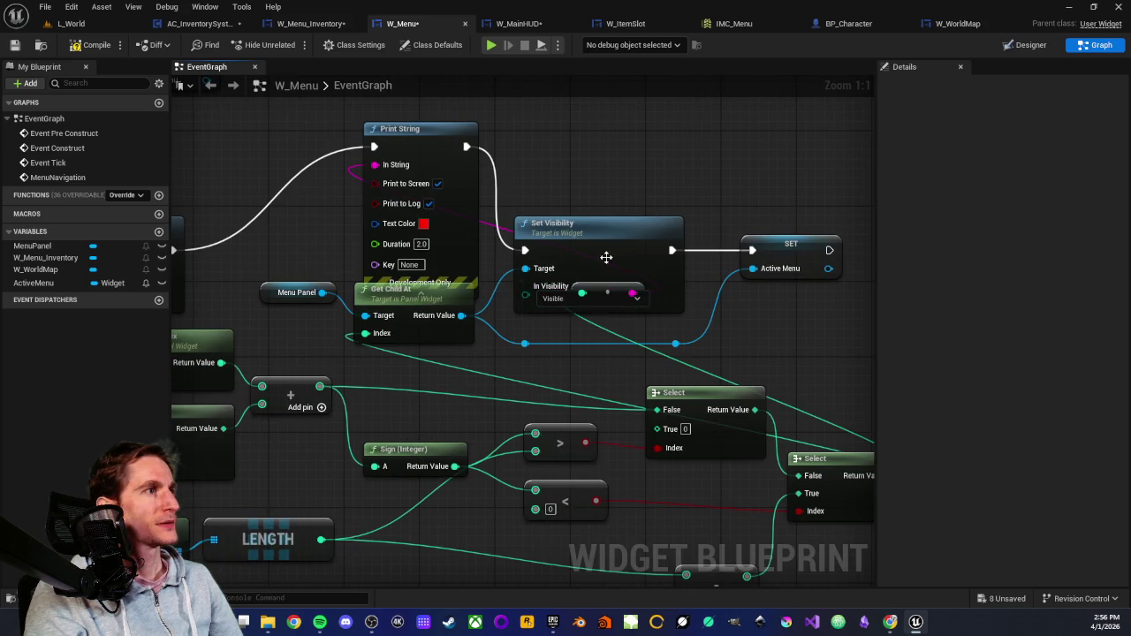
left_click_drag(608, 237, 607, 209)
left_click_drag(441, 274, 271, 161)
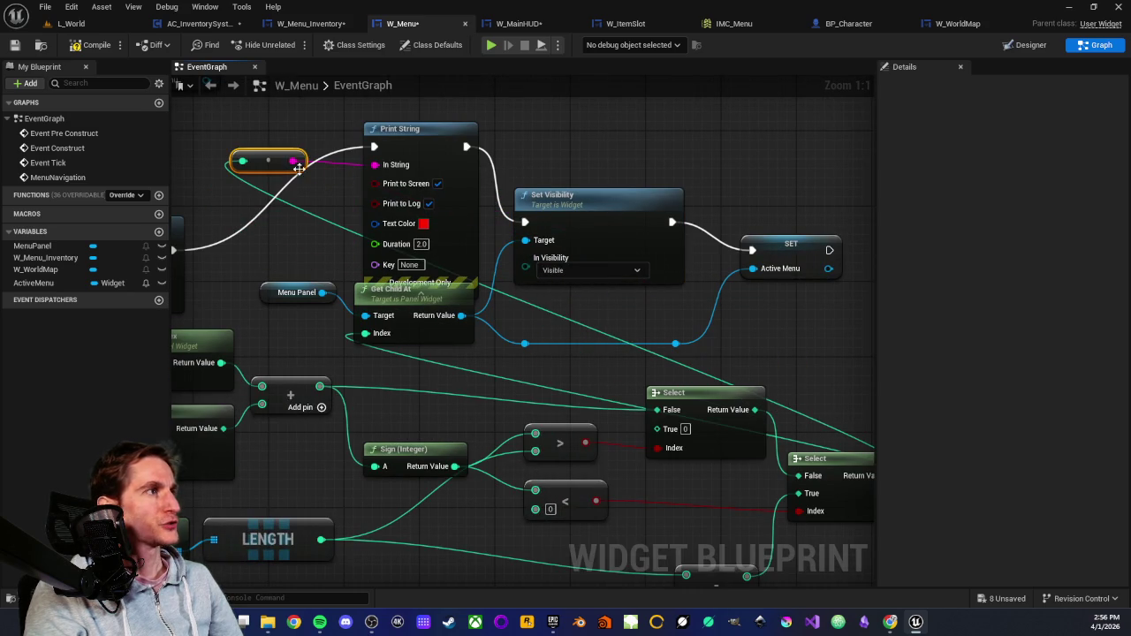
Set the Print String Duration to 5 seconds and collapse its advanced options.
left_click(573, 200)
scroll(570, 230, "down", 2)
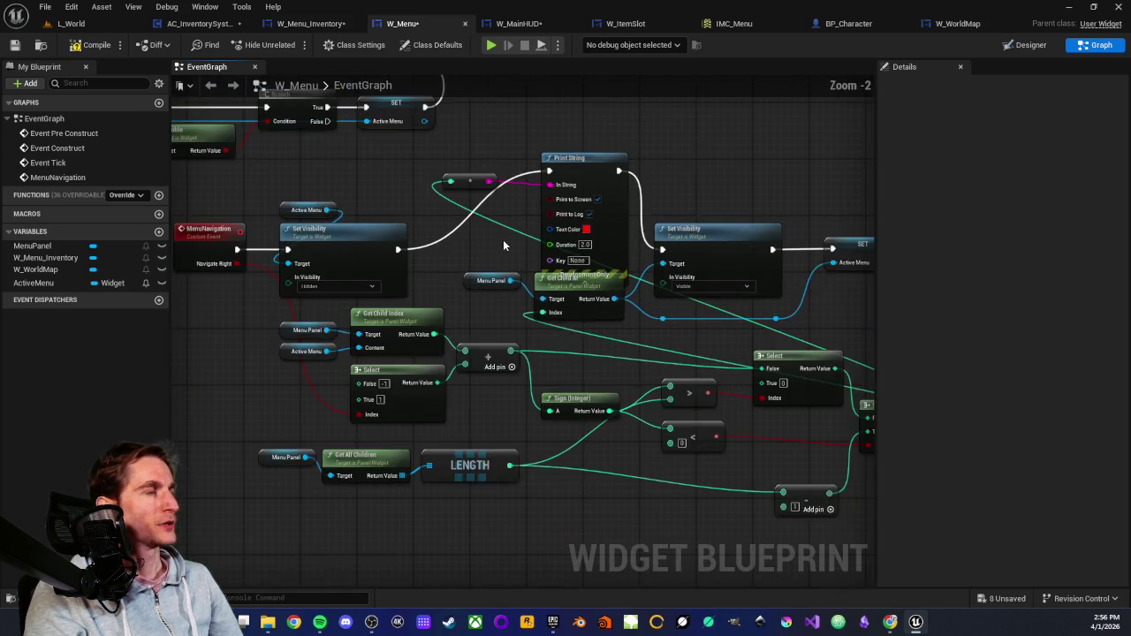
scroll(560, 281, "up", 2)
left_click(629, 258)
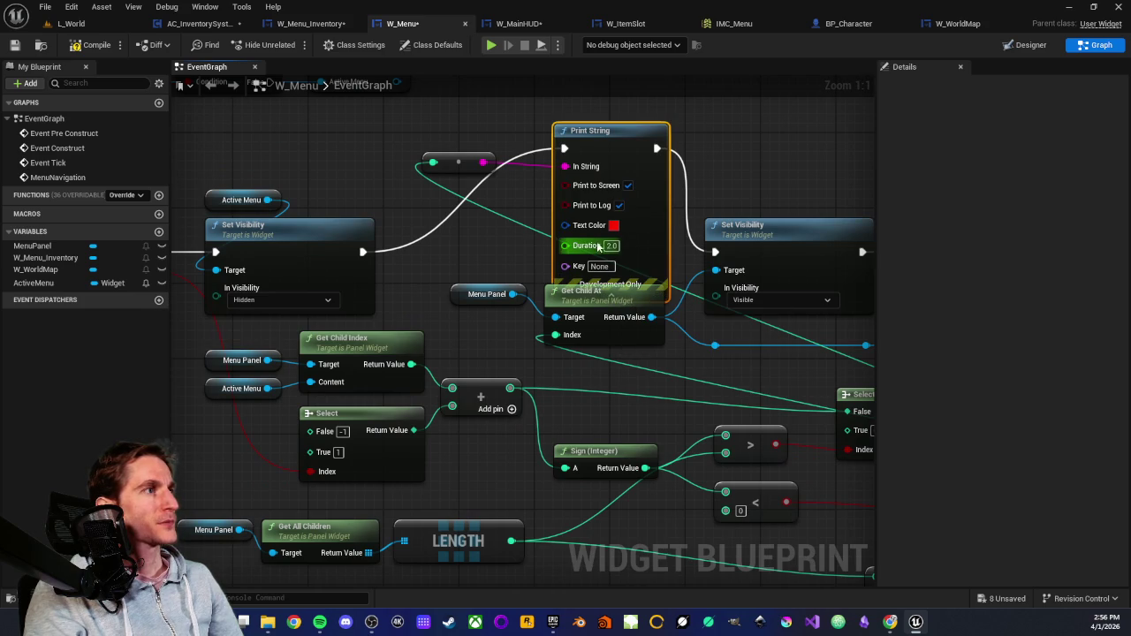
left_click(610, 245)
type("5")
key("Return")
left_click(611, 293)
scroll(417, 237, "down", 2)
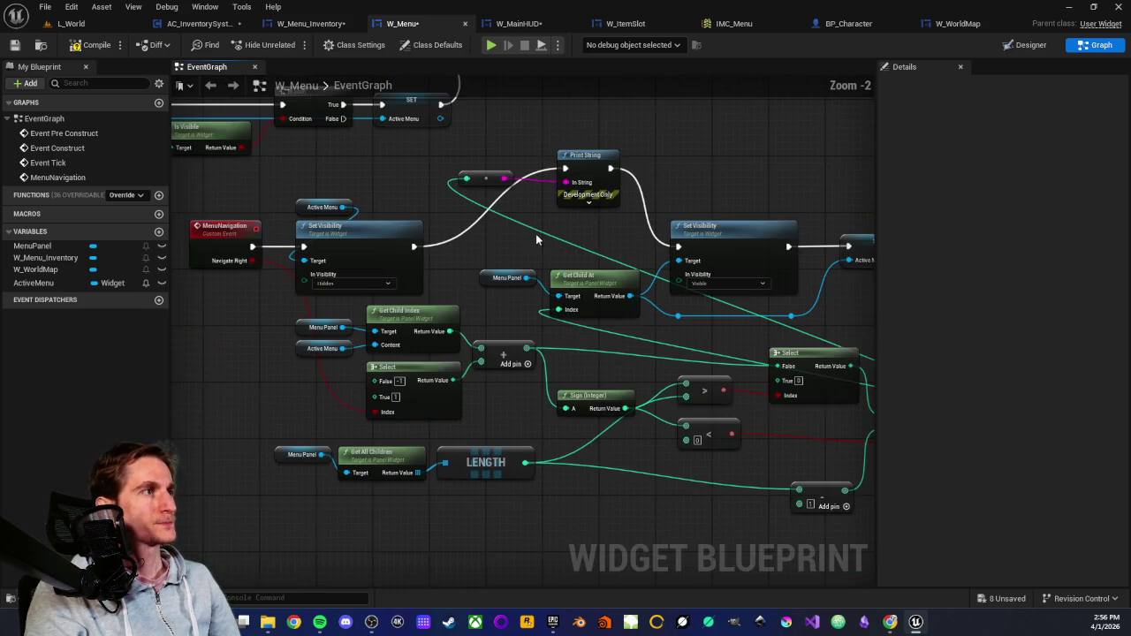
scroll(417, 235, "down", 1)
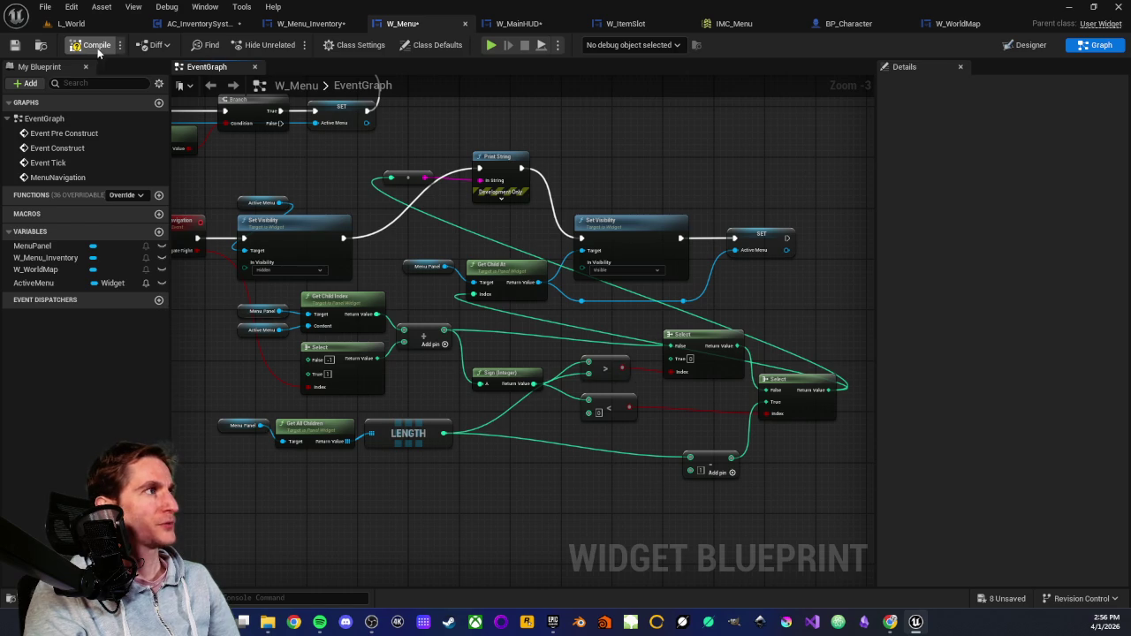
Compile and save W_Menu, Play From Here in L_World, and regain editor control with Shift+F1.
left_click(13, 49)
left_click(70, 23)
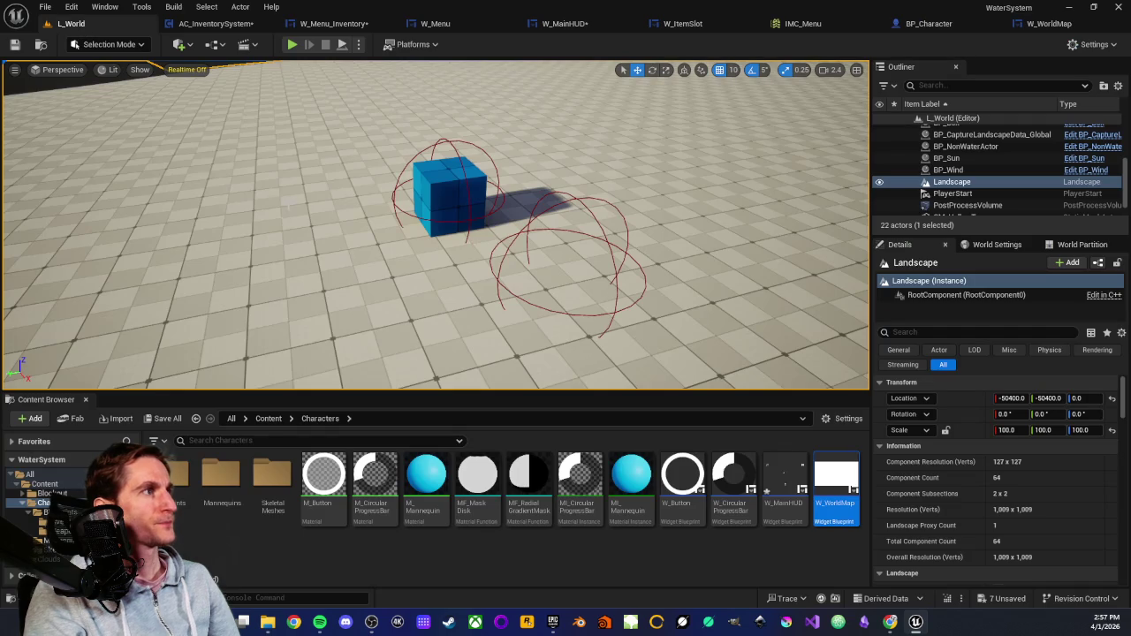
right_click(277, 250)
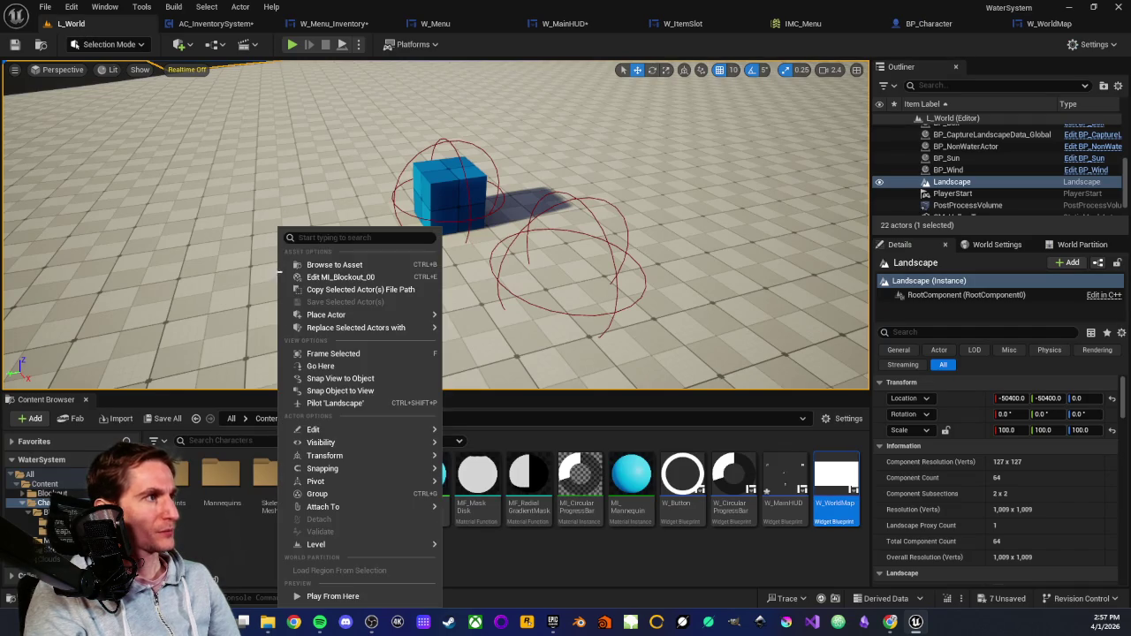
left_click(352, 600)
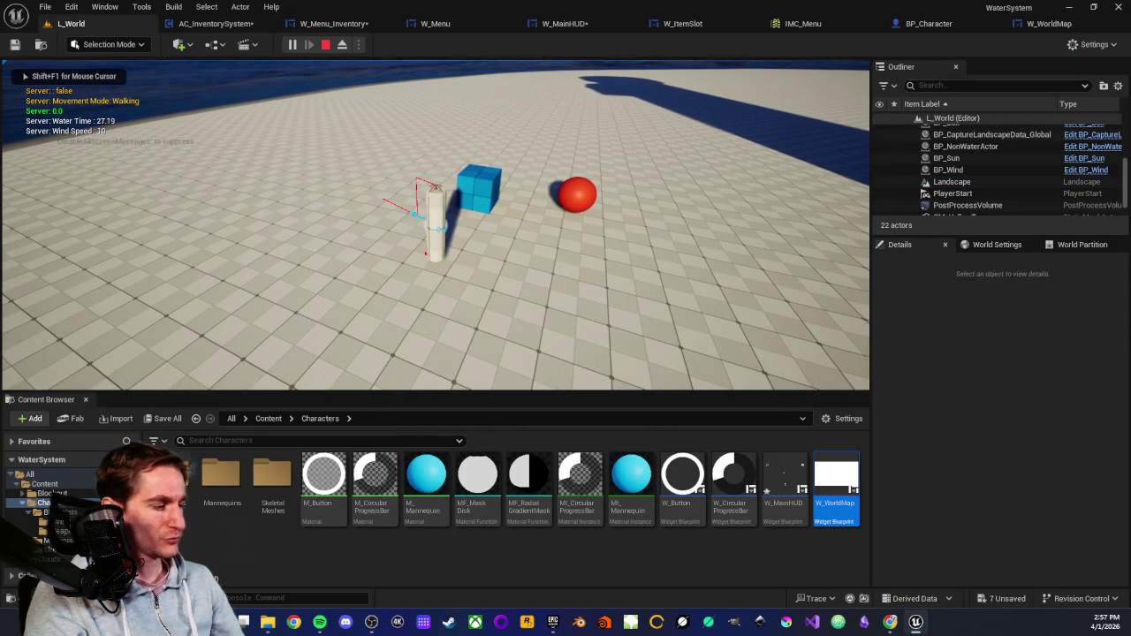
key("shift+F1")
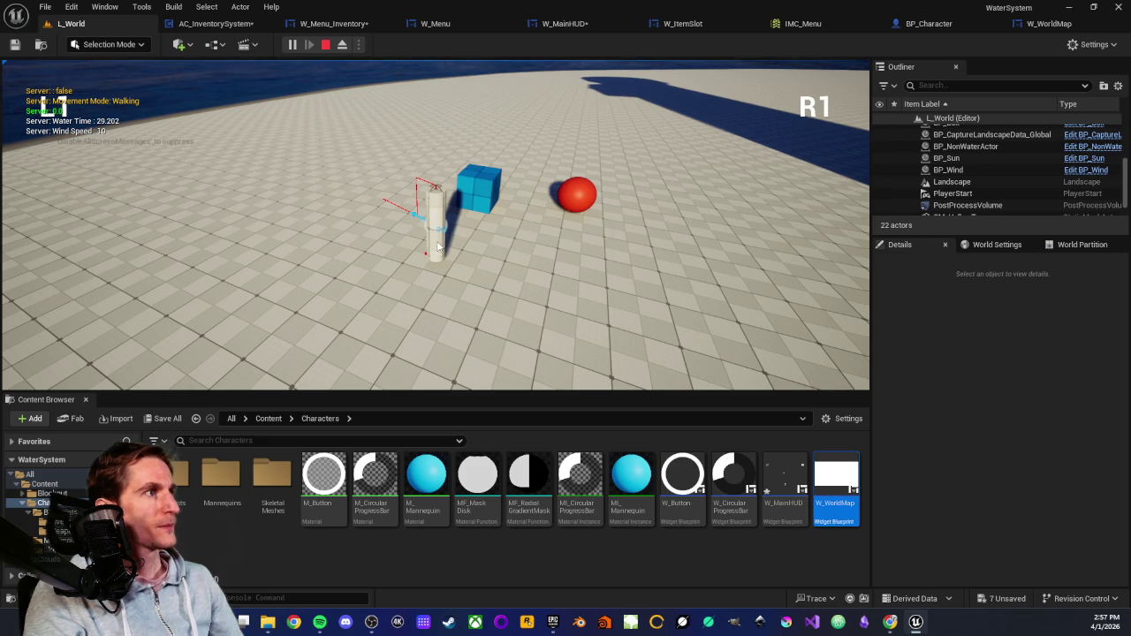
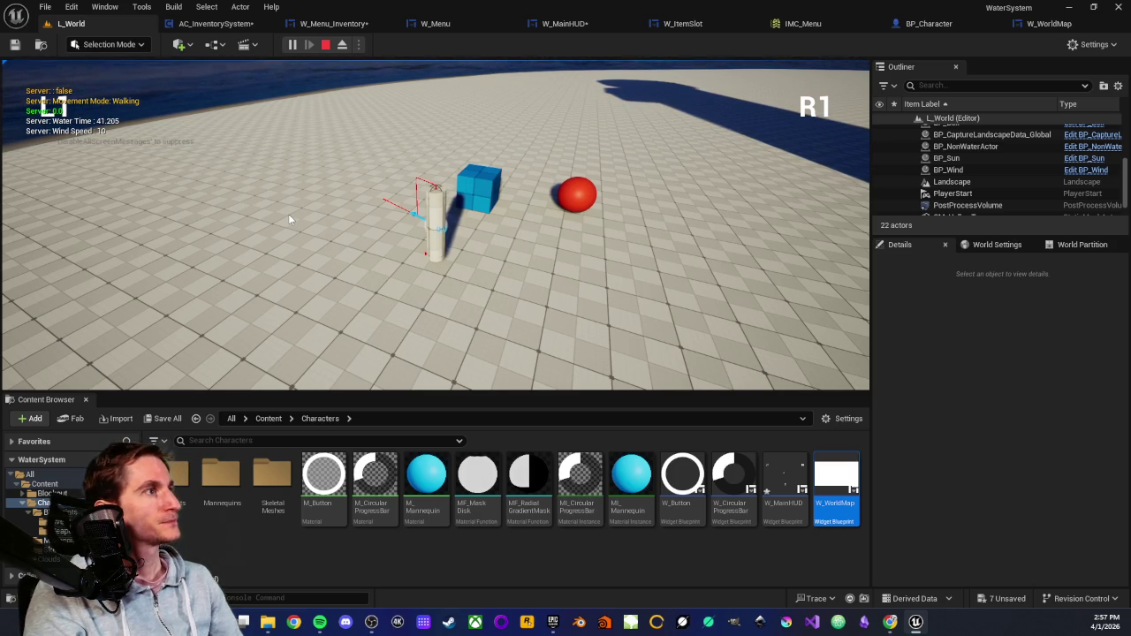
Toggle the world map panel with M in the running game, then stop the play session.
key("m")
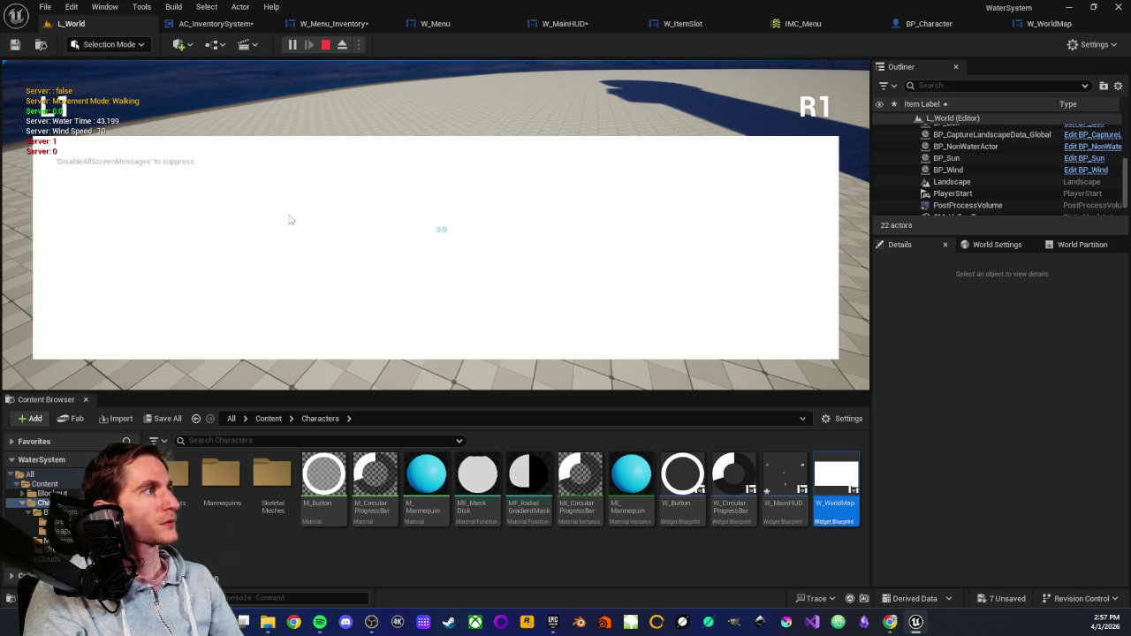
key("m")
key("m")
key("m")
key("m")
key("m")
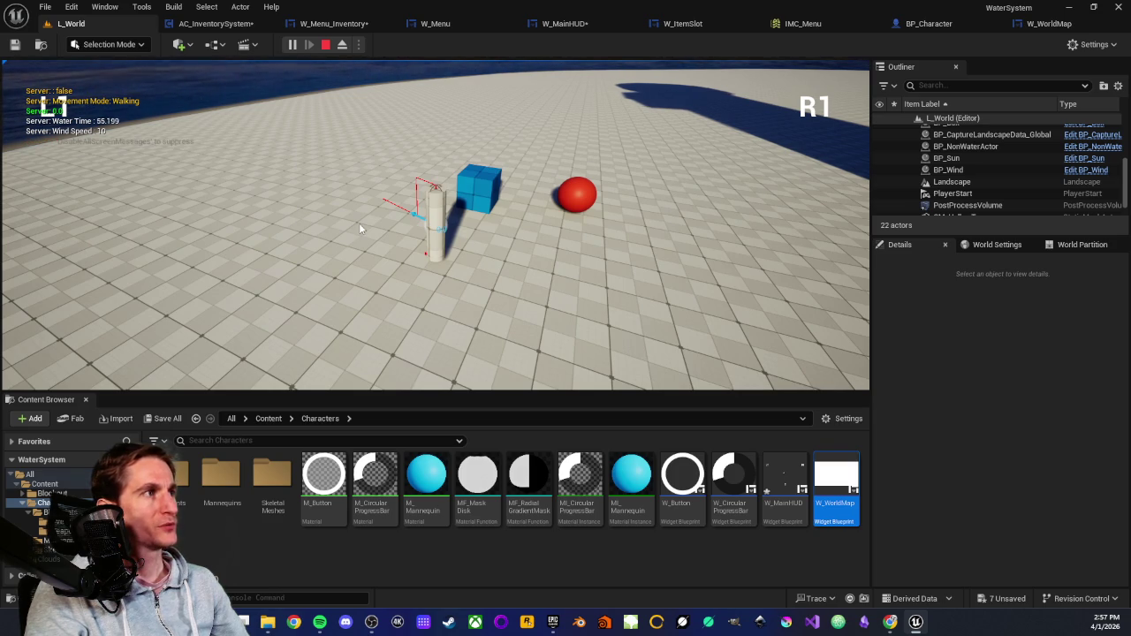
key("Escape")
Clear the runtime errors from the Message Log and return to the W_Menu event graph.
left_click(722, 494)
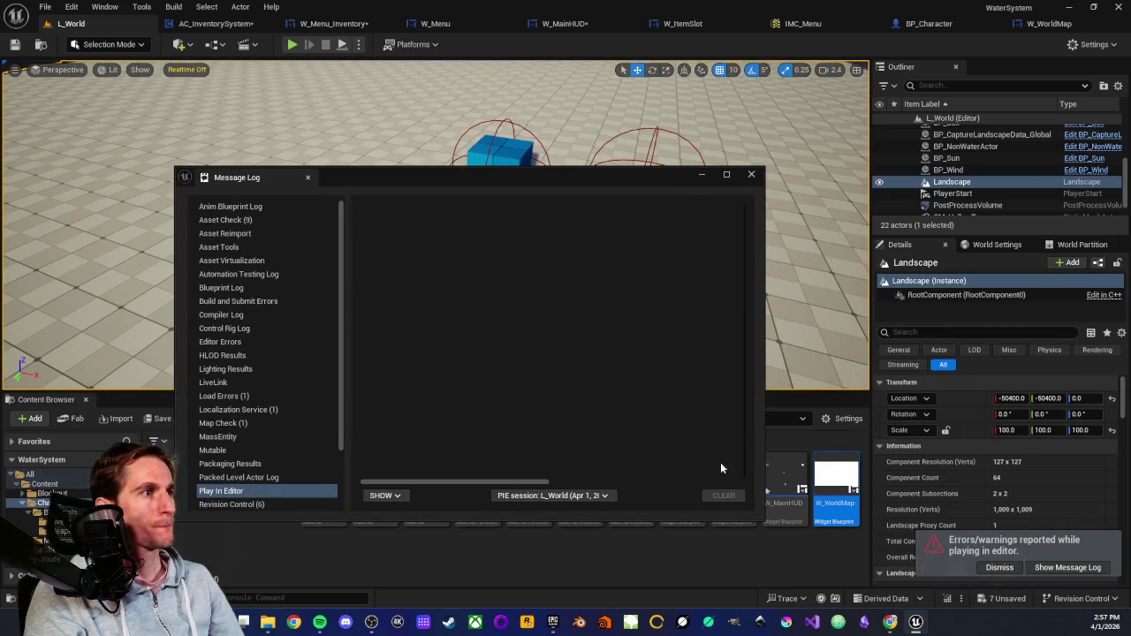
left_click(750, 174)
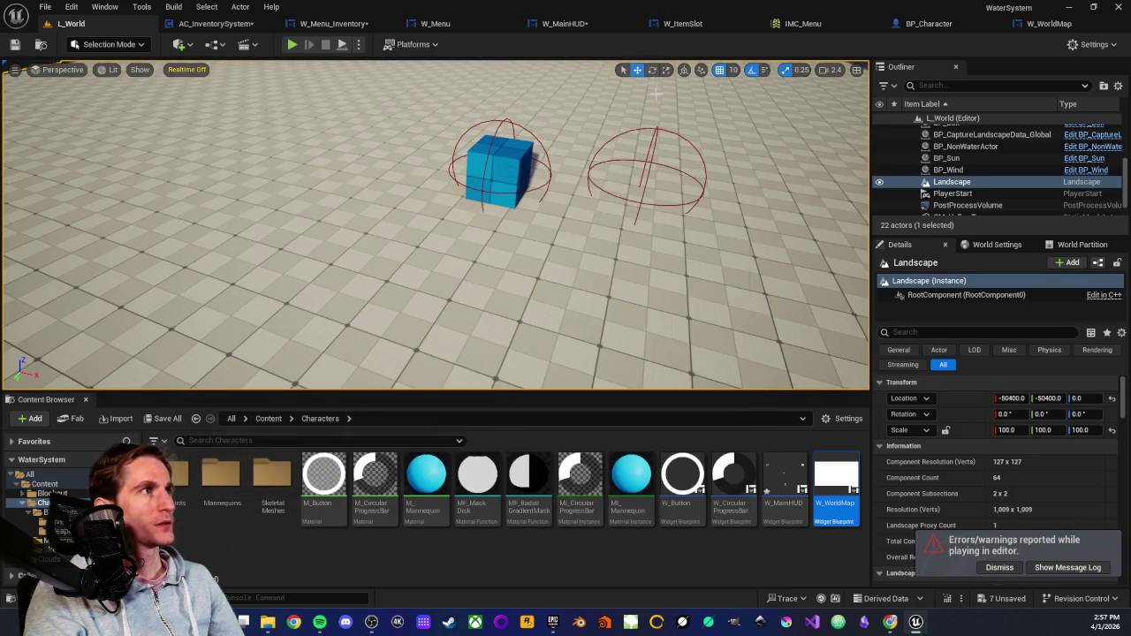
left_click(433, 23)
scroll(581, 426, "up", 1)
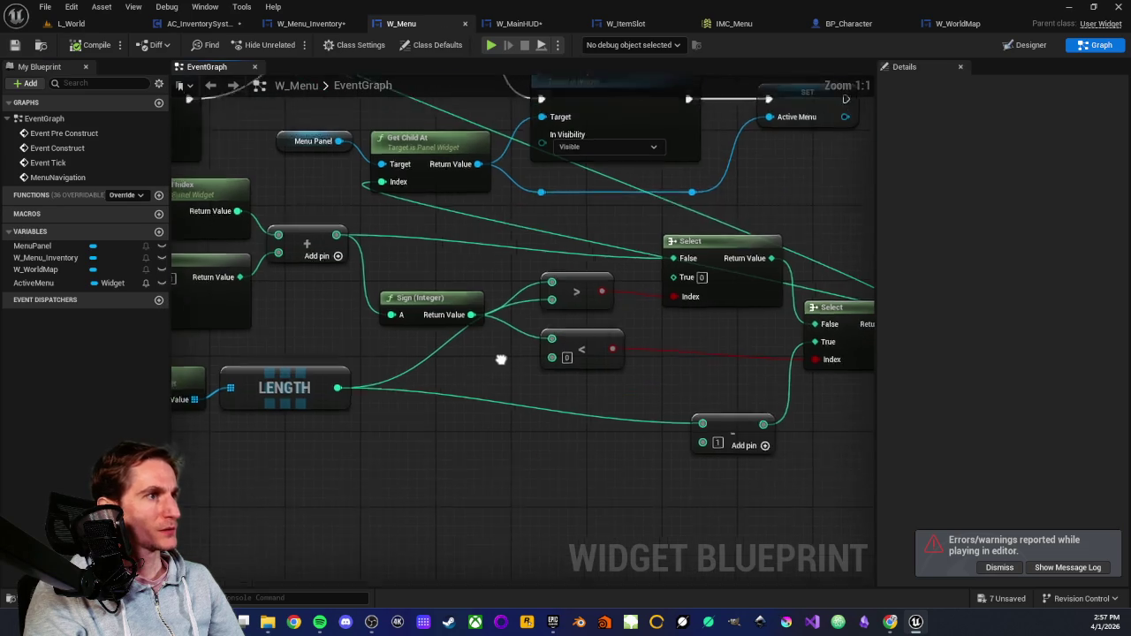
Add a Subtract node off the LENGTH output using the '-' search.
left_click_drag(671, 369, 740, 466)
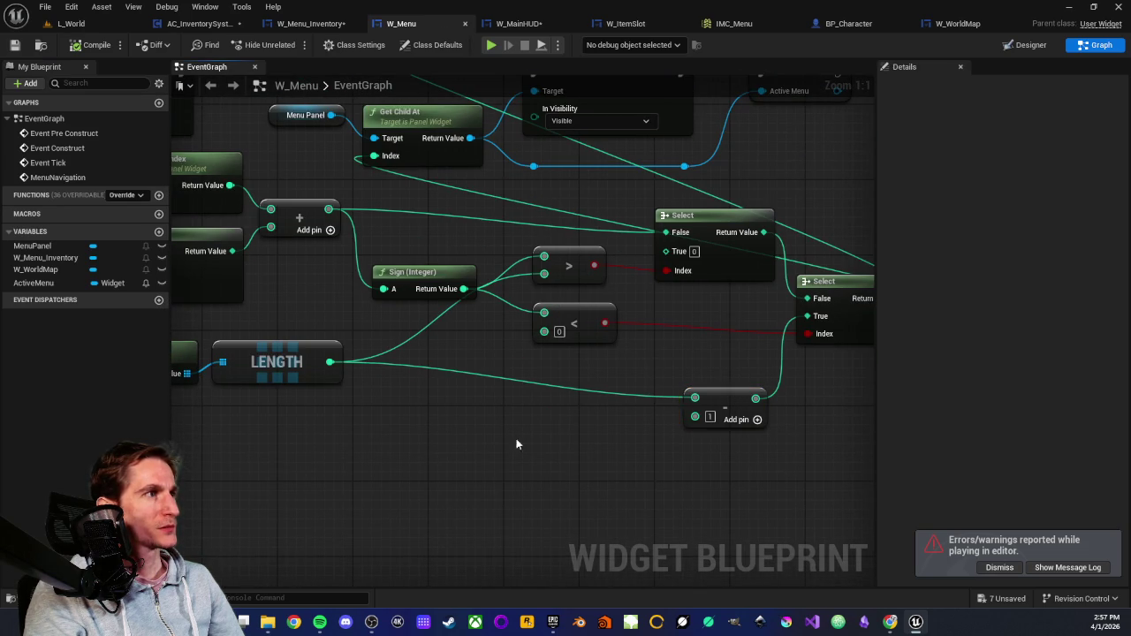
left_click_drag(529, 442, 574, 472)
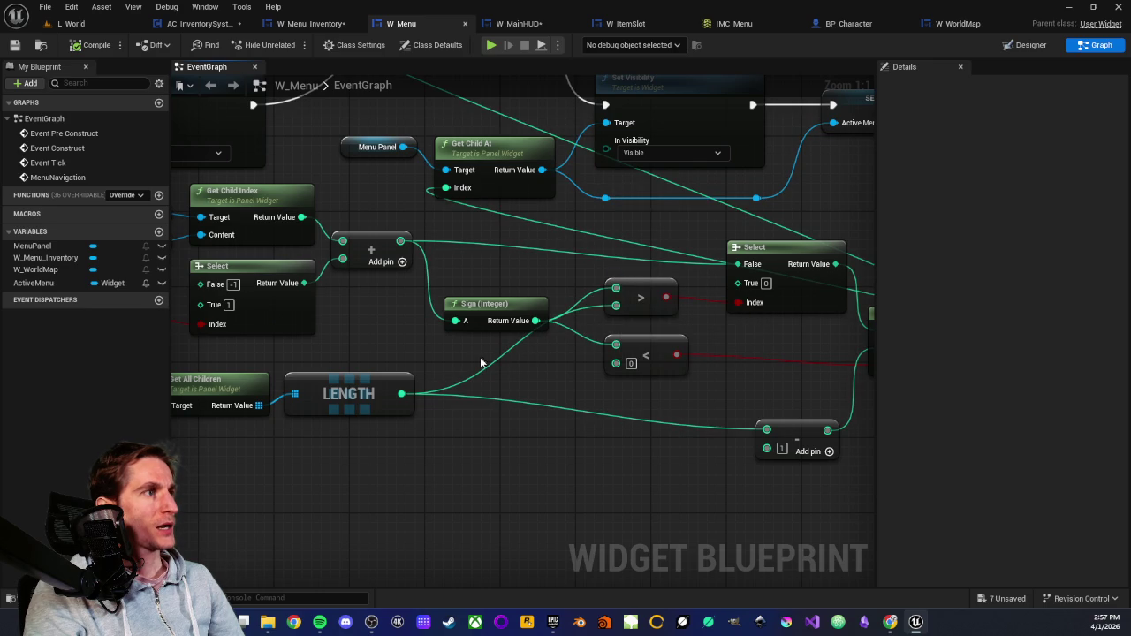
left_click_drag(669, 308, 598, 304)
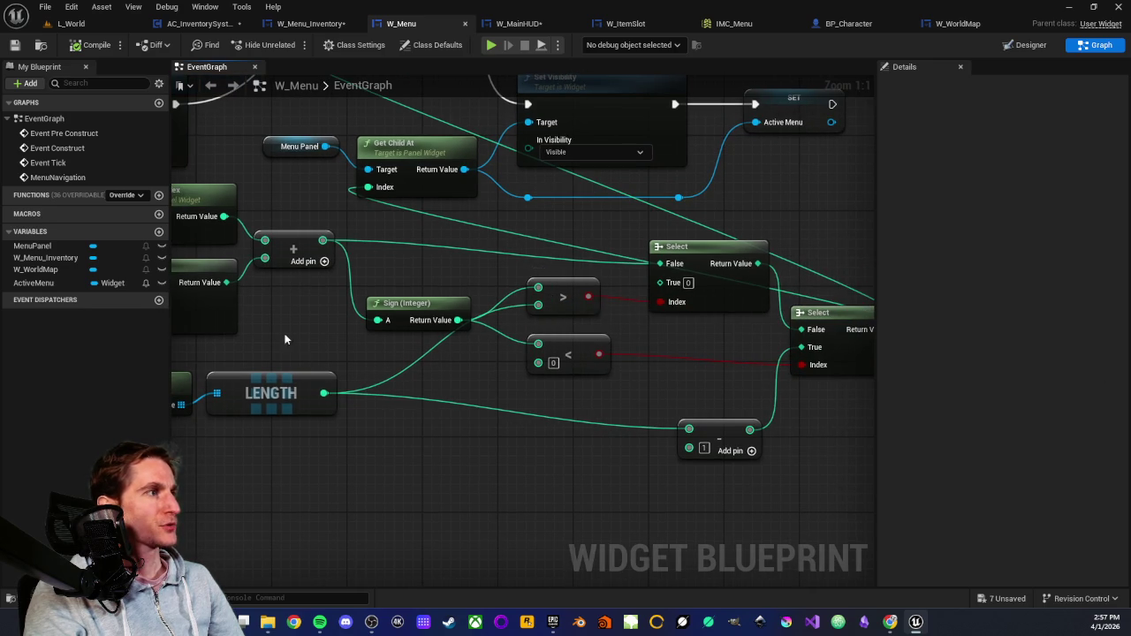
left_click_drag(281, 340, 424, 317)
left_click_drag(466, 371, 560, 356)
type("-")
key("Return")
Set the Subtract node's B to 1 and wire its result into the > node's lower pin.
left_click(580, 350)
type("1")
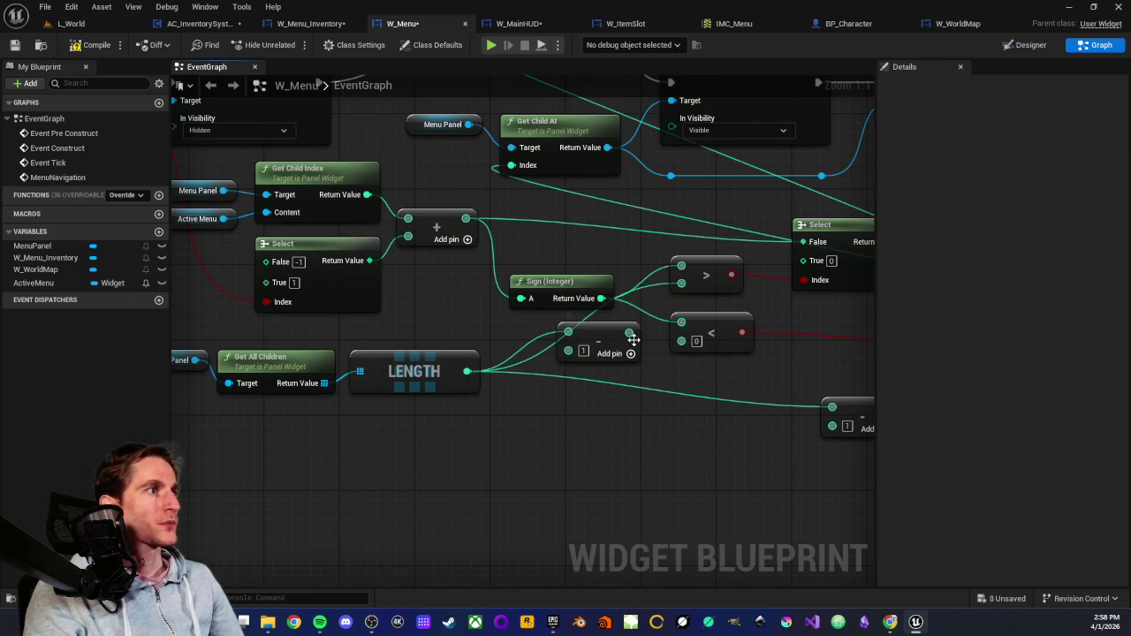
left_click_drag(628, 333, 680, 283)
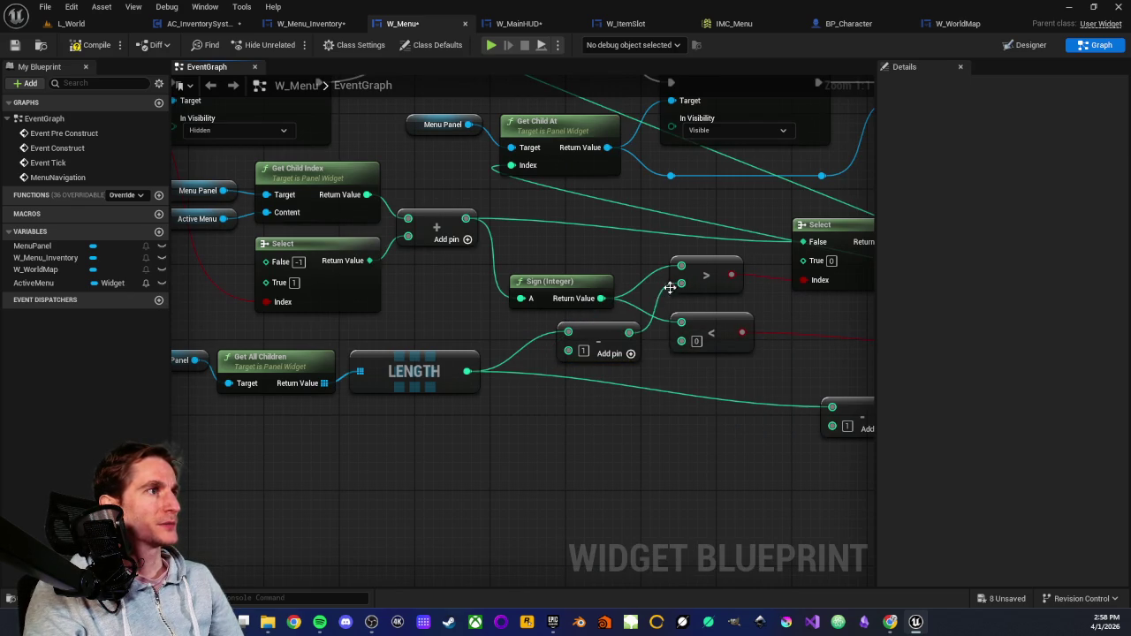
left_click_drag(609, 332, 578, 327)
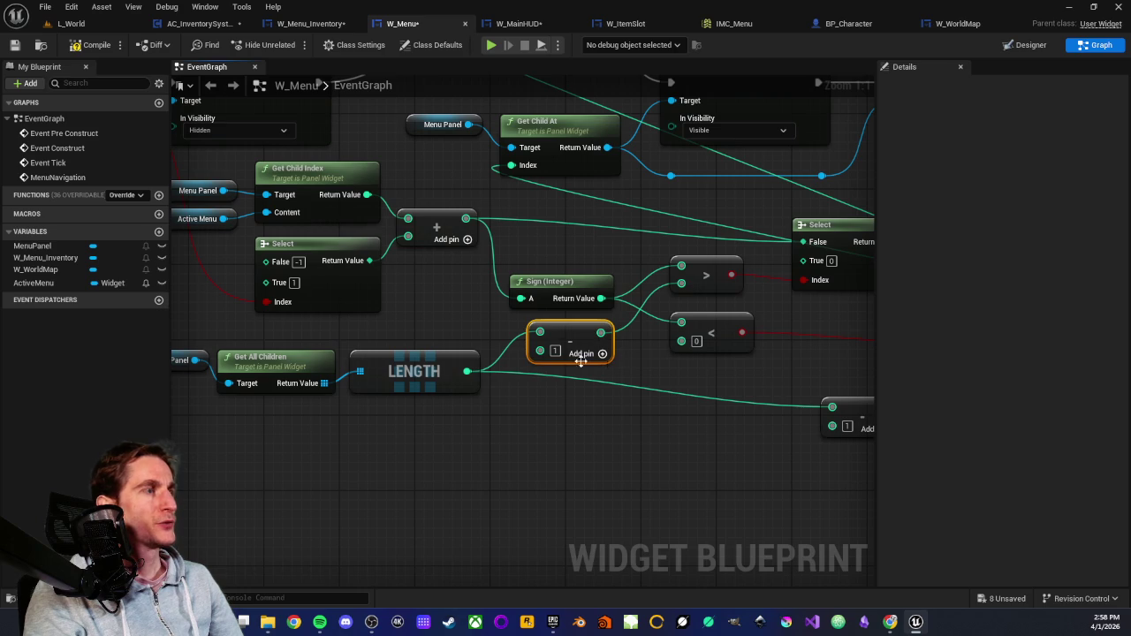
left_click(650, 357)
Recentre the comparison nodes and switch to the L_World level.
scroll(619, 353, "down", 2)
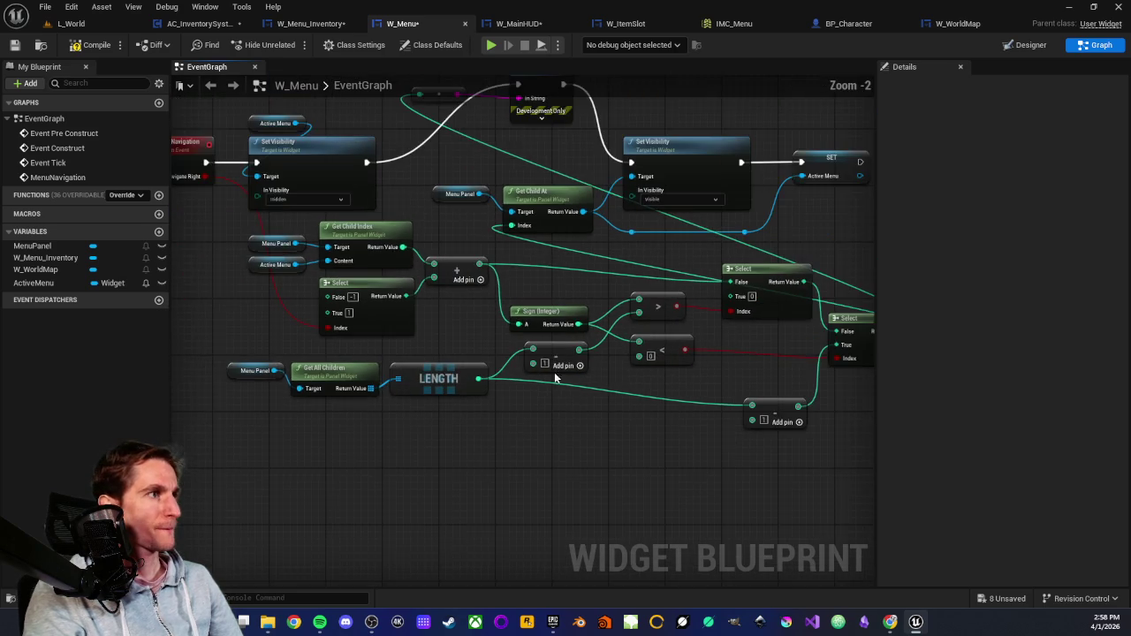
scroll(537, 361, "up", 2)
left_click_drag(592, 360, 493, 352)
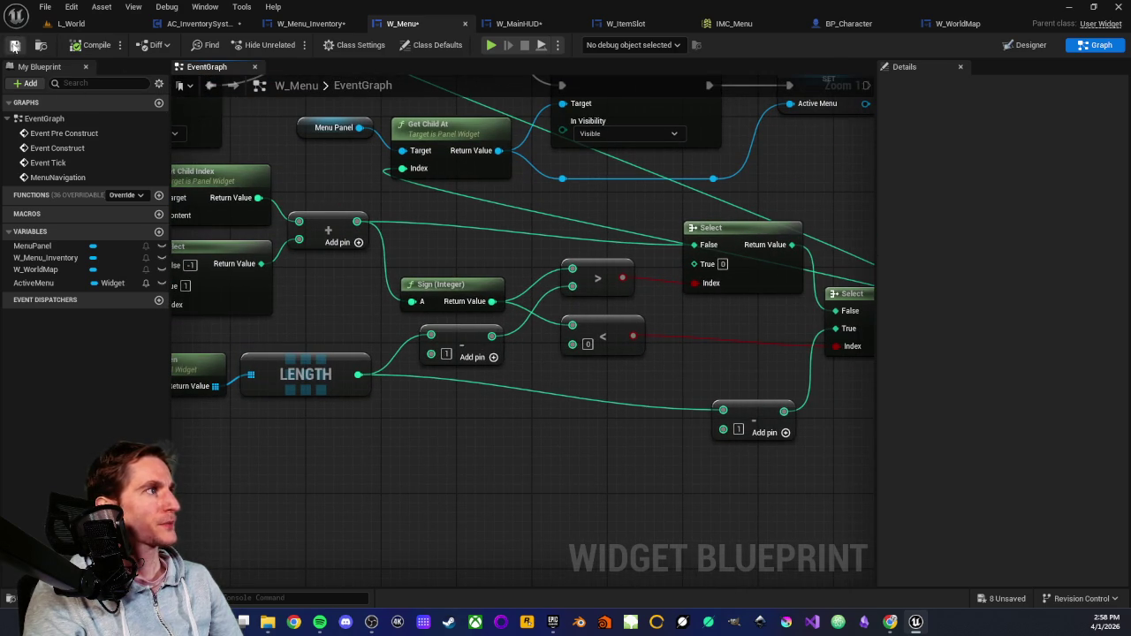
left_click(71, 23)
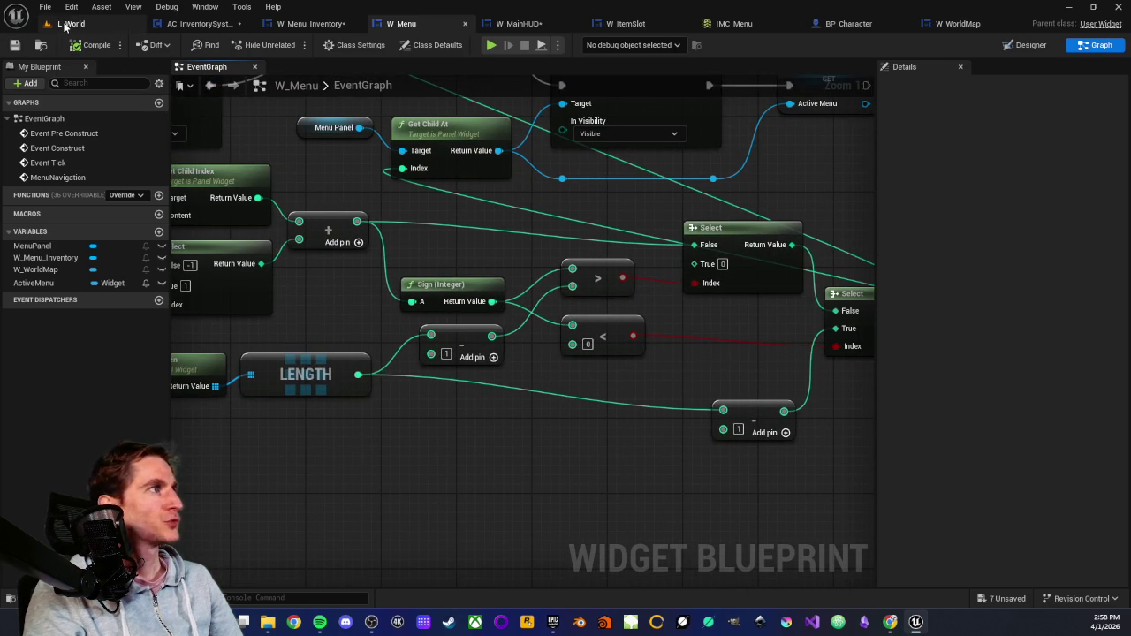
Play from this spot in the level, walk forward and pick up the red apple.
right_click(389, 228)
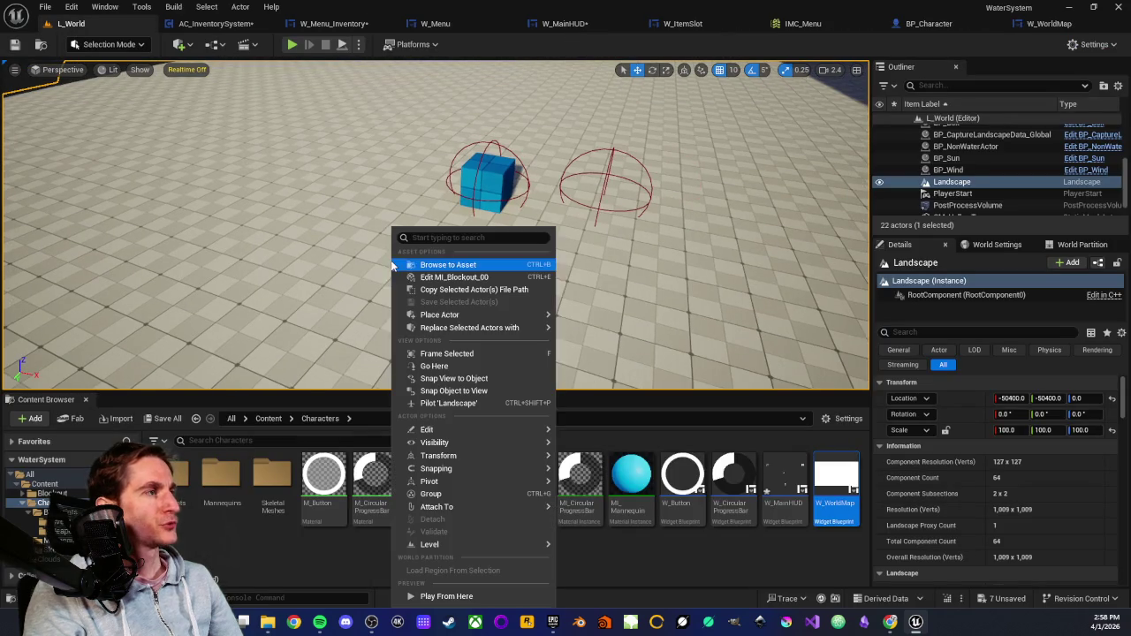
left_click(436, 595)
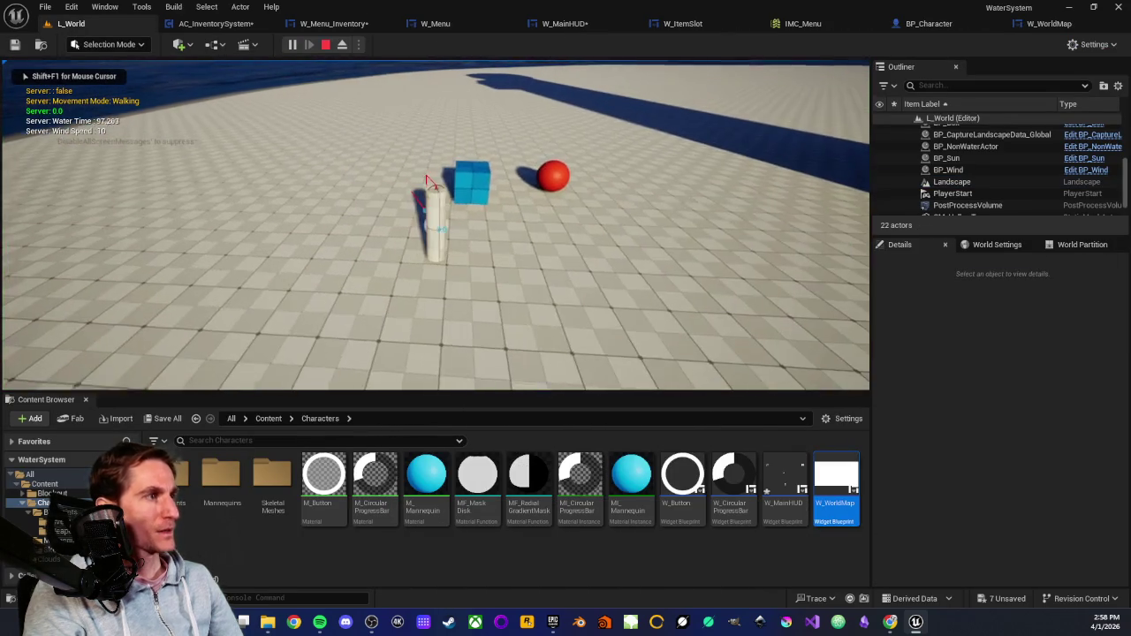
key("w")
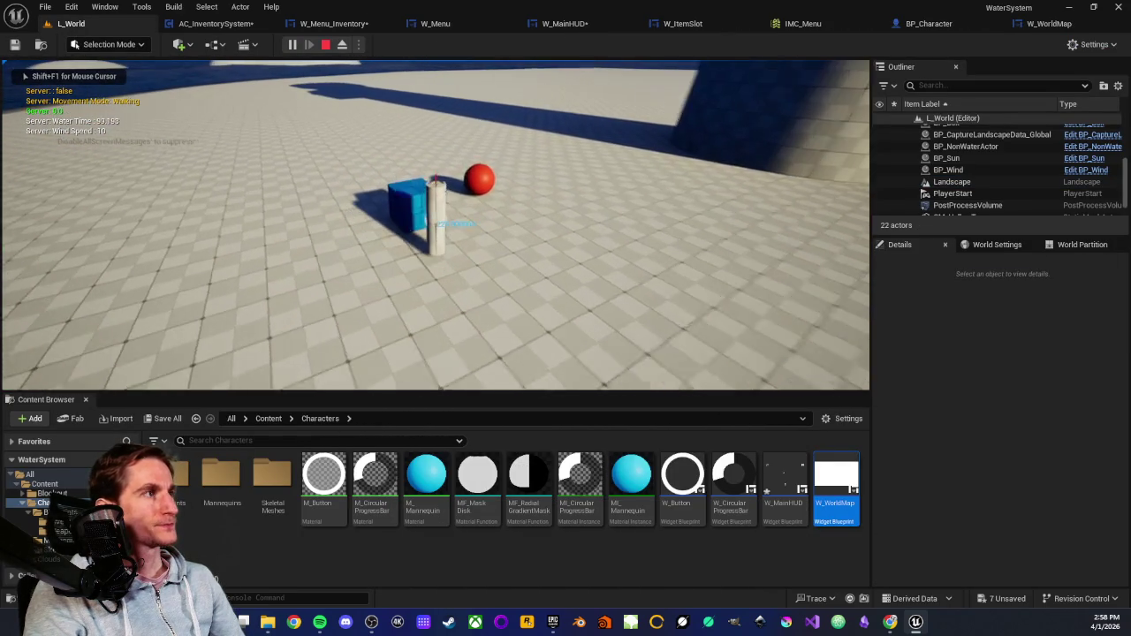
key("w")
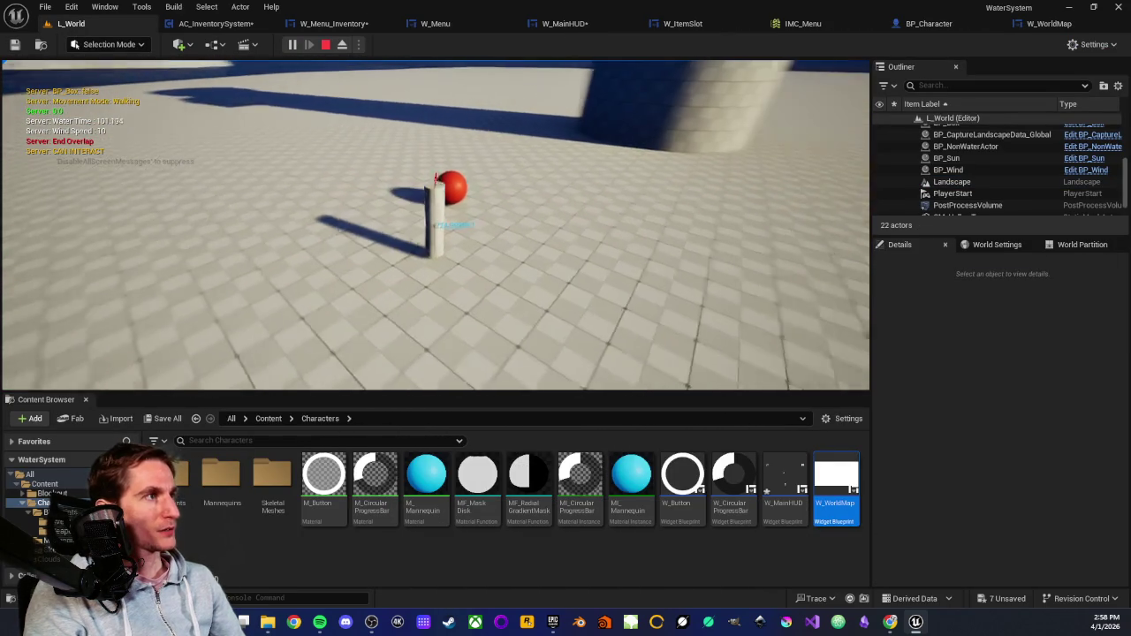
key("e")
Open the inventory menu with Tab and cycle between panels repeatedly with E and Q.
key("Tab")
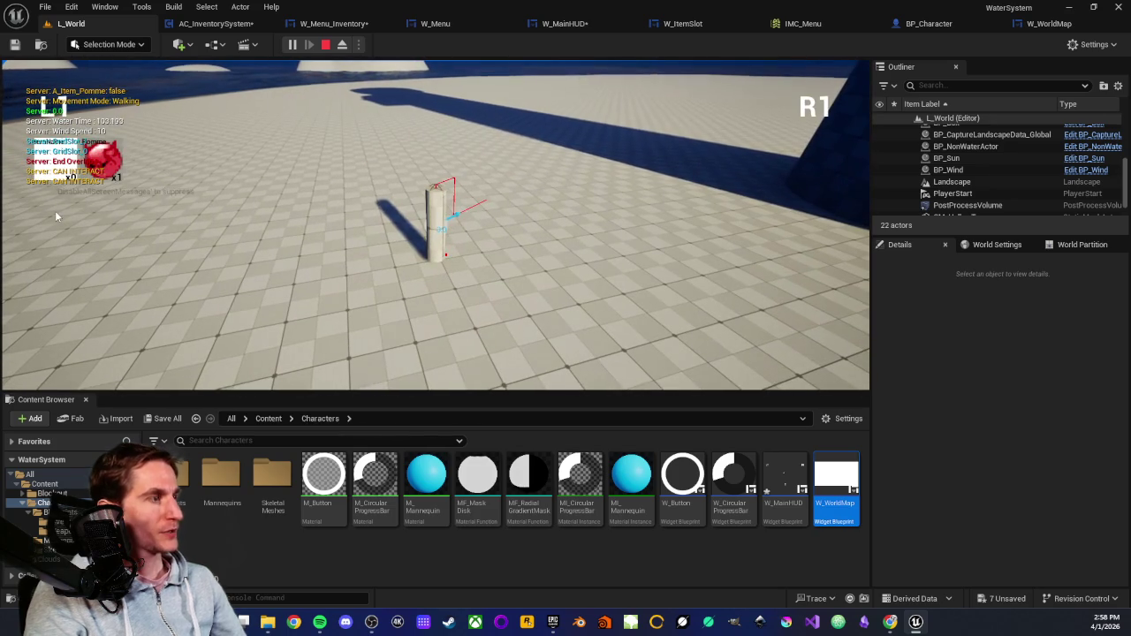
key("e")
key("q")
key("e")
key("q")
key("e")
key("q")
key("e")
key("q")
key("e")
key("q")
key("e")
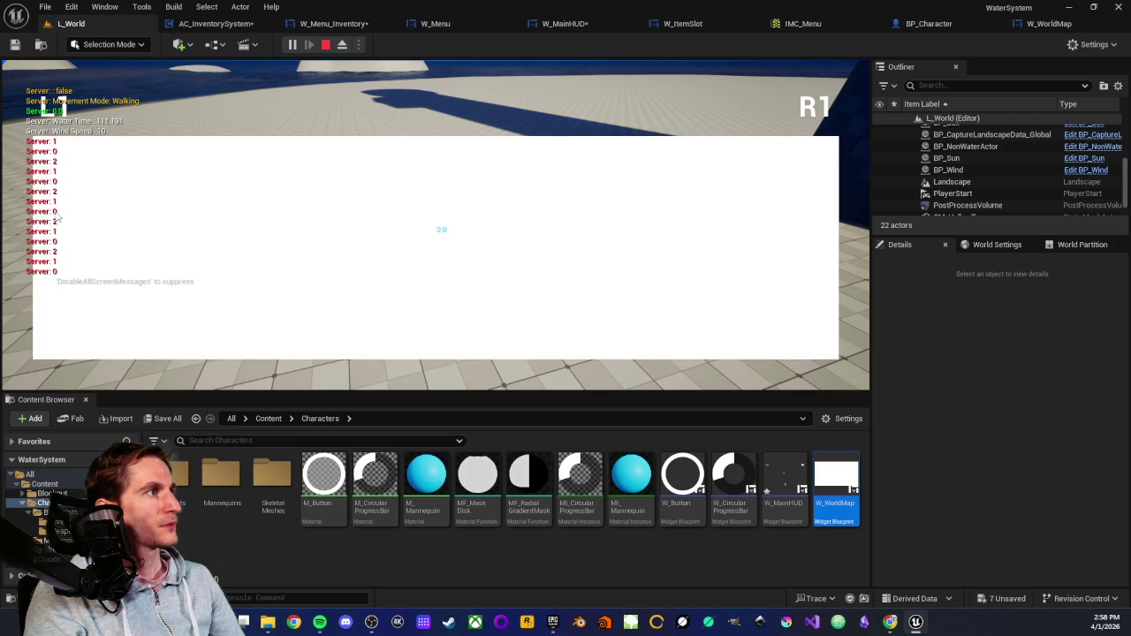
Stop the play test, then clear and close the Message Log errors.
key("Escape")
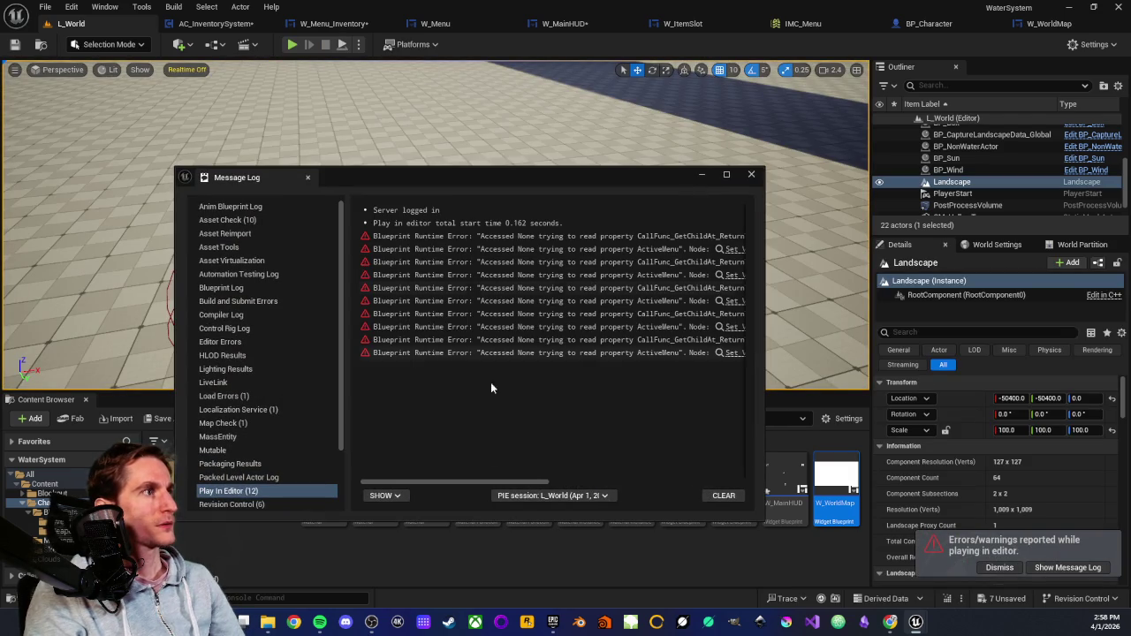
left_click(722, 496)
left_click(752, 175)
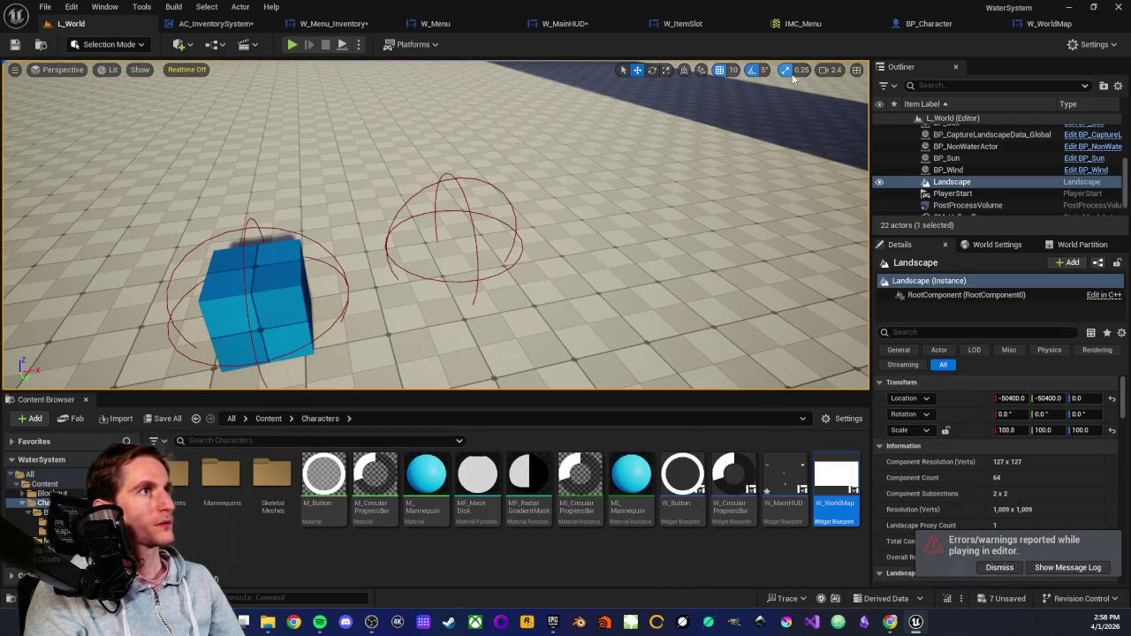
Back in W_Menu, wire the + node's result into the > node's top input.
left_click(471, 26)
mouse_move(364, 308)
left_mouse_down()
mouse_move(470, 284)
mouse_move(397, 313)
left_mouse_up()
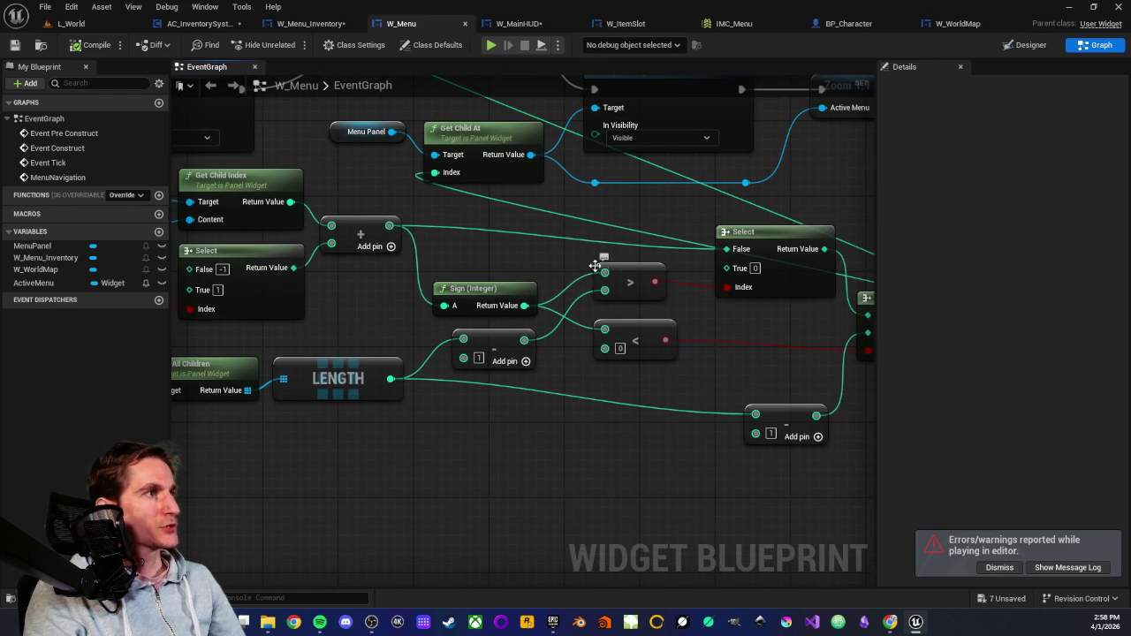
left_click_drag(457, 258, 546, 263)
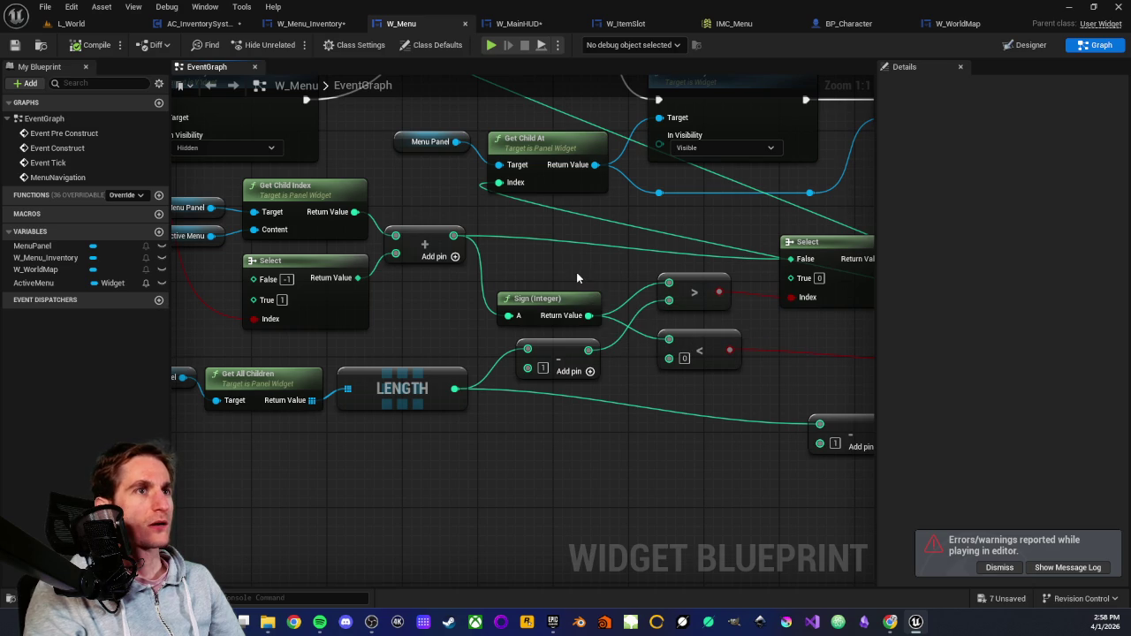
left_click_drag(453, 235, 668, 287)
left_click_drag(434, 230, 499, 241)
Delete the Sign (Integer) node and wire the + result into the < node.
mouse_move(607, 284)
left_mouse_down()
mouse_move(489, 285)
mouse_move(461, 274)
left_mouse_up()
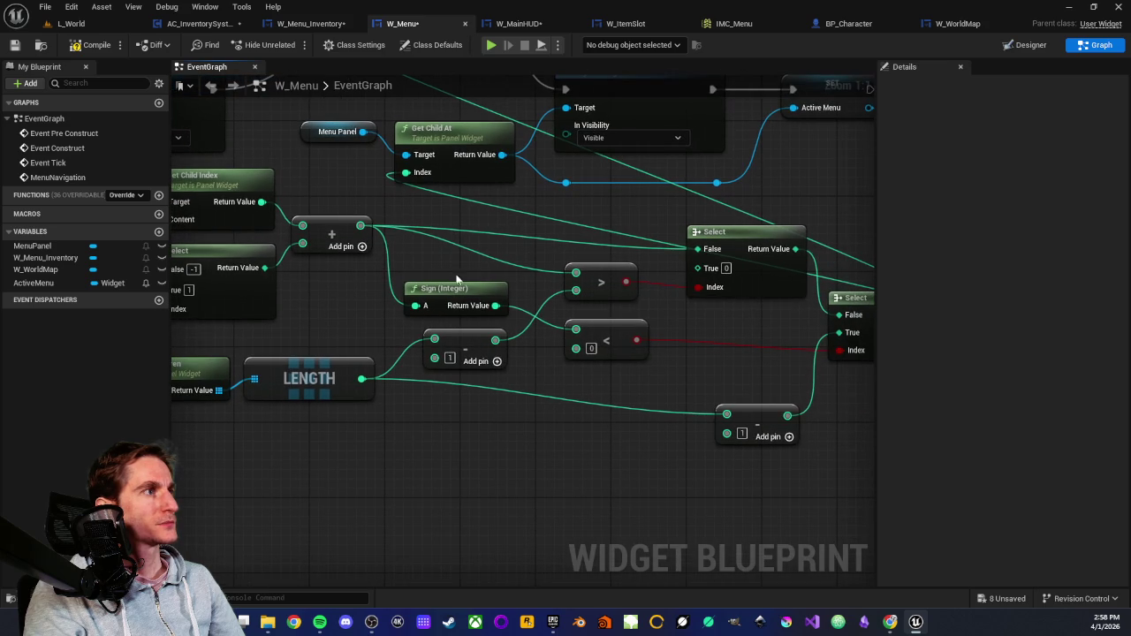
left_click(444, 287)
key("Delete")
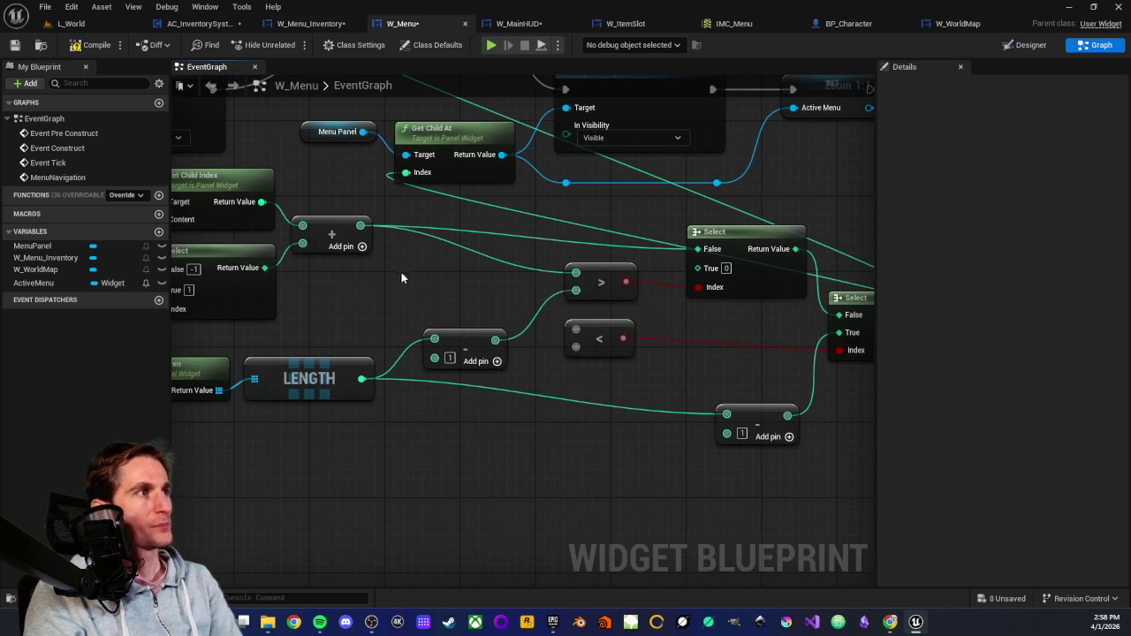
mouse_move(361, 226)
left_mouse_down()
mouse_move(589, 340)
mouse_move(501, 357)
left_mouse_up()
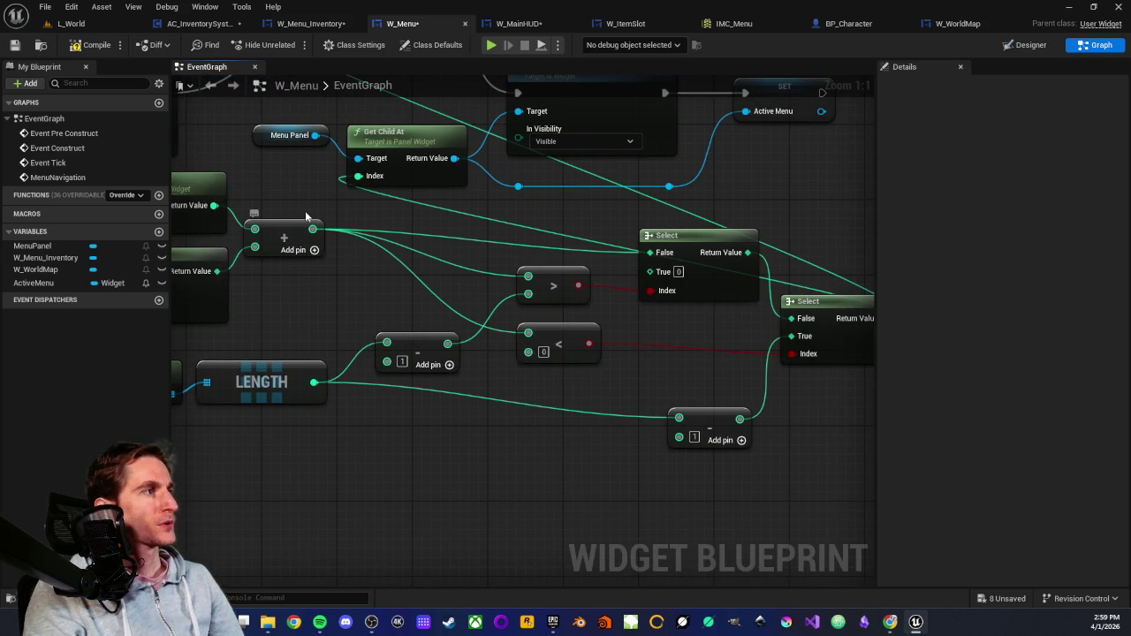
Nudge the upper Select node and pan across to the second Select and SET Active Menu.
left_click_drag(389, 300, 441, 303)
left_click_drag(630, 334, 493, 358)
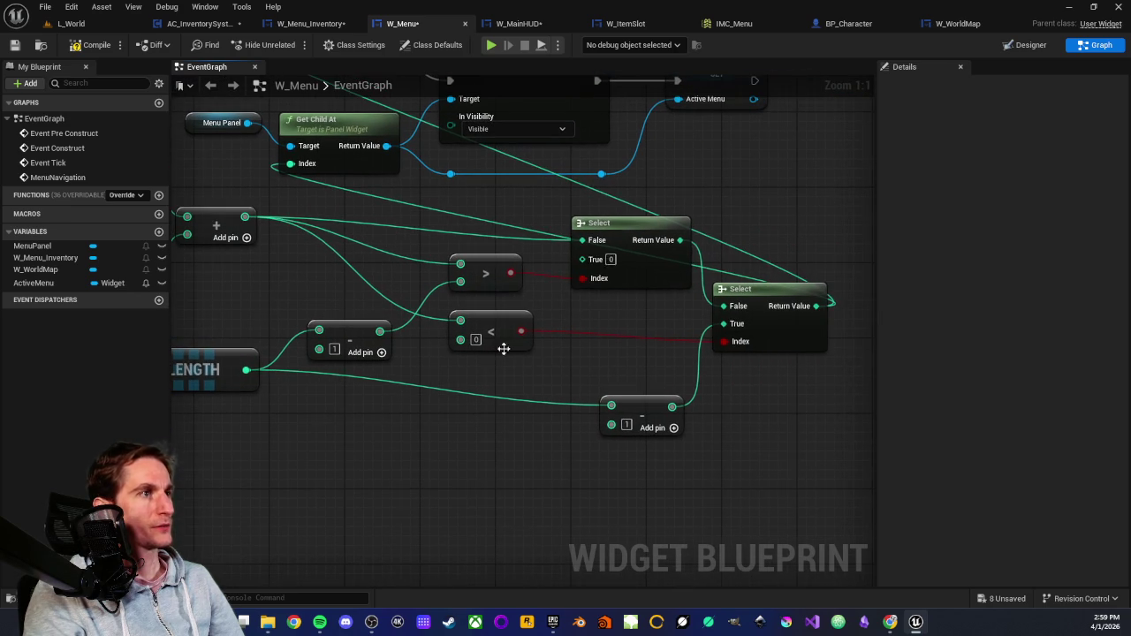
left_click_drag(631, 226, 611, 246)
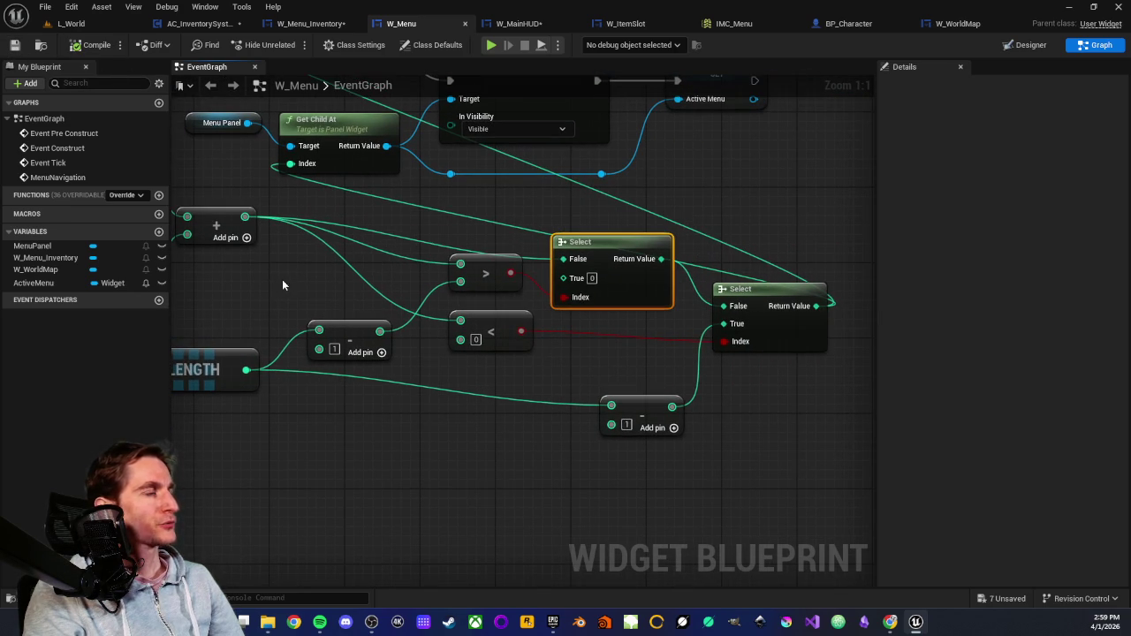
left_click_drag(280, 284, 388, 294)
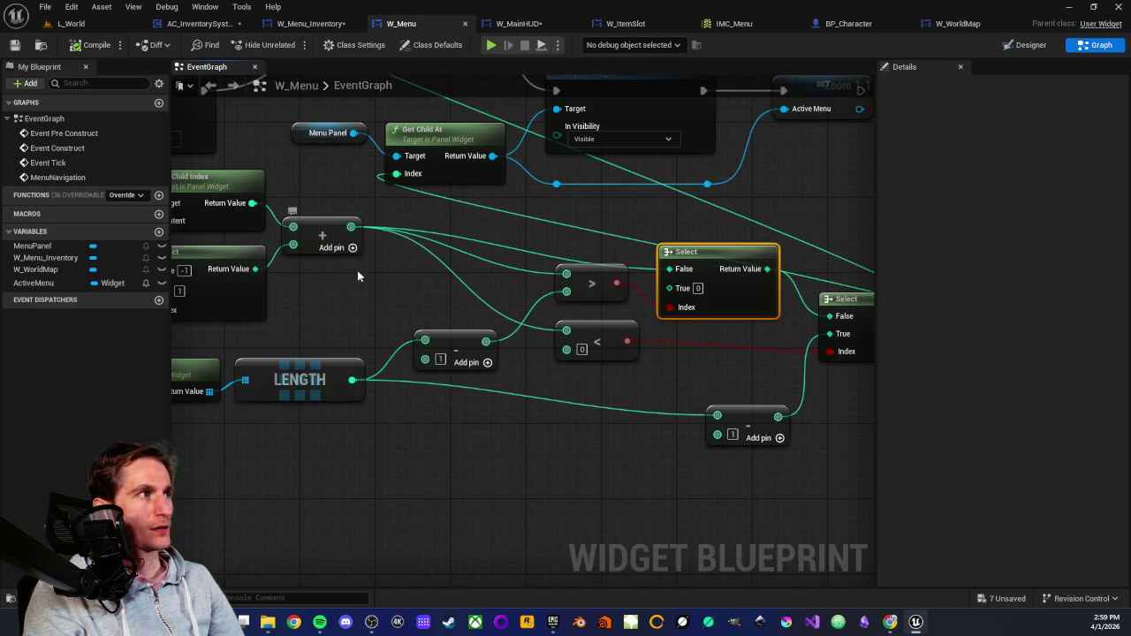
left_click_drag(353, 247, 447, 249)
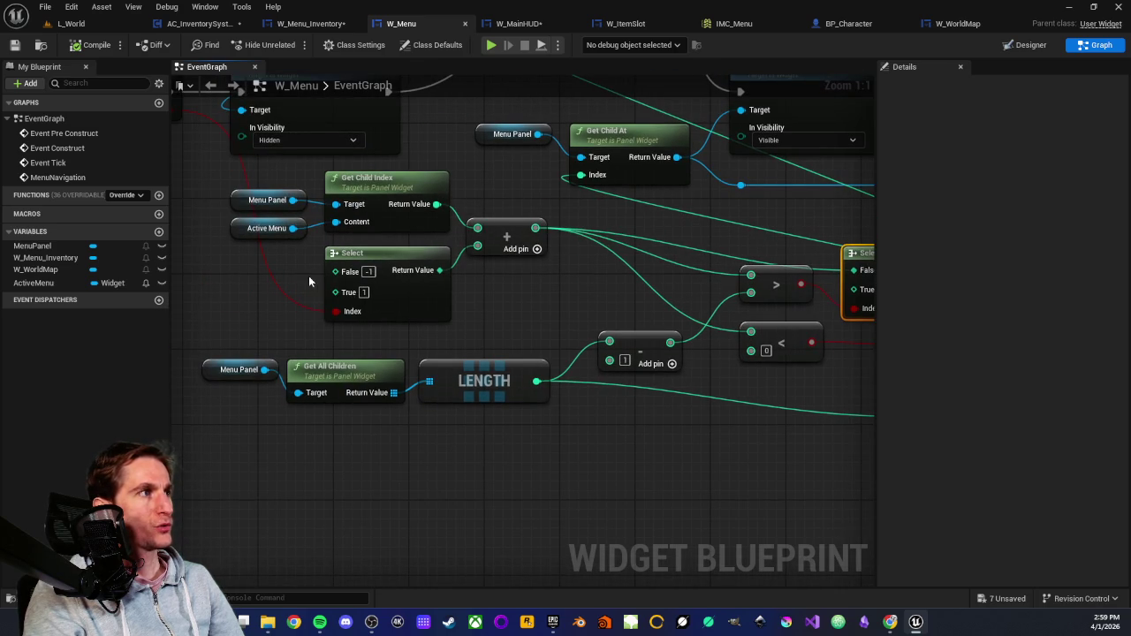
left_click_drag(308, 276, 365, 284)
left_click_drag(610, 265, 489, 274)
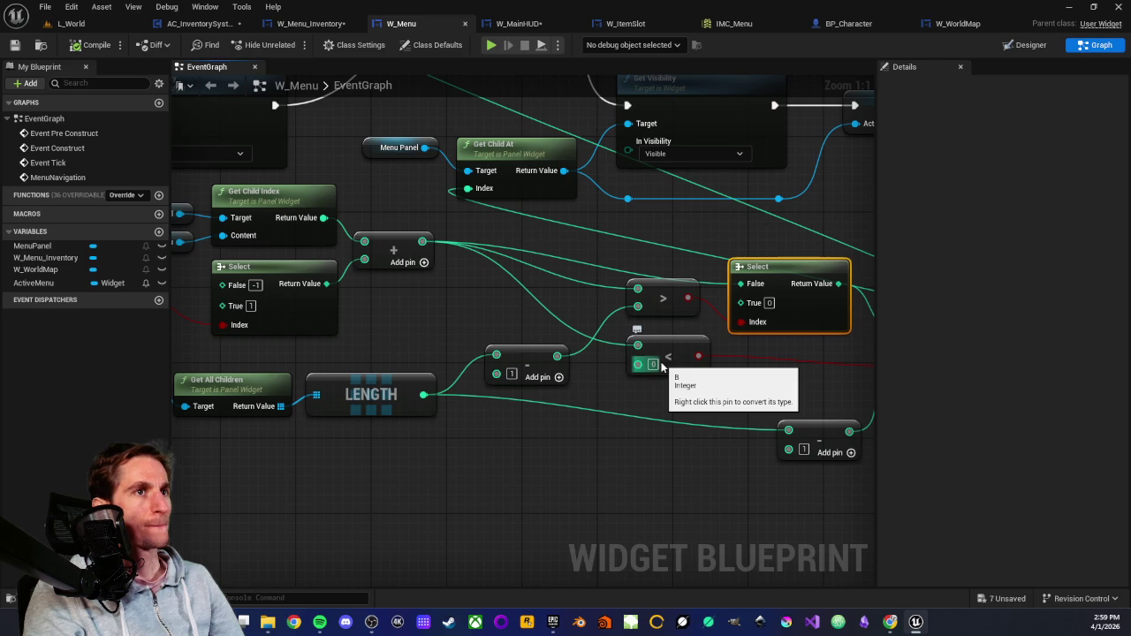
left_click_drag(625, 359, 585, 357)
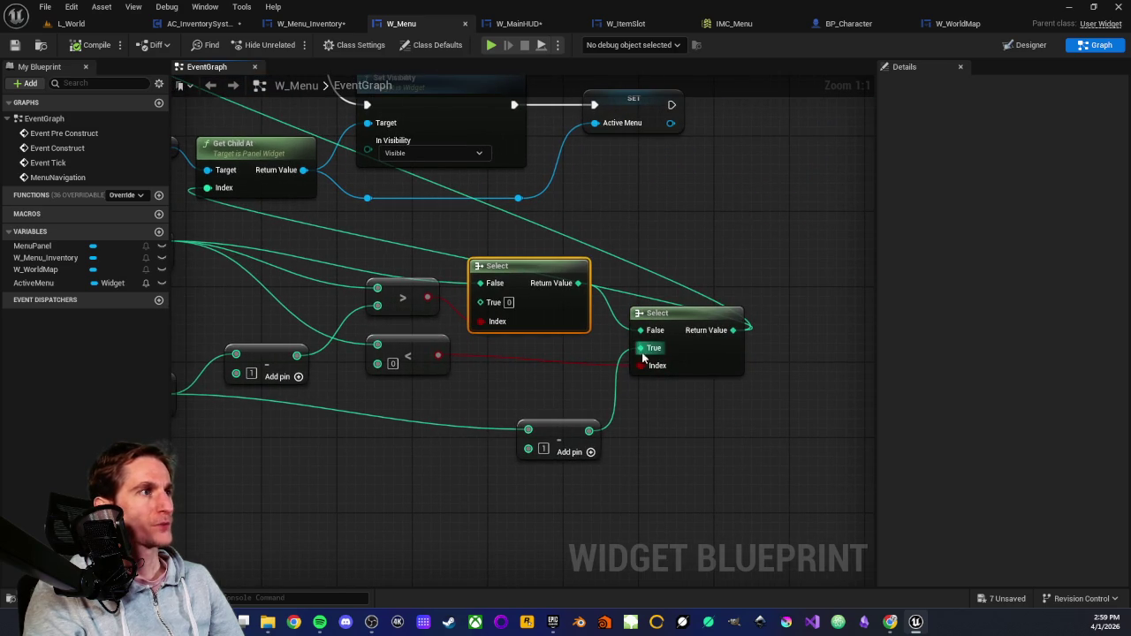
Connect LENGTH minus 1 to the second Select node's True input.
left_click(519, 391)
left_click_drag(519, 391, 739, 349)
left_click_drag(365, 360, 445, 339)
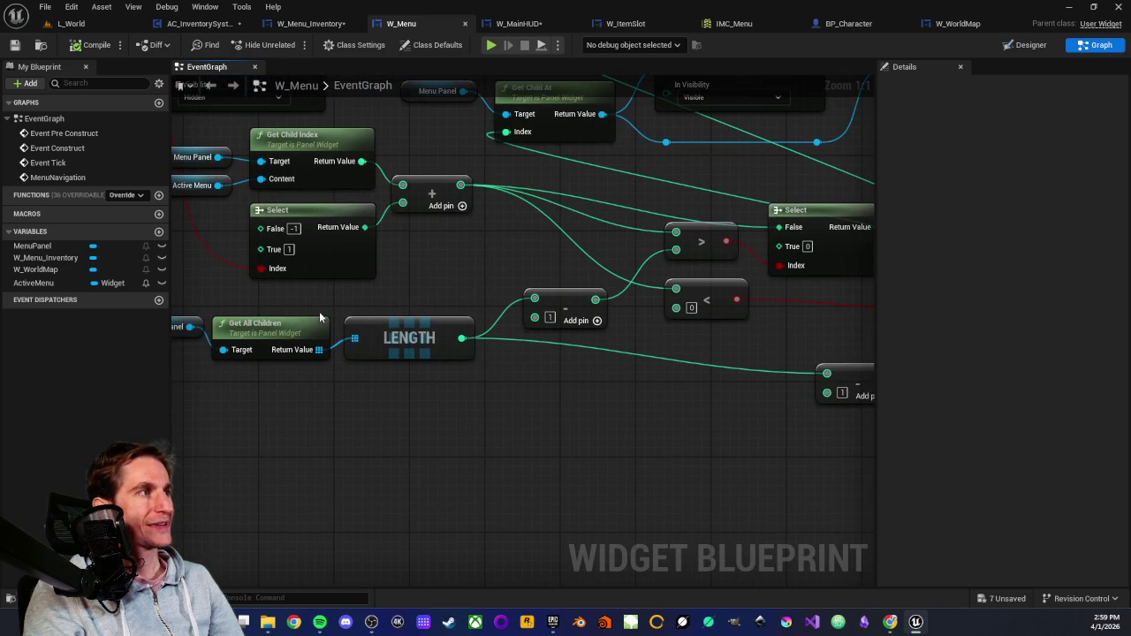
left_click_drag(424, 299, 441, 392)
left_click_drag(583, 327, 667, 417)
left_click(445, 337)
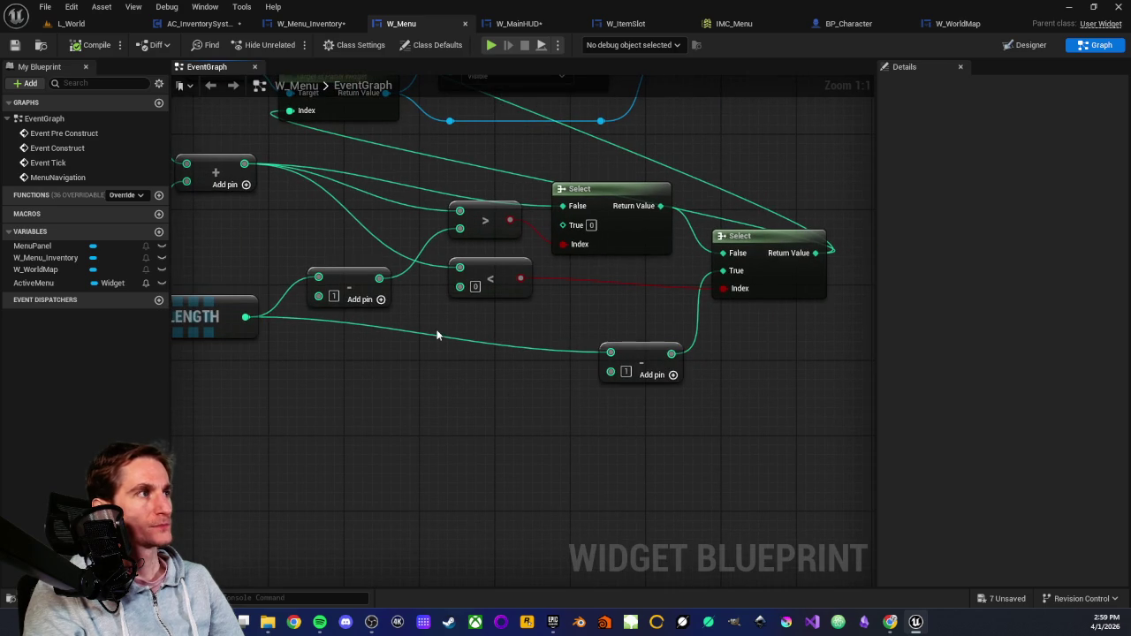
mouse_move(362, 282)
left_mouse_down()
mouse_move(368, 326)
mouse_move(672, 293)
mouse_move(723, 277)
left_mouse_up()
Delete the redundant subtract node and move the remaining one beside LENGTH.
left_click(627, 367)
key("Delete")
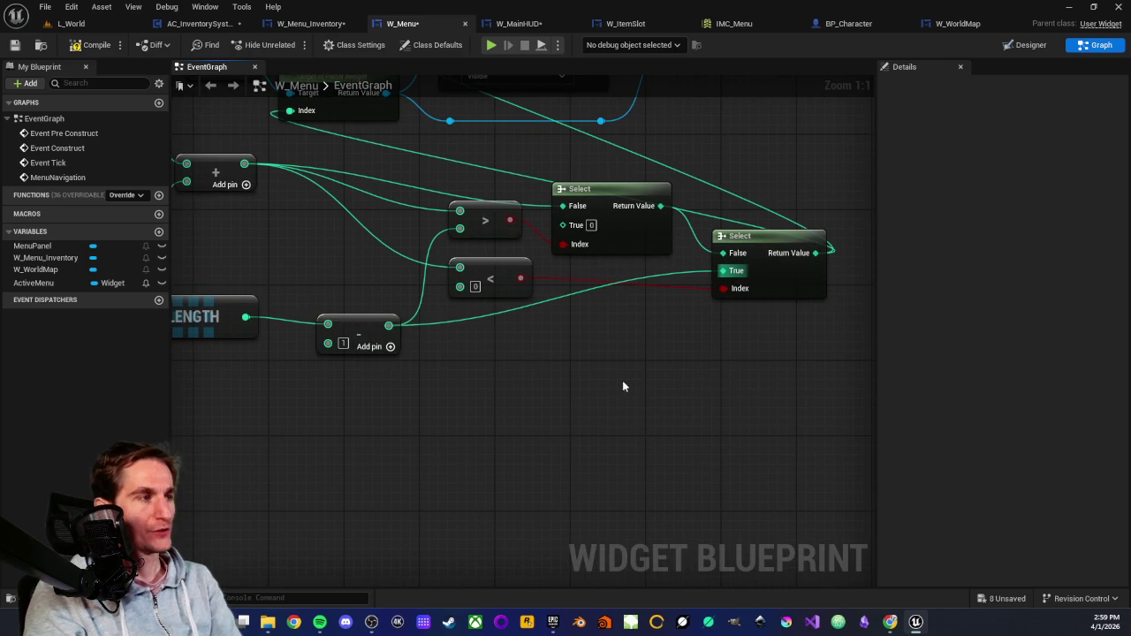
mouse_move(359, 332)
left_mouse_down()
mouse_move(326, 303)
mouse_move(453, 424)
left_mouse_up()
left_click(312, 276)
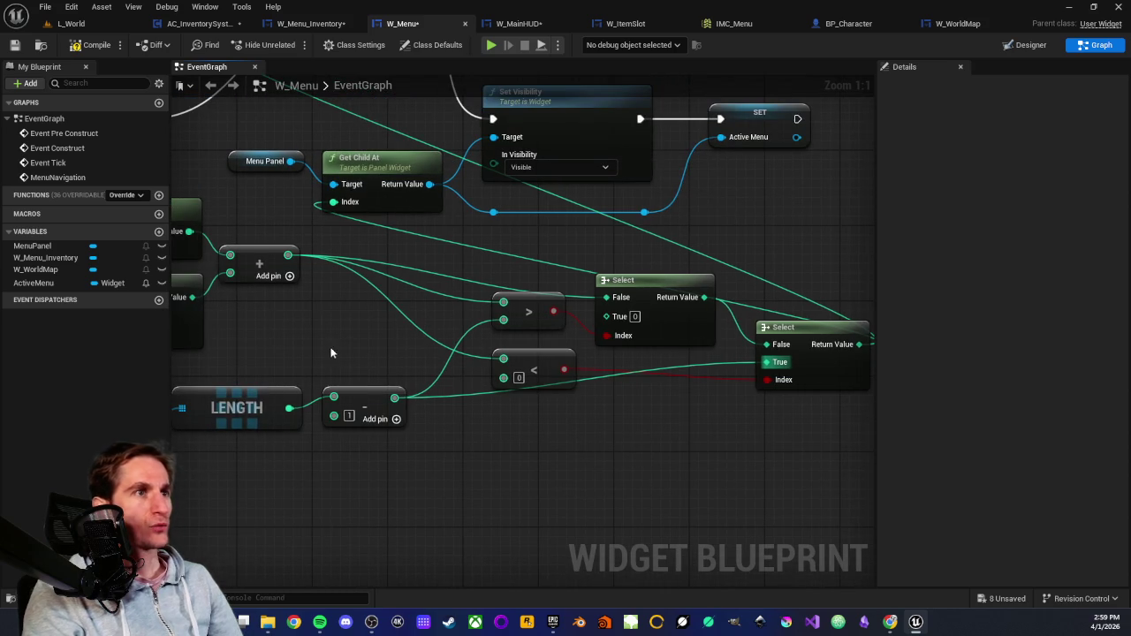
Review the wrap logic across the Set Visibility, LENGTH, subtract and Select nodes.
left_click_drag(331, 346, 441, 400)
left_click_drag(309, 329, 402, 339)
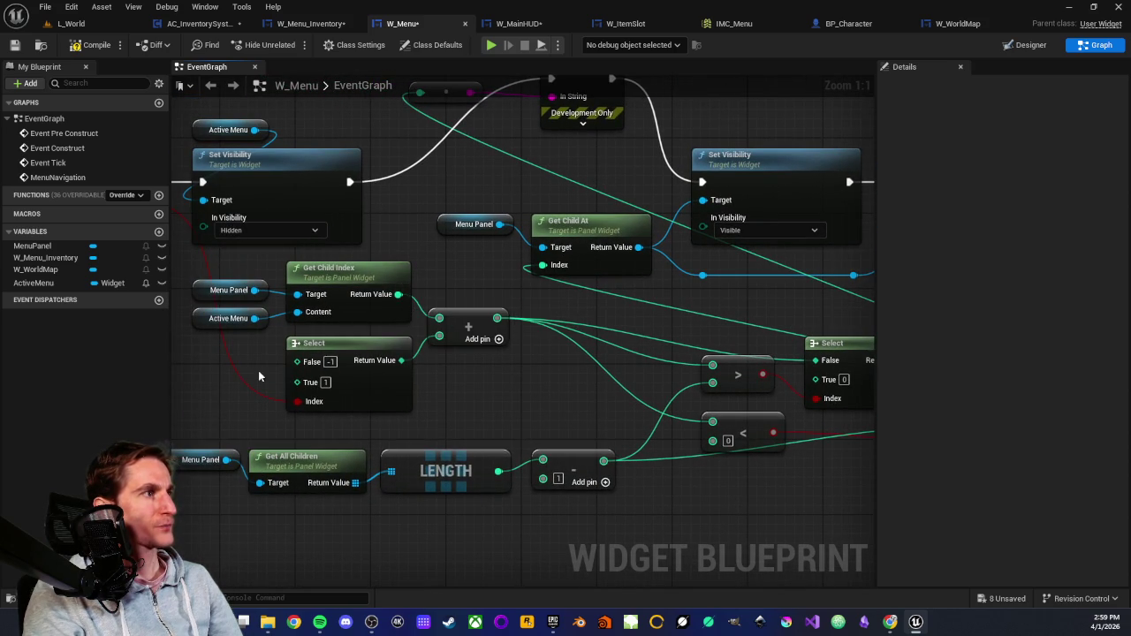
mouse_move(457, 359)
left_mouse_down()
mouse_move(462, 398)
mouse_move(555, 371)
left_mouse_up()
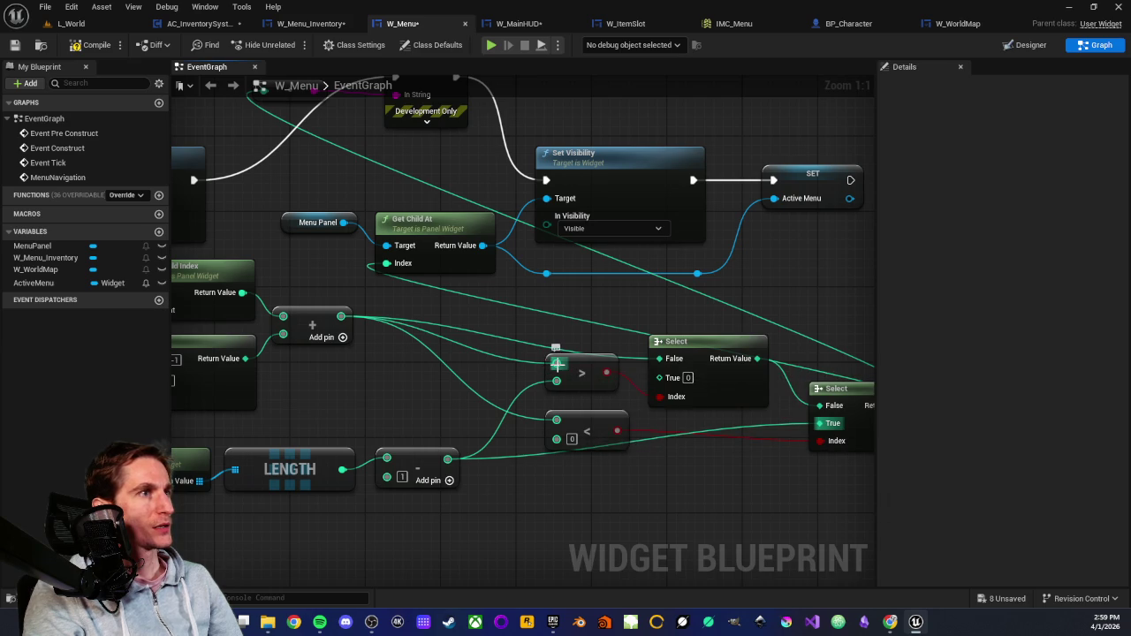
left_click_drag(512, 379, 556, 322)
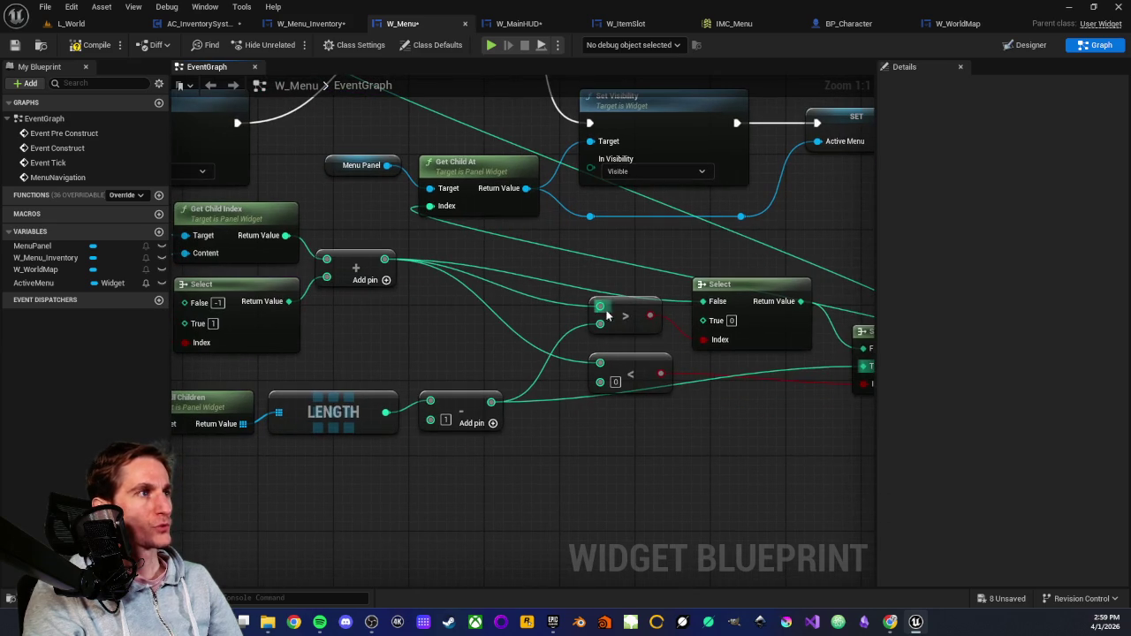
left_click(328, 395)
left_click(366, 372)
left_click(460, 411)
left_click(476, 366)
left_click_drag(476, 365, 397, 391)
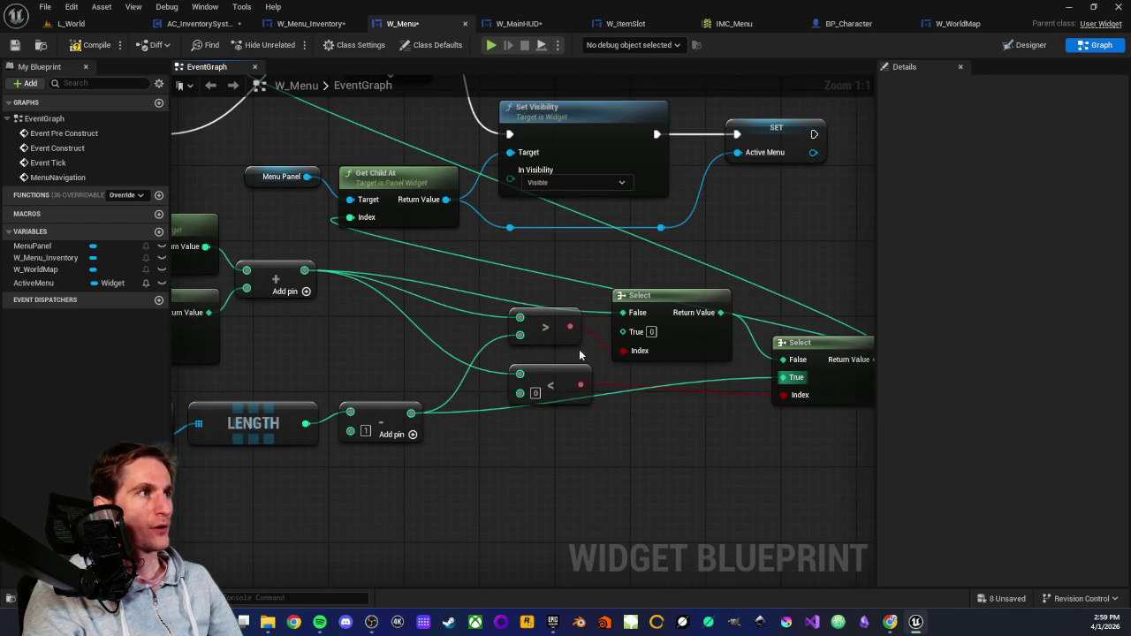
left_click_drag(579, 354, 512, 352)
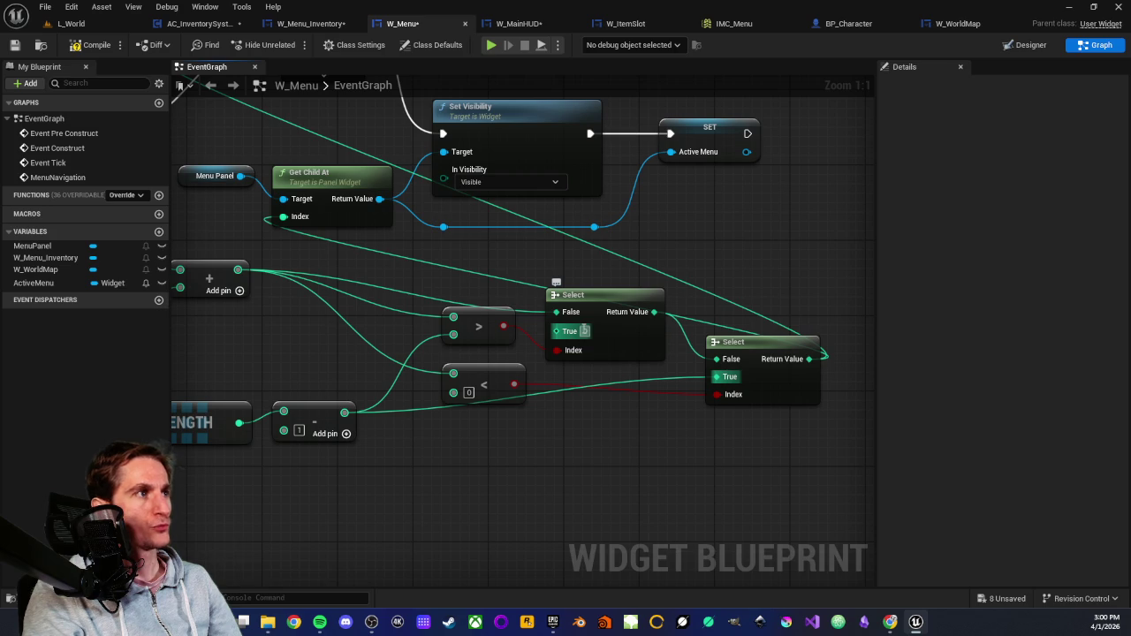
left_click_drag(434, 284, 559, 291)
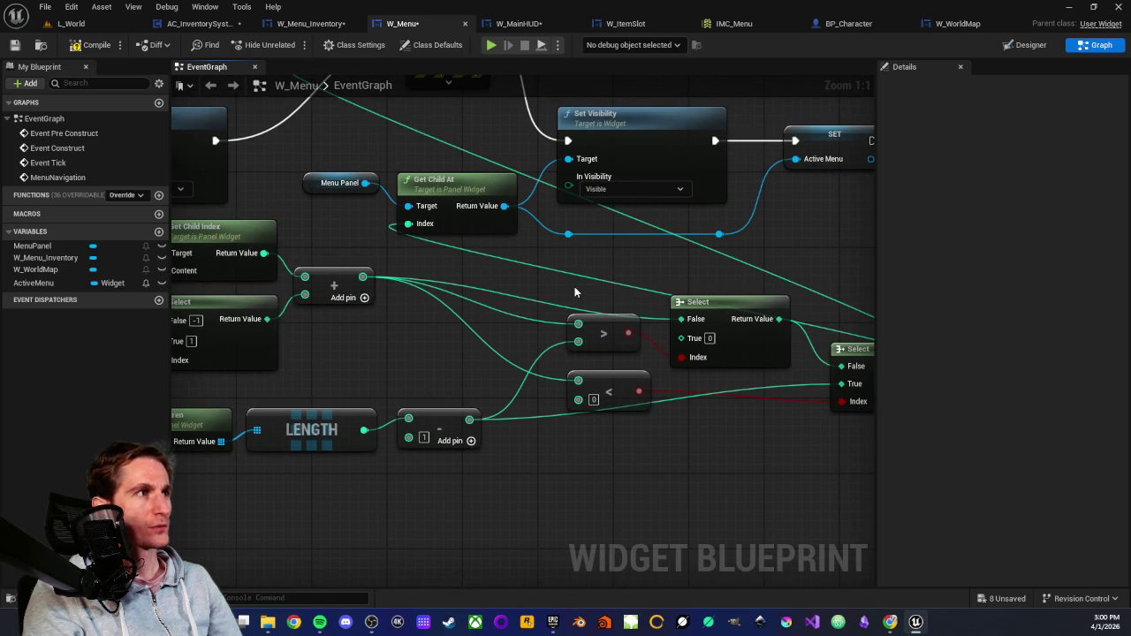
Frame the whole event graph, compile W_Menu, and switch back to the L_World level.
left_click_drag(576, 291, 497, 276)
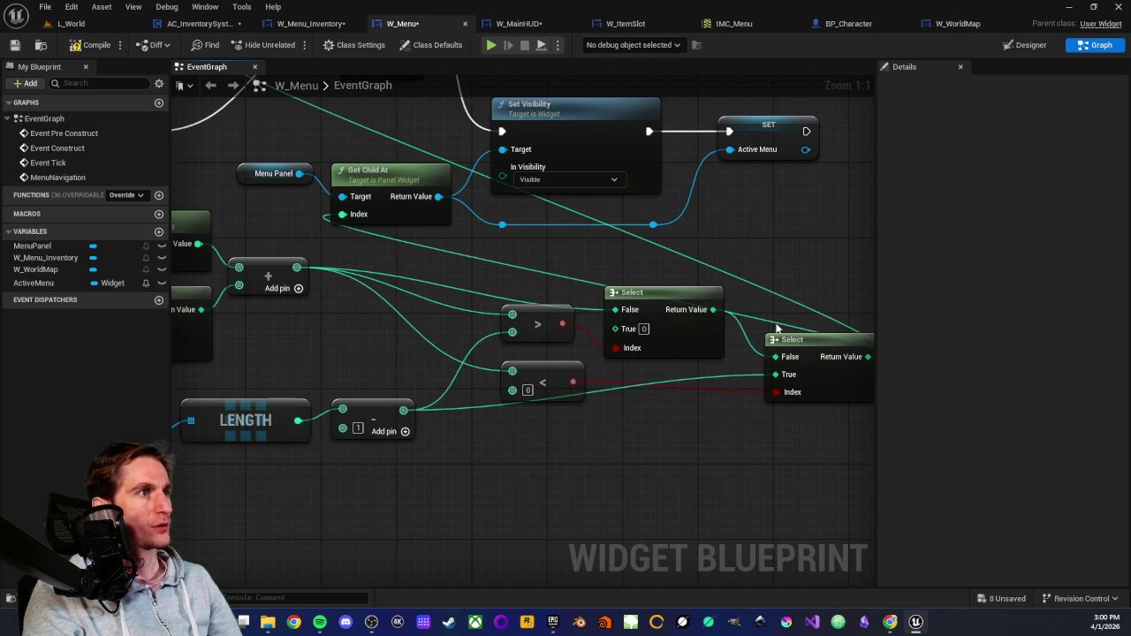
left_click_drag(673, 316, 537, 303)
key("Home")
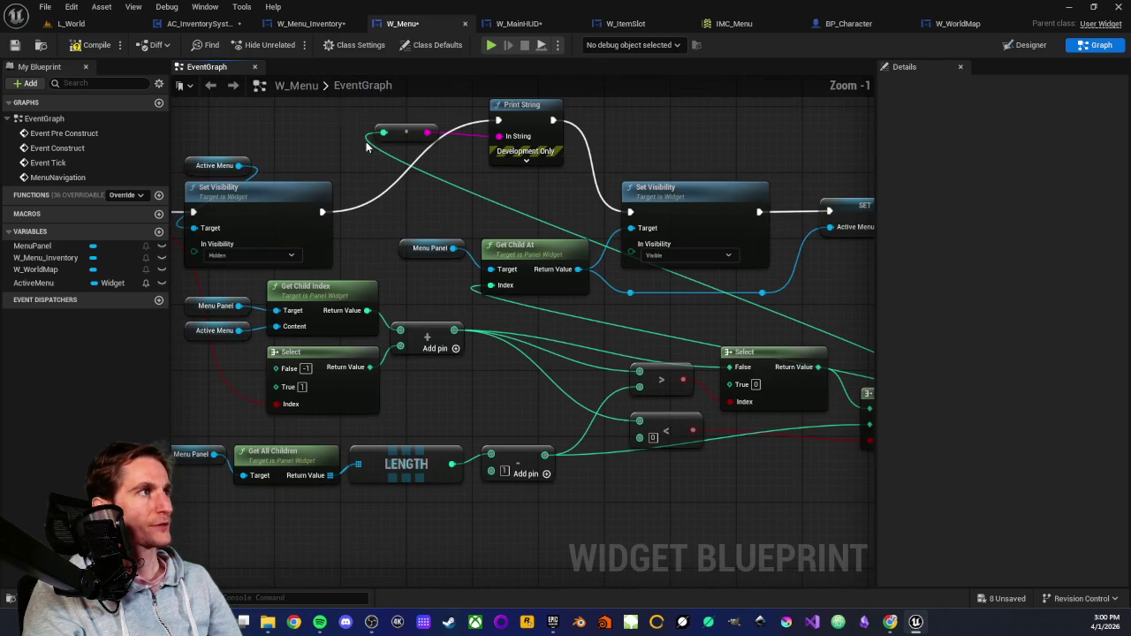
left_click(14, 44)
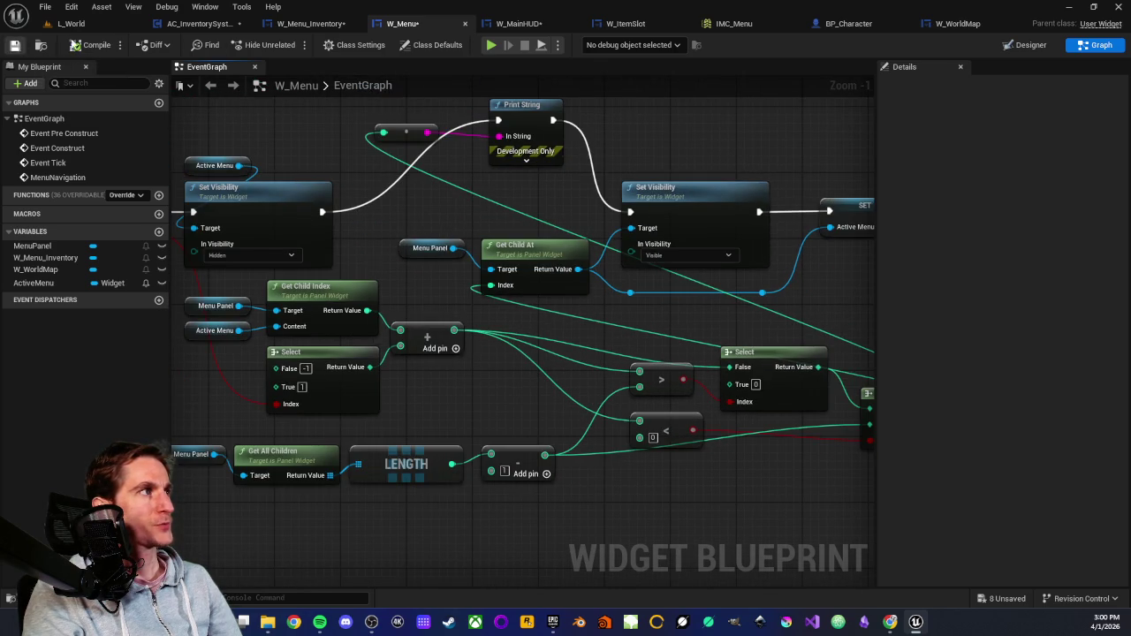
left_click(71, 23)
left_click_drag(530, 292, 479, 291)
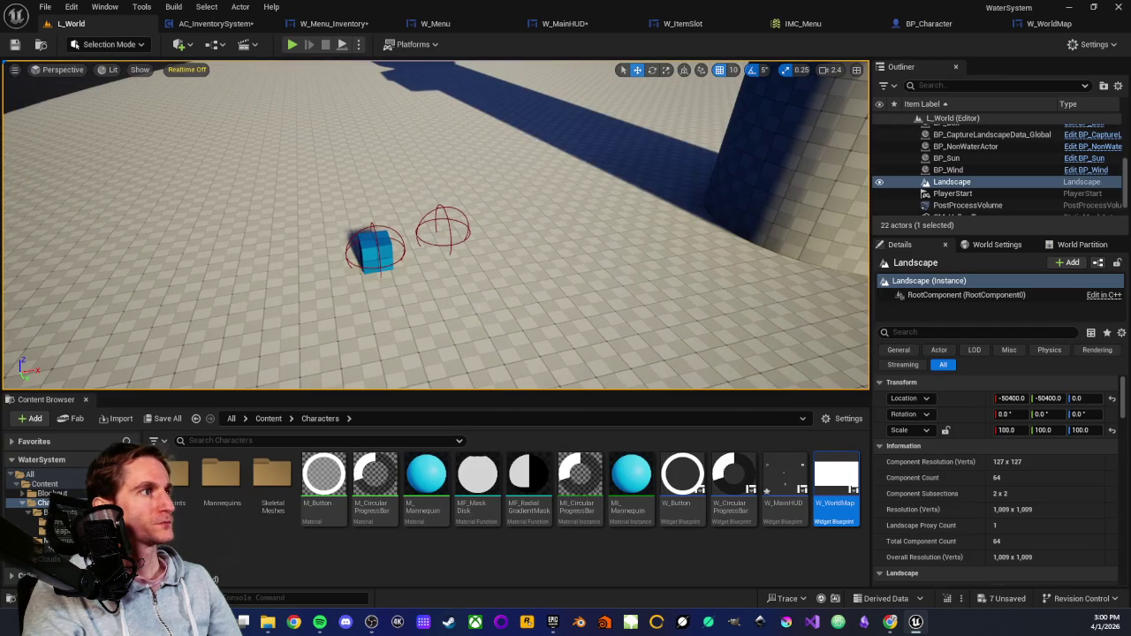
Play from this spot, walk the character forward and open the inventory with I.
right_click(479, 292)
left_click(521, 596)
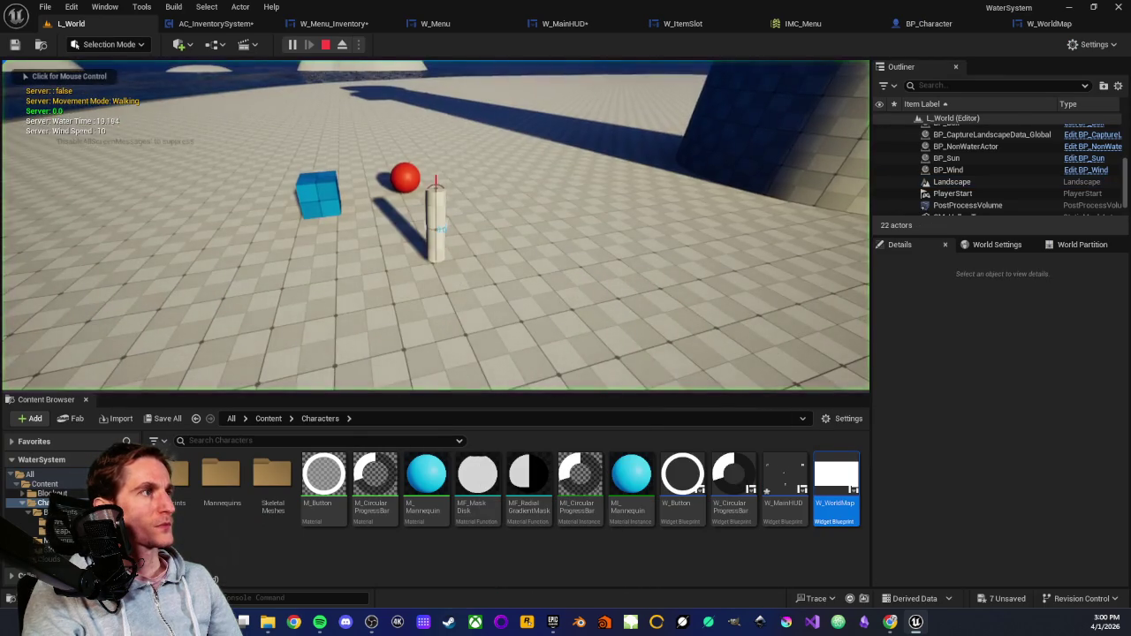
key("w")
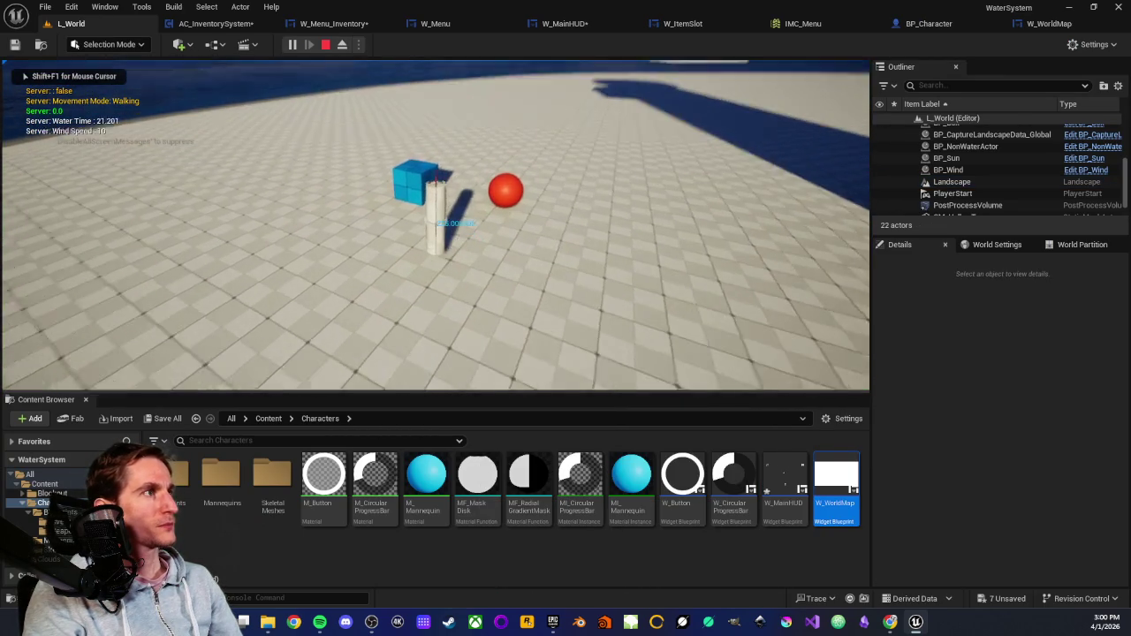
key("w")
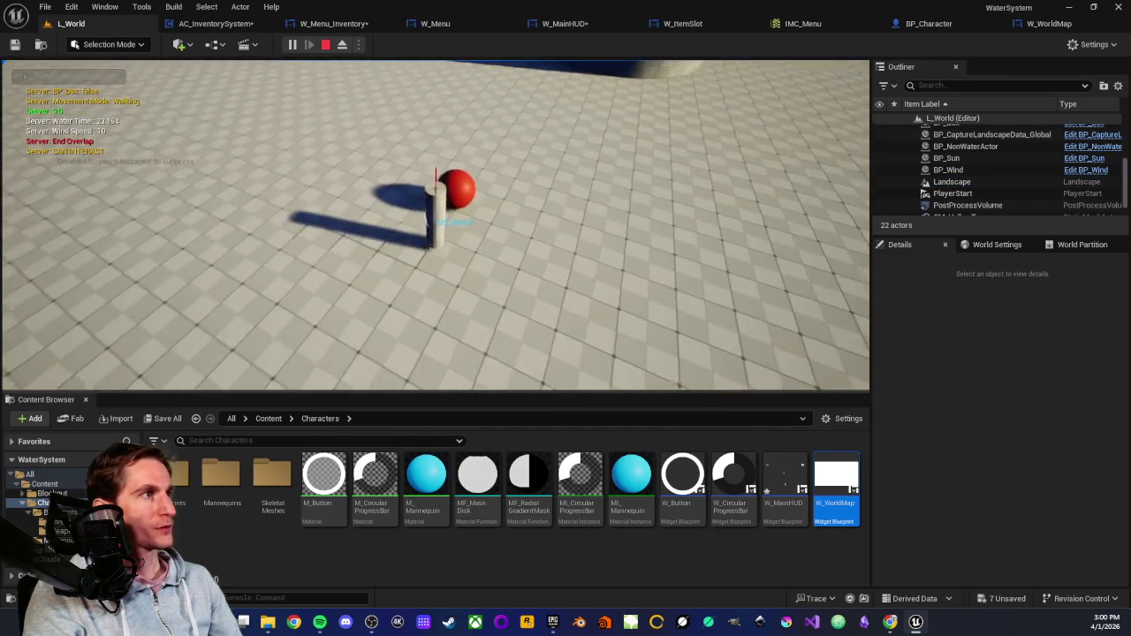
key("i")
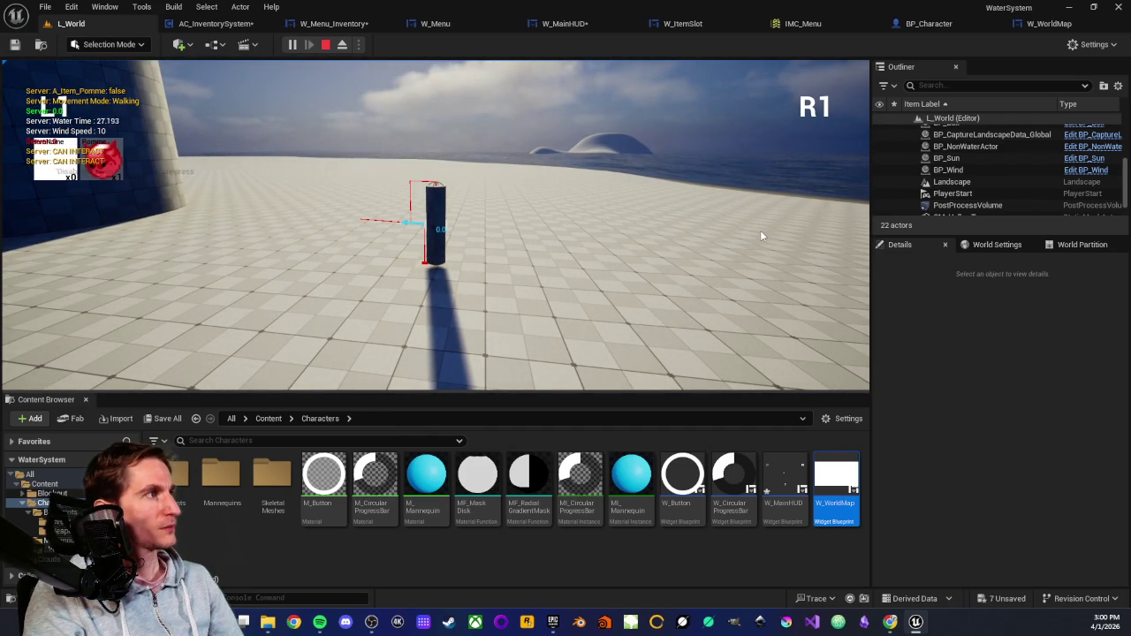
Toggle the world map panel on and off repeatedly with M, then stop playing.
key("m")
key("m")
key("m")
key("m")
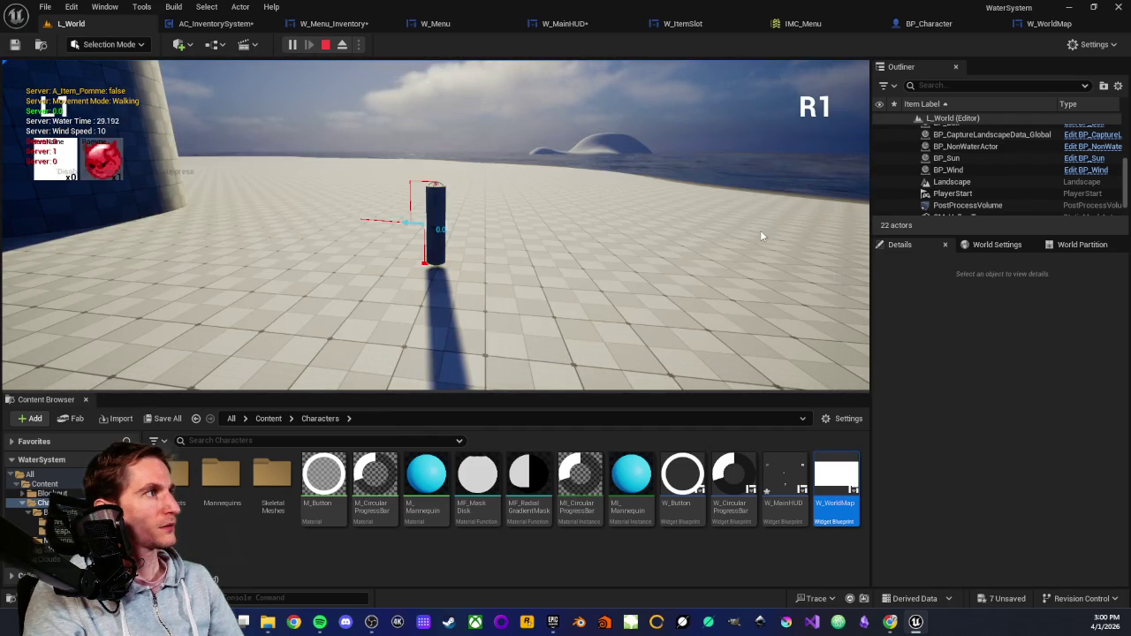
key("m")
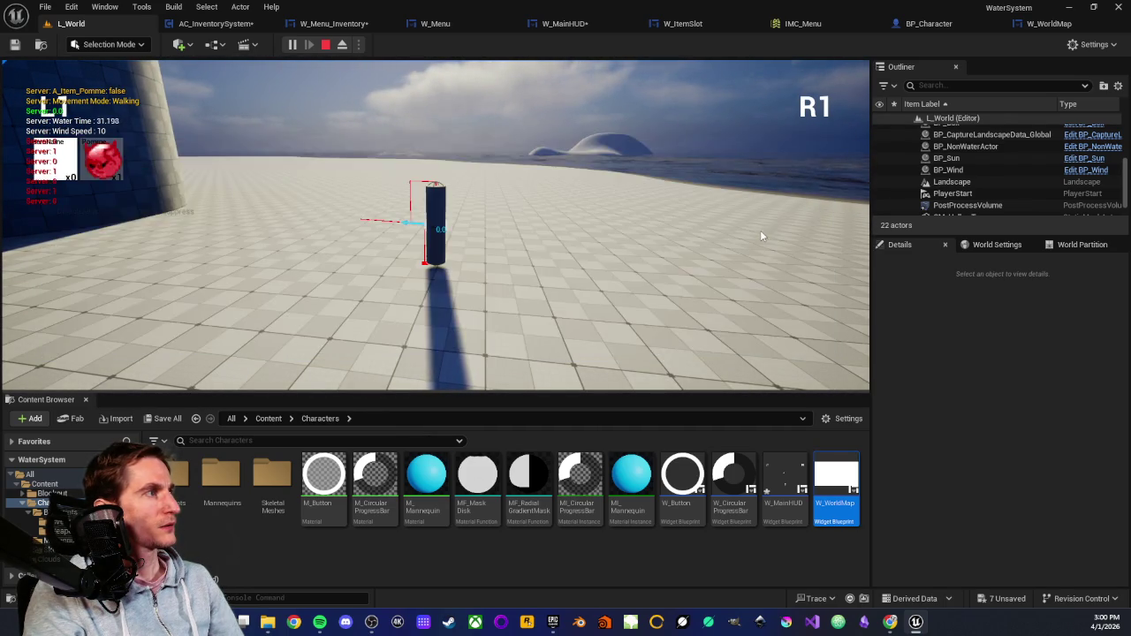
key("m")
key("m")
key("m")
key("m")
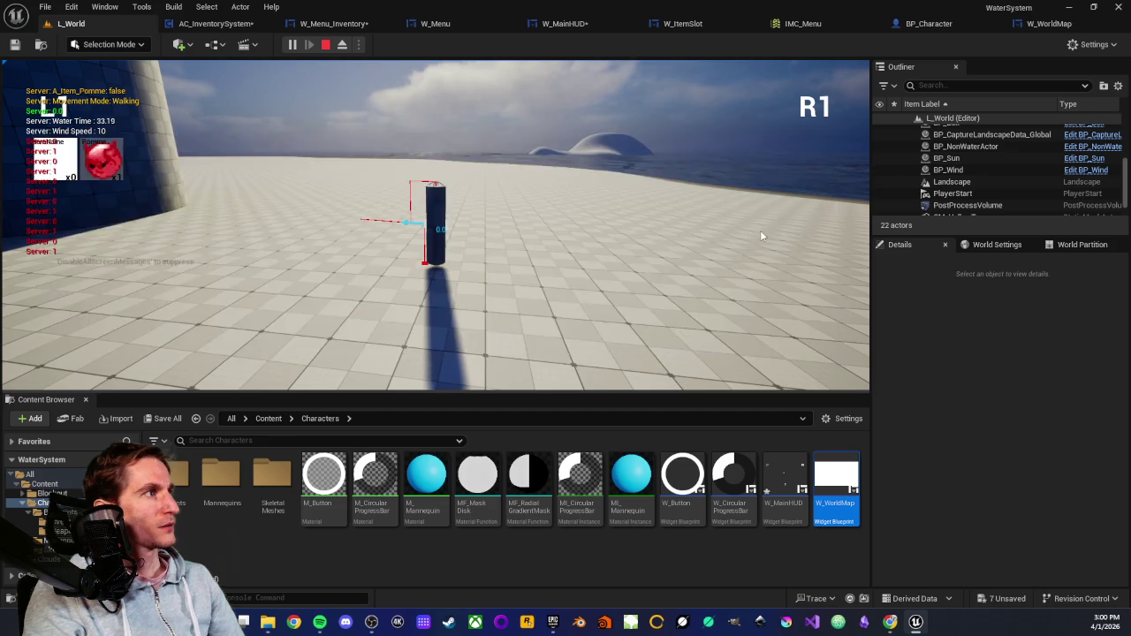
key("m")
key("m")
key("m")
key("m")
key("m")
key("m")
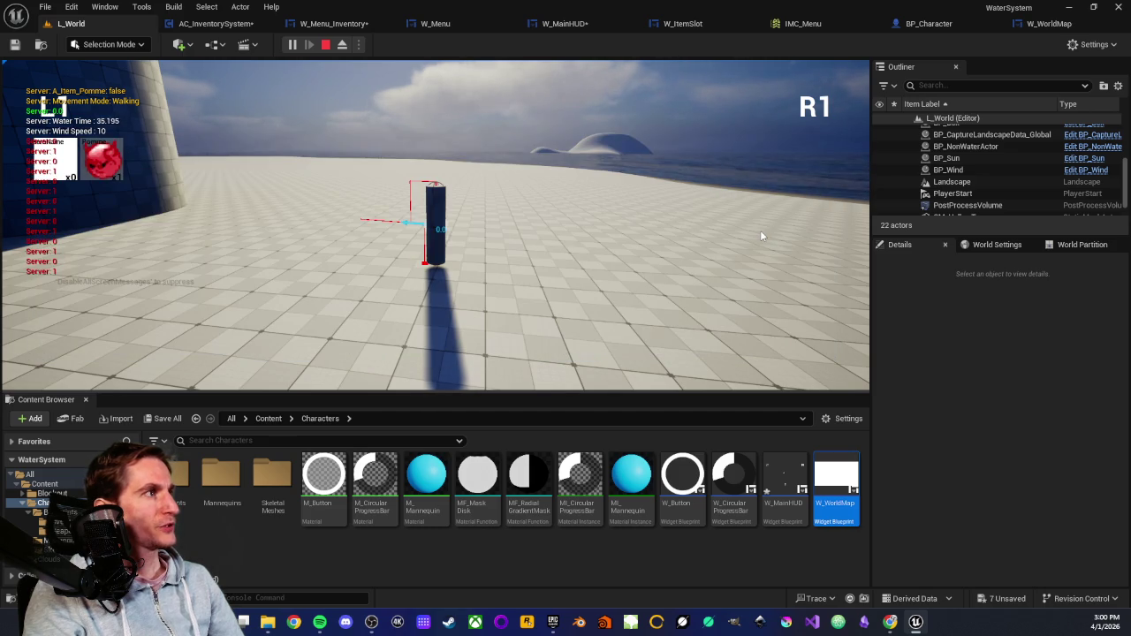
key("m")
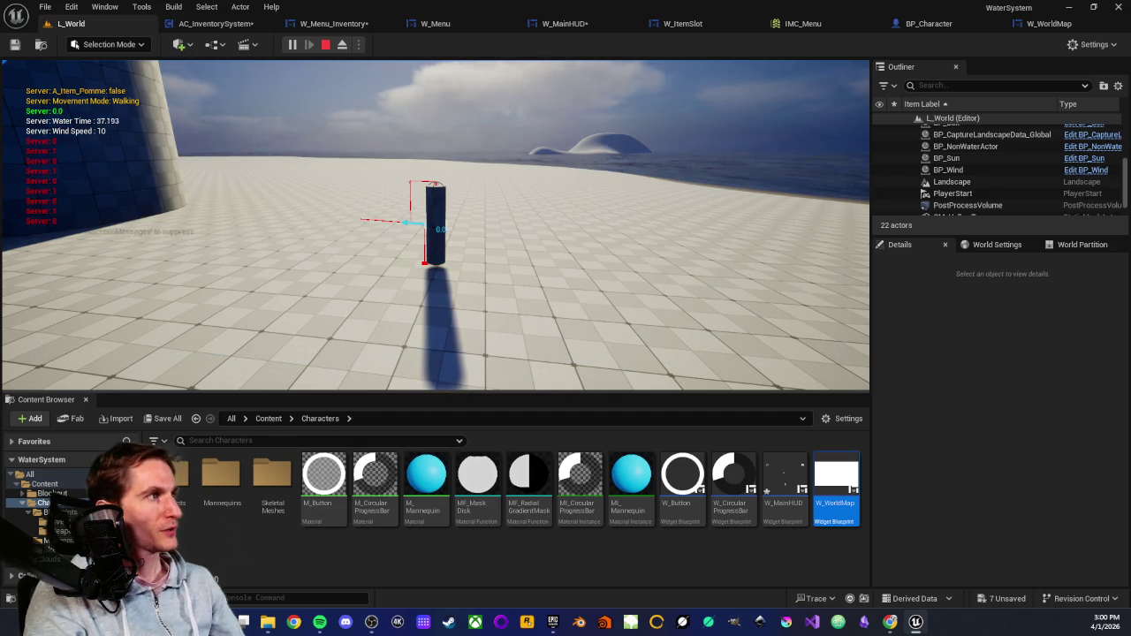
key("m")
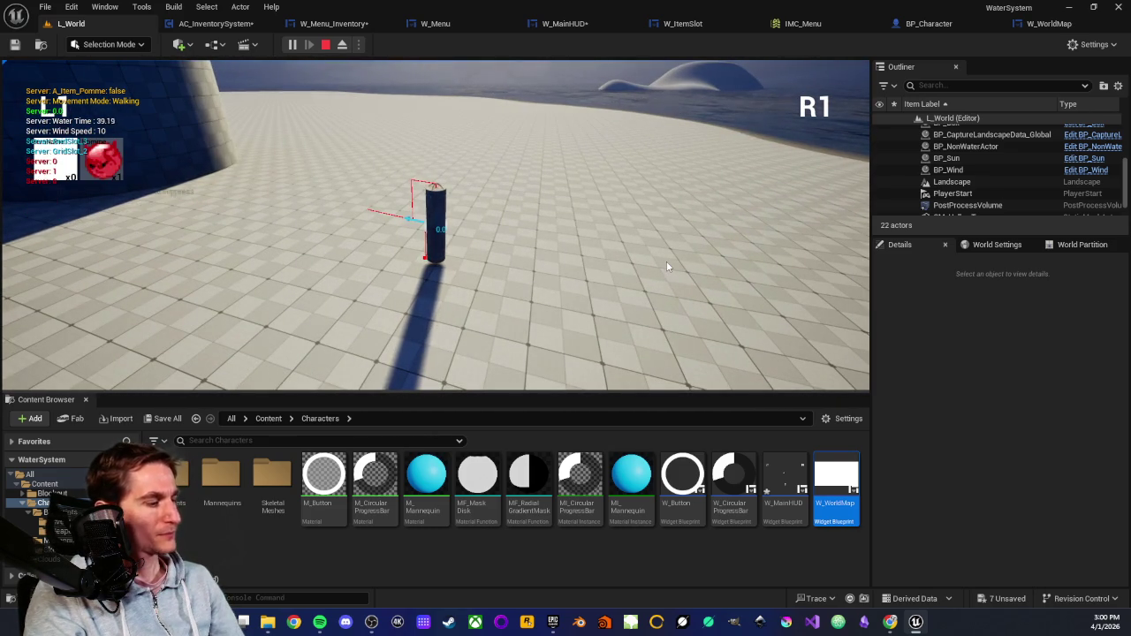
key("m")
key("m")
key("m")
key("m")
key("m")
key("m")
key("Escape")
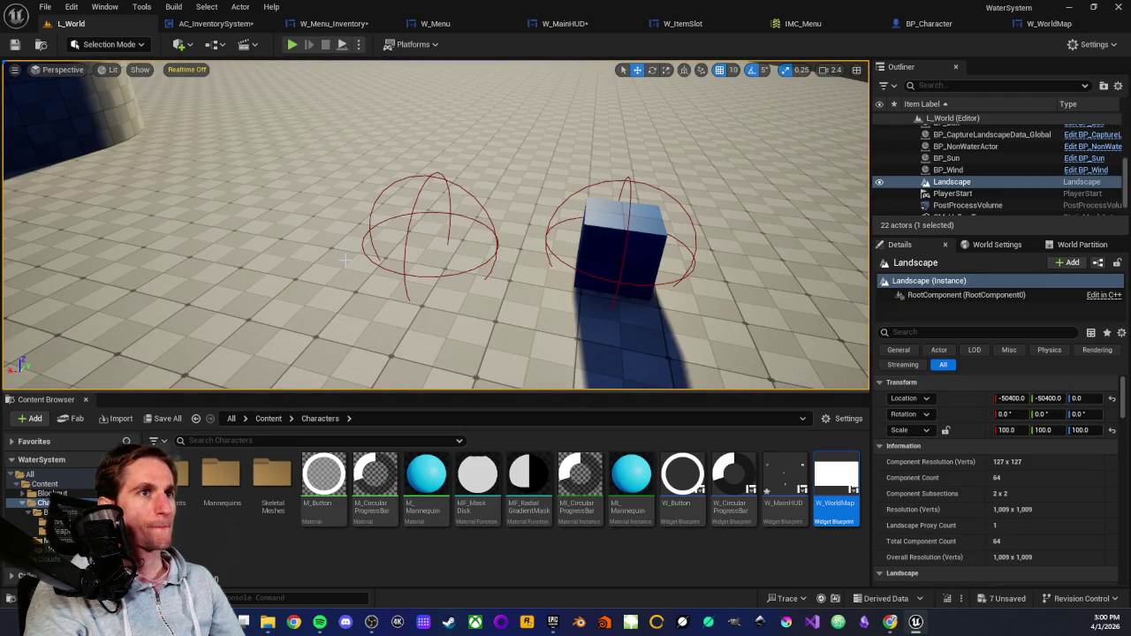
left_click_drag(352, 255, 467, 282)
scroll(467, 281, "down", 3)
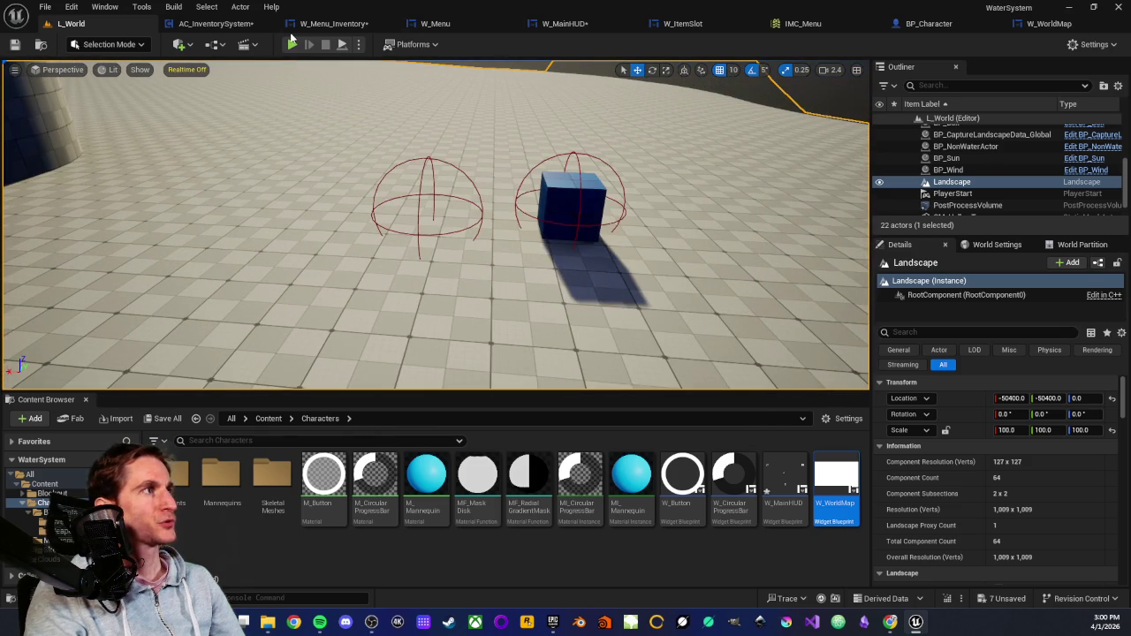
scroll(471, 305, "down", 3)
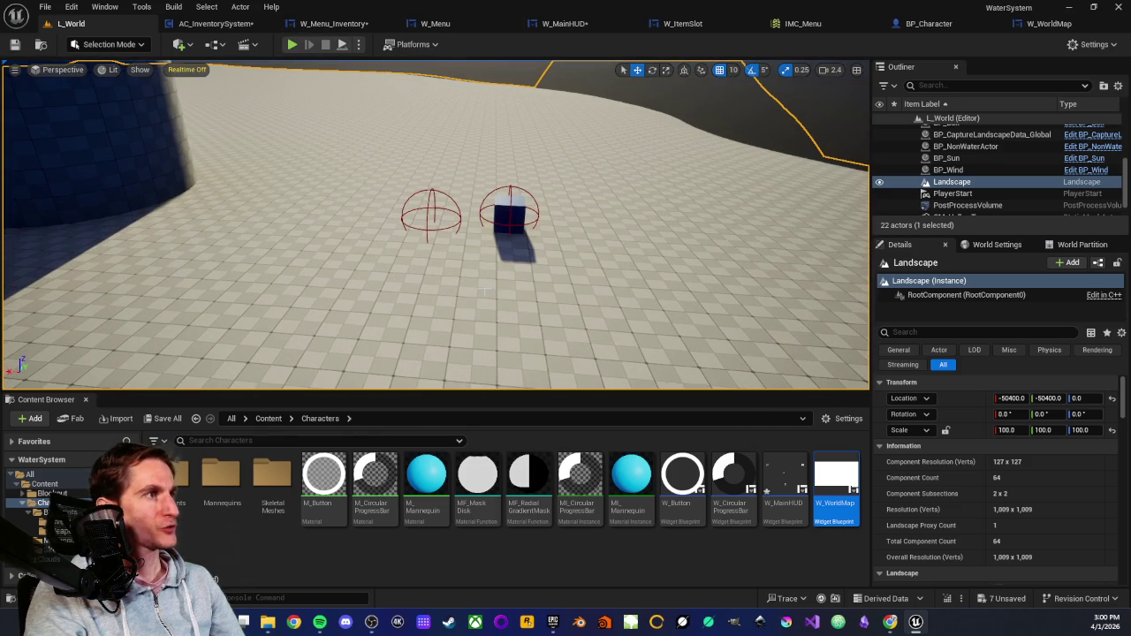
right_click(484, 290)
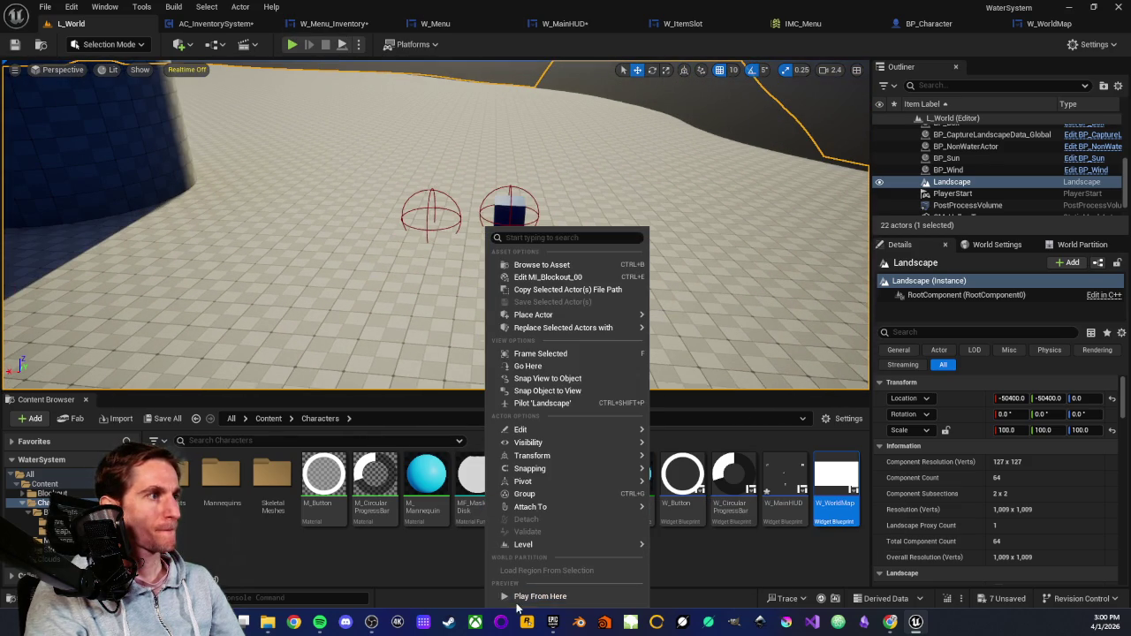
left_click(518, 598)
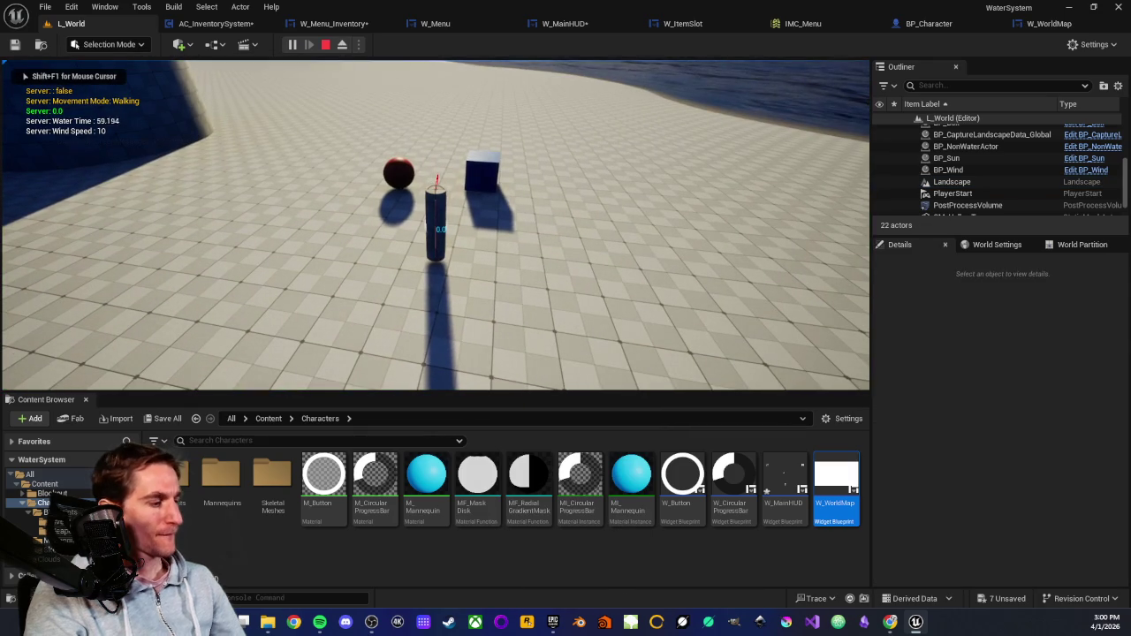
left_click(408, 258)
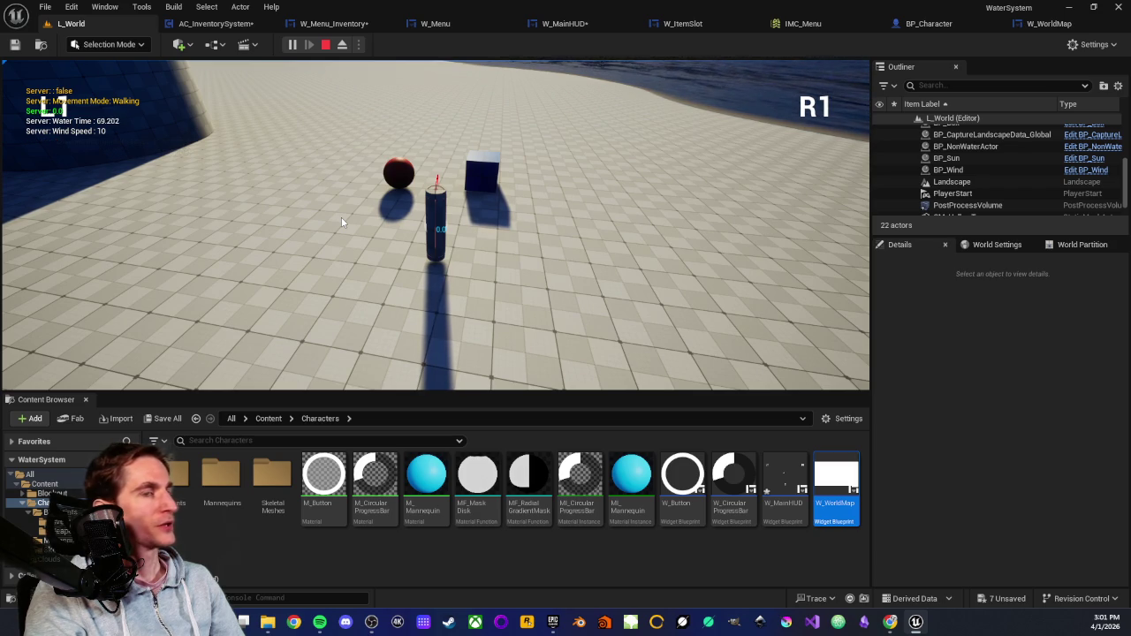
key("m")
key("m")
key("m")
key("m")
key("m")
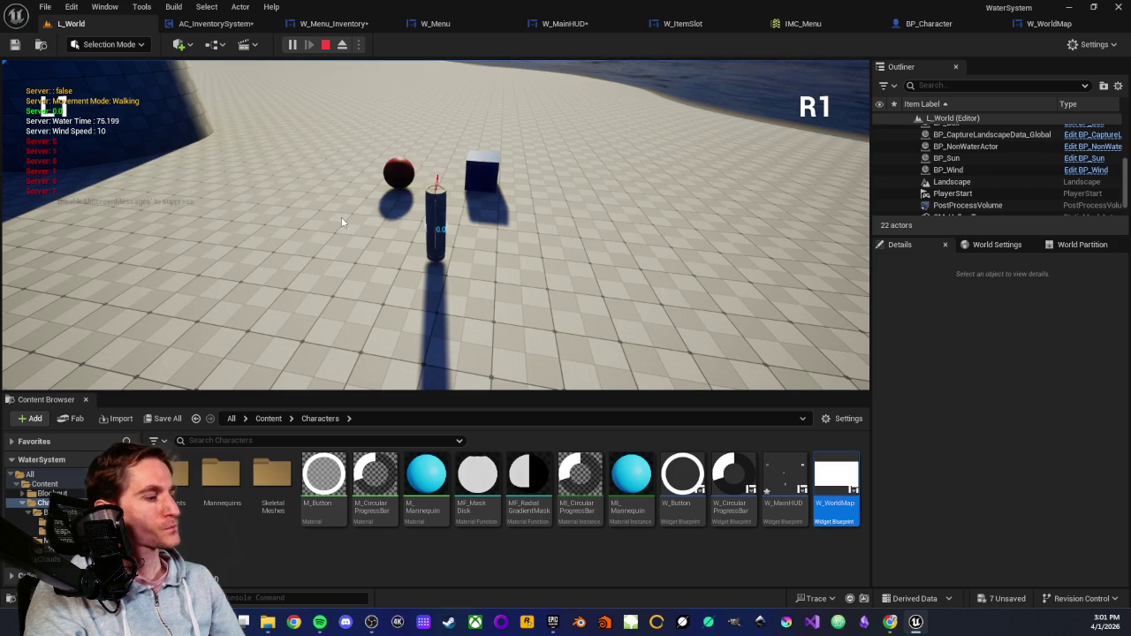
key("Escape")
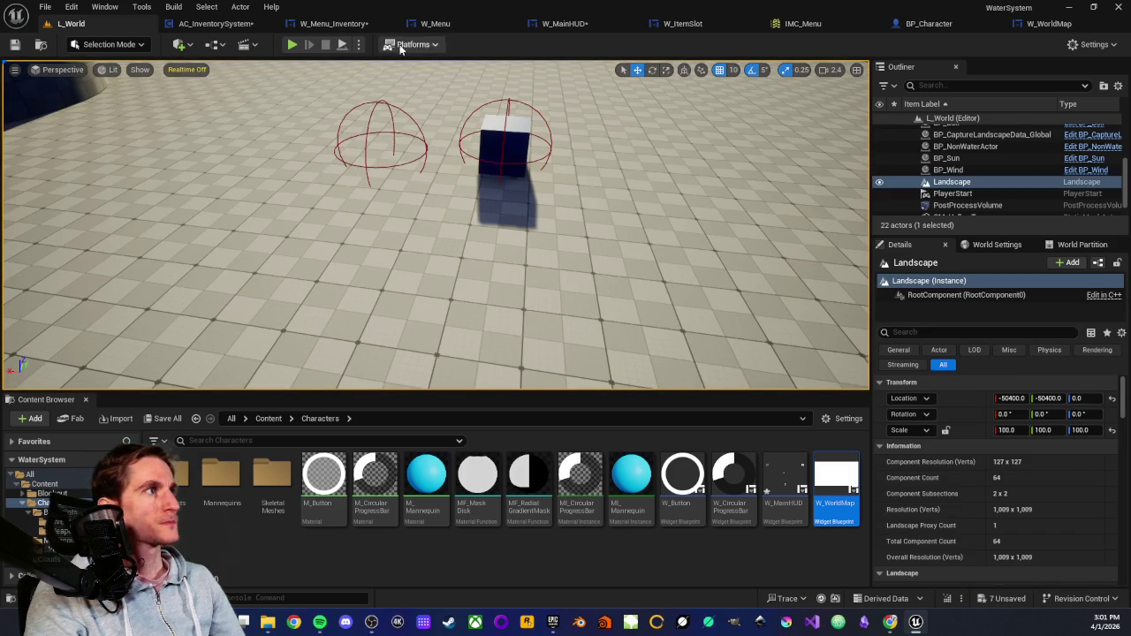
In W_Menu, delete the Print String and its reroute, wiring the first Set Visibility directly to the second.
left_click(332, 23)
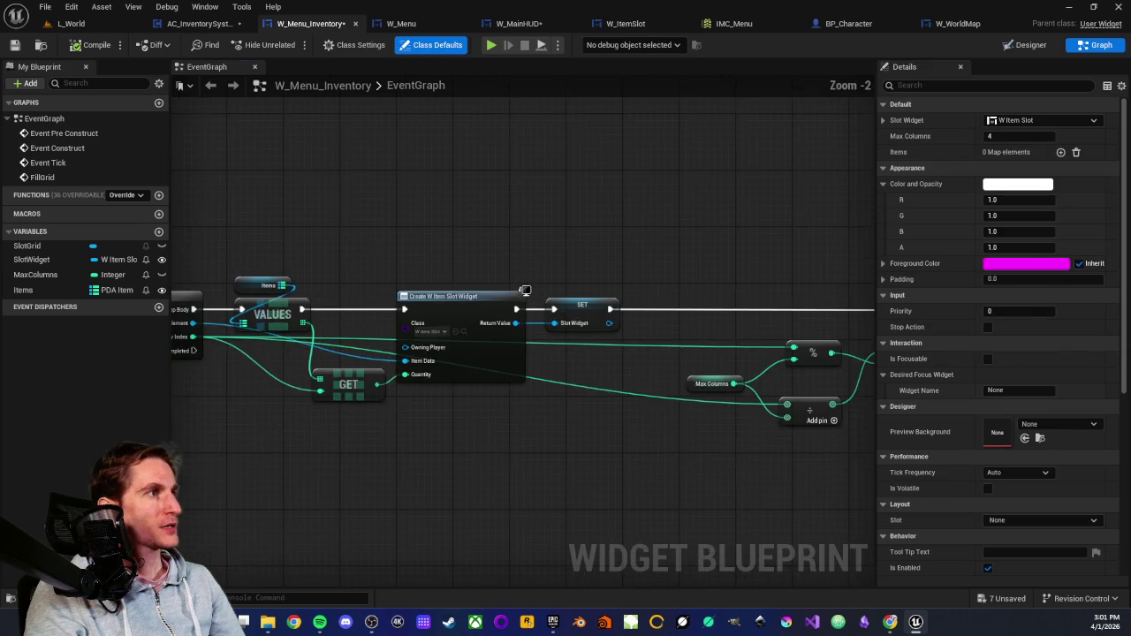
left_click(401, 23)
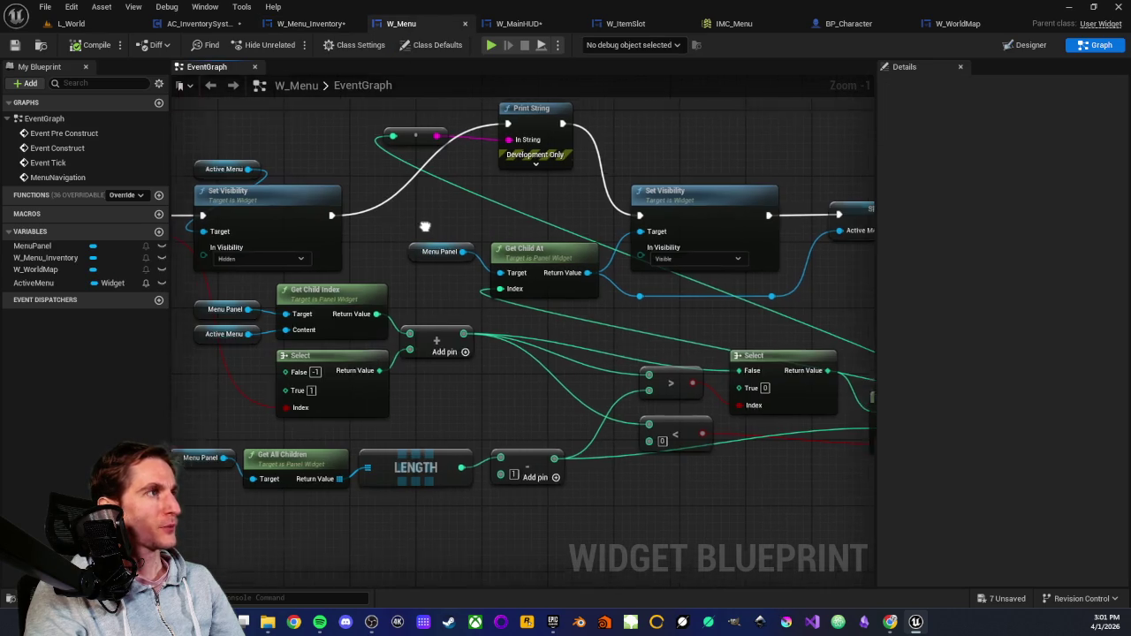
left_click_drag(452, 153, 593, 242)
key("Delete")
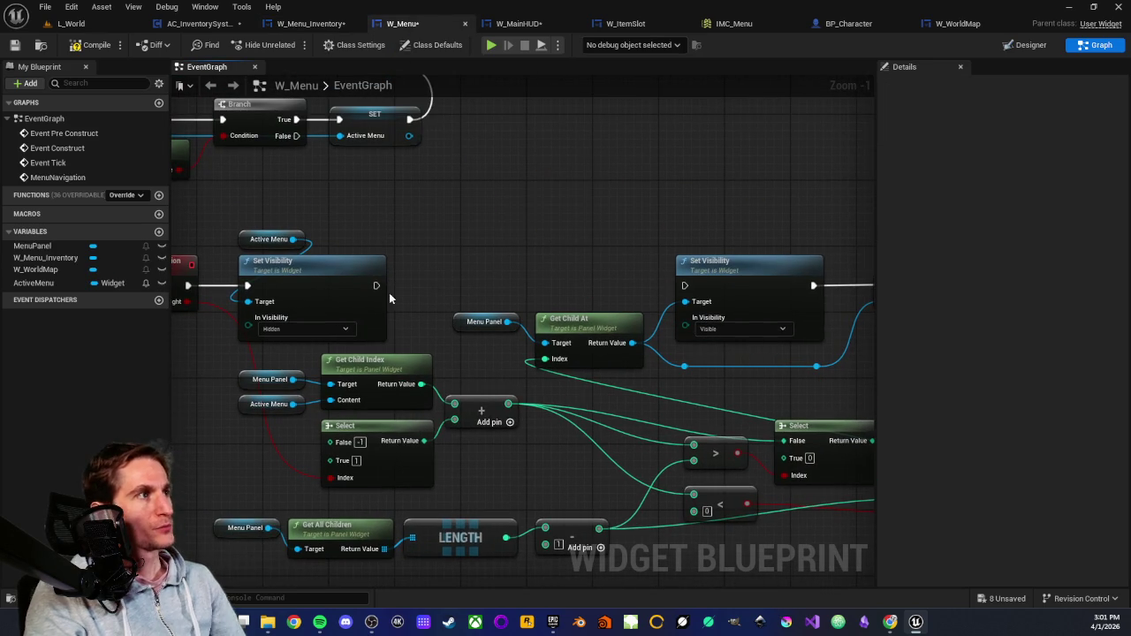
left_click_drag(377, 286, 684, 285)
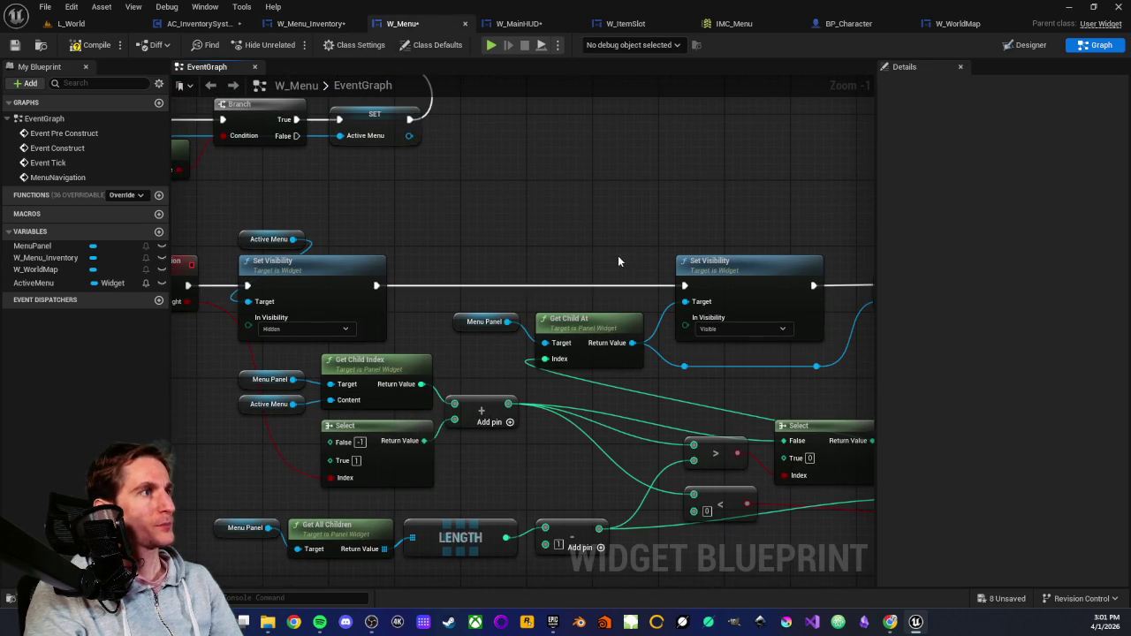
Inspect the Active Menu getter and the SET Active Menu node's default value.
scroll(394, 233, "down", 2)
scroll(543, 240, "up", 2)
left_click_drag(516, 224, 574, 256)
left_click_drag(780, 249, 518, 246)
scroll(518, 246, "down", 1)
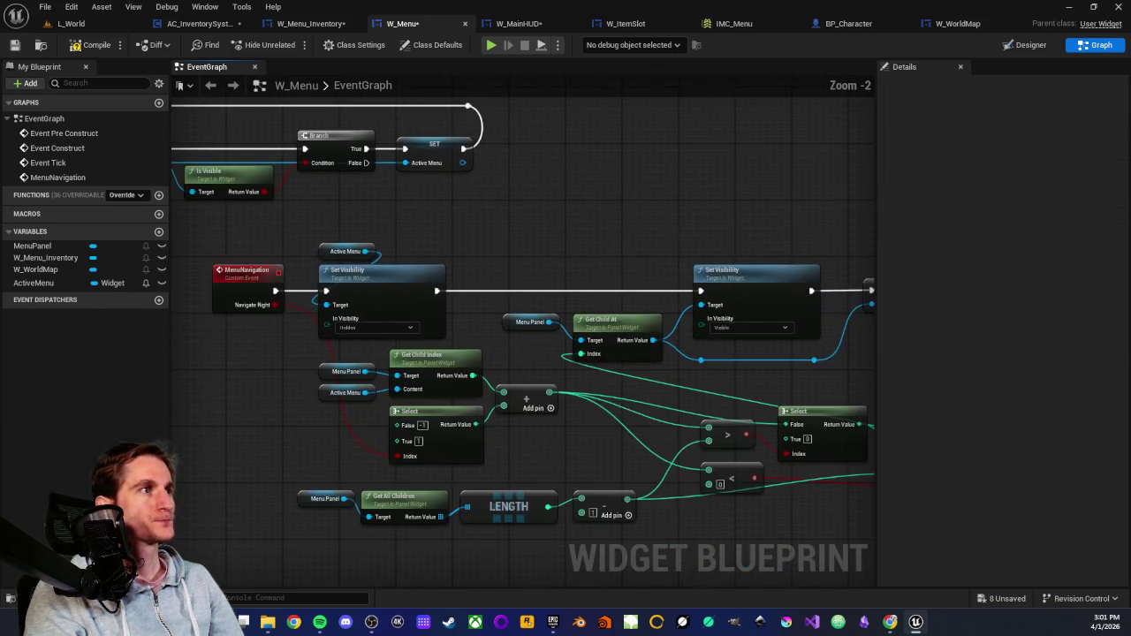
left_click_drag(669, 227, 741, 363)
scroll(534, 265, "up", 2)
left_click_drag(525, 227, 549, 351)
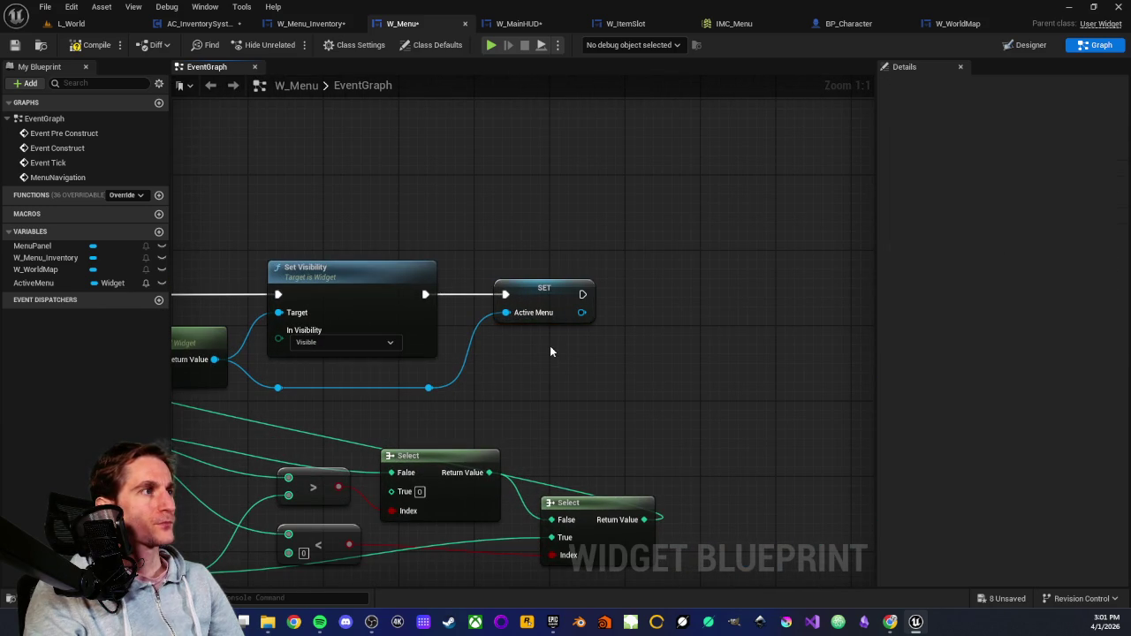
left_click(545, 290)
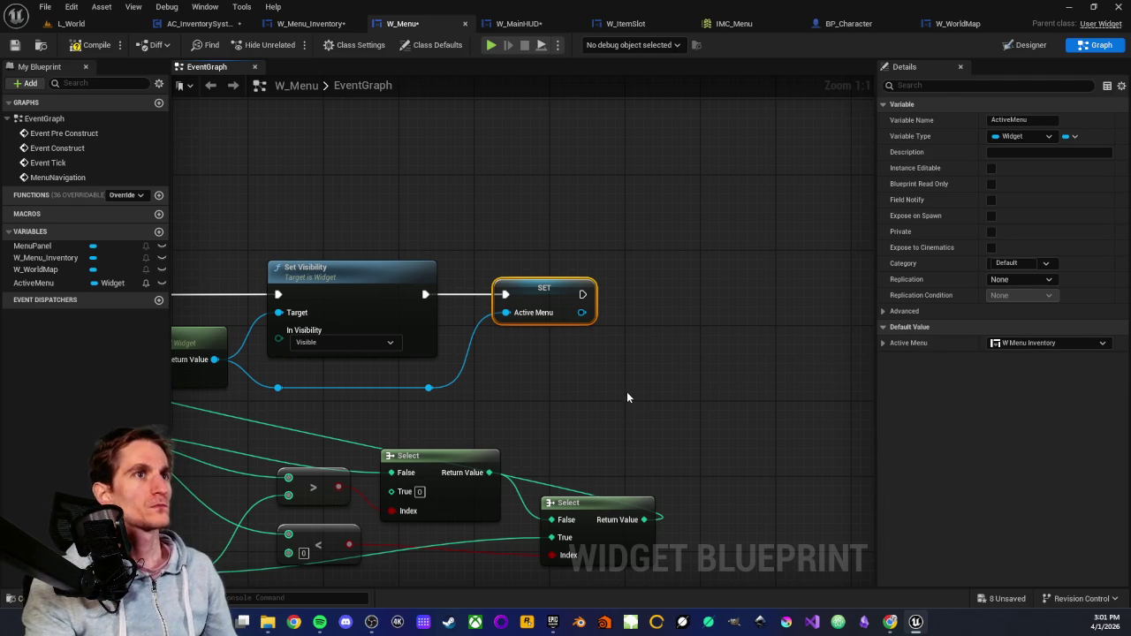
scroll(530, 370, "down", 2)
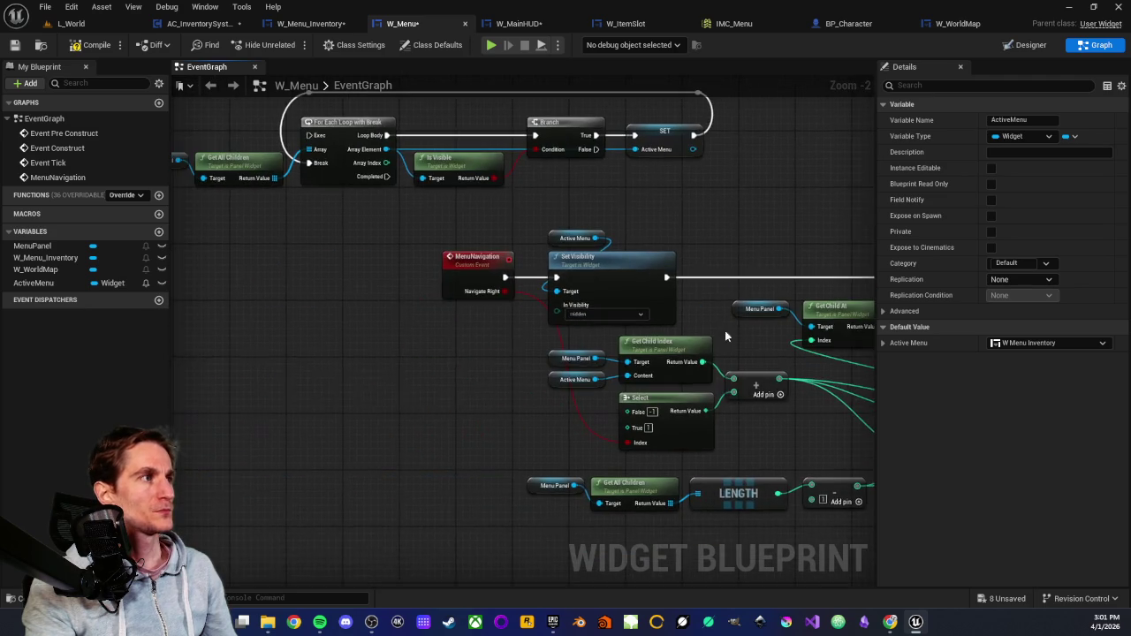
scroll(404, 396, "up", 2)
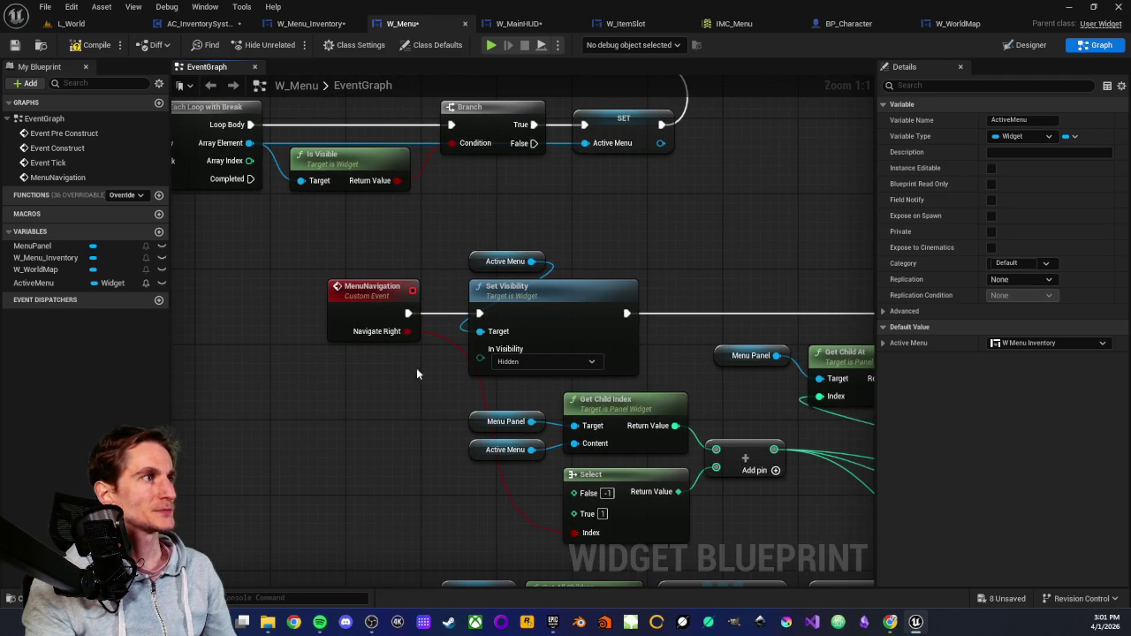
mouse_move(490, 221)
left_mouse_down()
mouse_move(530, 300)
mouse_move(634, 237)
mouse_move(530, 253)
left_mouse_up()
Review the second Set Visibility, Menu Panel, Get Child At and SET Active Menu nodes.
mouse_move(636, 253)
left_mouse_down()
mouse_move(386, 263)
mouse_move(440, 250)
left_mouse_up()
left_click_drag(595, 255, 598, 321)
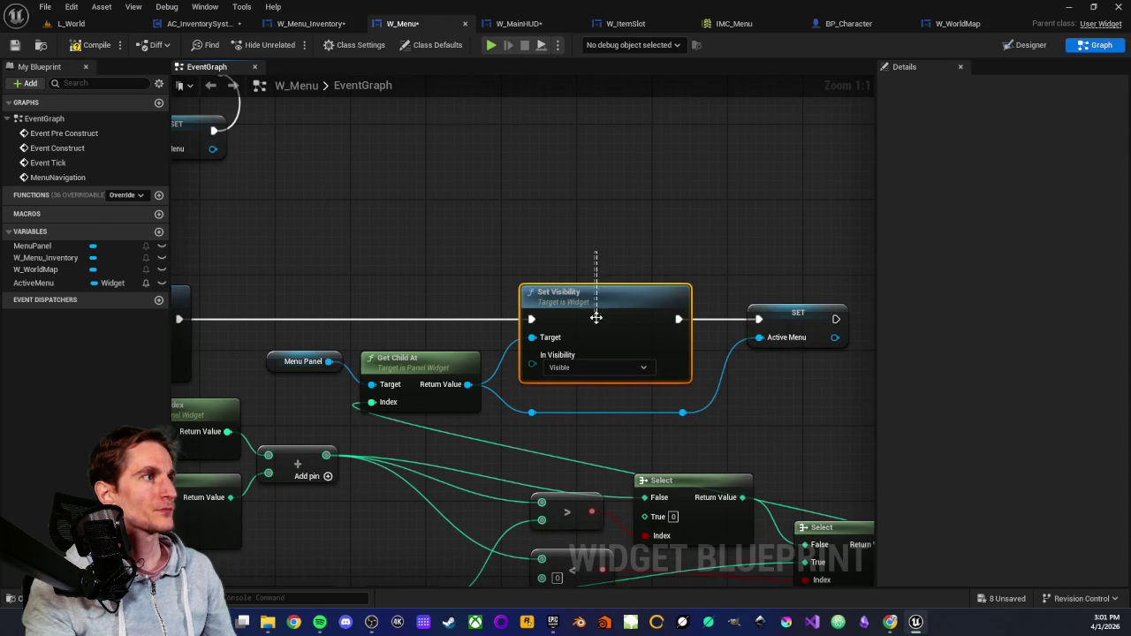
mouse_move(326, 312)
left_mouse_down()
mouse_move(348, 361)
mouse_move(380, 371)
left_mouse_up()
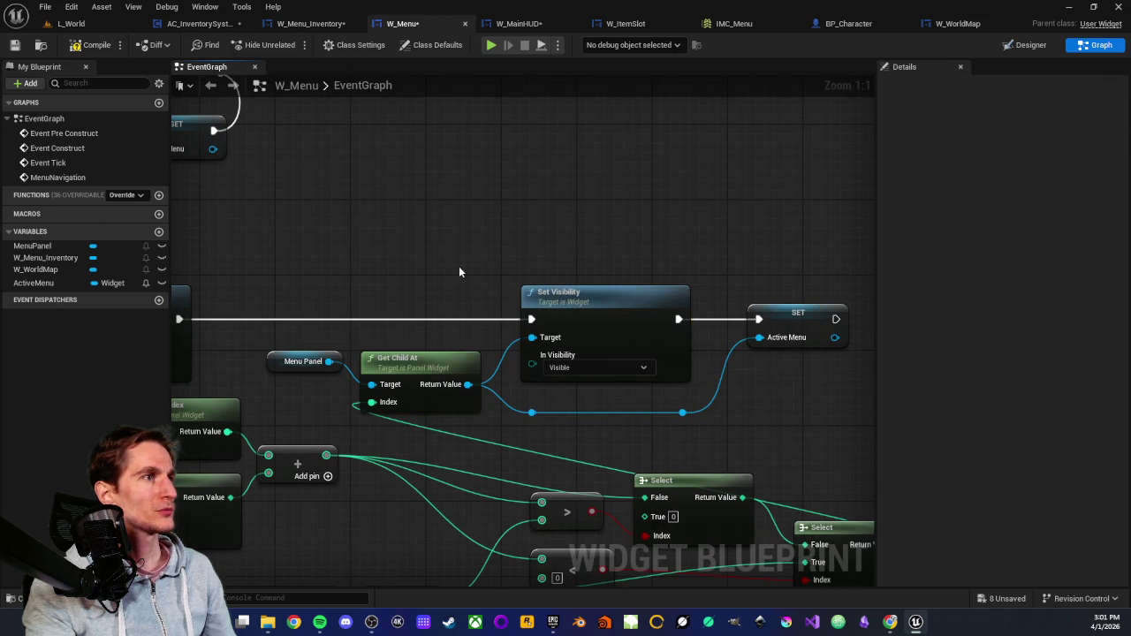
left_click_drag(452, 274, 377, 273)
left_click_drag(674, 245, 762, 385)
left_click(738, 398)
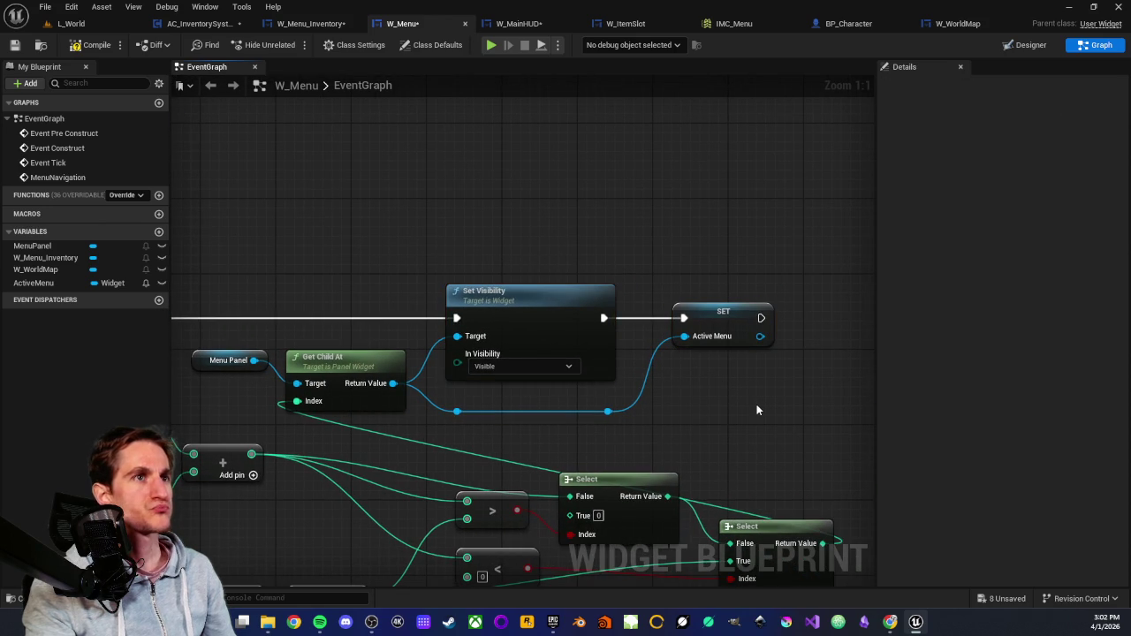
mouse_move(434, 261)
left_mouse_down()
mouse_move(410, 250)
mouse_move(495, 264)
left_mouse_up()
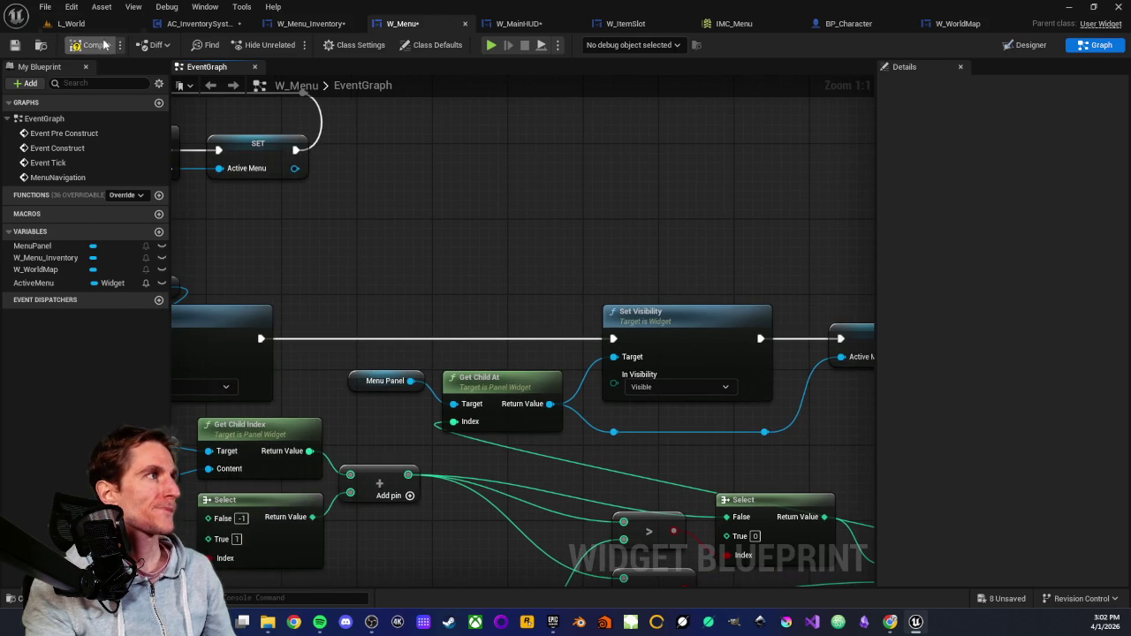
Compile and save W_Menu, then return to the L_World level.
left_click(14, 44)
mouse_move(374, 239)
left_mouse_down()
mouse_move(364, 377)
mouse_move(395, 377)
mouse_move(441, 339)
mouse_move(411, 350)
left_mouse_up()
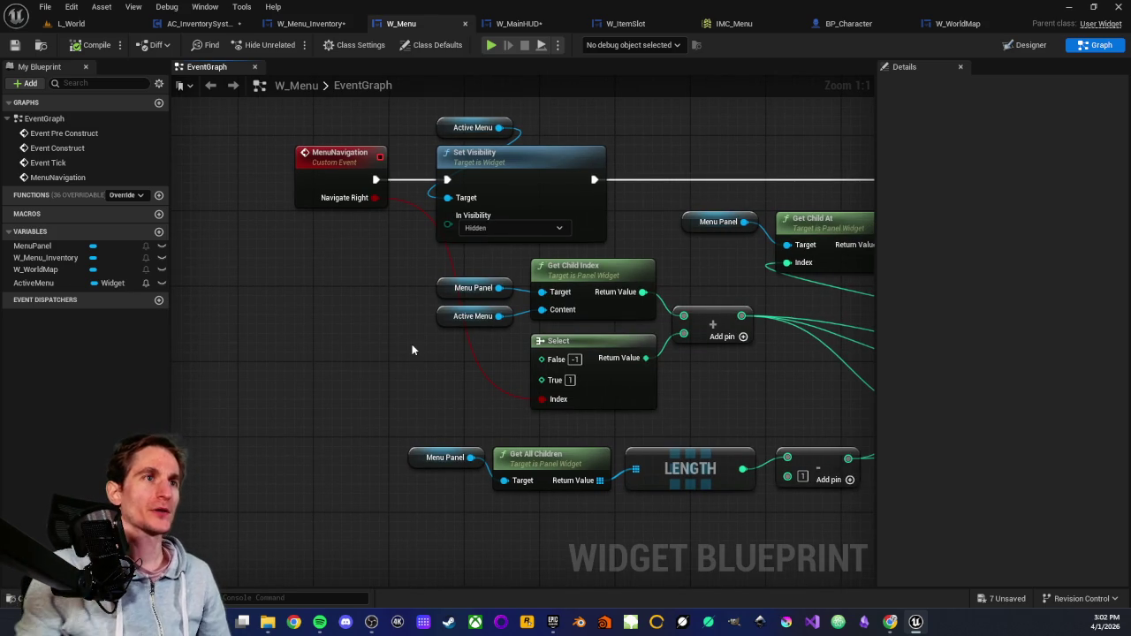
left_click(71, 24)
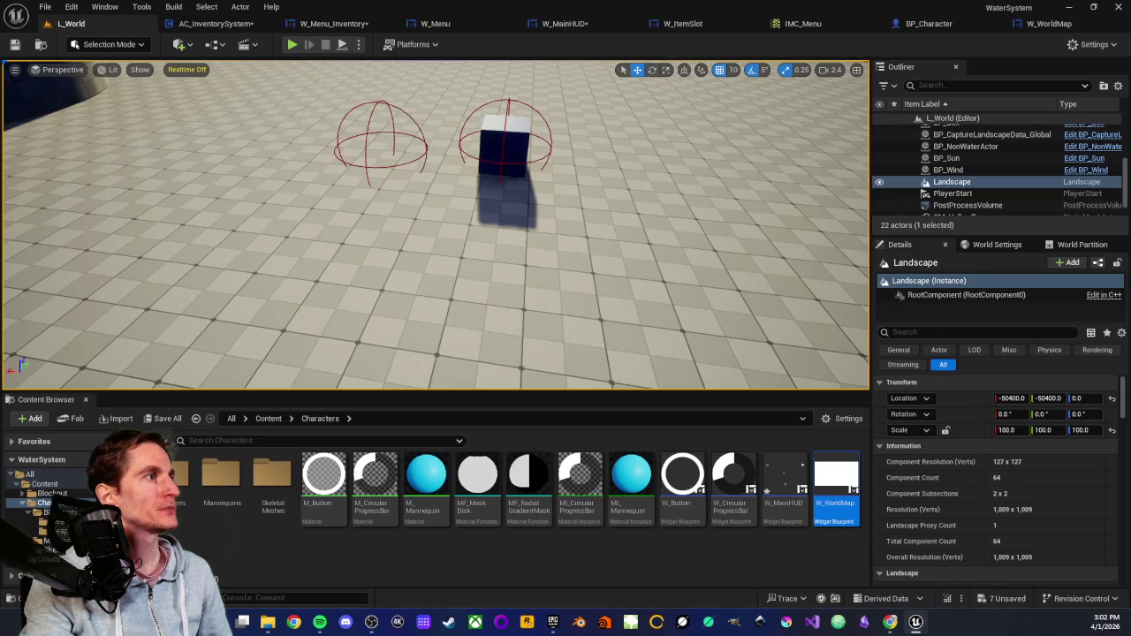
right_click(378, 269)
left_click(437, 590)
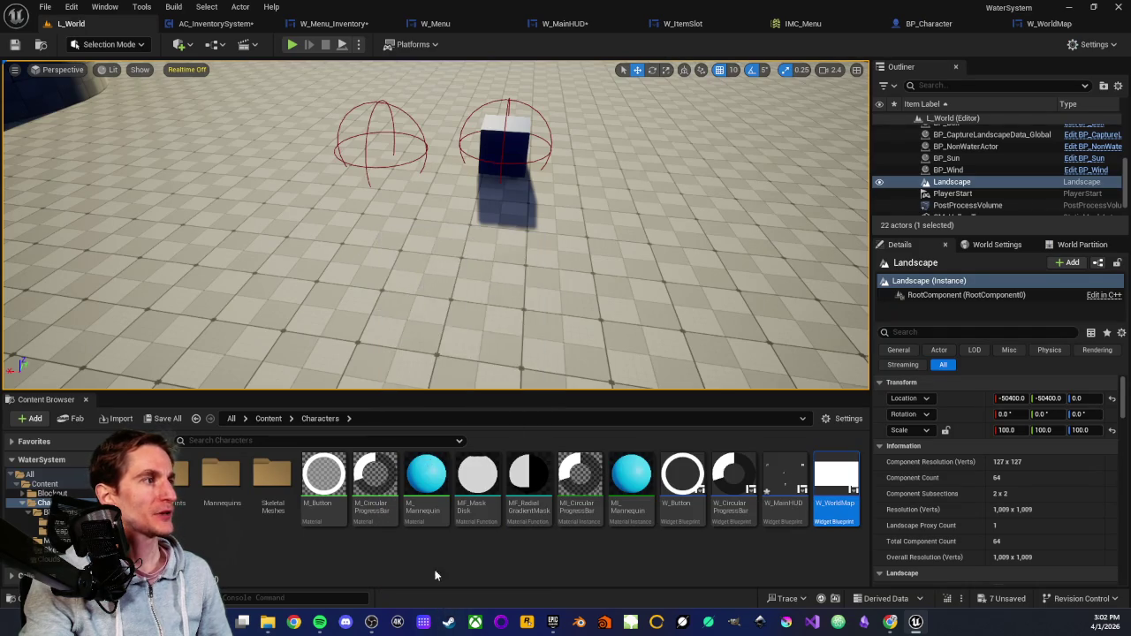
left_click(435, 248)
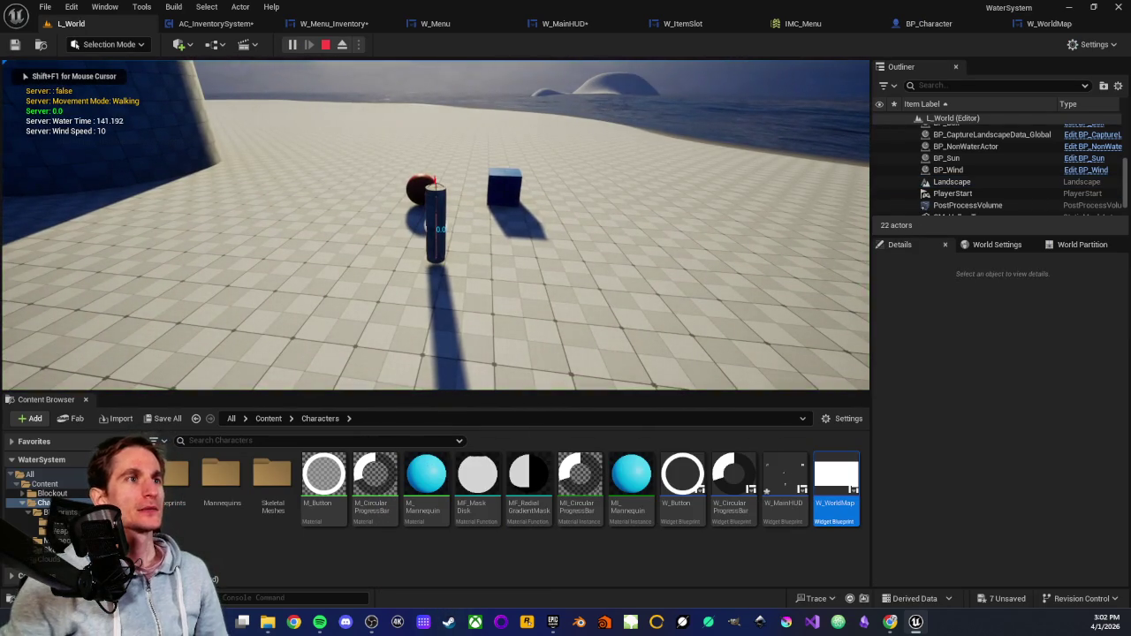
key("w")
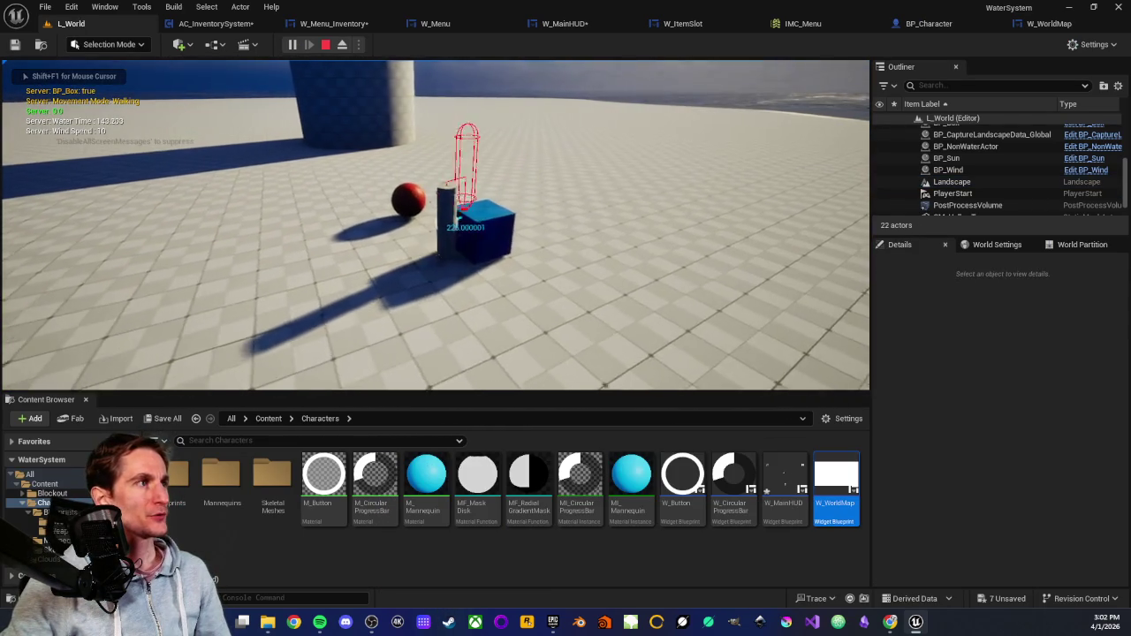
key("e")
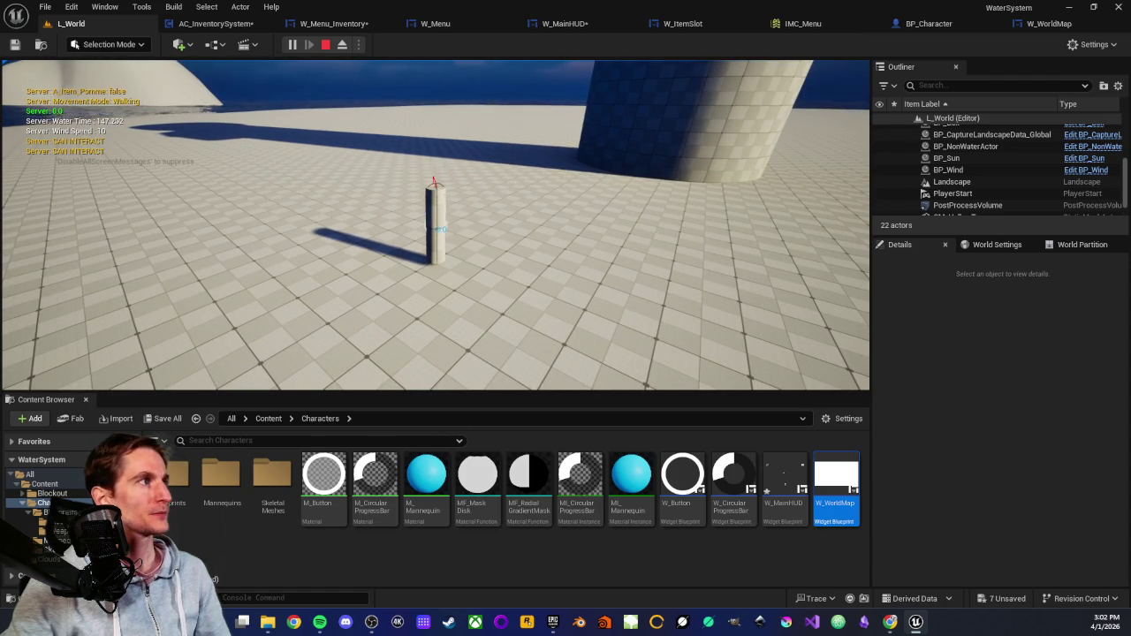
key("i")
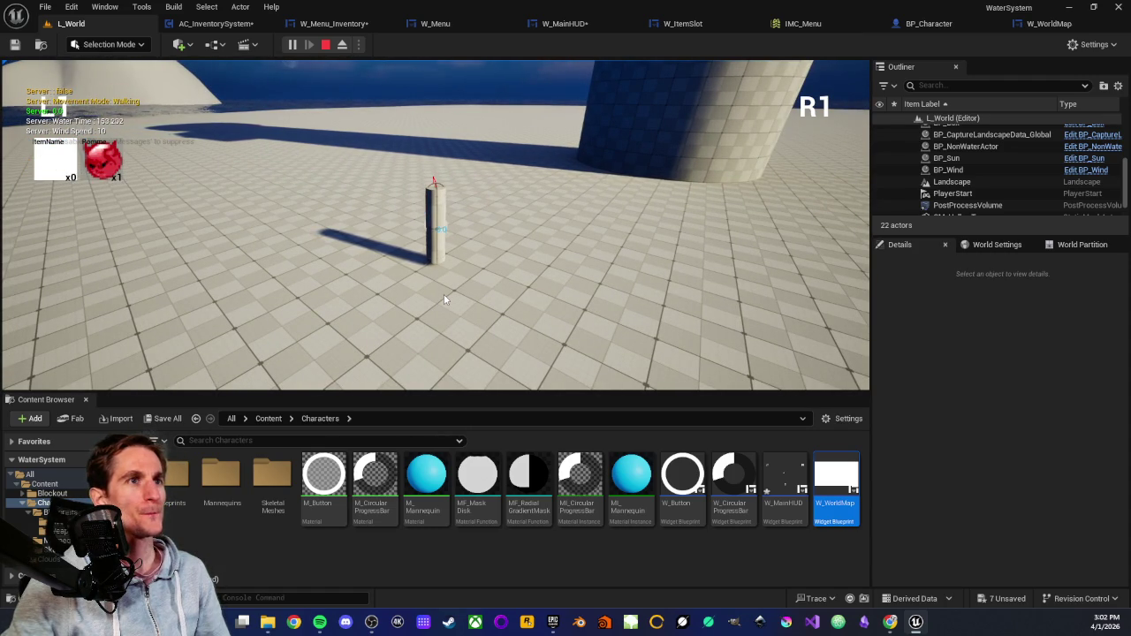
key("m")
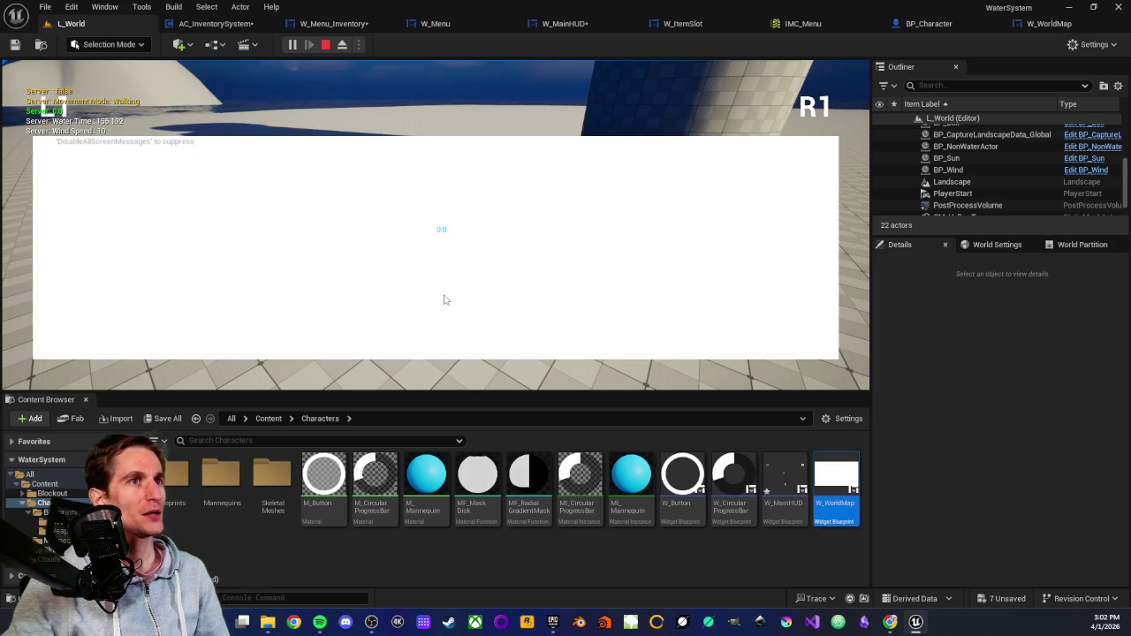
key("m")
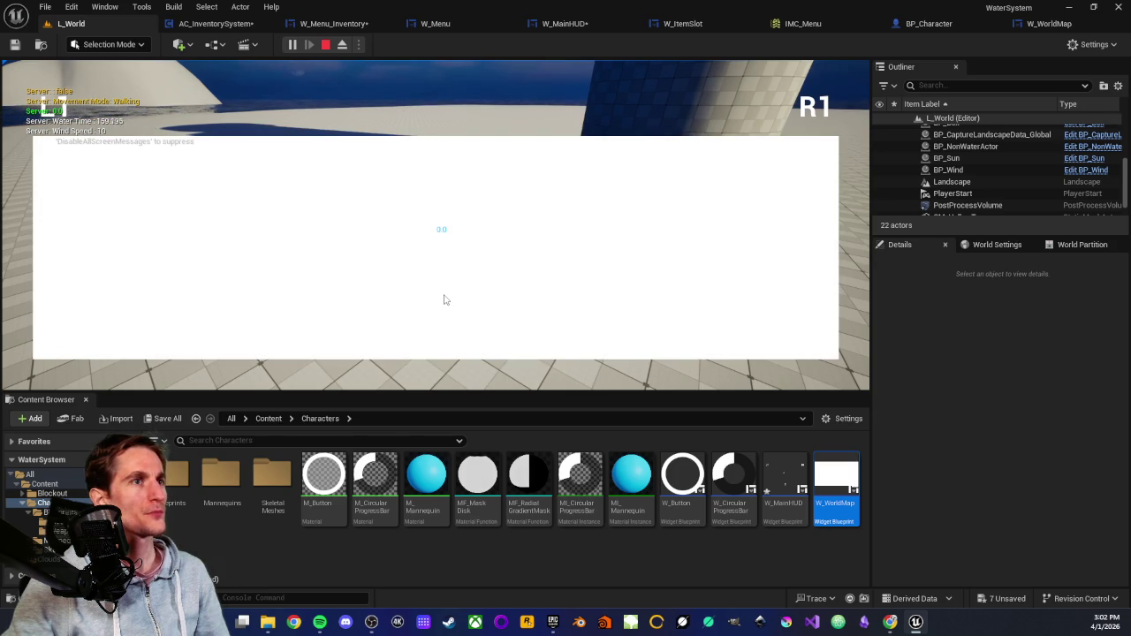
key("m")
key("m")
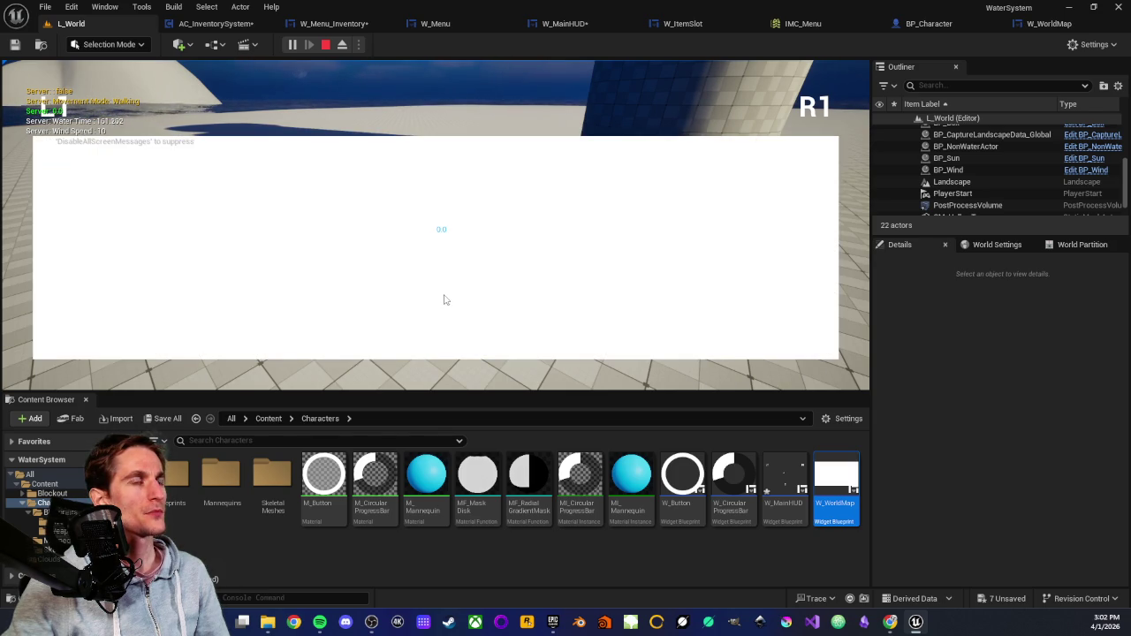
key("m")
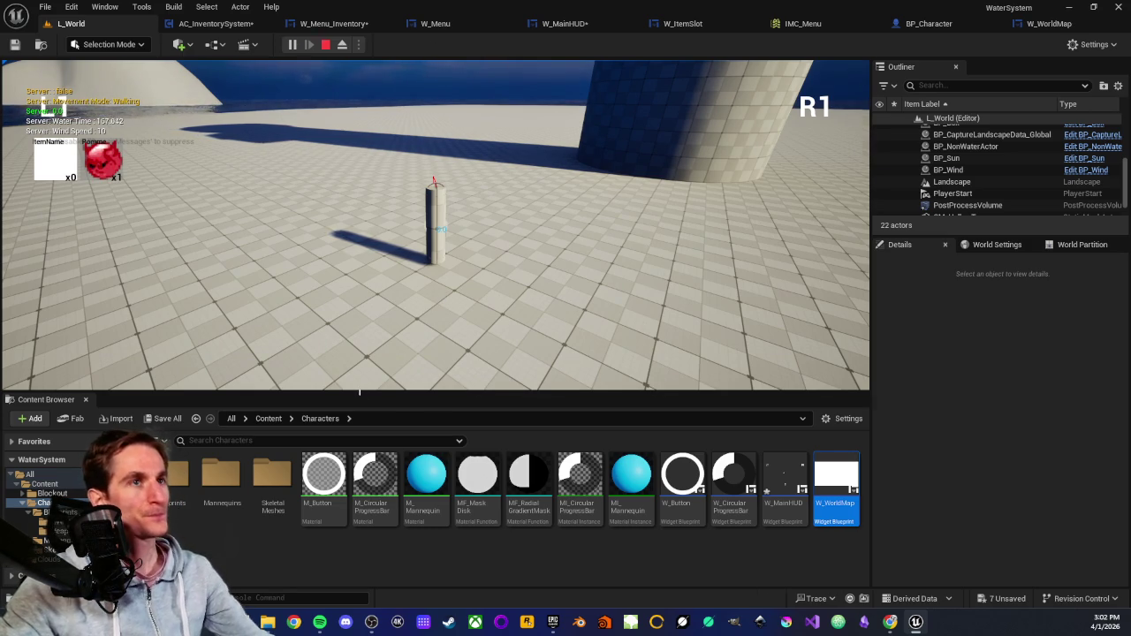
key("Escape")
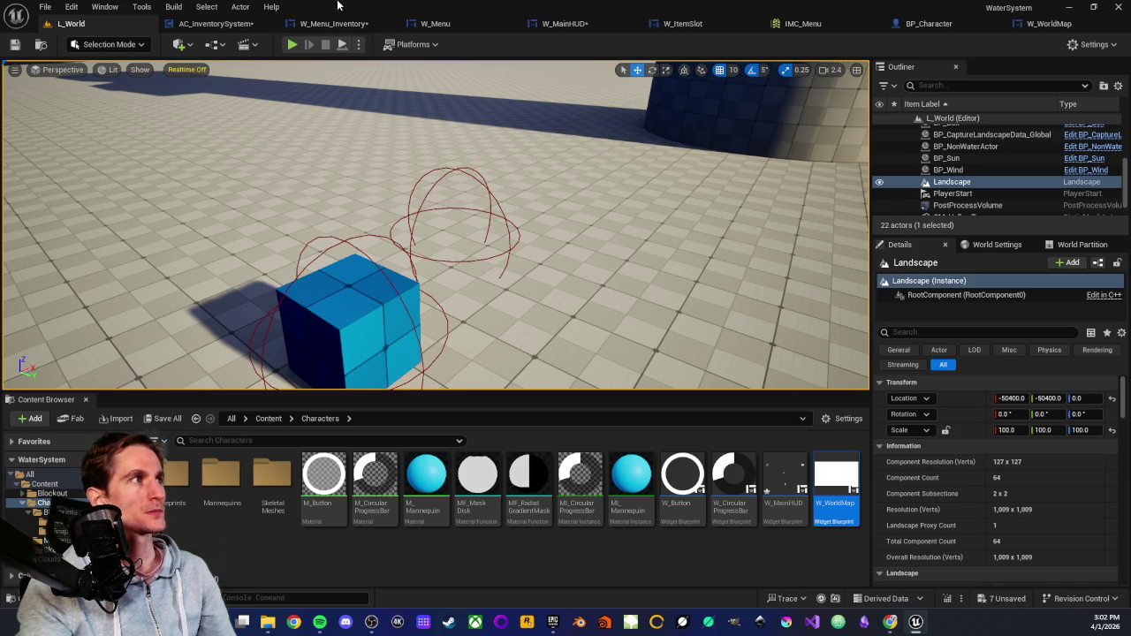
In W_Menu's graph, look over the Menu Panel, Active Menu and Get Child Index nodes.
left_click(442, 24)
mouse_move(333, 306)
left_mouse_down()
mouse_move(301, 282)
mouse_move(323, 336)
mouse_move(434, 303)
left_mouse_up()
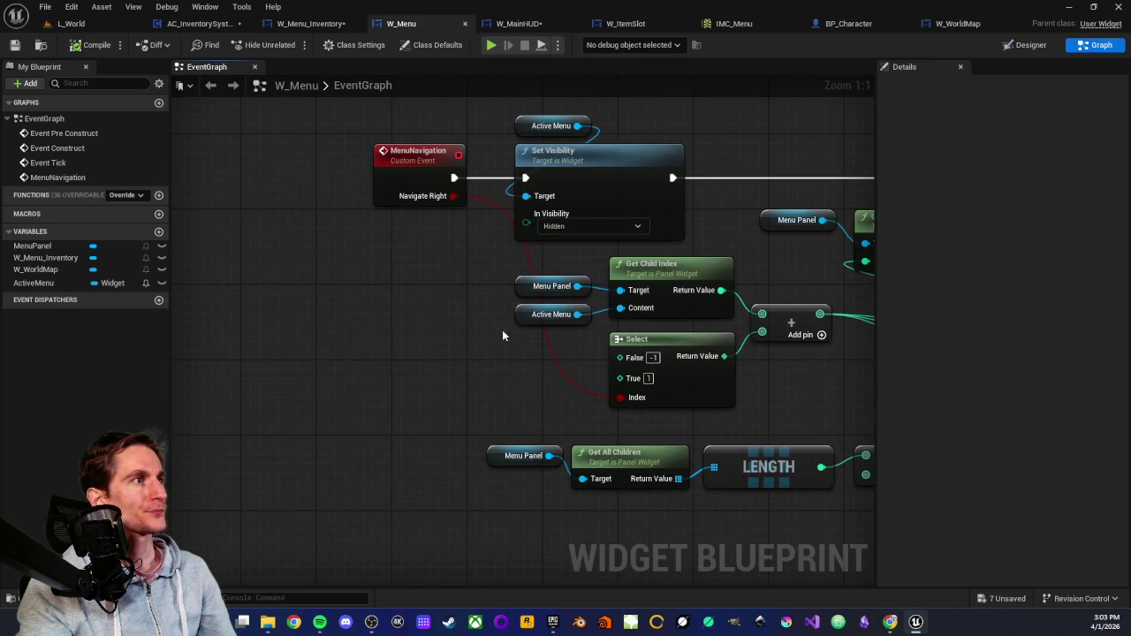
left_click_drag(716, 257, 429, 279)
mouse_move(281, 276)
left_mouse_down()
mouse_move(465, 336)
mouse_move(528, 293)
left_mouse_up()
left_click(550, 247)
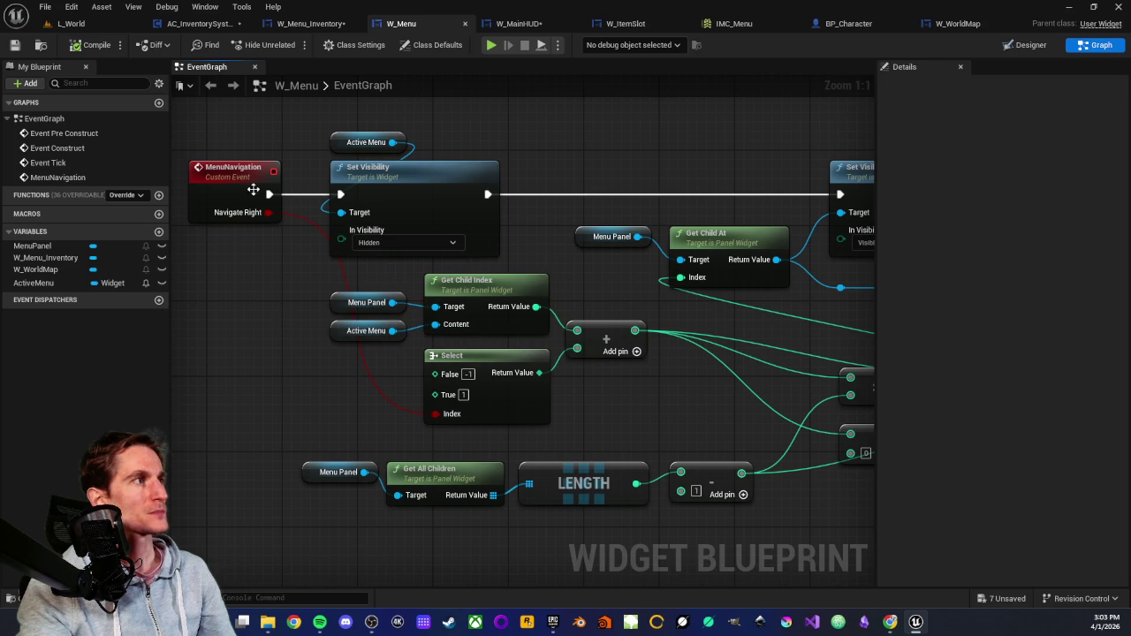
left_click(345, 332)
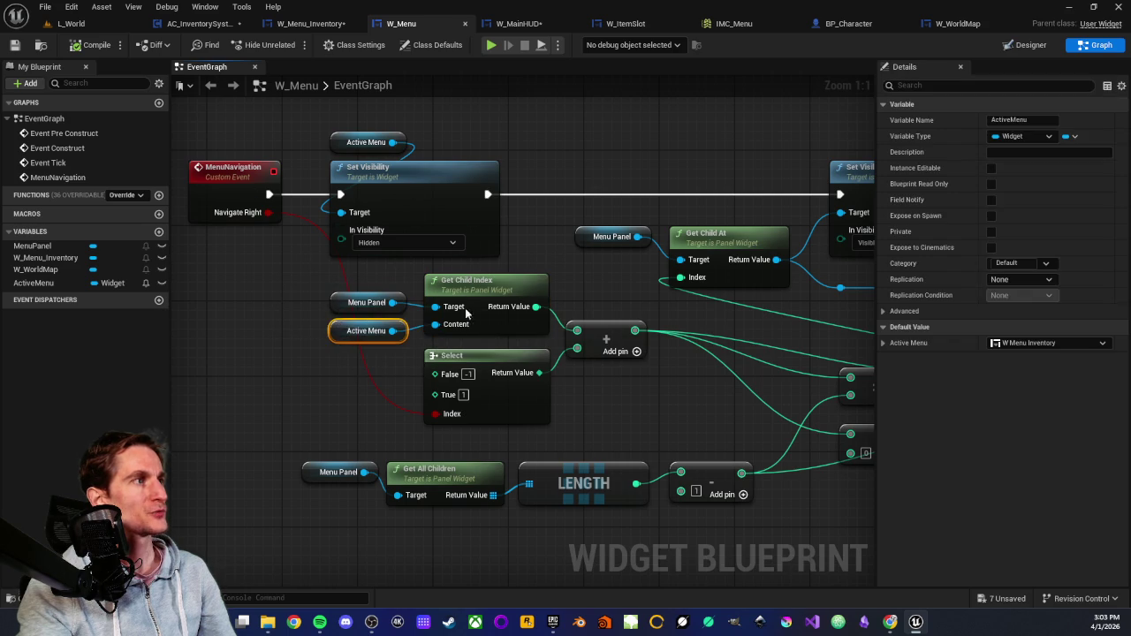
left_click(528, 251)
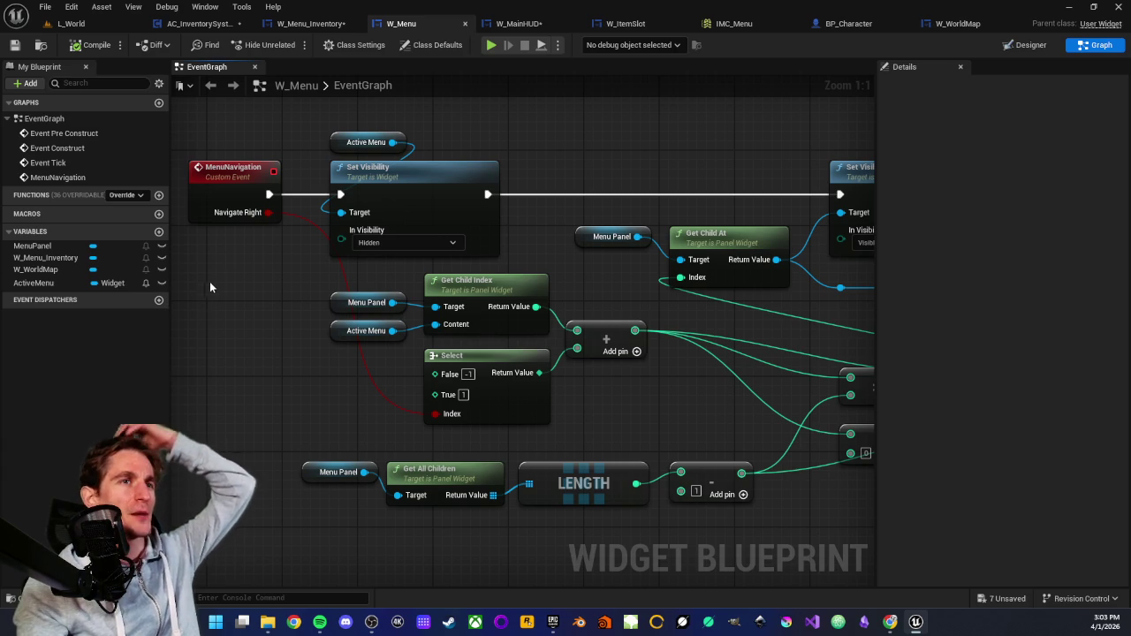
Change Active Menu's default value from W Menu Inventory to W World Map, then go back to L_World.
left_click_drag(185, 316, 335, 331)
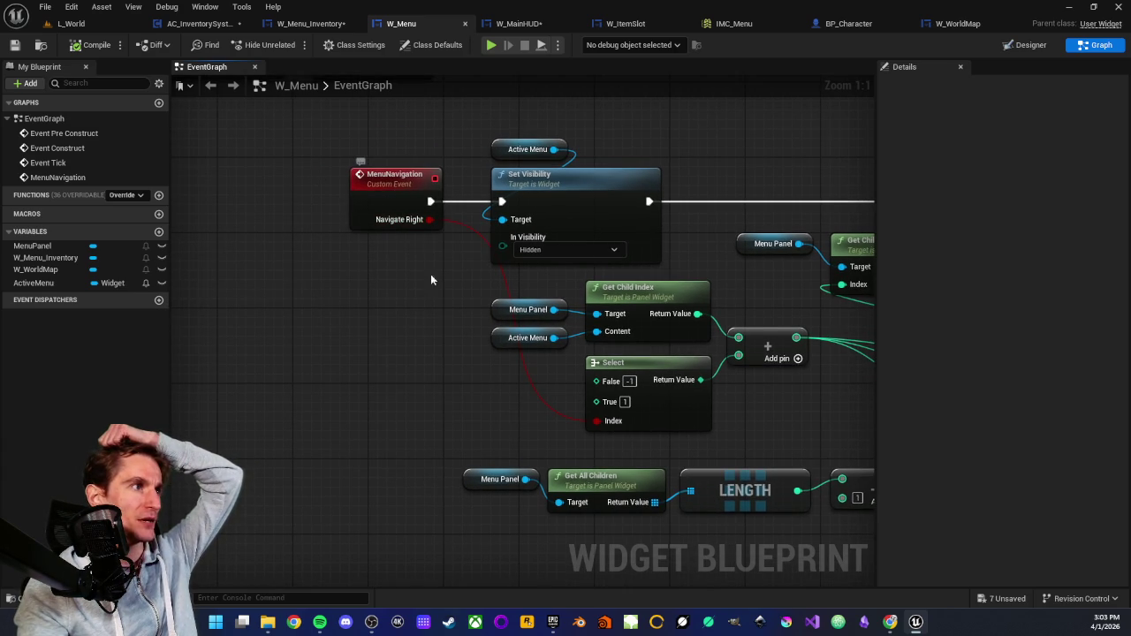
left_click_drag(431, 252, 404, 295)
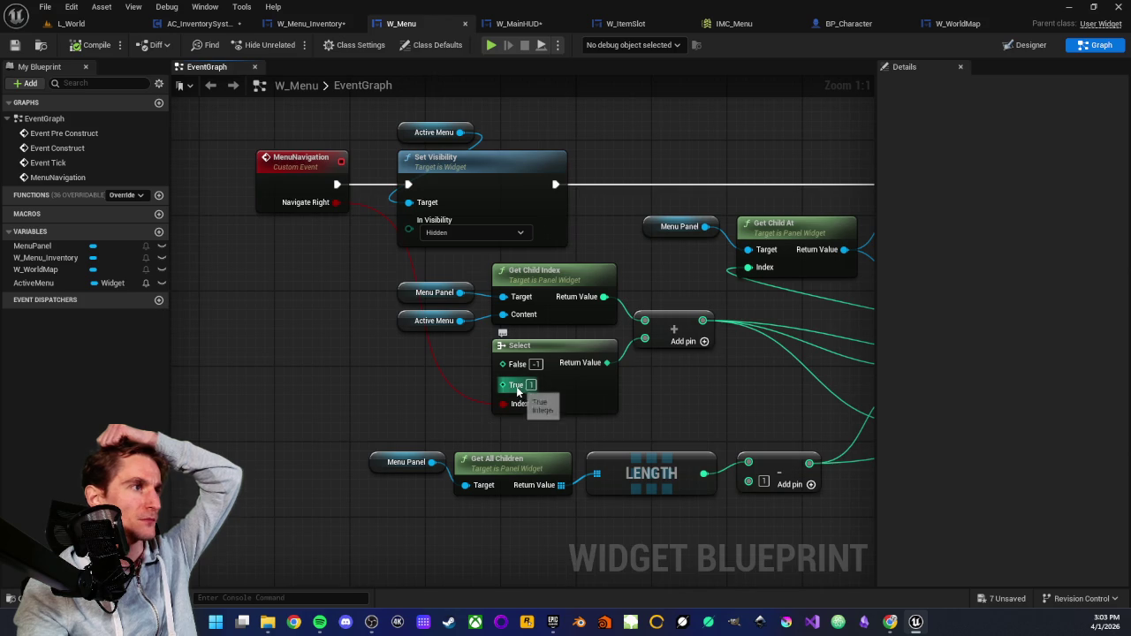
left_click_drag(361, 277, 524, 311)
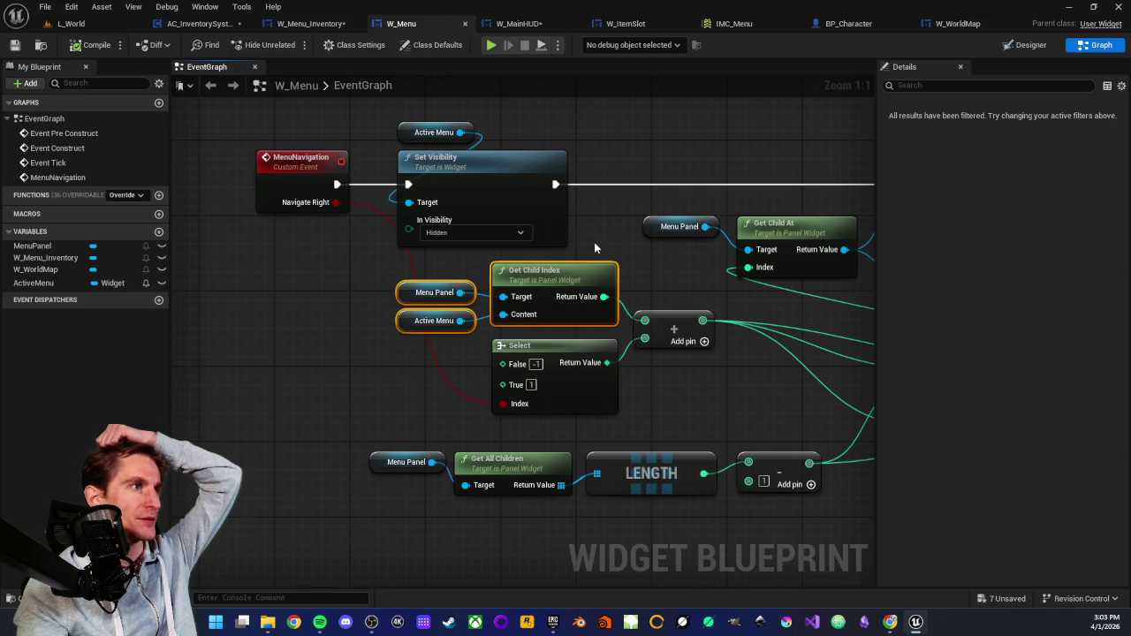
left_click(628, 292)
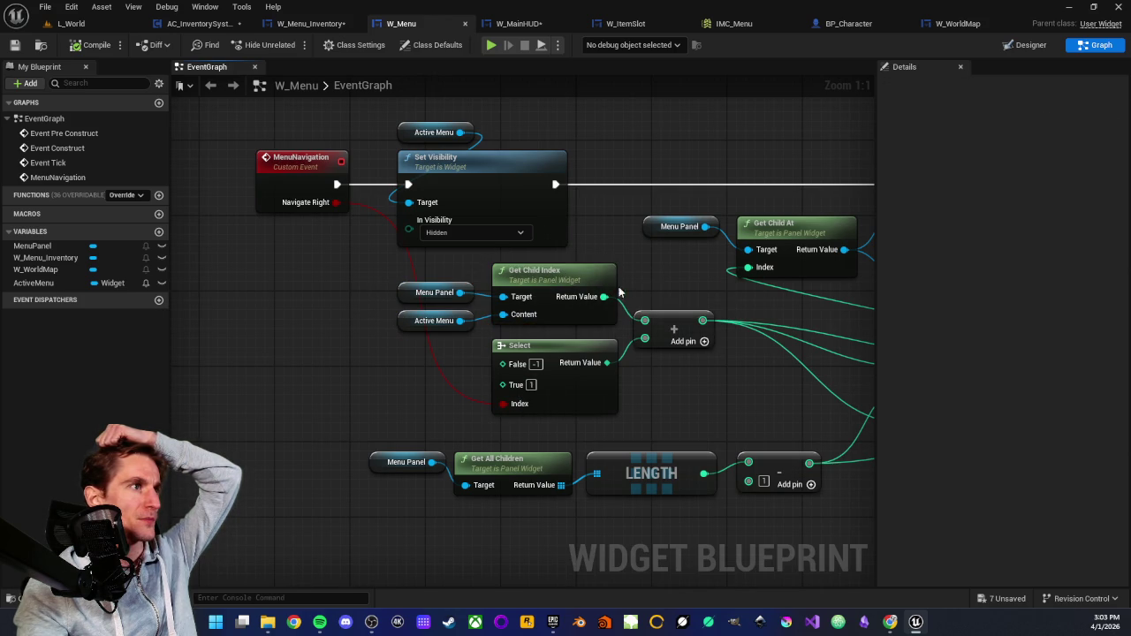
left_click(431, 320)
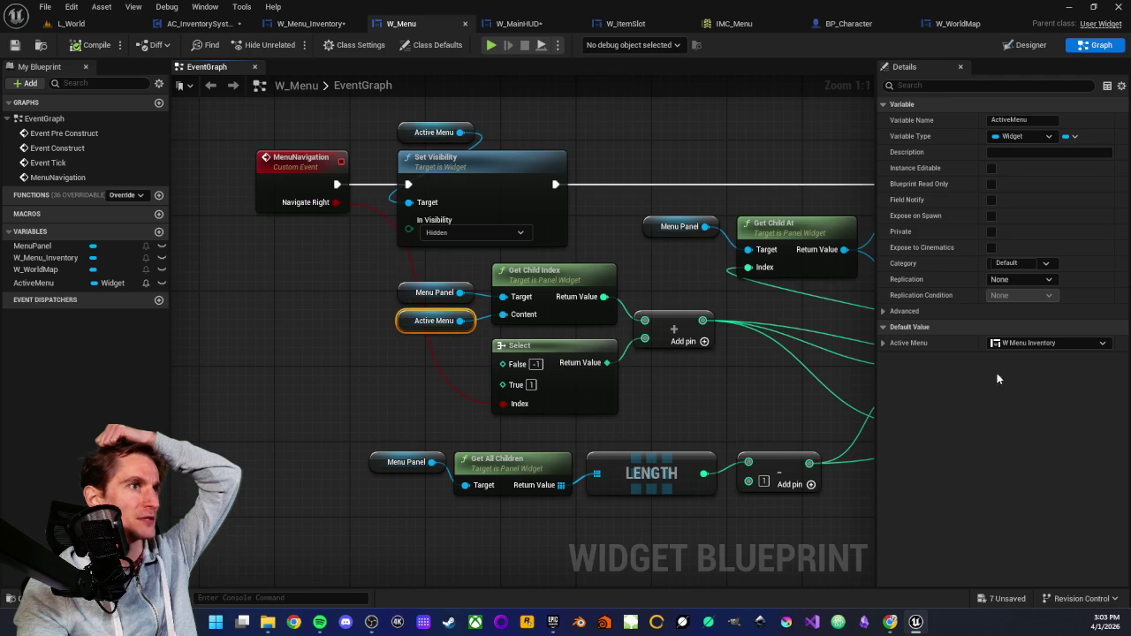
left_click(1053, 343)
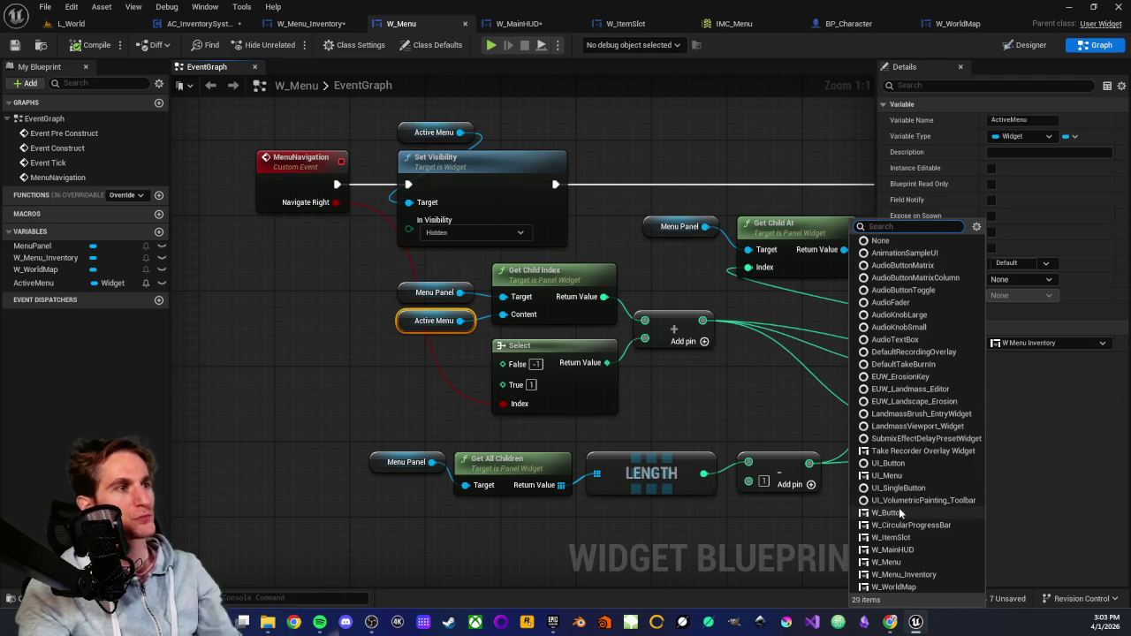
left_click(892, 587)
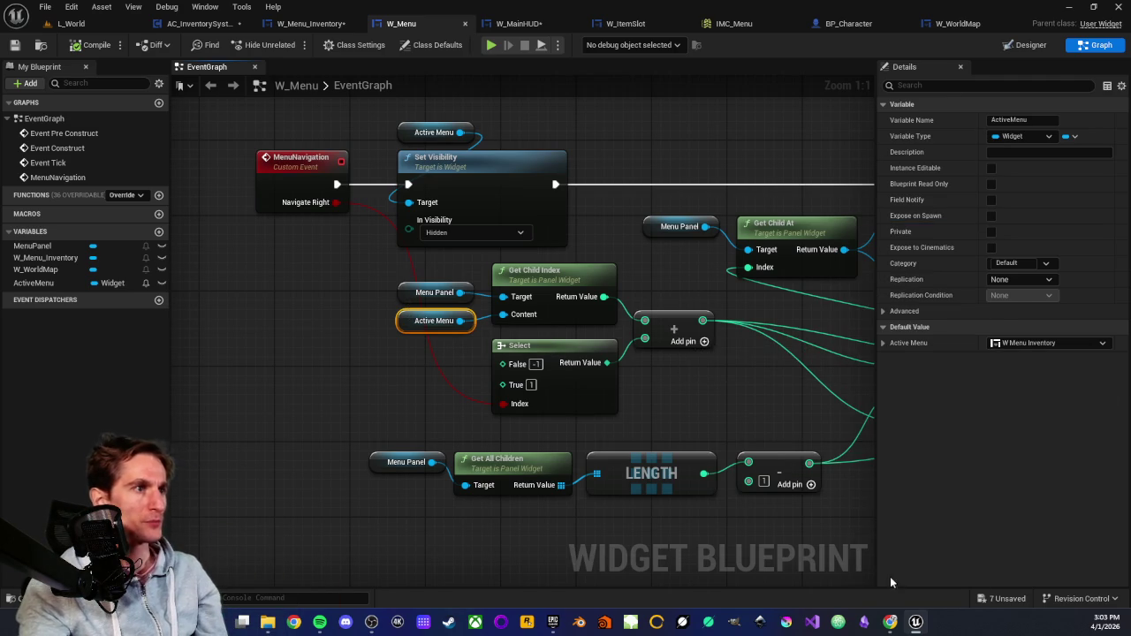
left_click(281, 354)
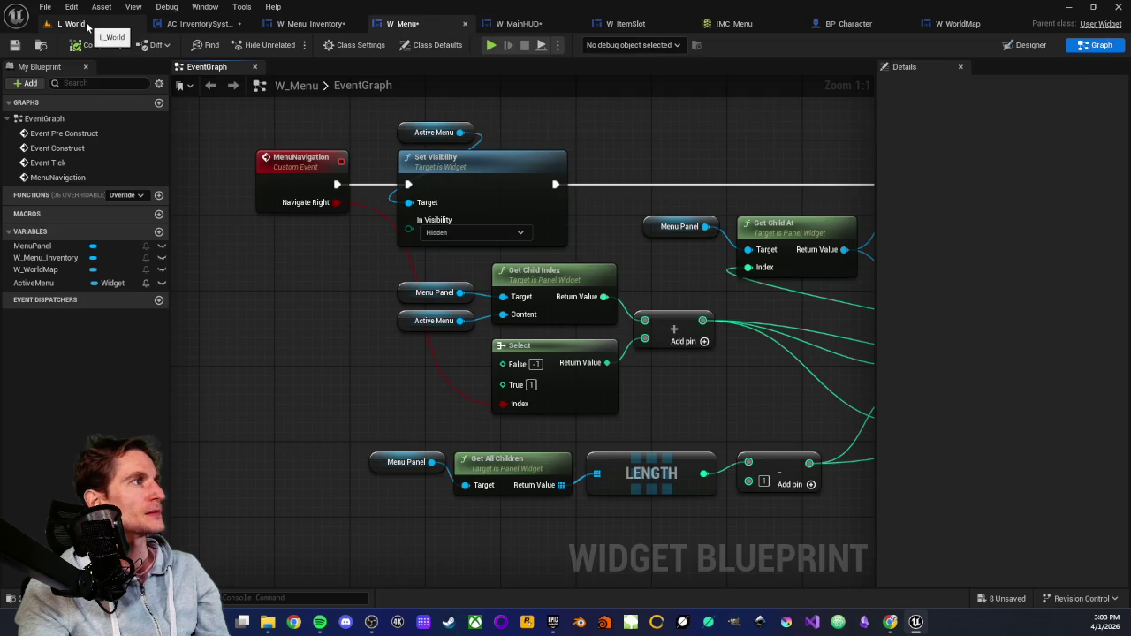
left_click(71, 26)
scroll(378, 231, "down", 2)
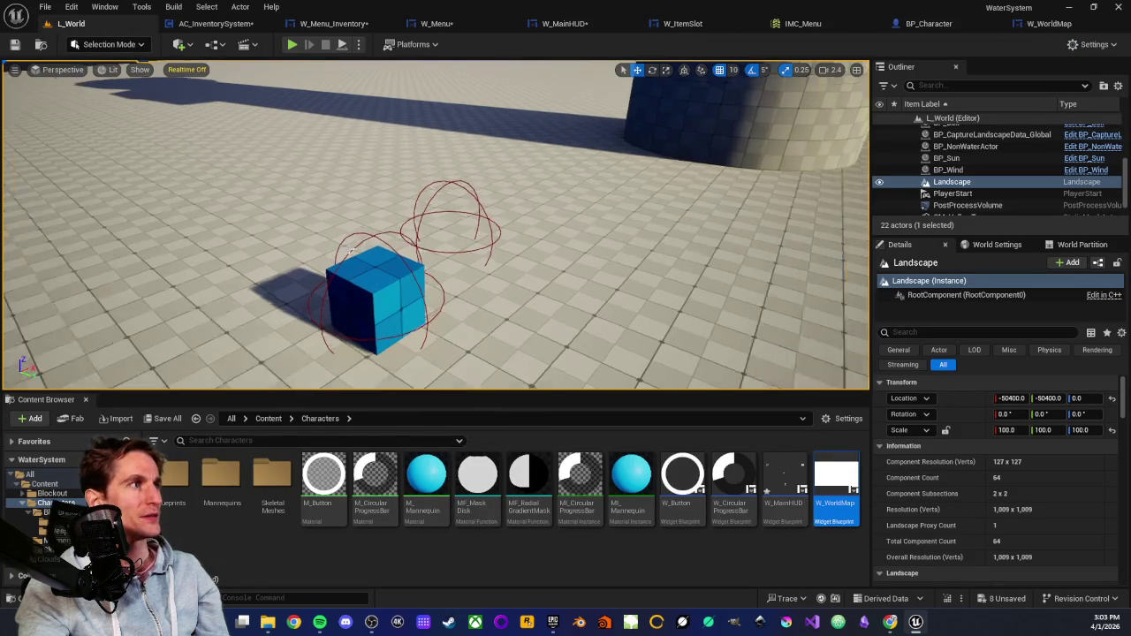
scroll(377, 230, "down", 2)
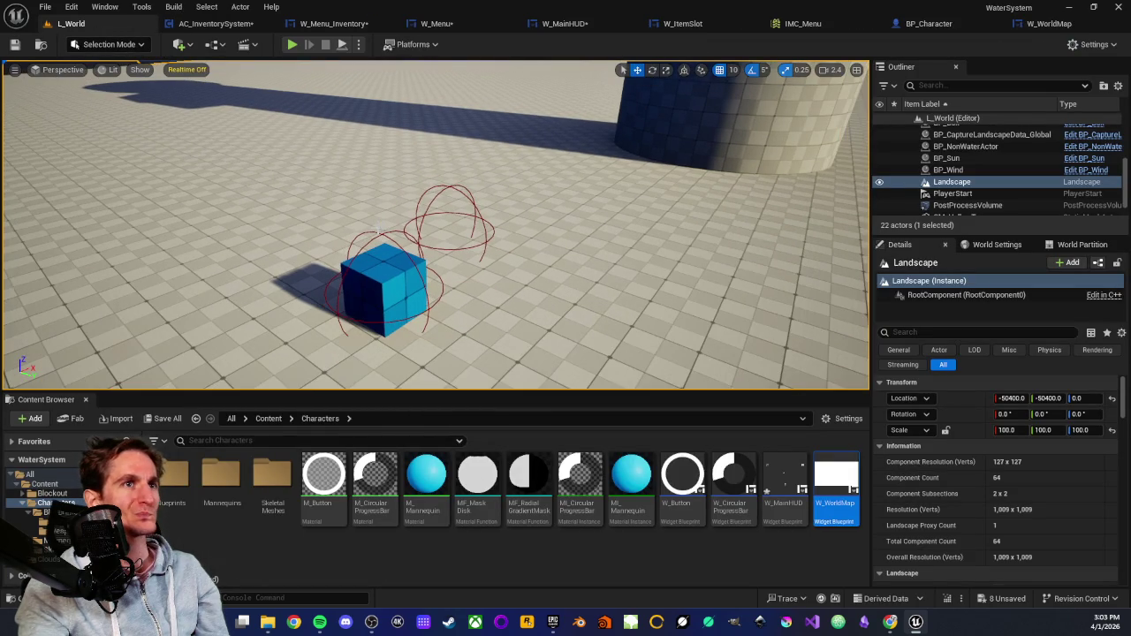
right_click(543, 305)
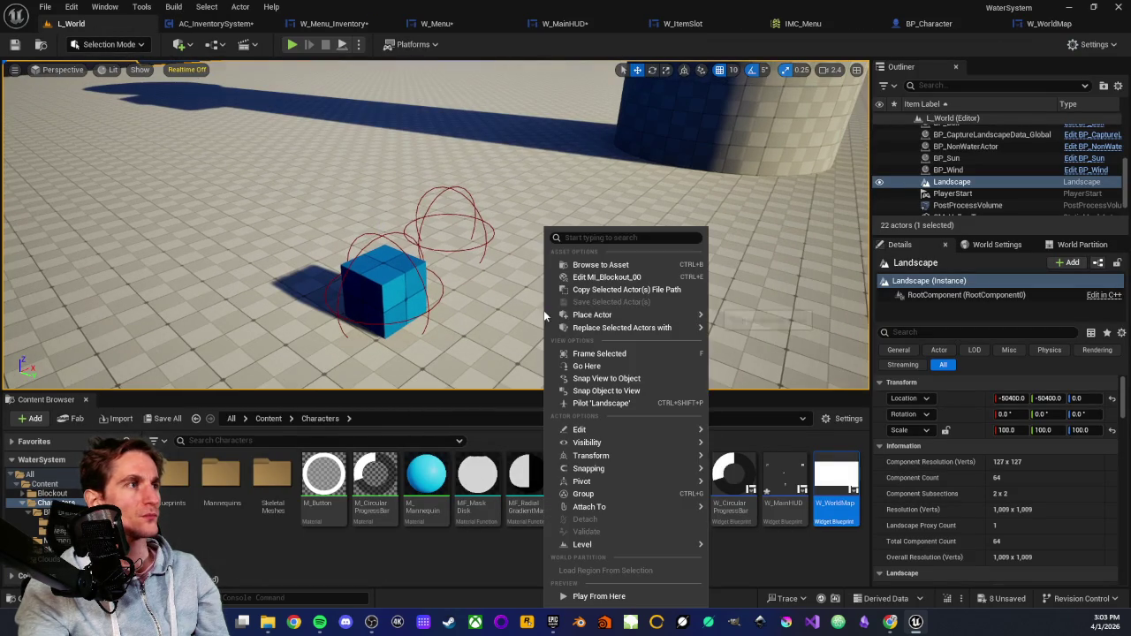
left_click(580, 595)
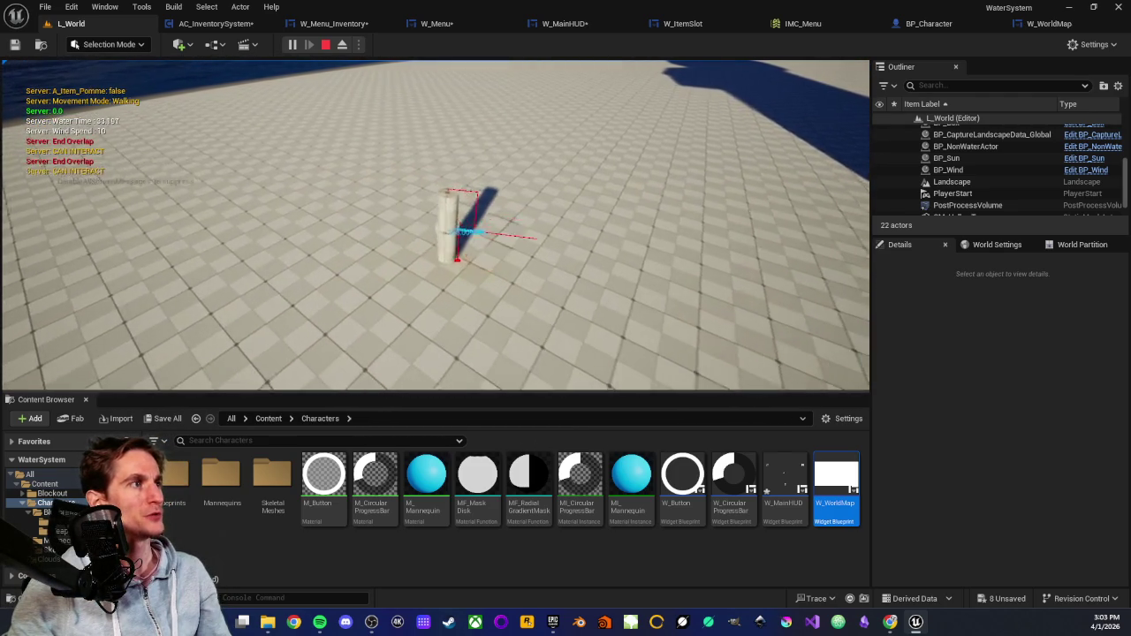
key("e")
key("Tab")
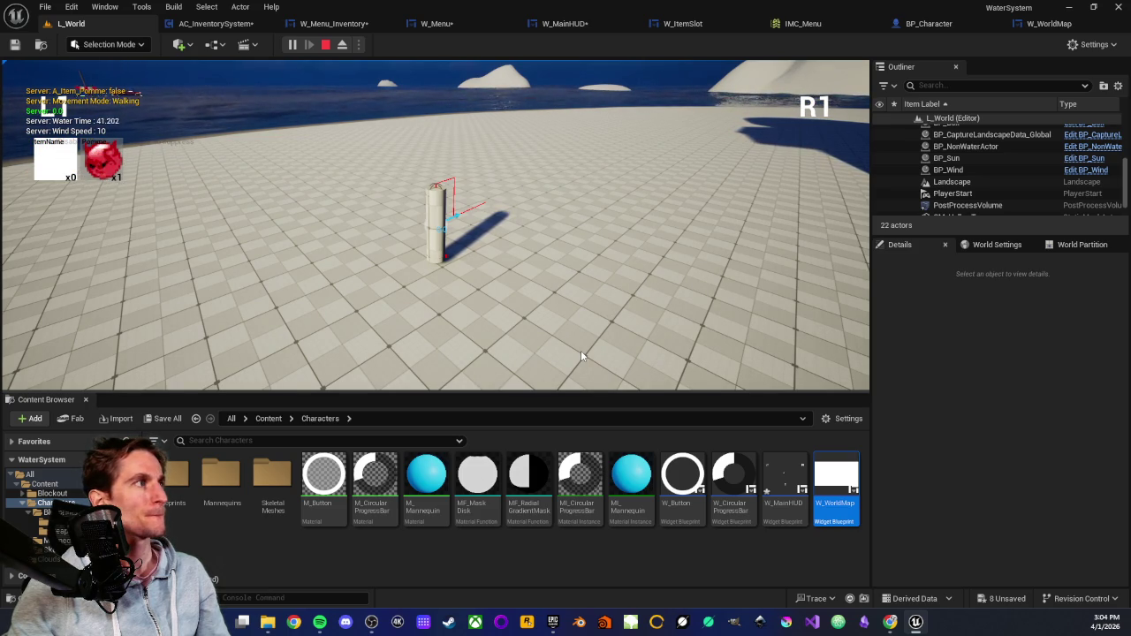
key("e")
key("m")
key("m")
key("m")
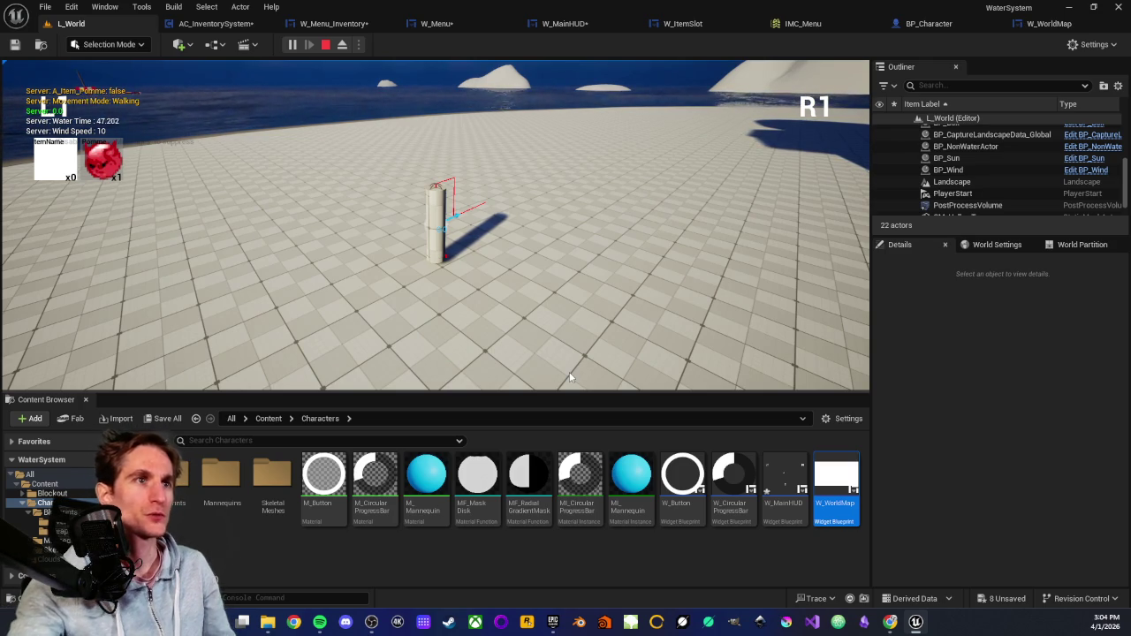
key("Escape")
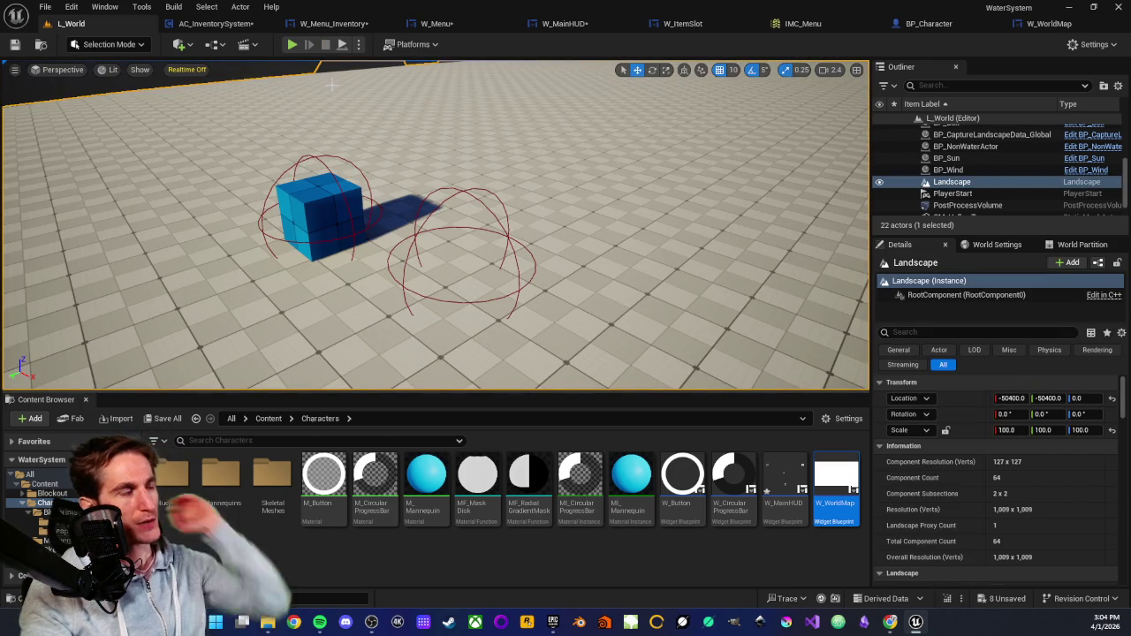
In W_Menu's graph, check that ActiveMenu's default value is still W World Map.
left_click(334, 23)
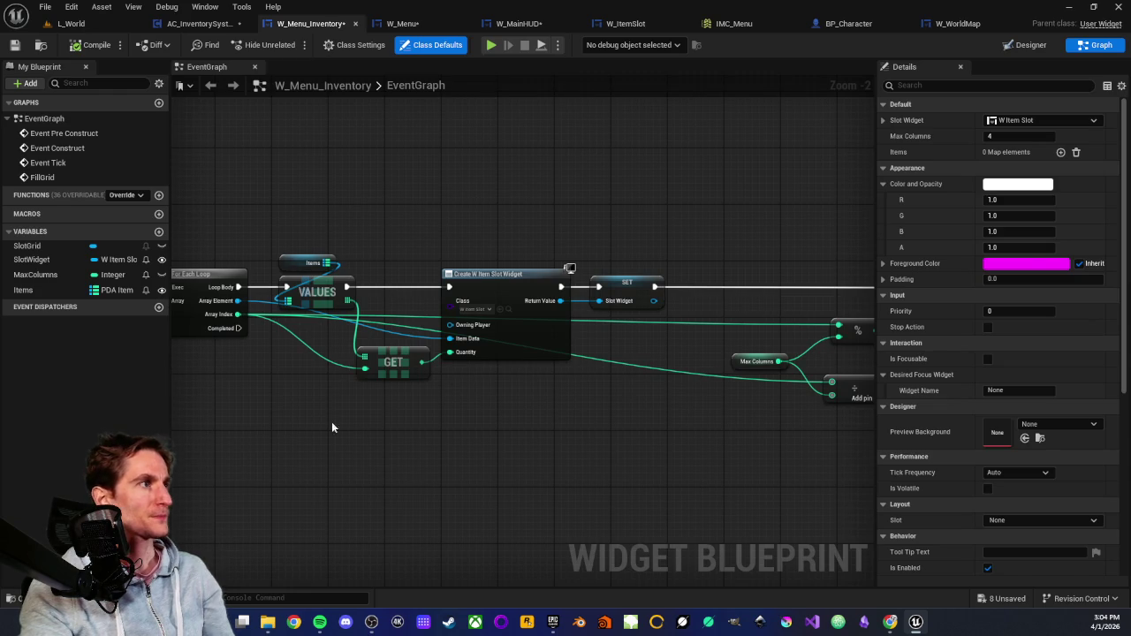
left_click(402, 22)
mouse_move(353, 316)
left_mouse_down()
mouse_move(295, 339)
mouse_move(251, 335)
left_mouse_up()
left_click(53, 279)
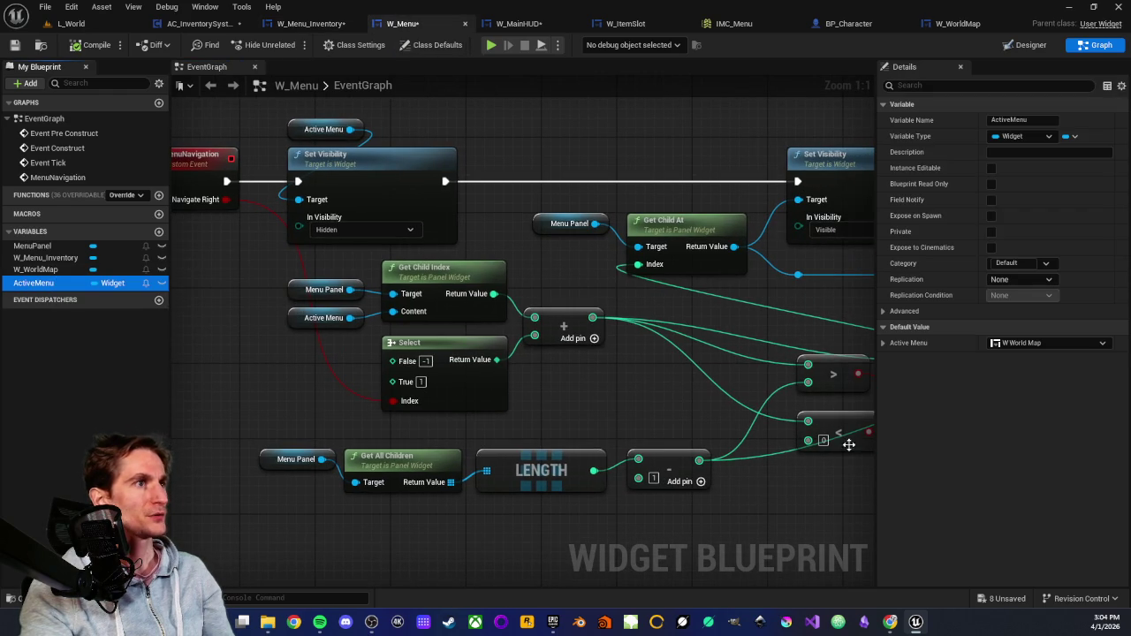
left_click(881, 343)
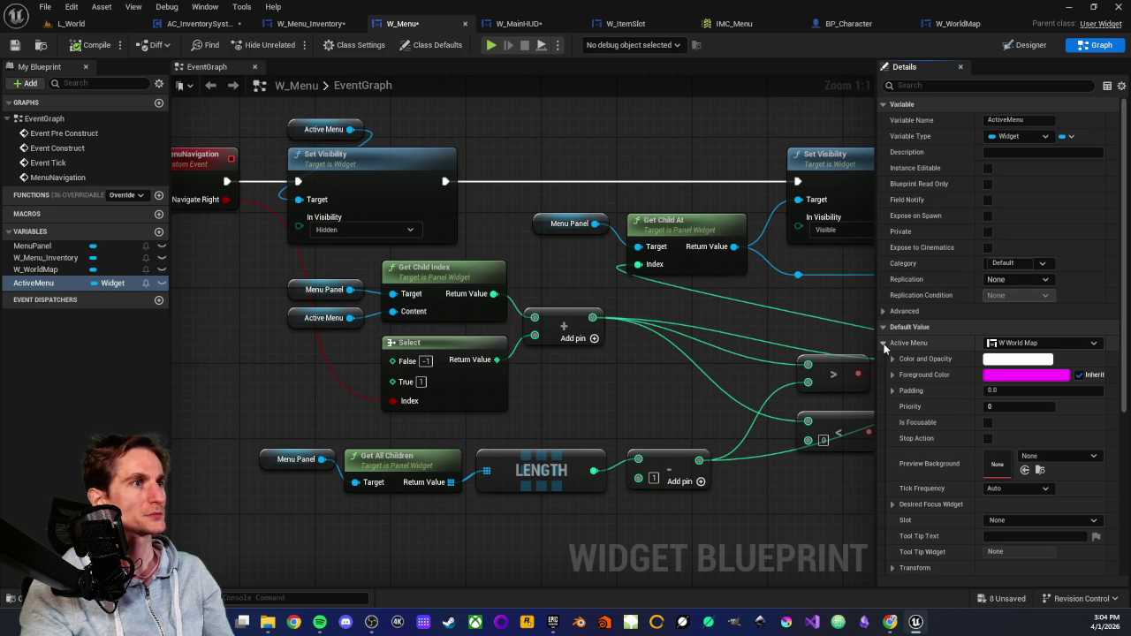
left_click(882, 344)
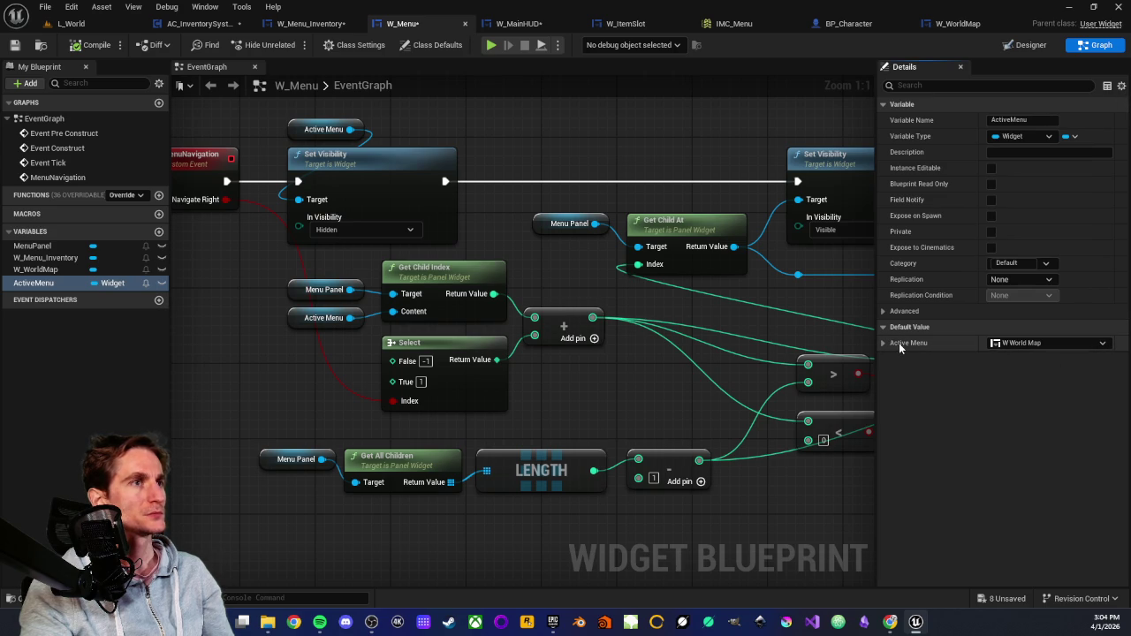
Pan across the MenuNavigation, For Each Loop, Set Visibility and SET Active Menu nodes.
left_click_drag(862, 278, 508, 282)
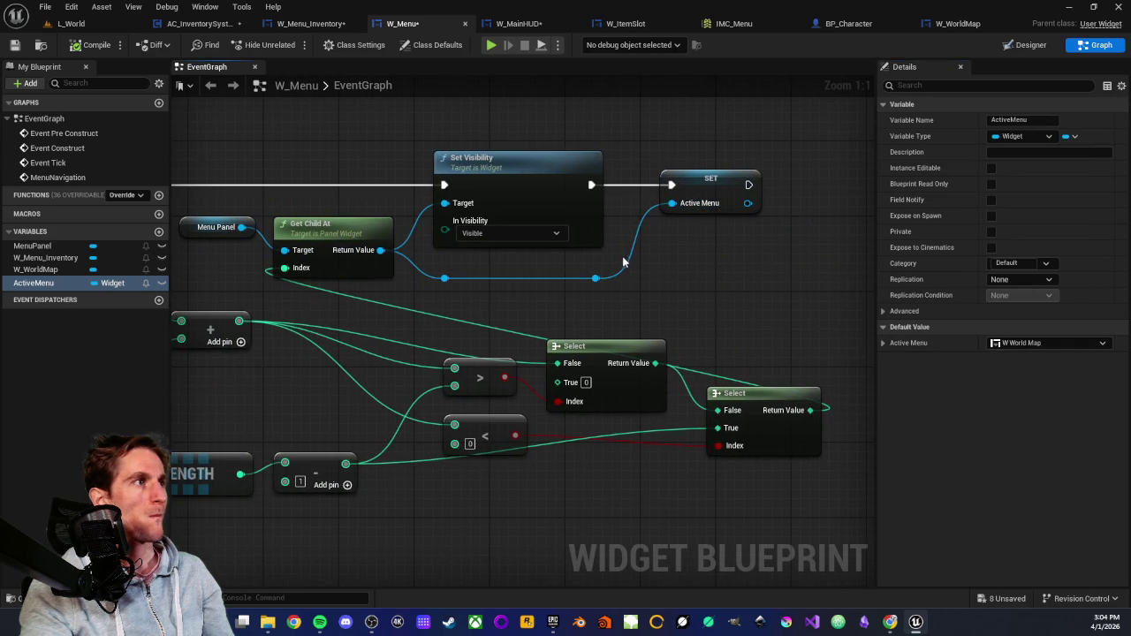
left_click_drag(384, 304, 618, 347)
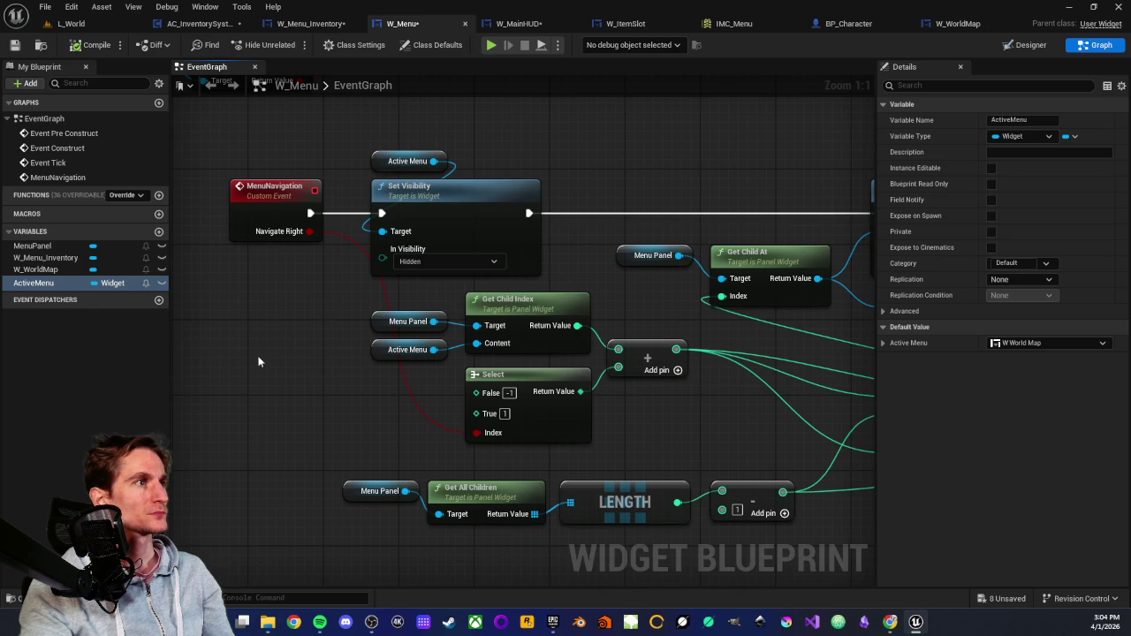
left_click_drag(293, 357, 382, 453)
mouse_move(308, 243)
left_mouse_down()
mouse_move(527, 386)
mouse_move(521, 407)
mouse_move(491, 408)
left_mouse_up()
scroll(491, 378, "down", 2)
scroll(492, 378, "up", 2)
left_click_drag(256, 309, 394, 297)
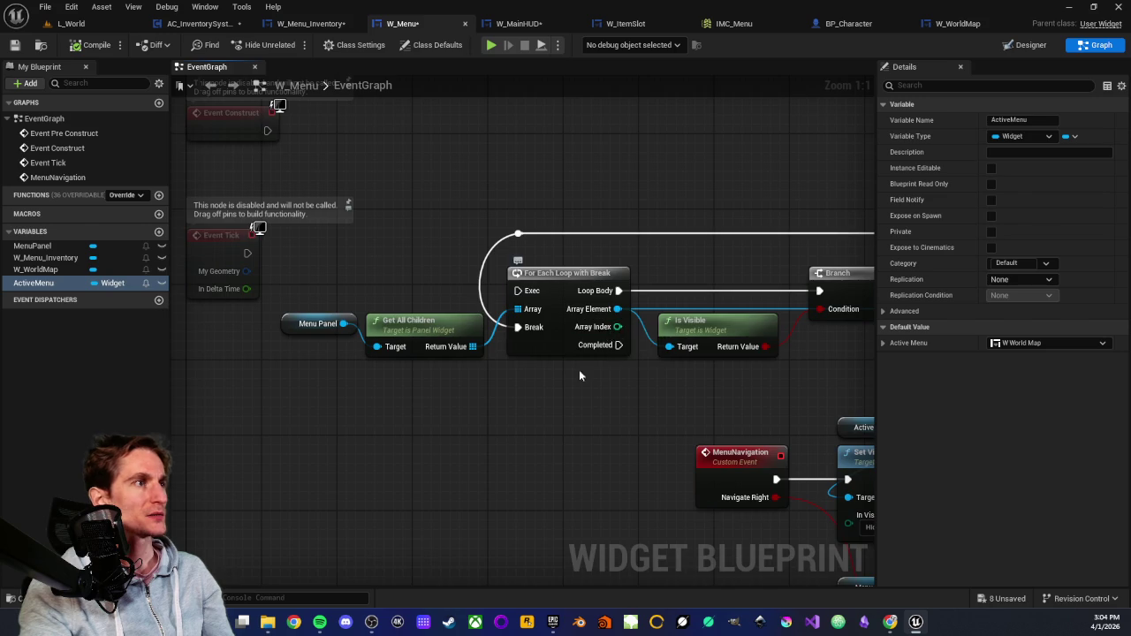
left_click_drag(587, 356, 390, 330)
scroll(740, 346, "down", 1)
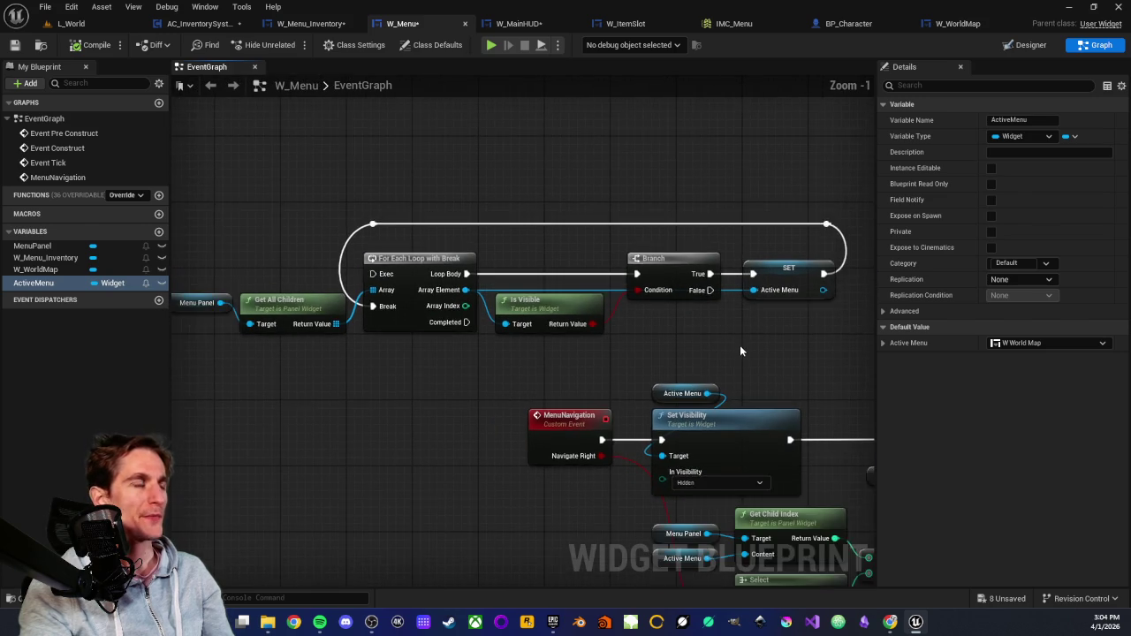
left_click_drag(739, 345, 577, 264)
left_click(628, 290)
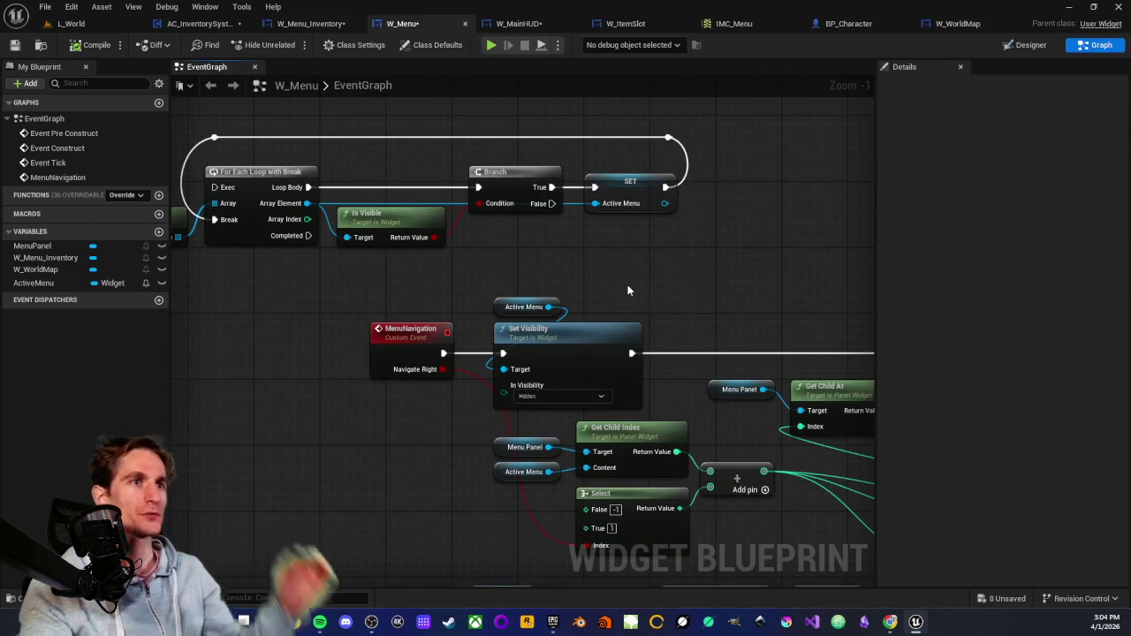
left_click_drag(628, 290, 373, 237)
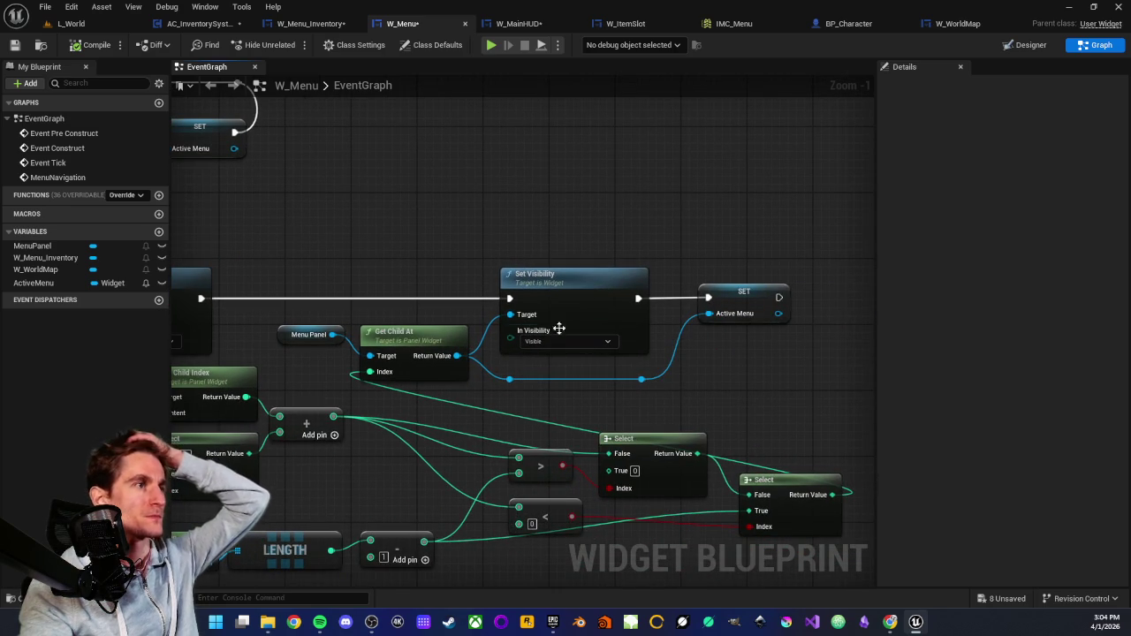
left_click_drag(524, 315, 326, 302)
Add a Print String after SET Active Menu, printing Select's Return Value.
left_click_drag(581, 285, 713, 292)
type("print")
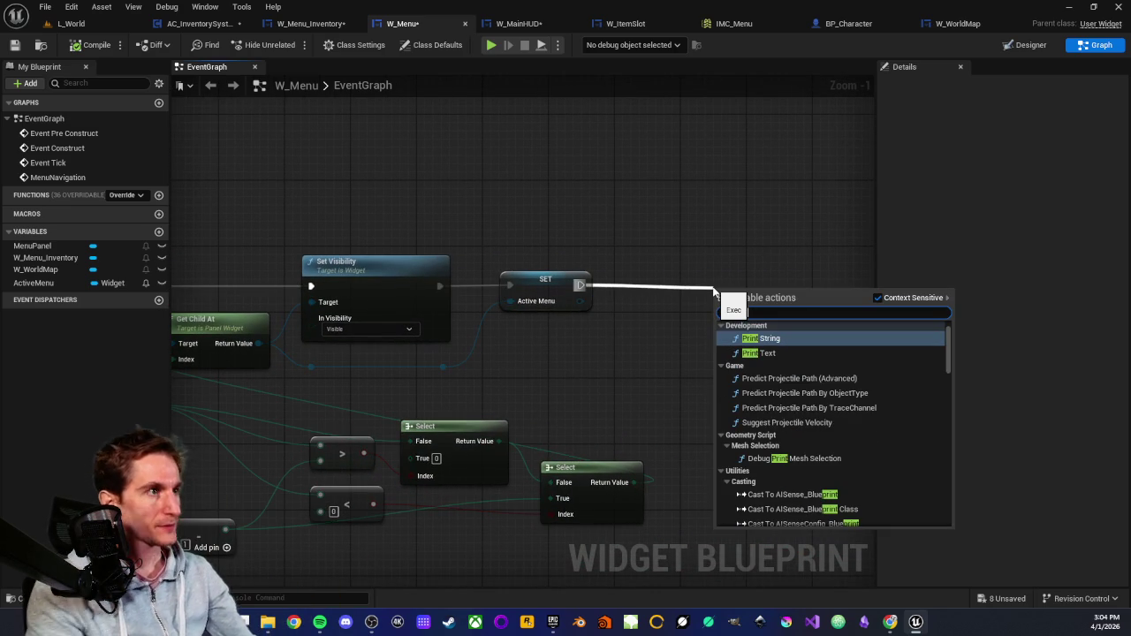
left_click(757, 338)
mouse_move(735, 298)
left_mouse_down()
mouse_move(764, 264)
mouse_move(776, 274)
left_mouse_up()
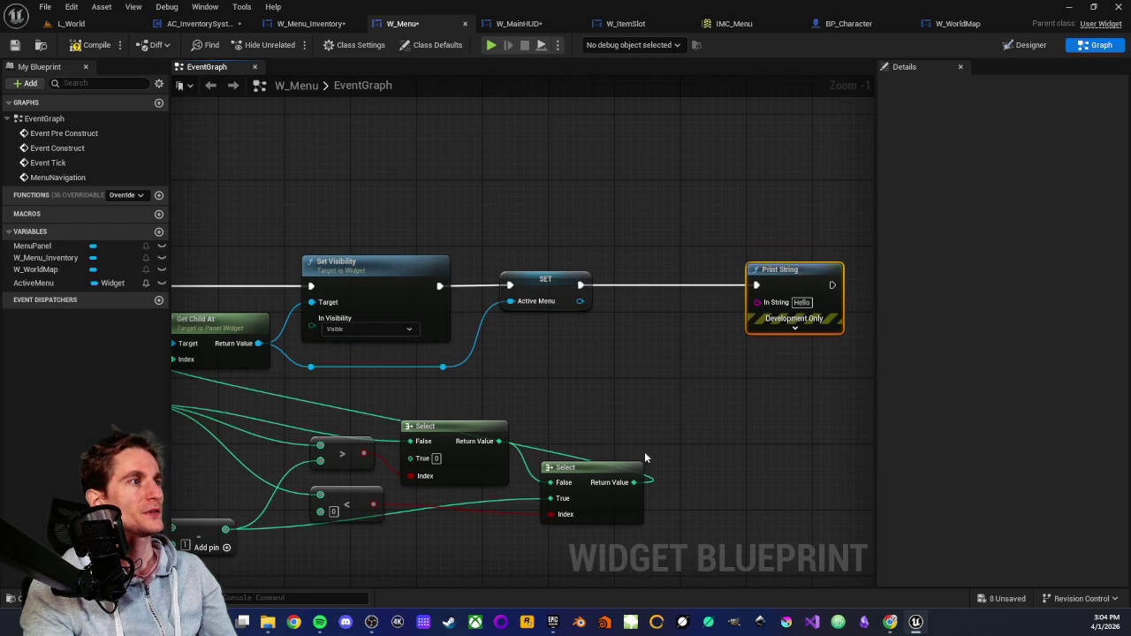
left_click_drag(634, 482, 757, 301)
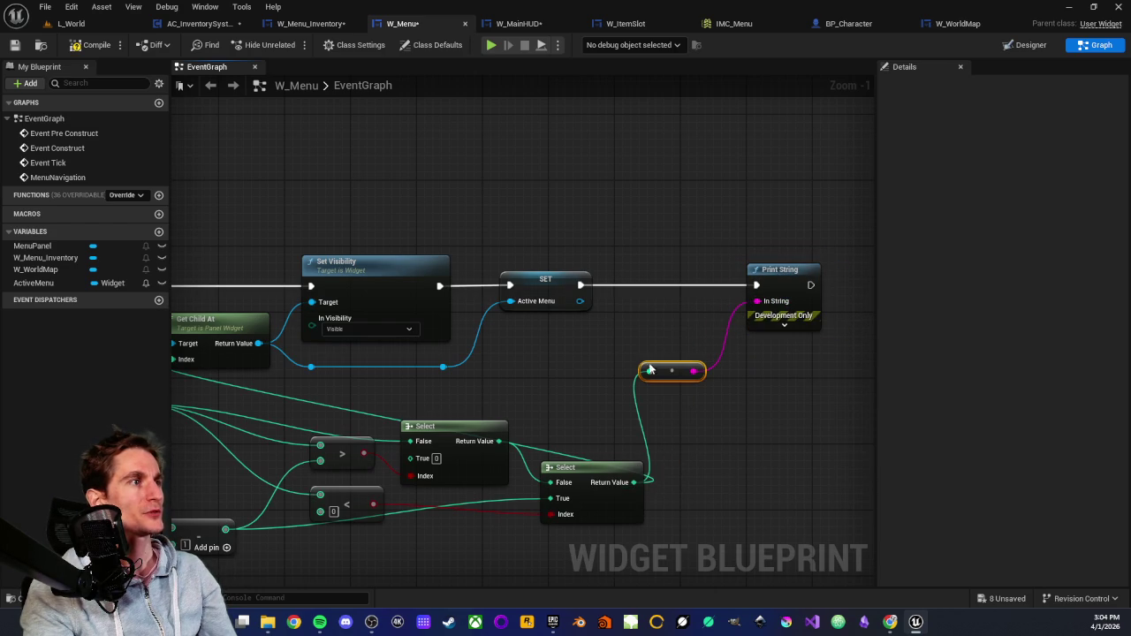
left_click_drag(677, 371, 701, 306)
Save the W_Menu blueprint.
left_click(694, 250)
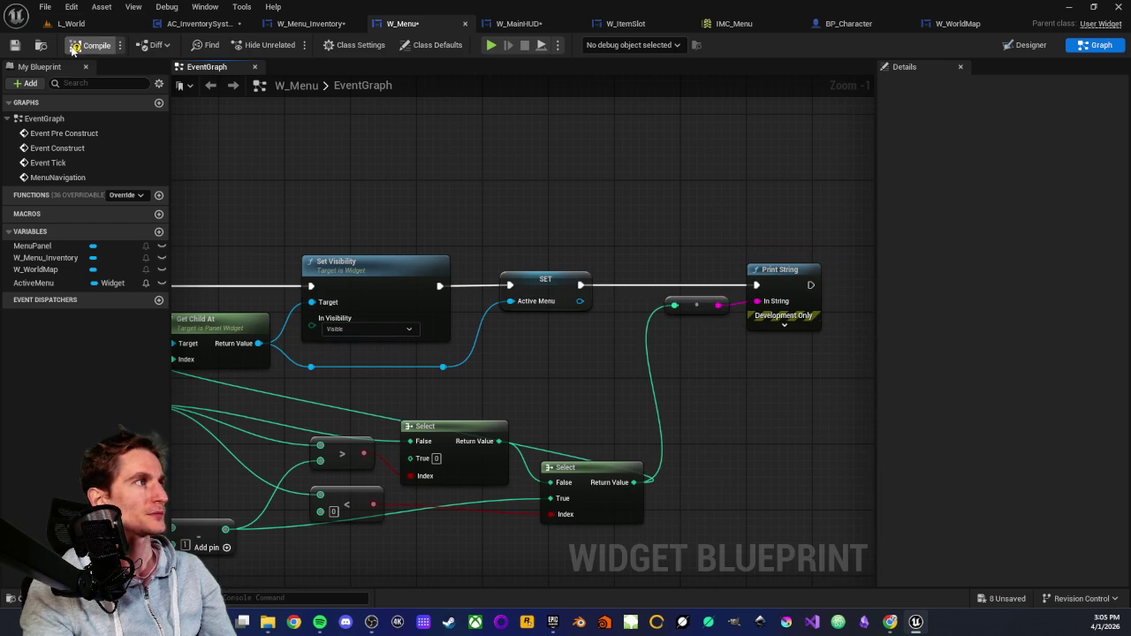
left_click(14, 45)
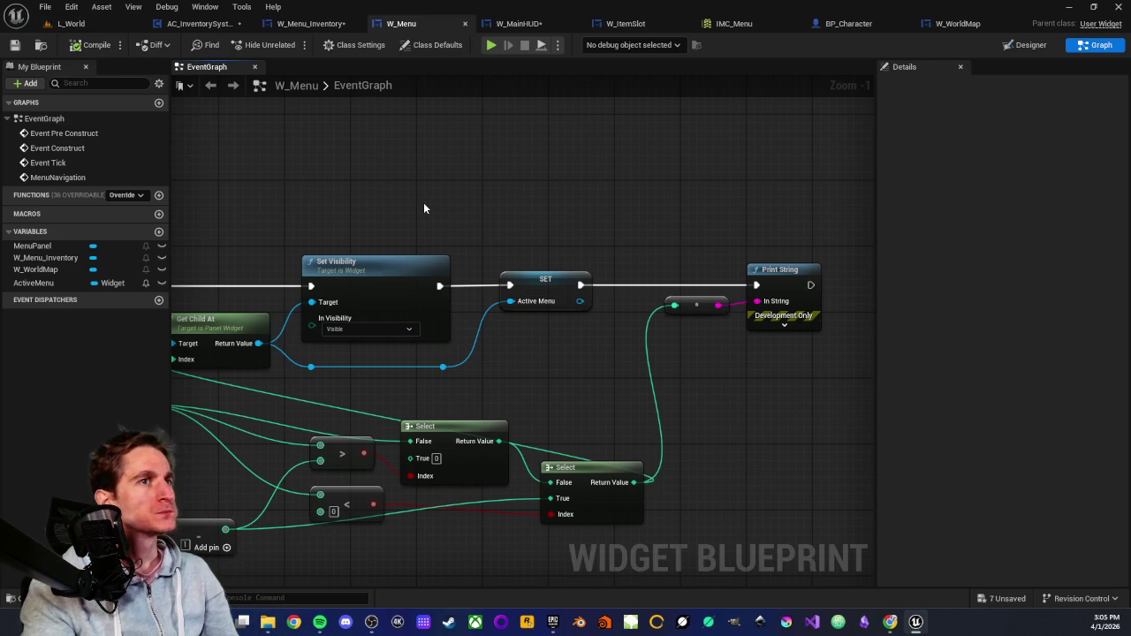
scroll(442, 210, "down", 1)
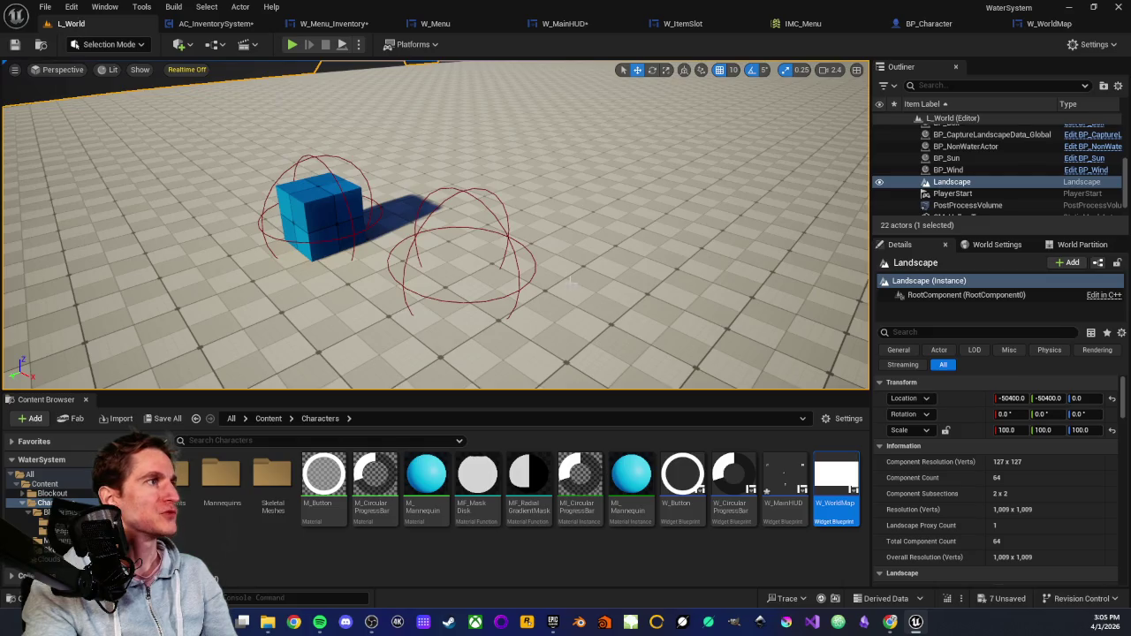
right_click(288, 227)
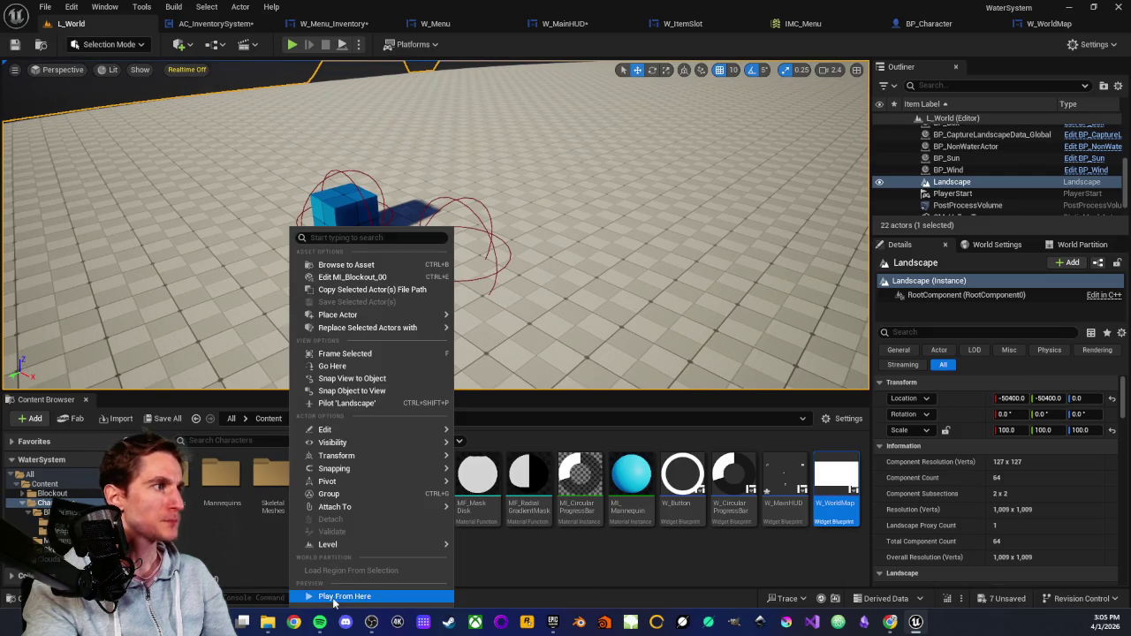
left_click(288, 336)
key("alt+p")
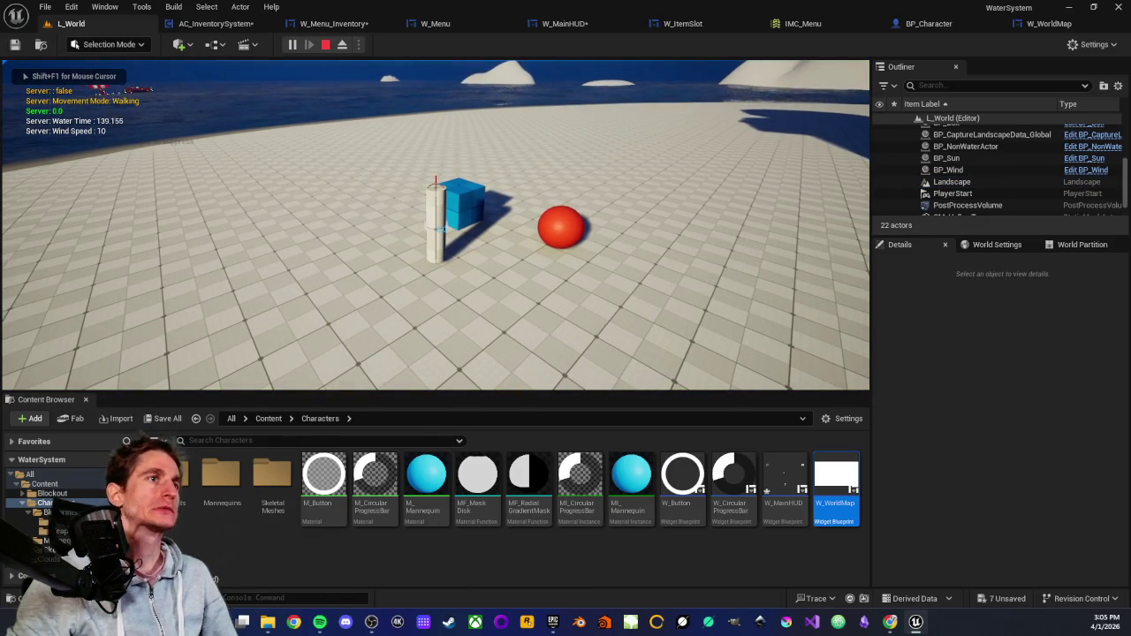
key("d")
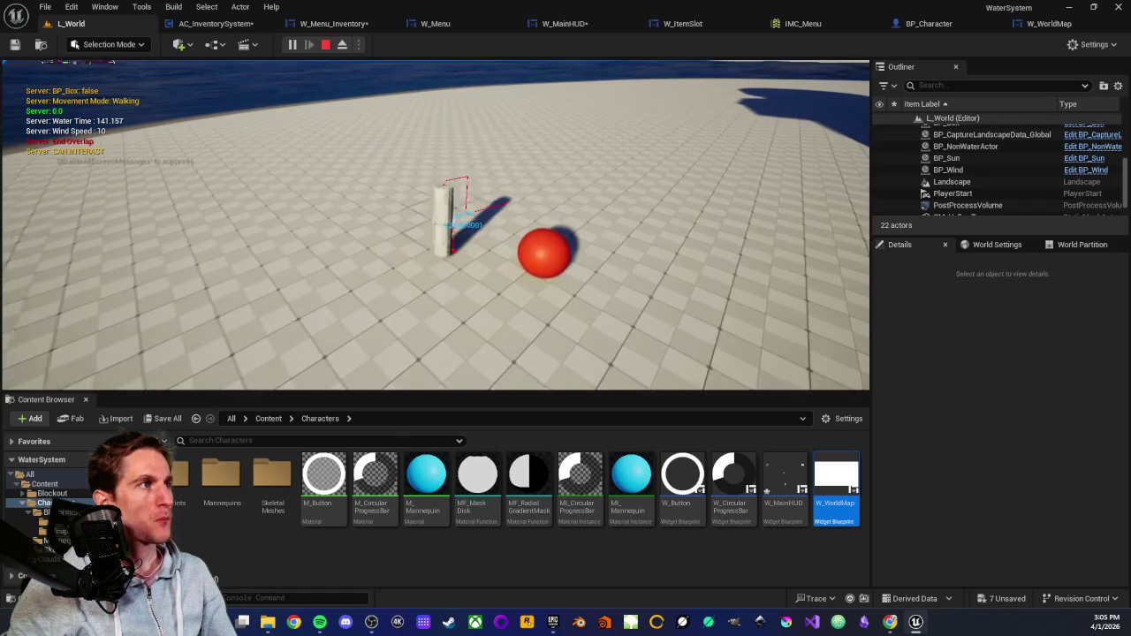
key("e")
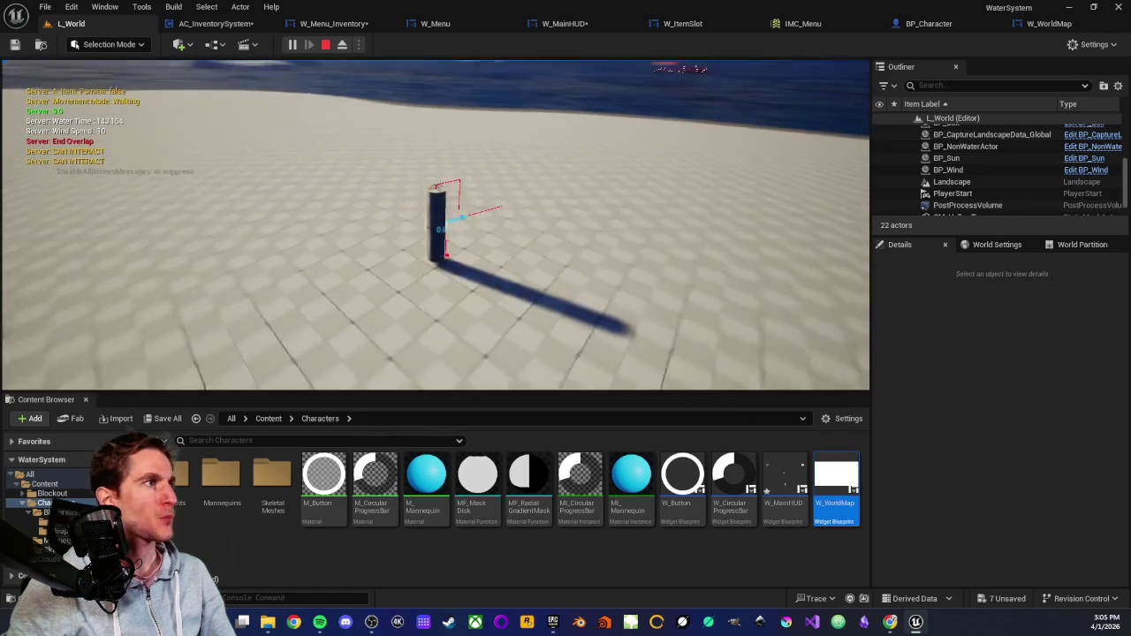
key("i")
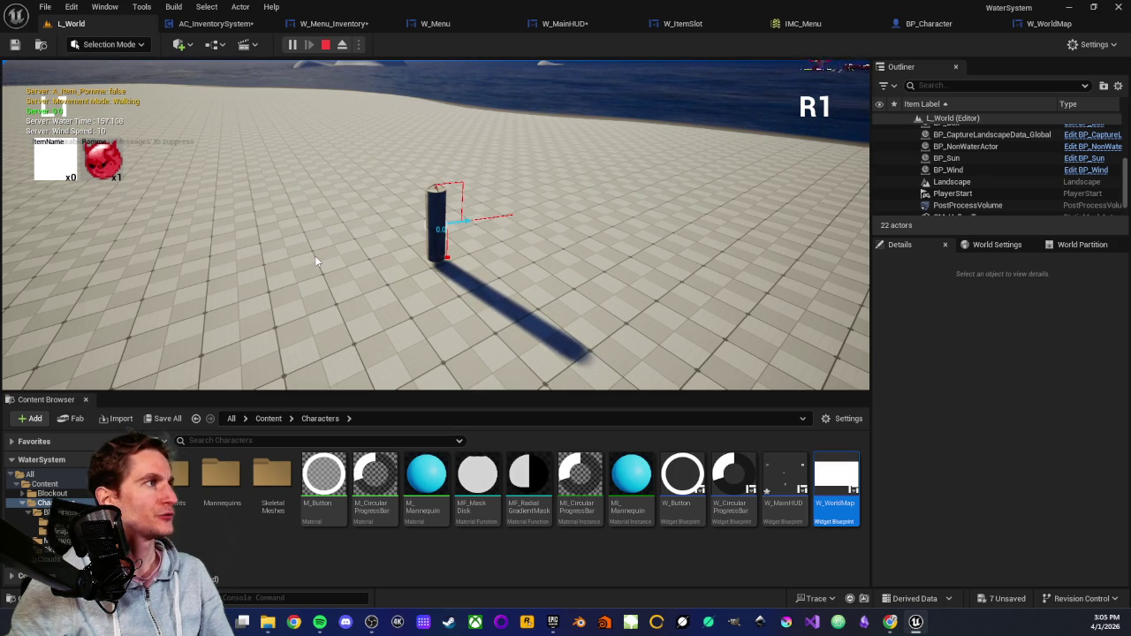
key("m")
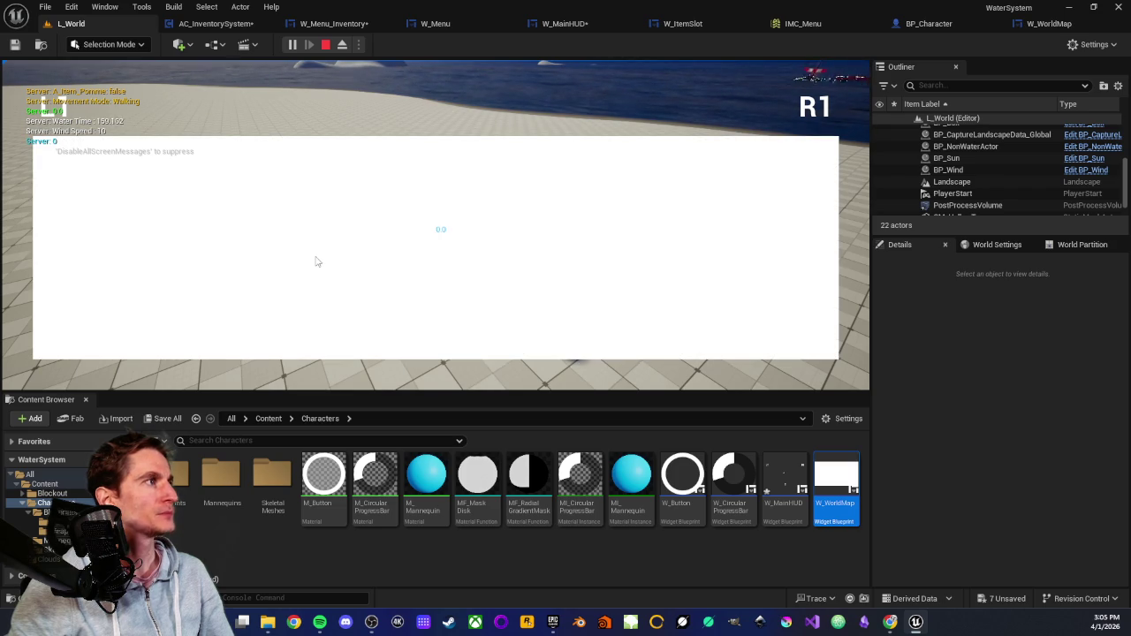
key("m")
key("m")
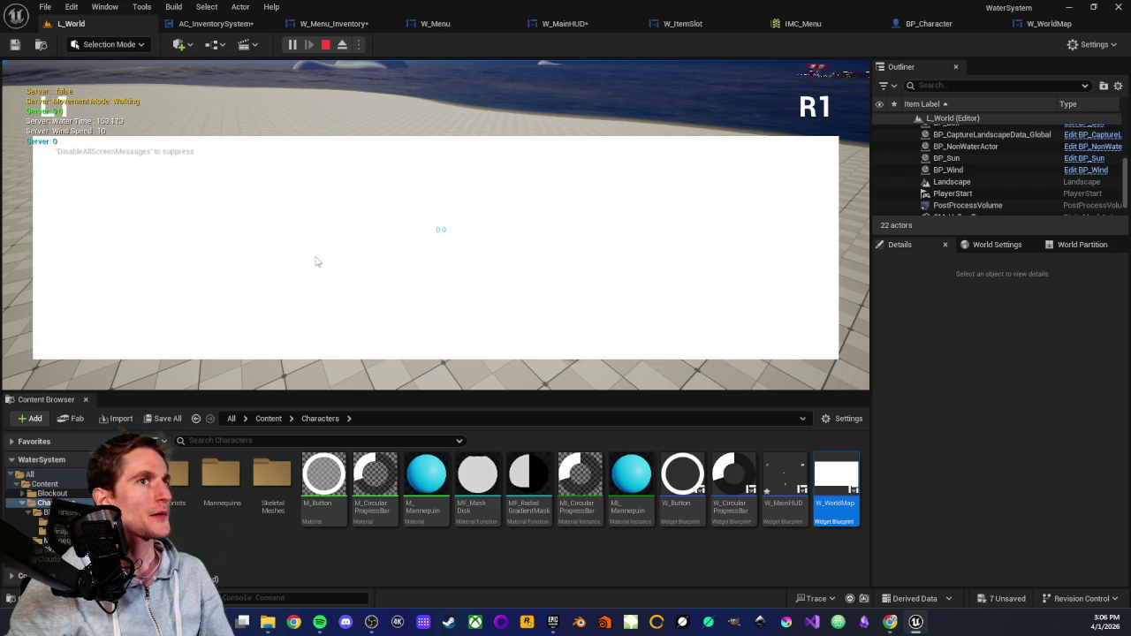
key("m")
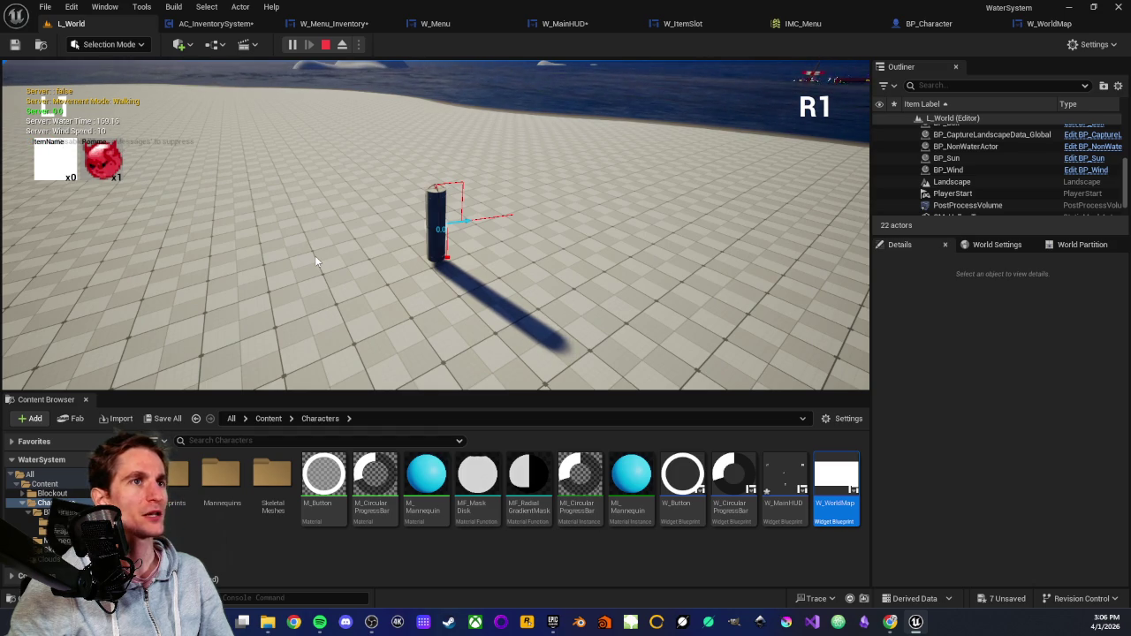
key("m")
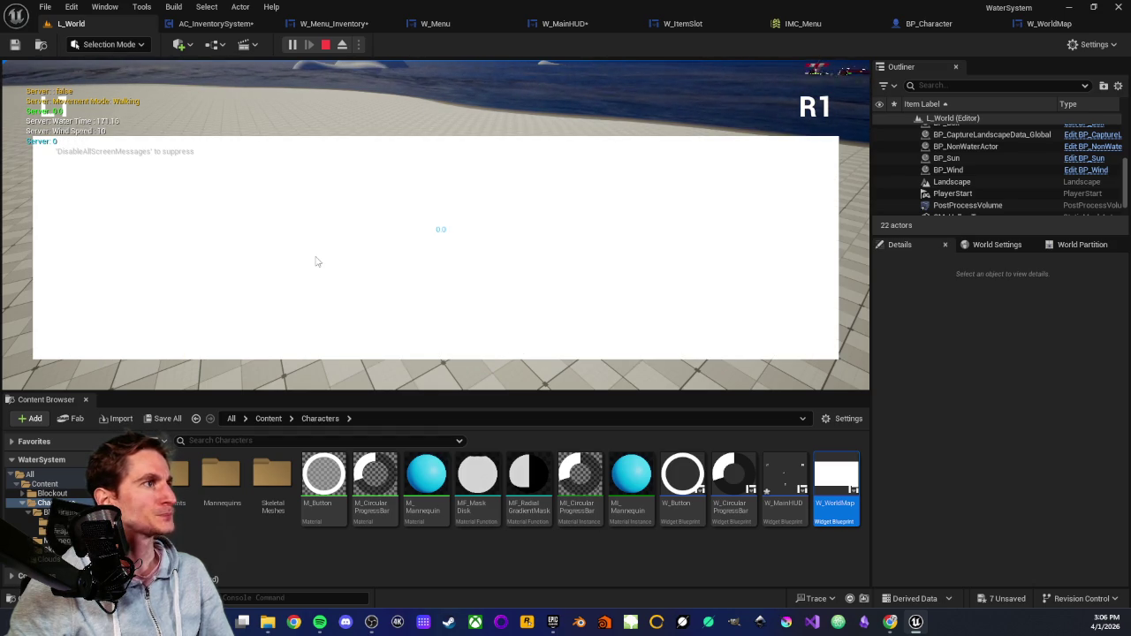
key("m")
key("m")
key("m")
key("m")
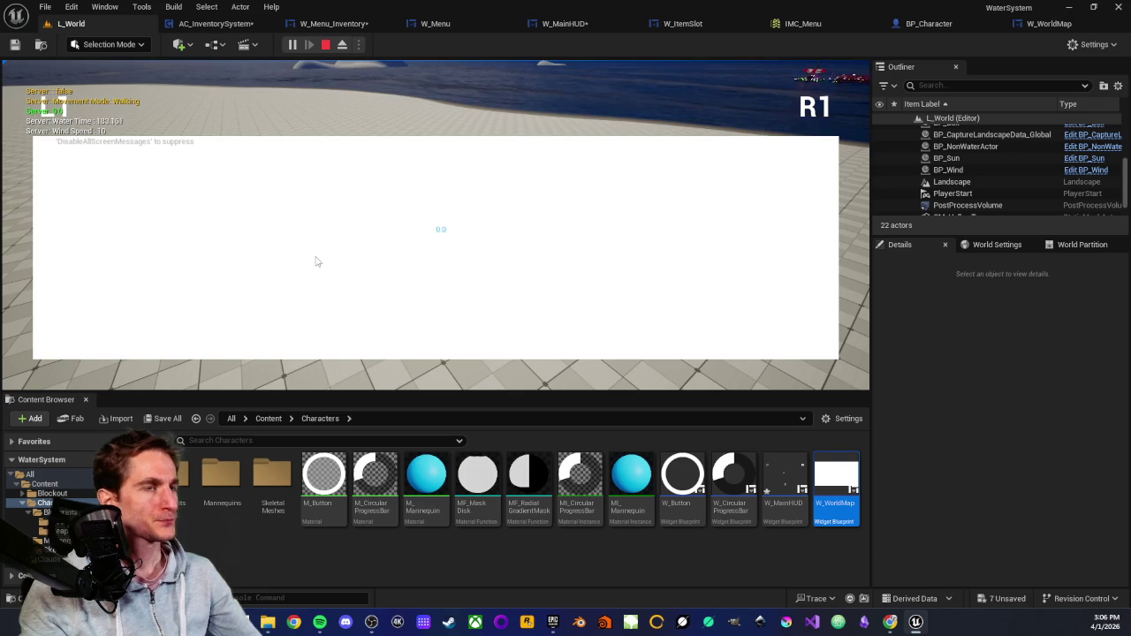
key("Escape")
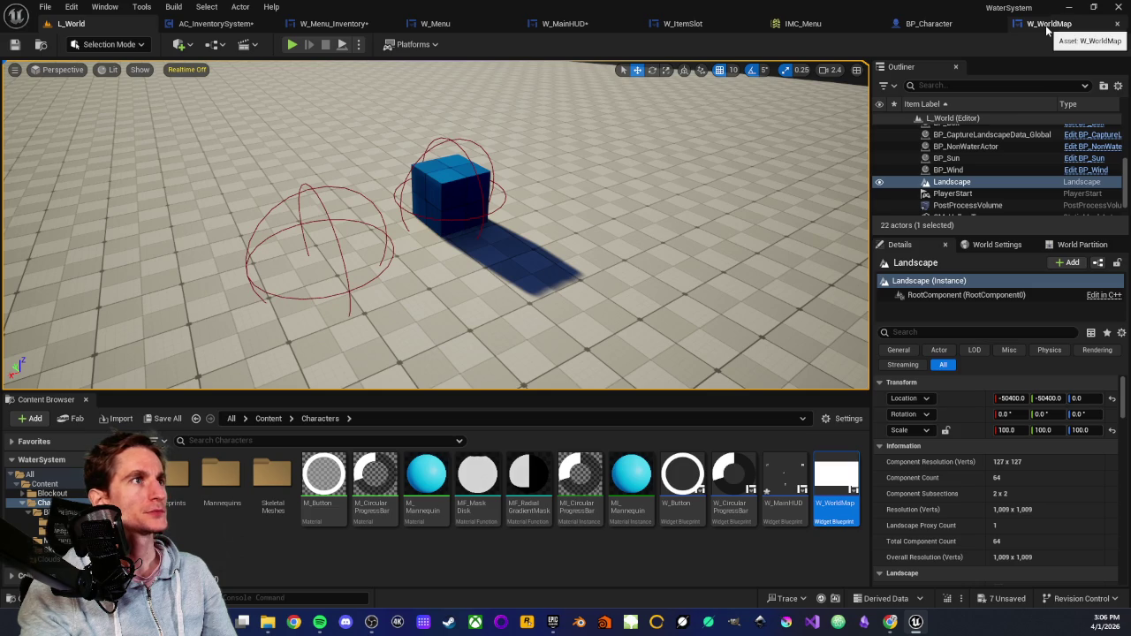
In W_Menu's Designer Hierarchy, place W_WorldMap above W_Menu_Inventory, then return to L_World.
left_click(453, 27)
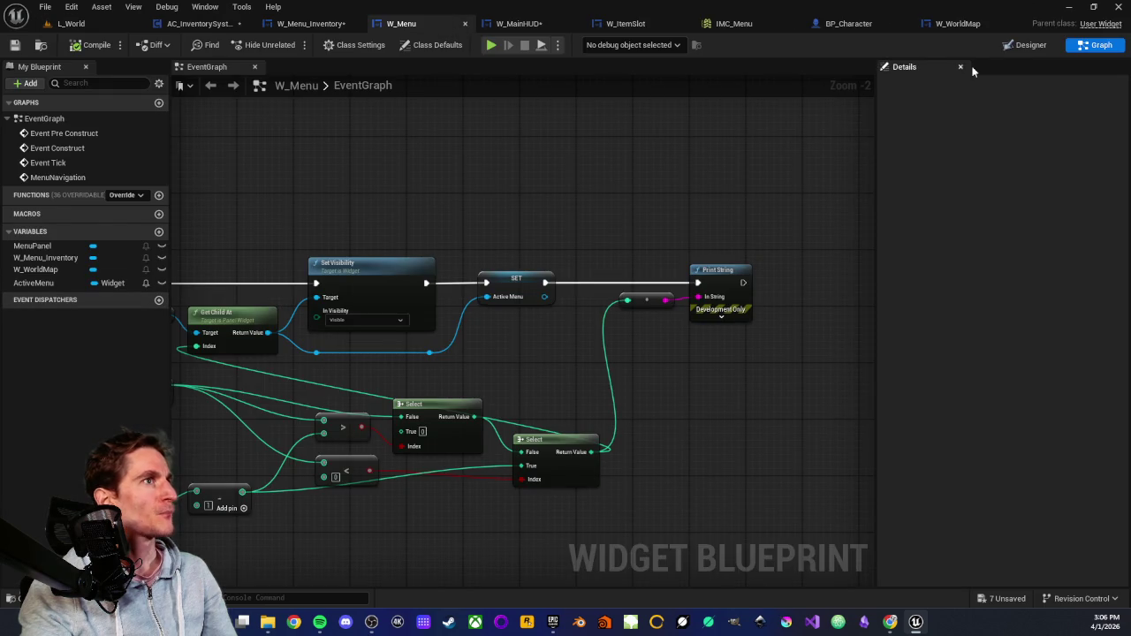
left_click(1030, 44)
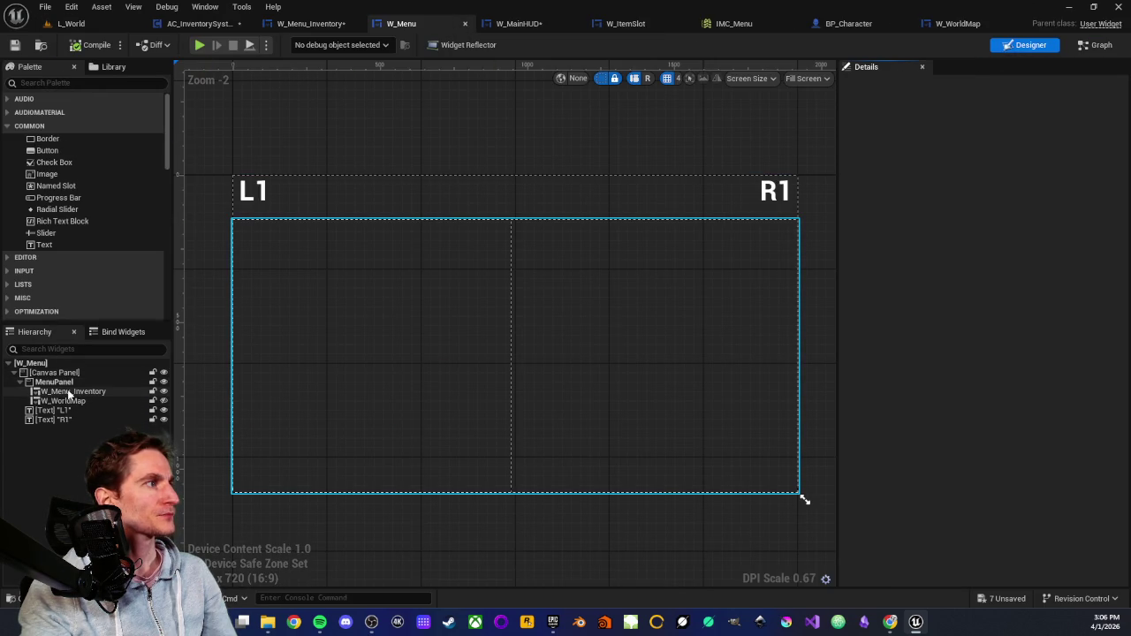
mouse_move(66, 403)
left_mouse_down()
mouse_move(68, 391)
mouse_move(13, 415)
mouse_move(71, 405)
mouse_move(80, 394)
mouse_move(63, 385)
mouse_move(76, 407)
left_mouse_up()
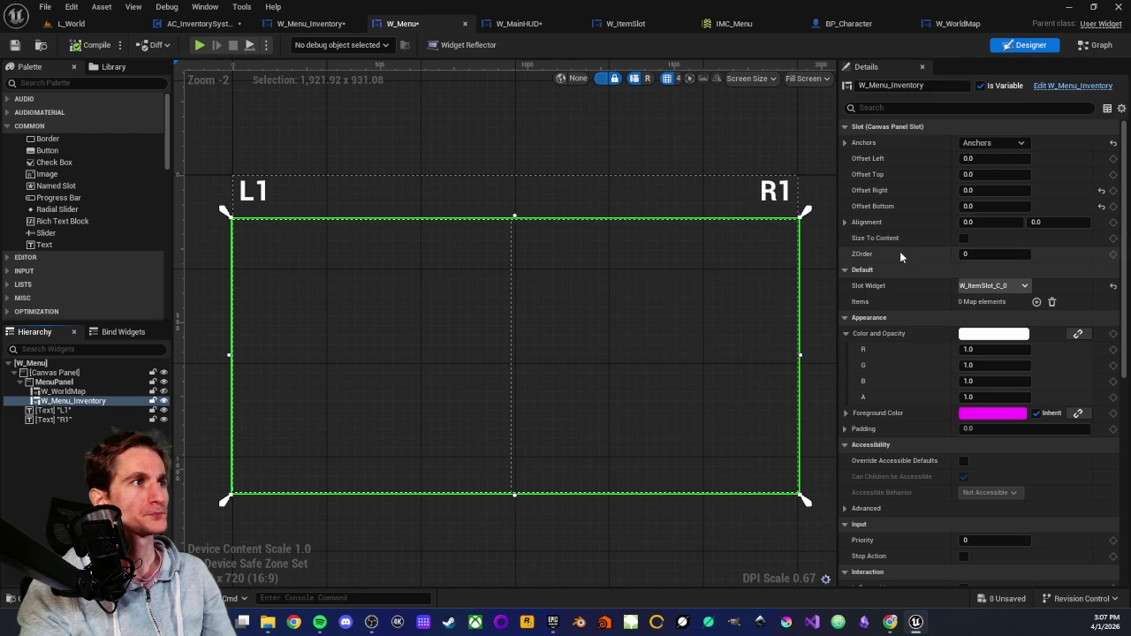
scroll(888, 315, "down", 5)
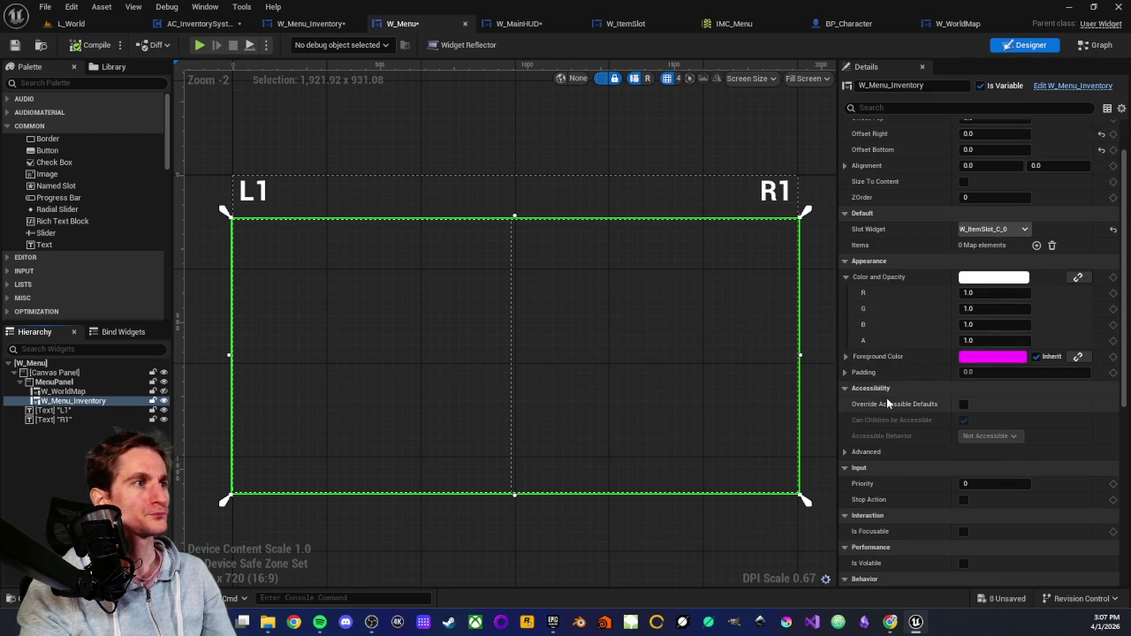
scroll(915, 457, "down", 4)
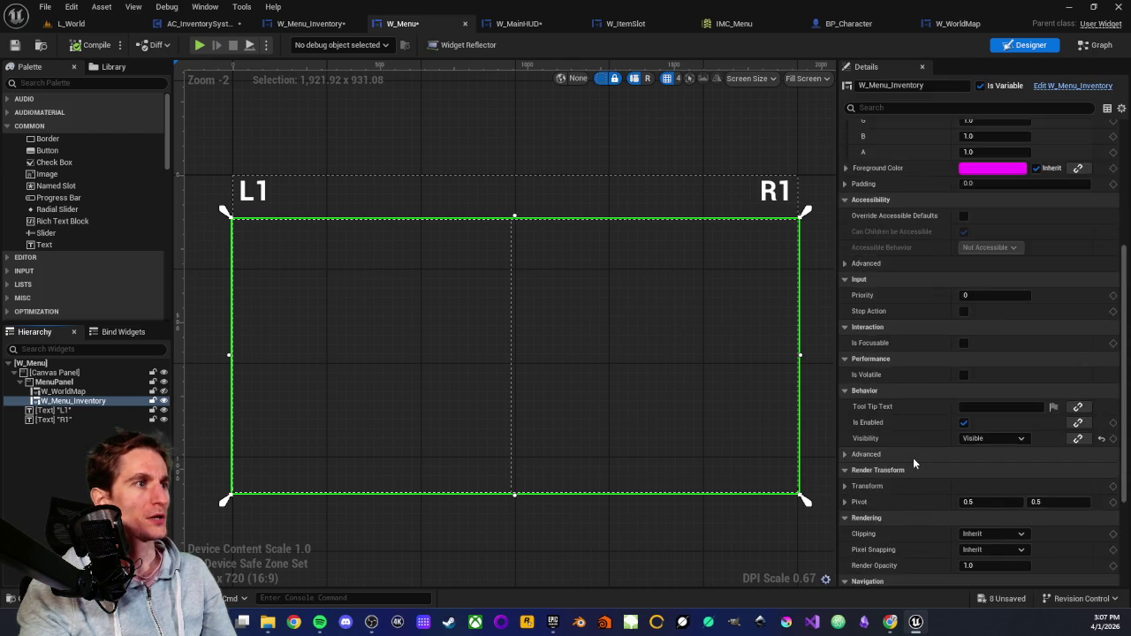
scroll(915, 447, "up", 9)
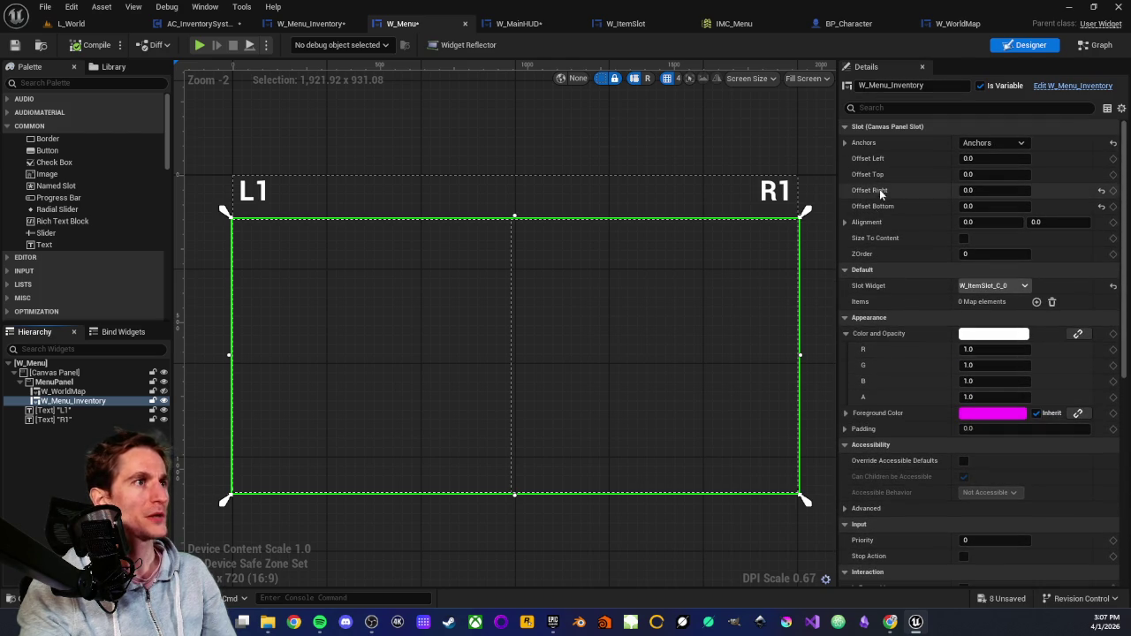
left_click(71, 23)
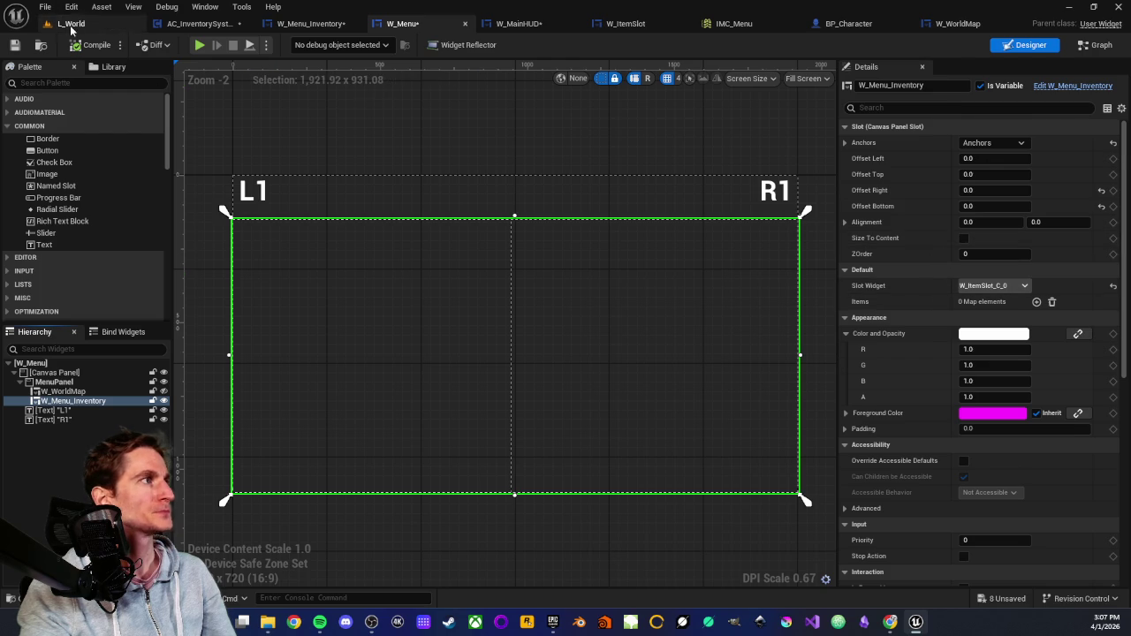
Start a Play-from-Here test and walk the character away from the cube and sphere.
right_click(507, 228)
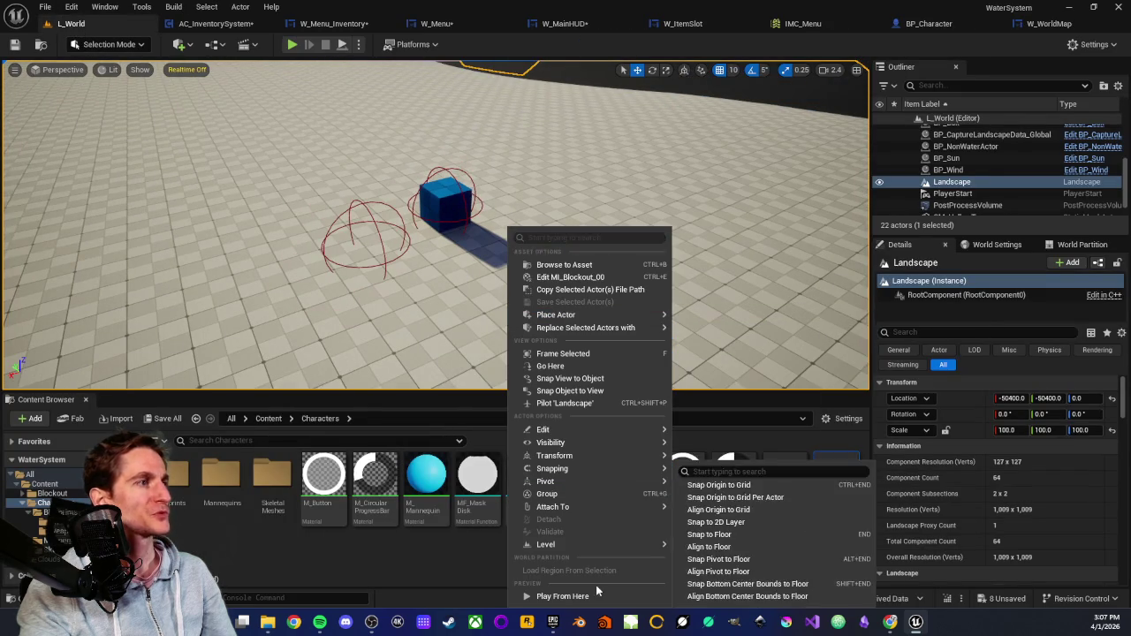
left_click(574, 595)
left_click(522, 294)
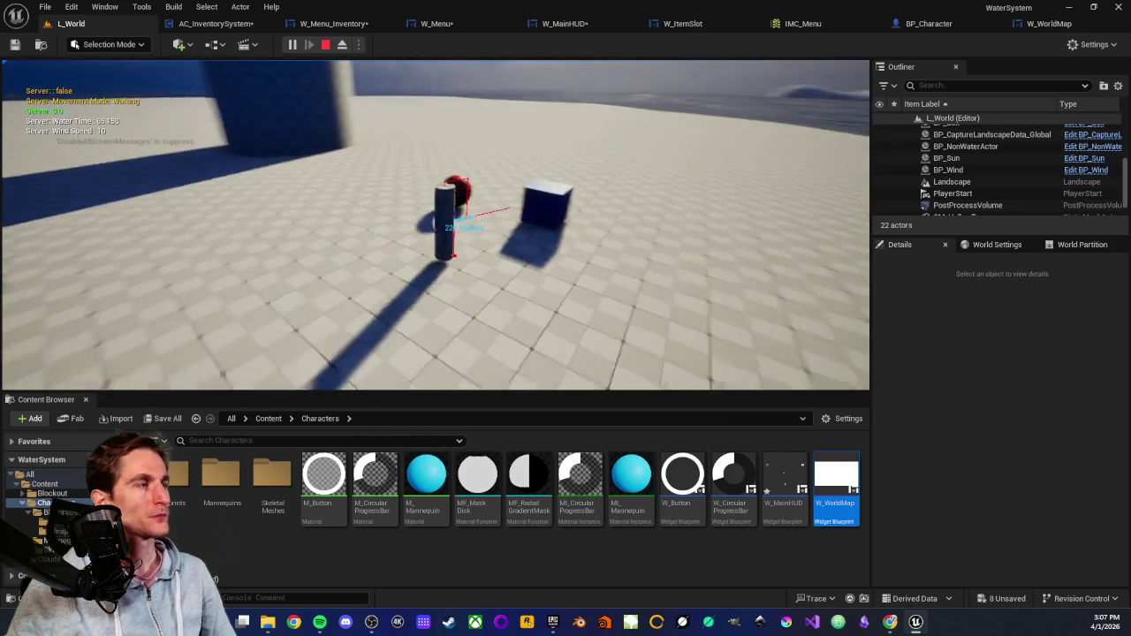
key("w")
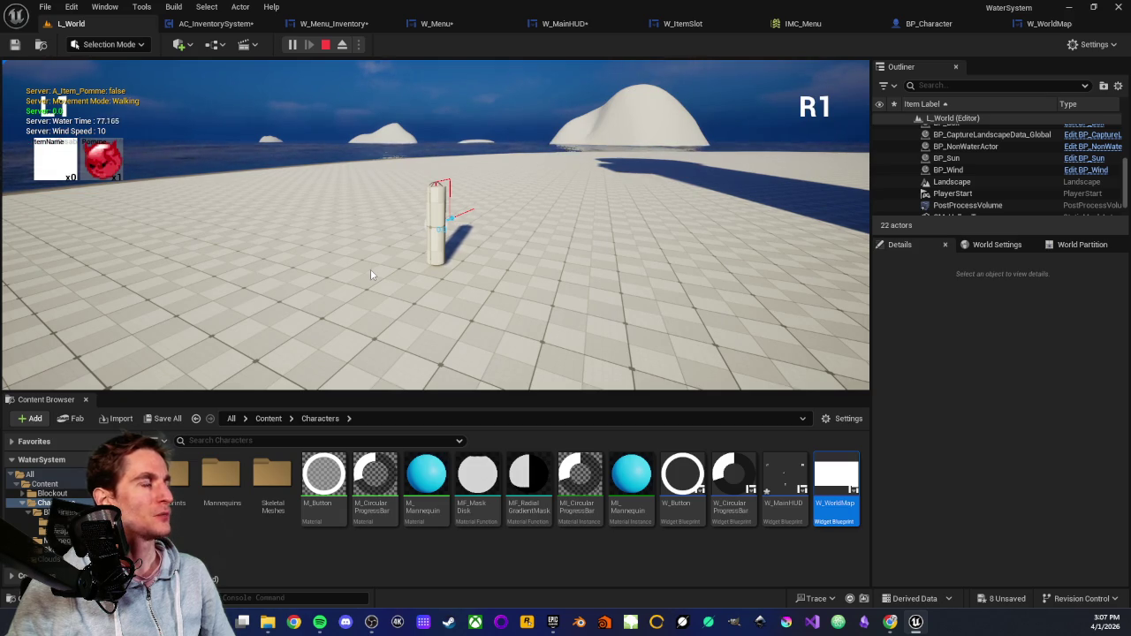
Press M four times to cycle the world map and inventory panels, then stop with Esc.
key("m")
key("m")
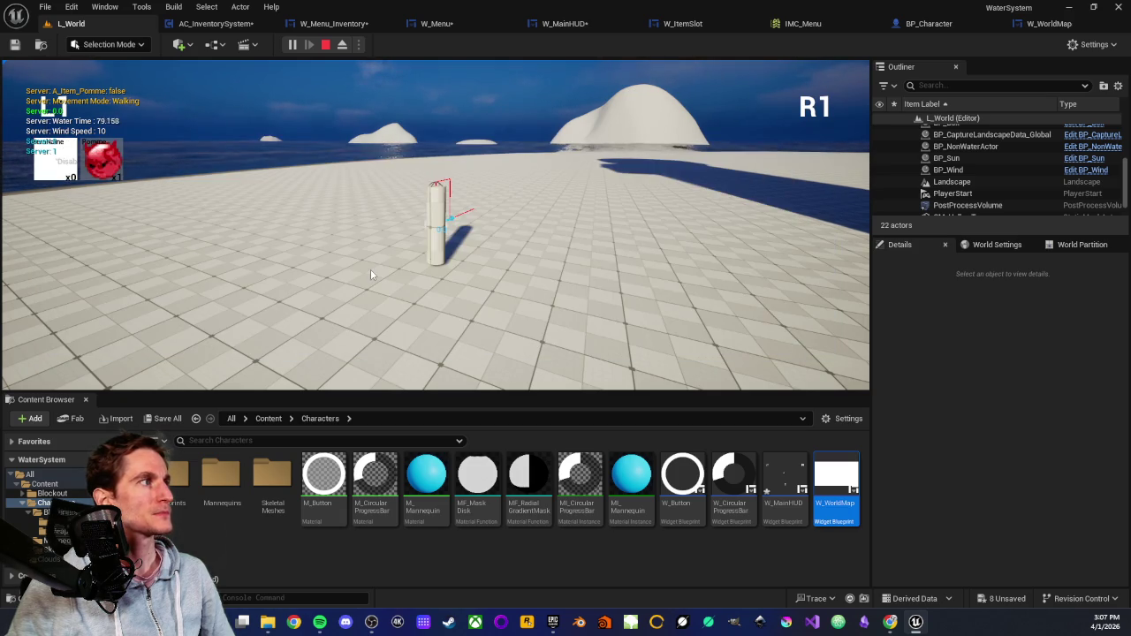
key("m")
key("m")
key("m")
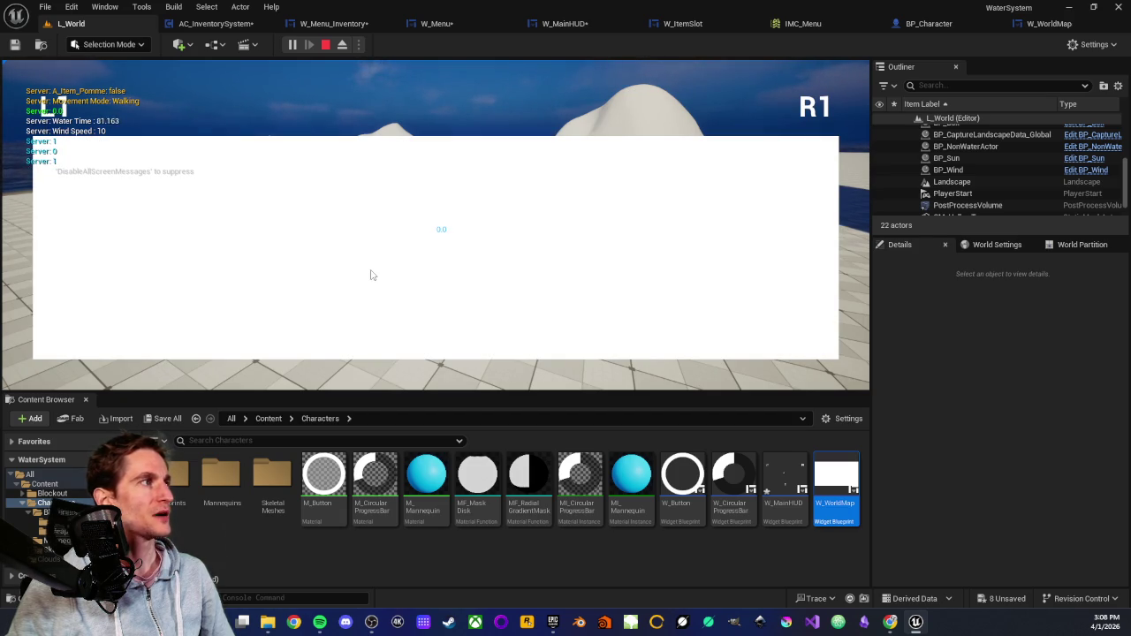
key("m")
key("m")
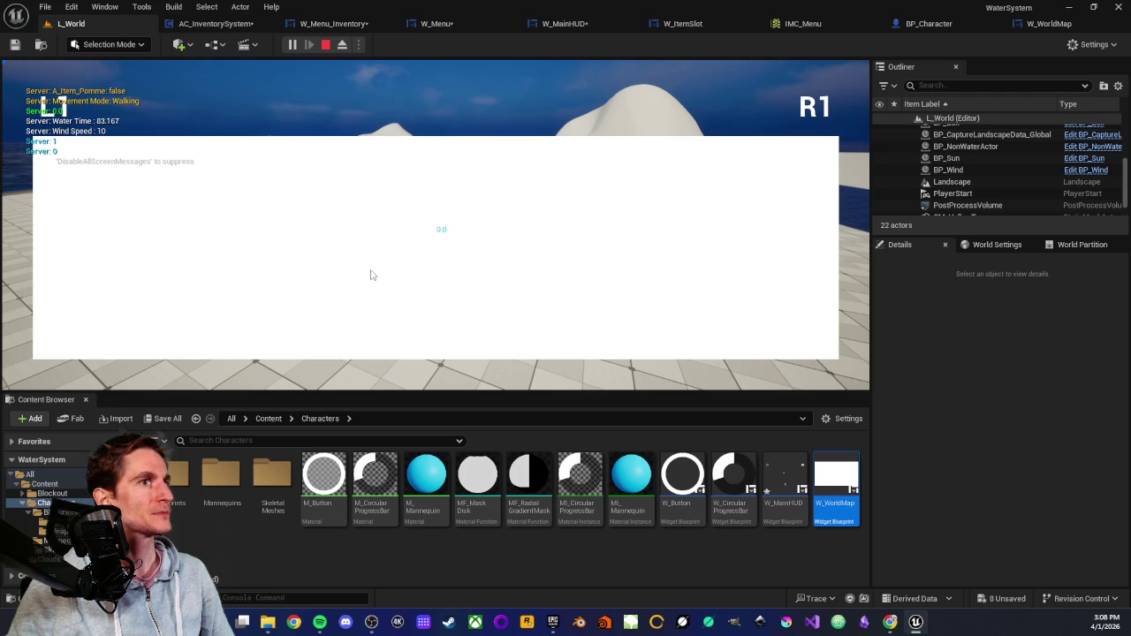
key("m")
key("m")
key("m")
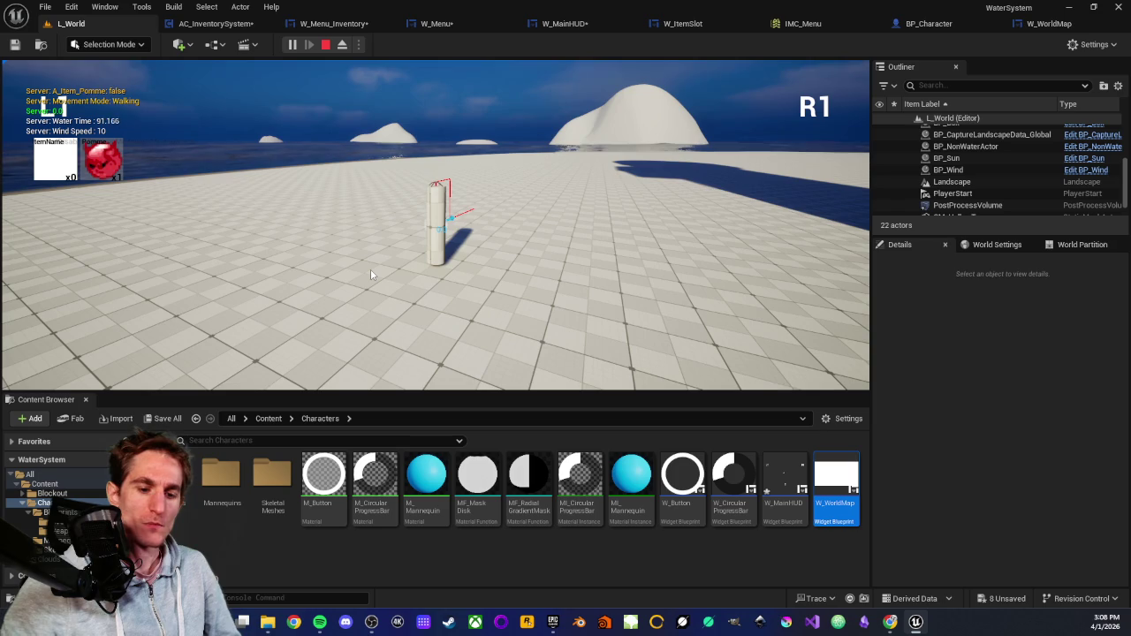
key("Escape")
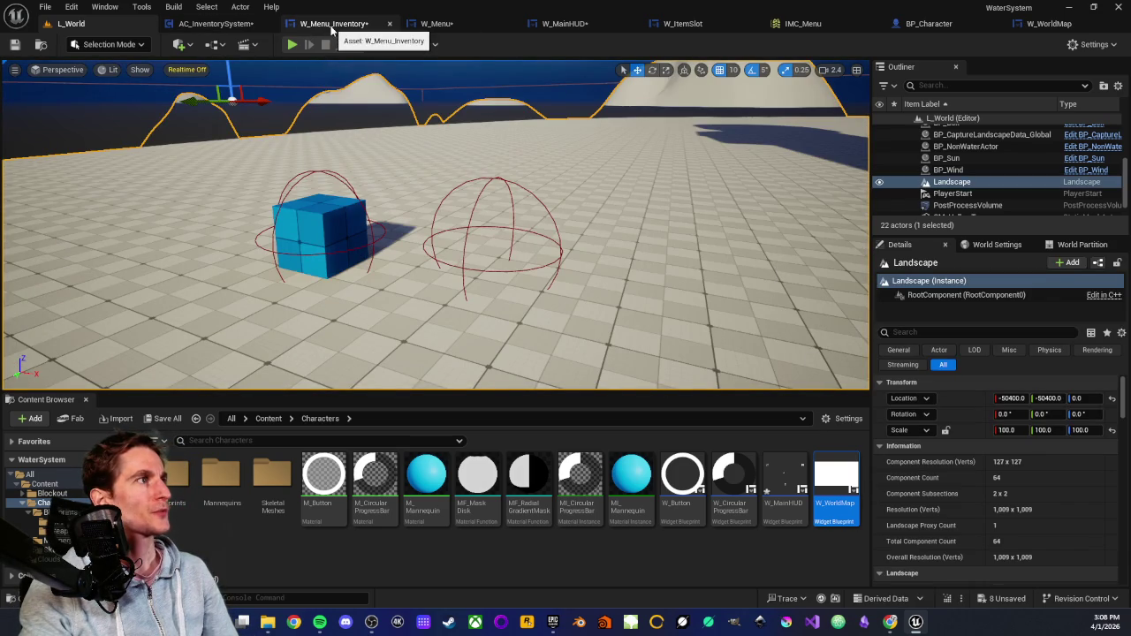
Switch W_Menu to its Graph view and inspect the ActiveMenu variable.
left_click(436, 23)
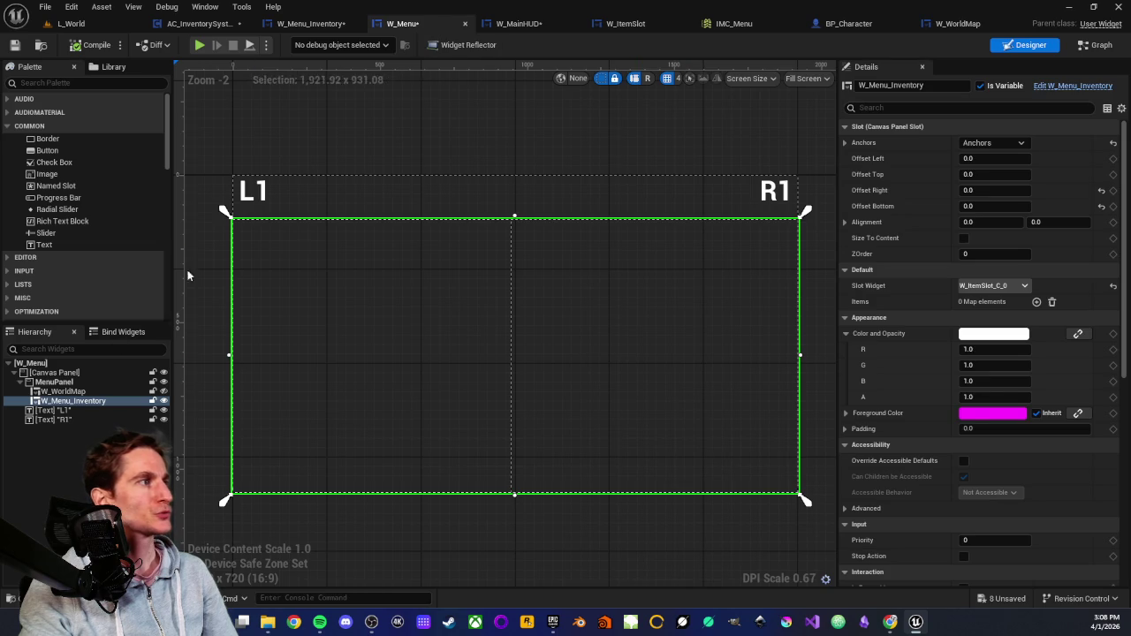
left_click(1096, 49)
scroll(752, 371, "down", 4)
scroll(394, 265, "up", 2)
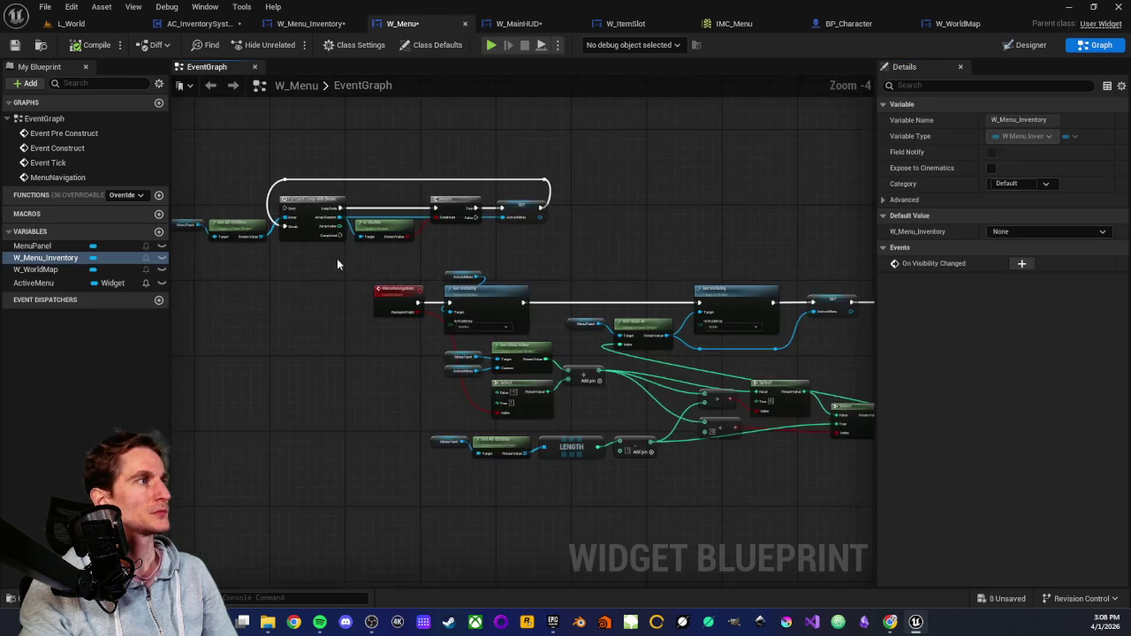
left_click(33, 283)
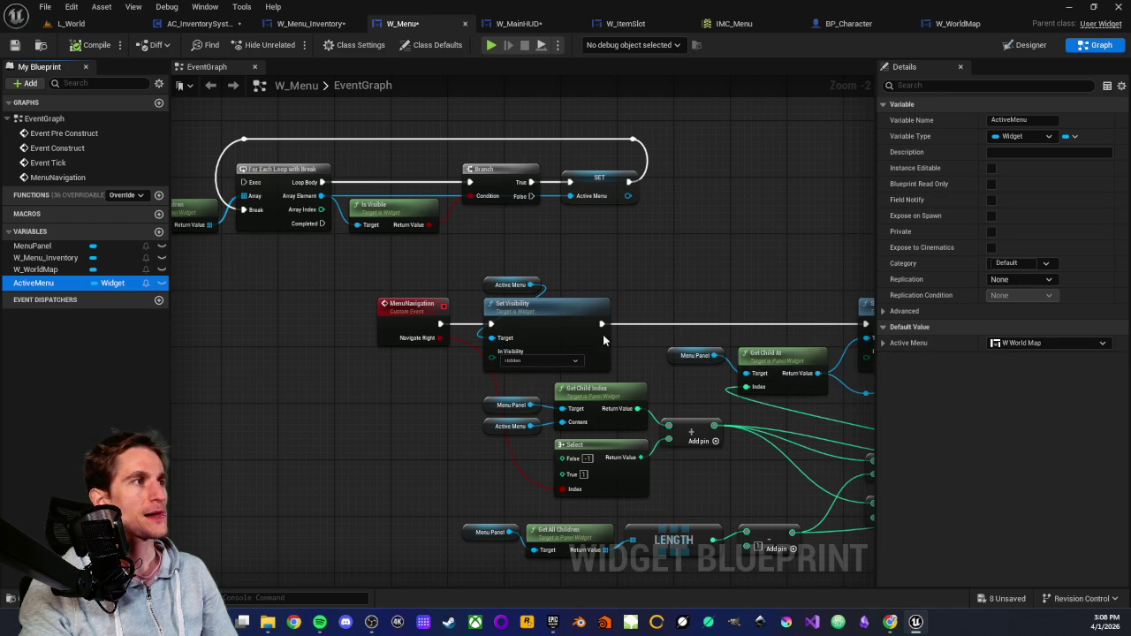
Zoom and pan around the EventGraph to review the menu navigation logic.
scroll(398, 380, "up", 2)
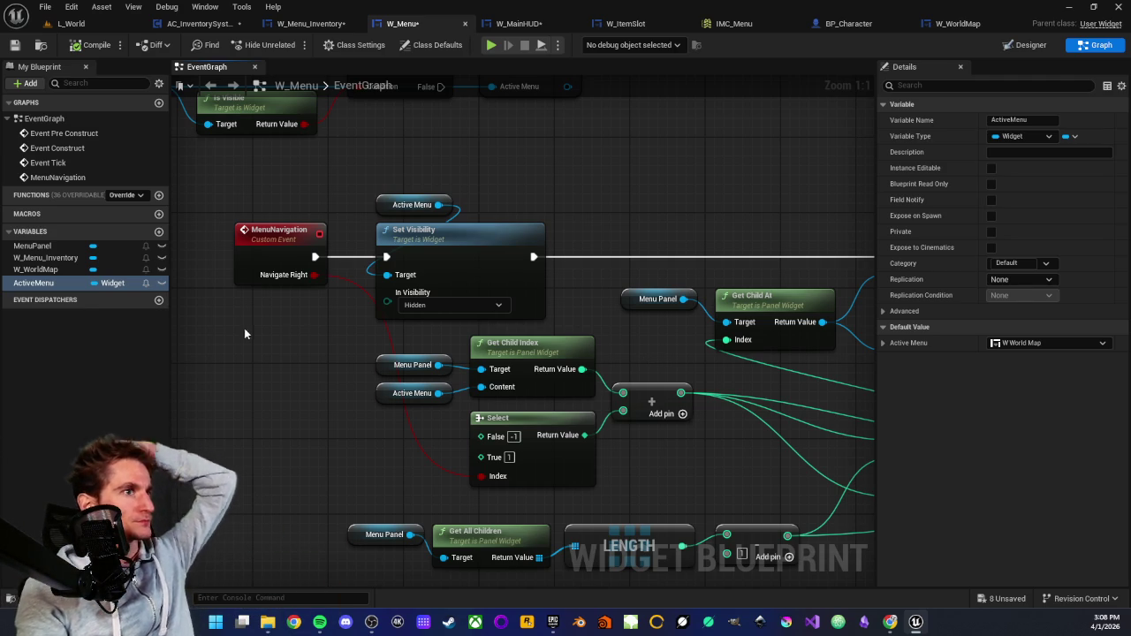
scroll(687, 518, "down", 3)
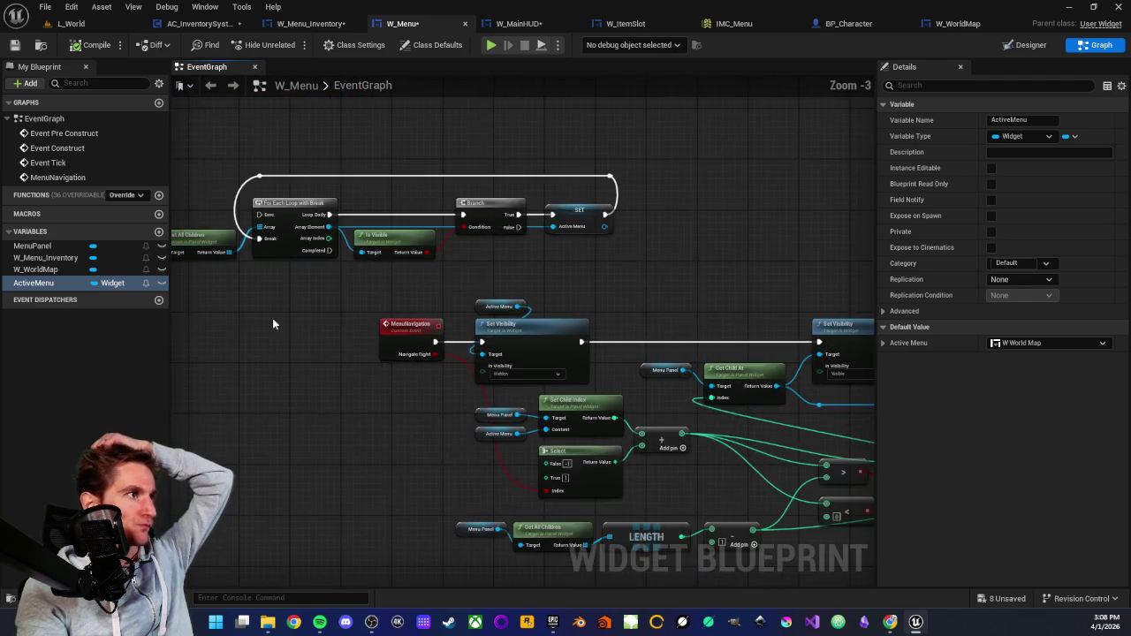
scroll(486, 447, "up", 3)
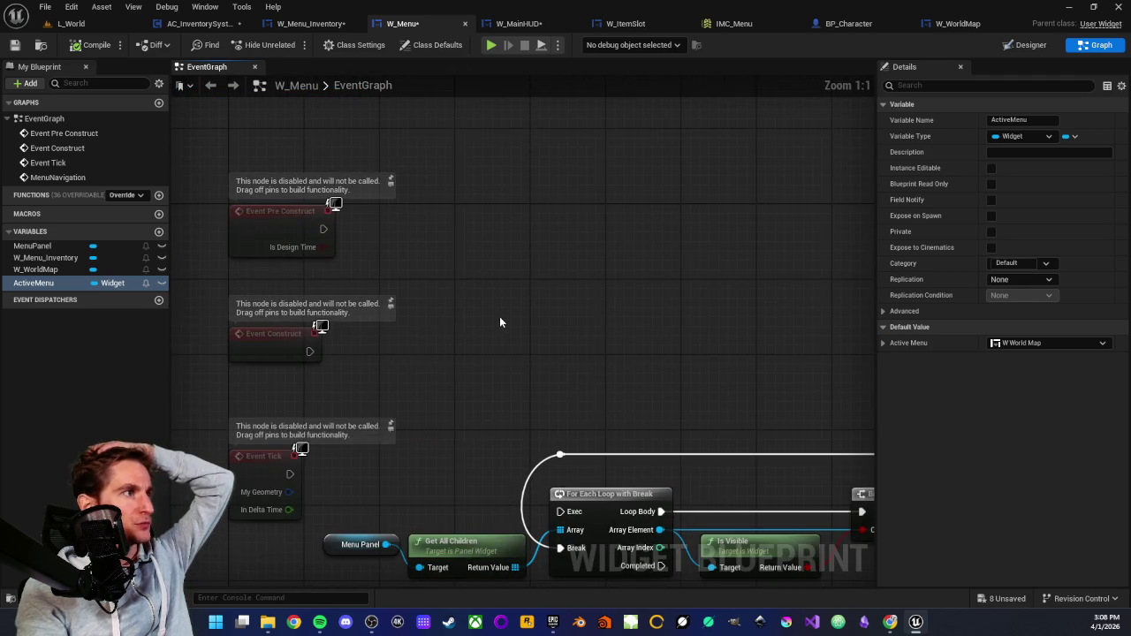
scroll(499, 322, "down", 2)
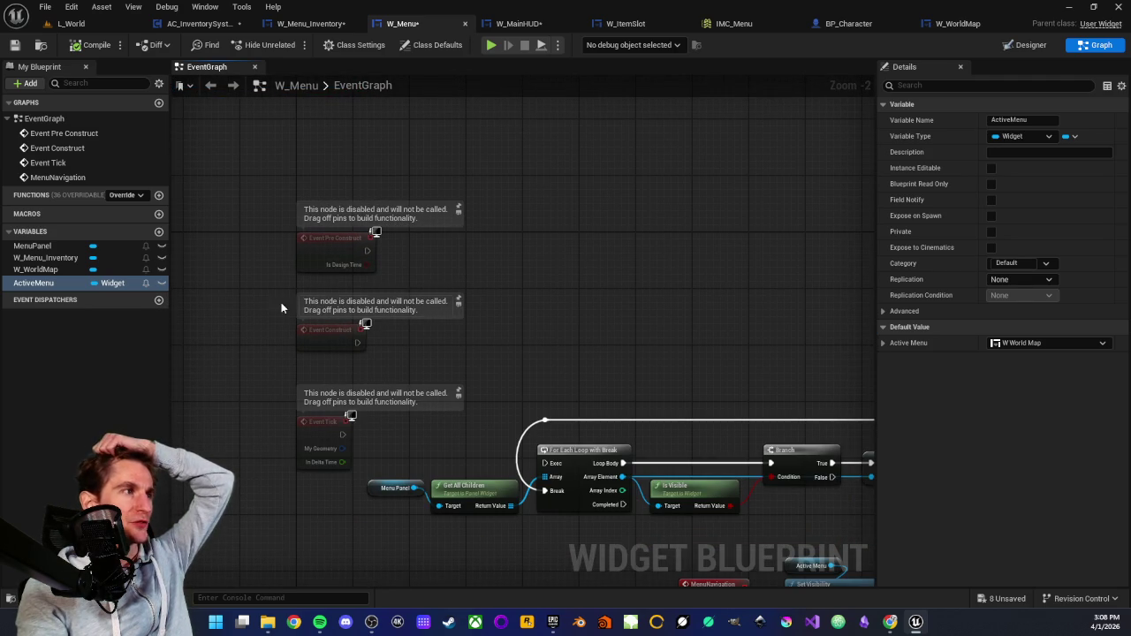
scroll(506, 362, "down", 2)
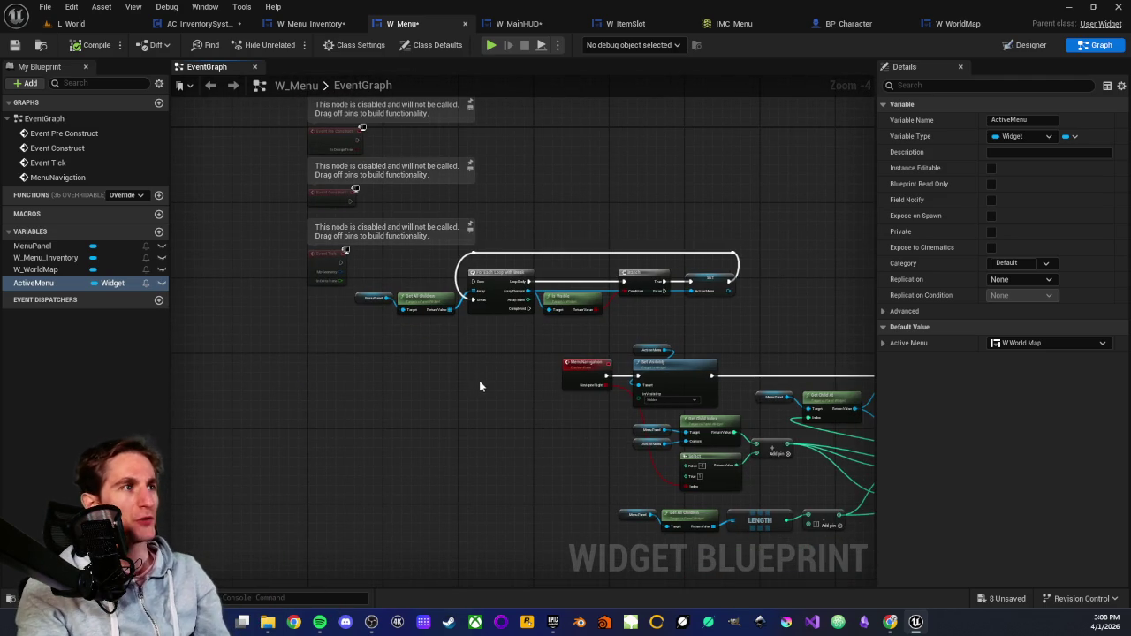
left_click_drag(498, 377, 444, 360)
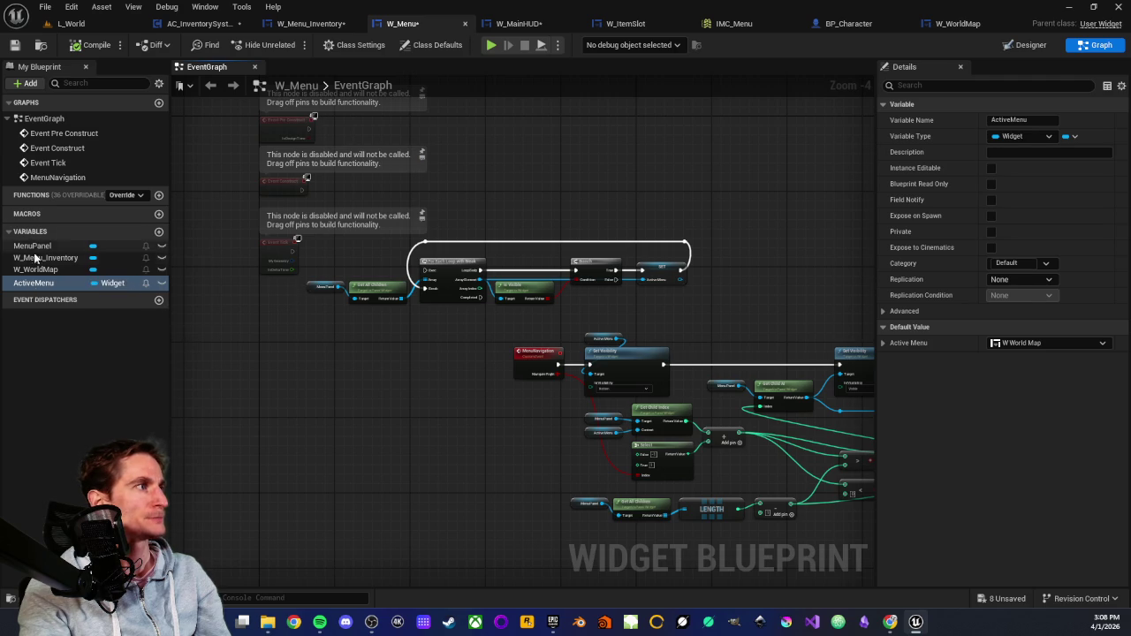
left_click_drag(356, 371, 326, 381)
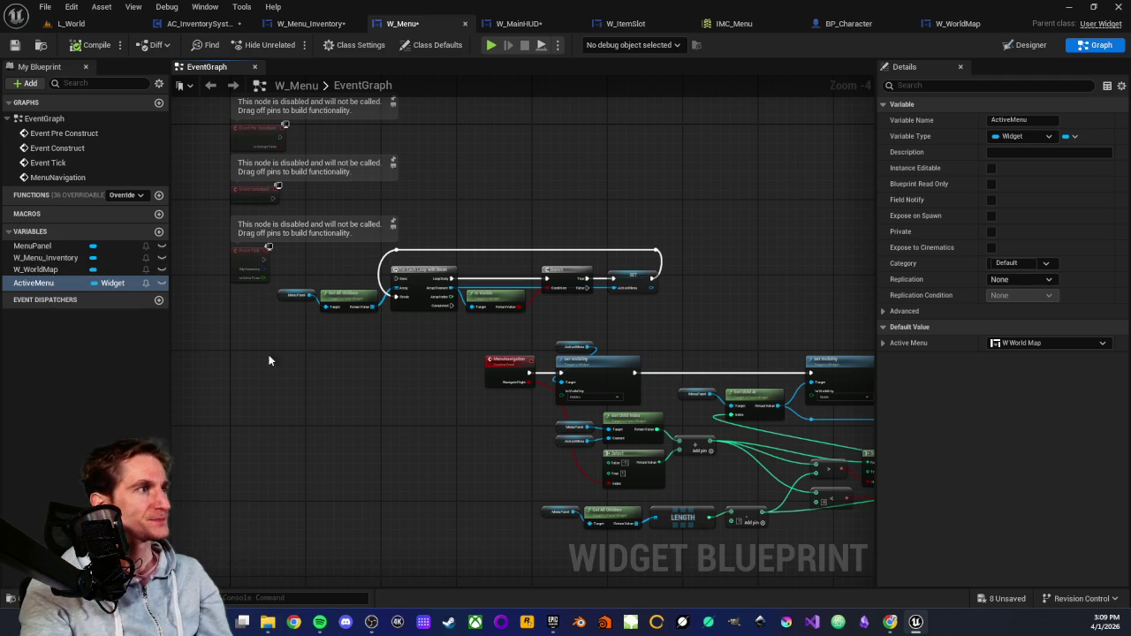
scroll(374, 350, "up", 1)
scroll(432, 409, "up", 1)
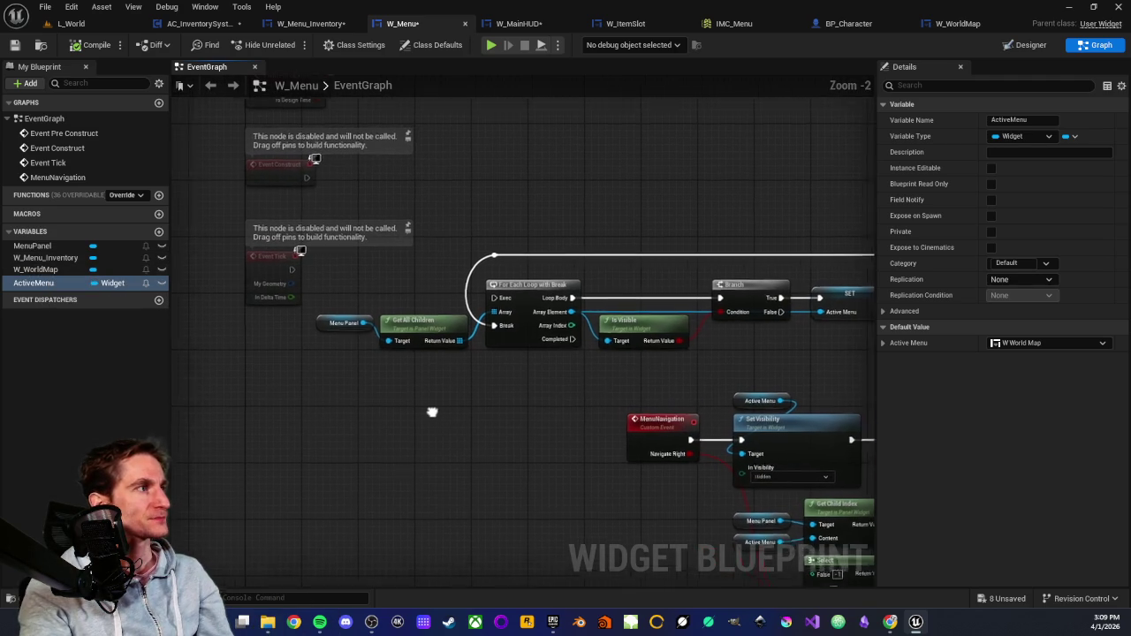
Inspect the W_WorldMap variable, then the ActiveMenu variable again.
left_click(33, 271)
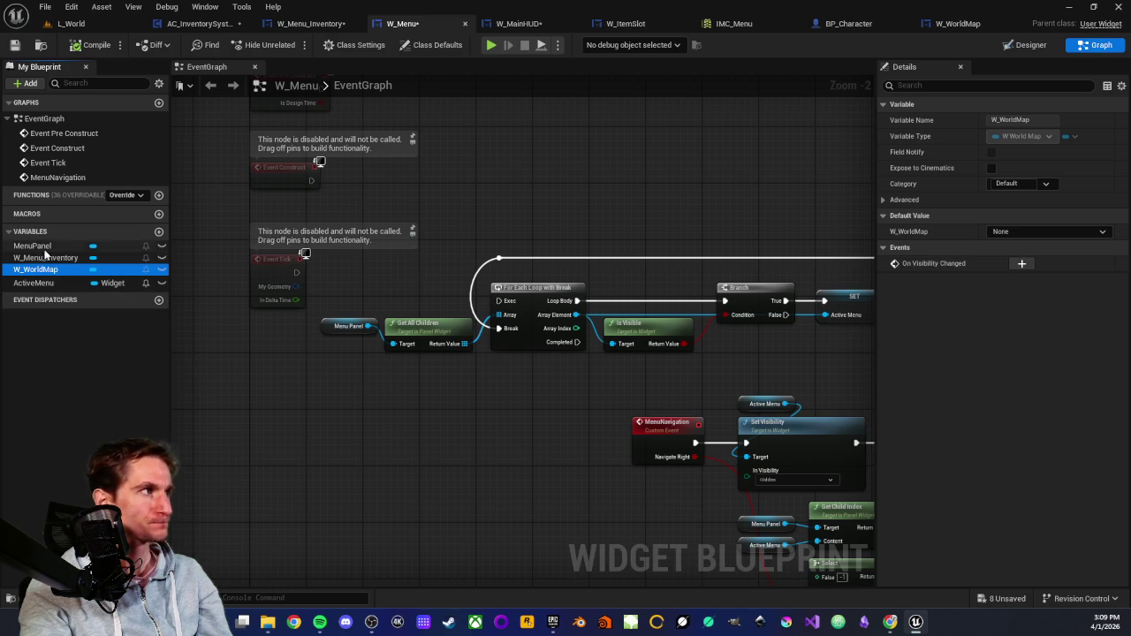
left_click(33, 283)
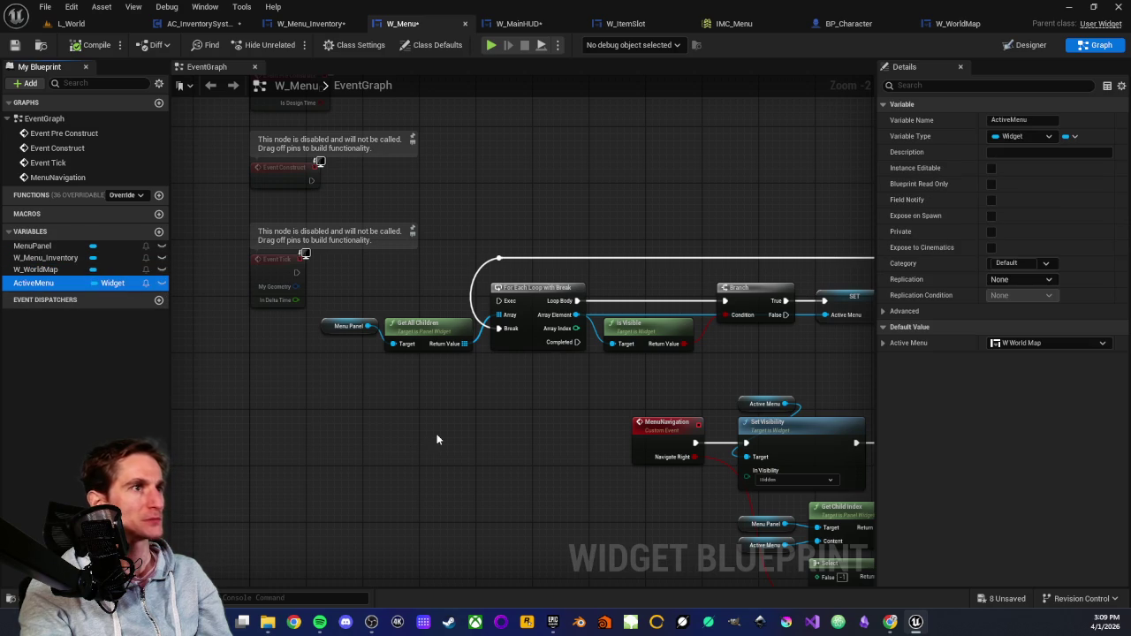
scroll(444, 427, "down", 1)
scroll(444, 428, "up", 1)
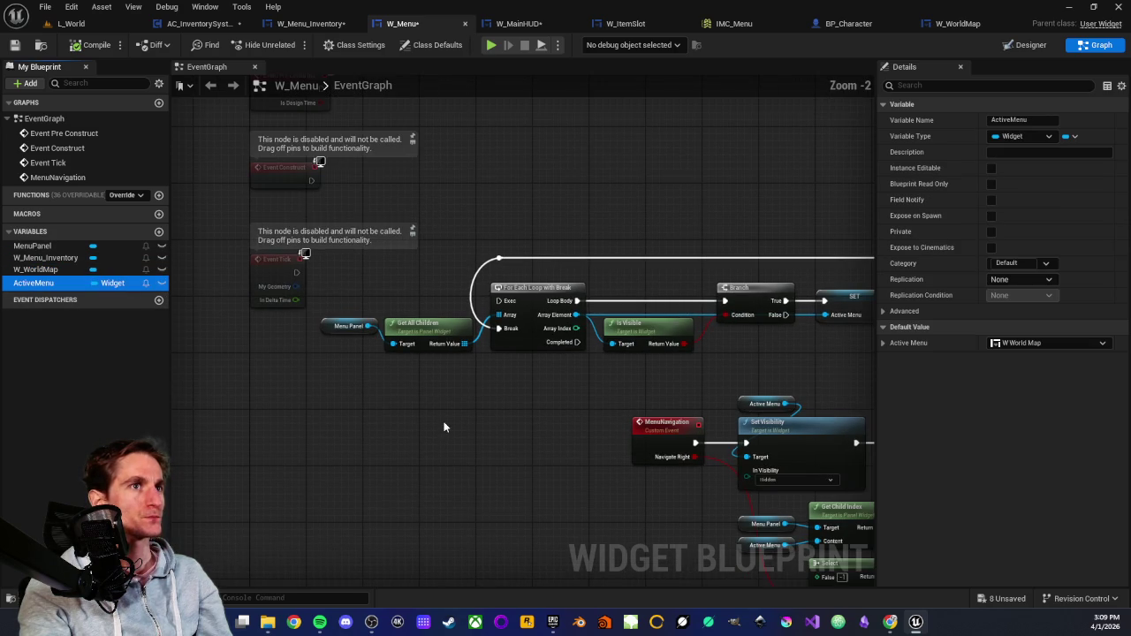
Remove the W Menu, Target and Fill Grid nodes from W_MainHUD's event graph.
left_click(508, 26)
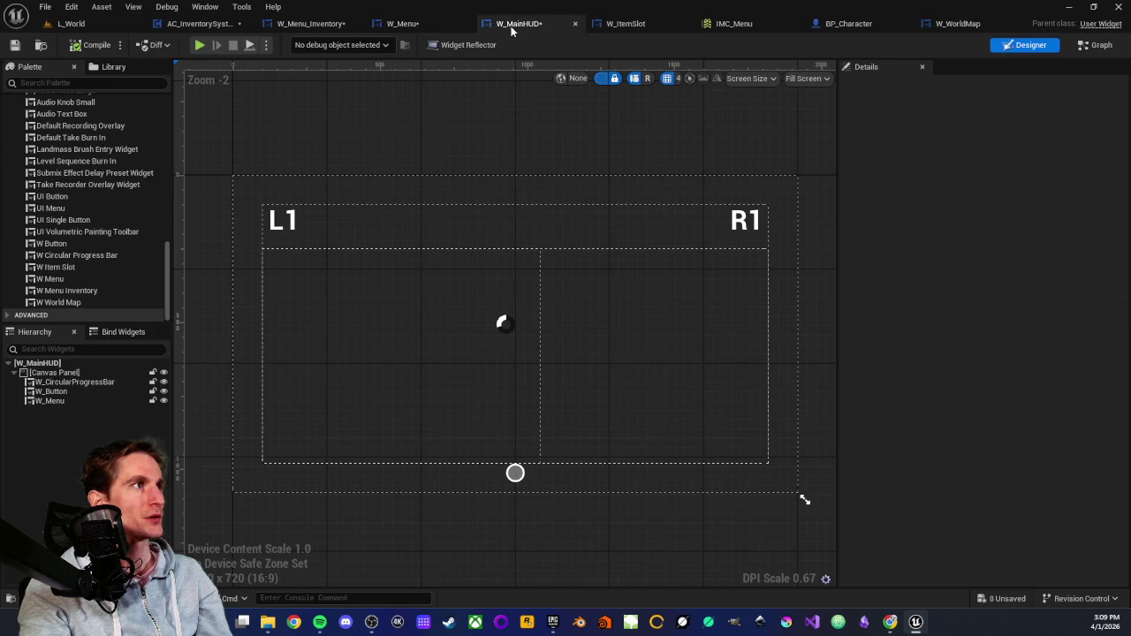
left_click(1096, 45)
scroll(729, 283, "up", 2)
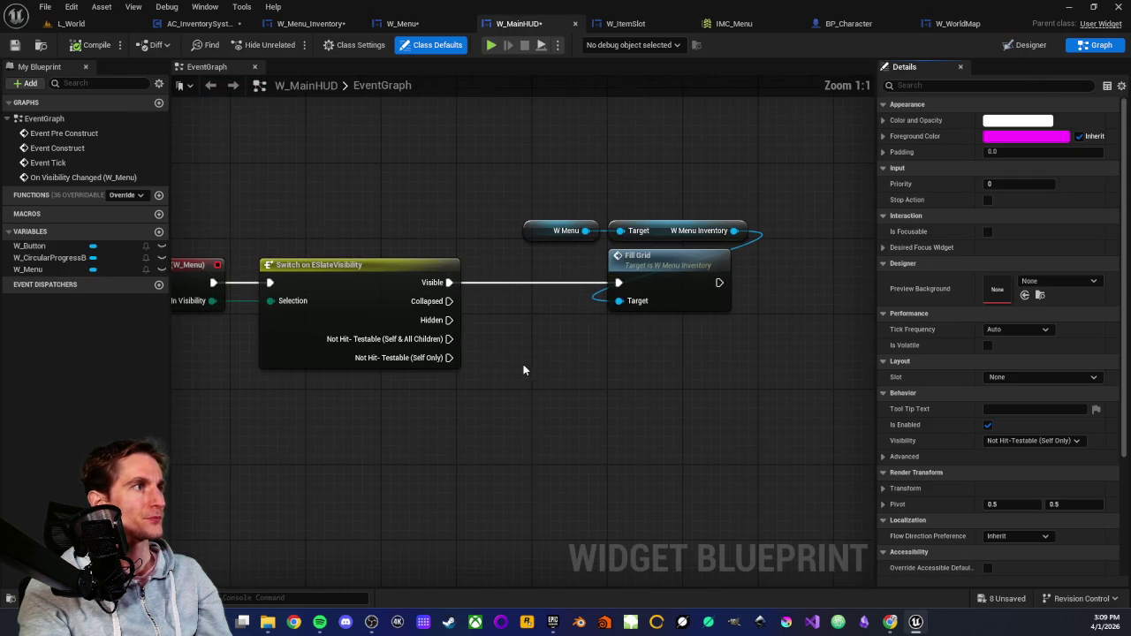
left_click_drag(564, 199, 846, 375)
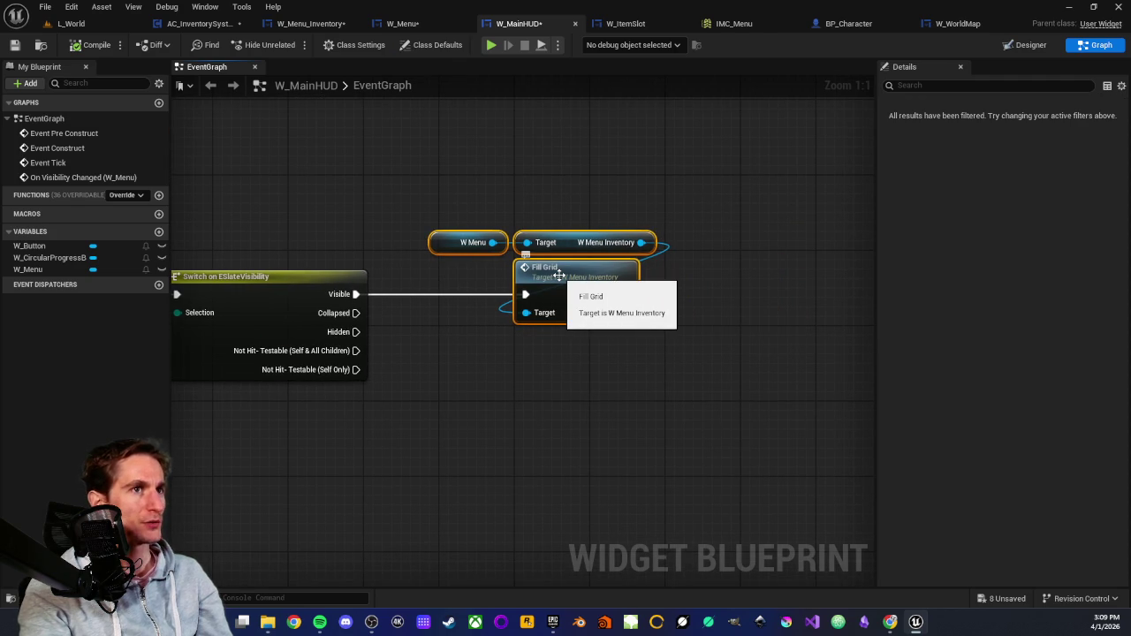
key("Delete")
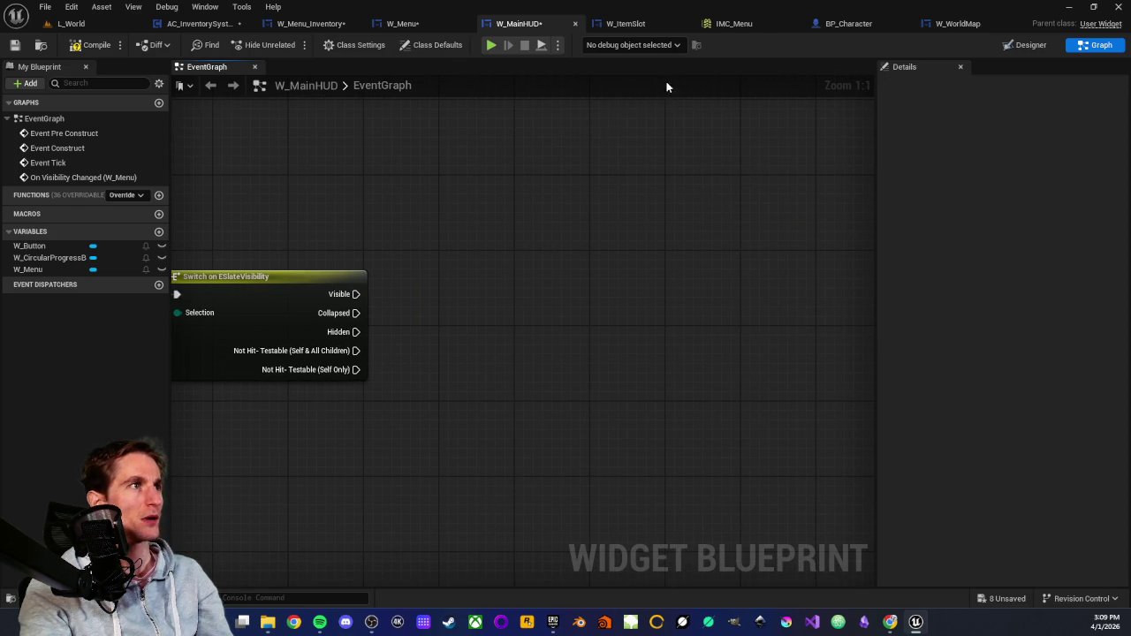
In W_Menu, add an On Visibility Changed event for W_Menu_Inventory.
left_click(427, 29)
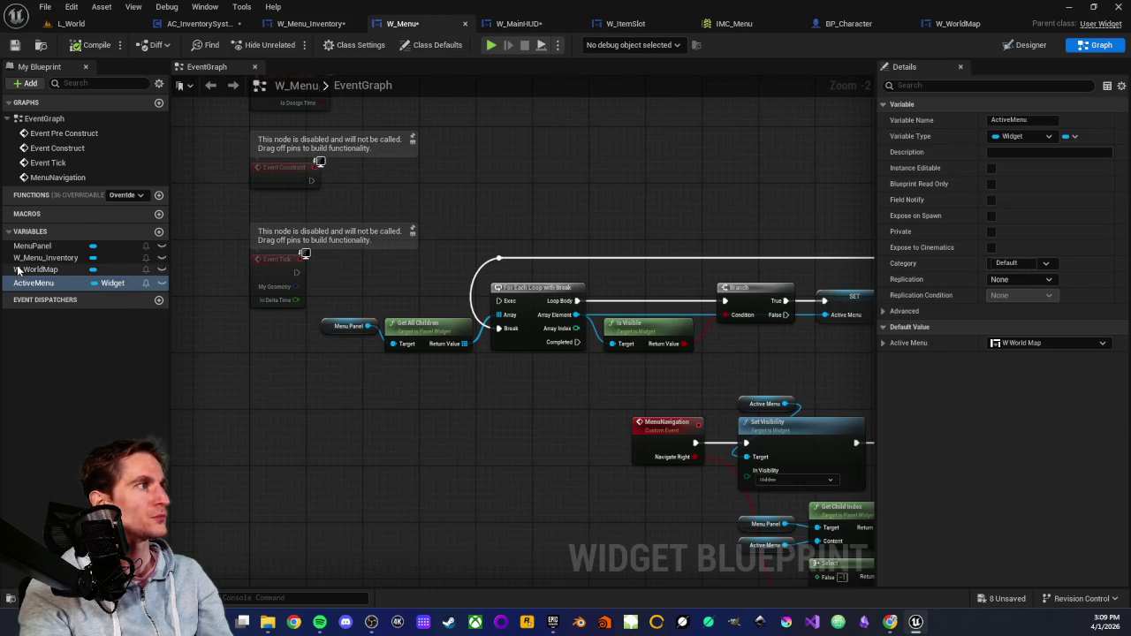
left_click(46, 258)
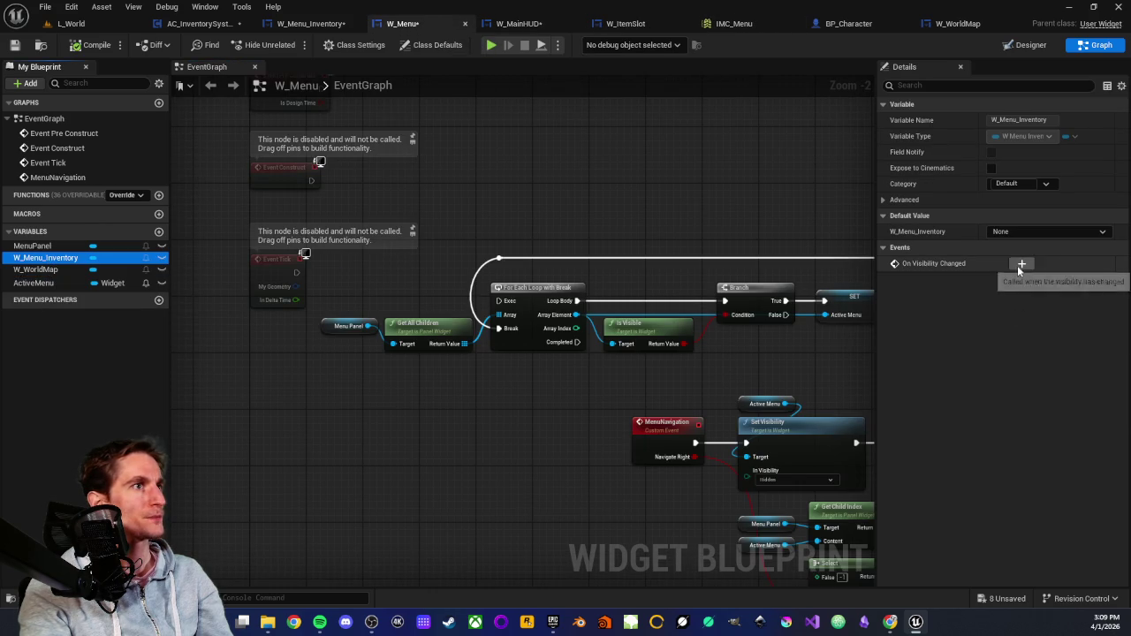
left_click(1016, 265)
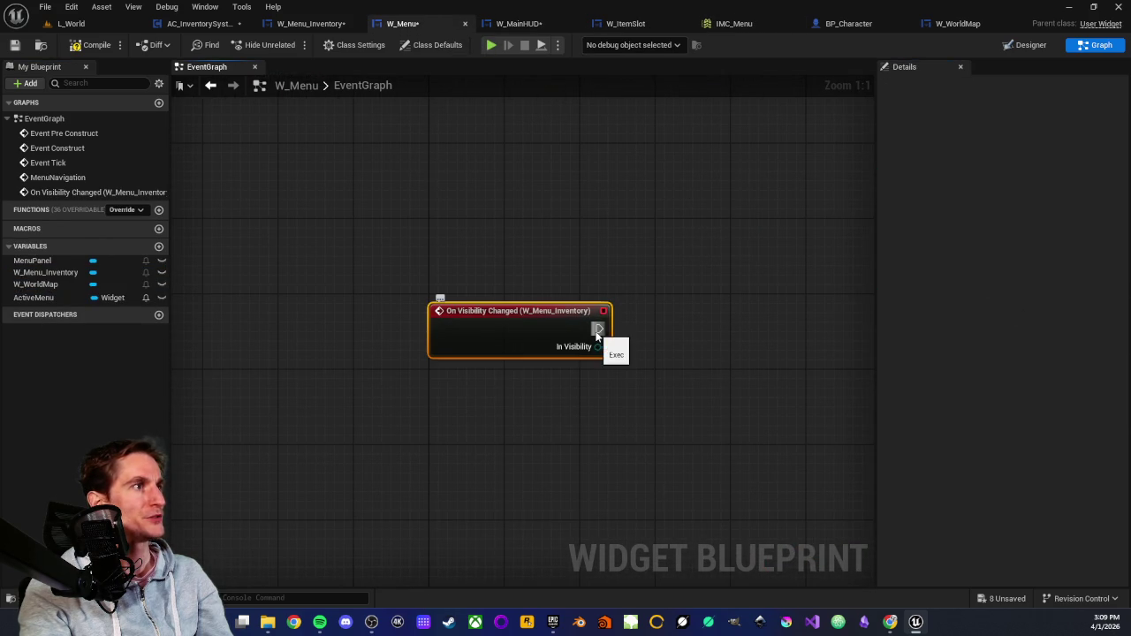
Paste the Fill Grid nodes into W_Menu's EventGraph.
scroll(800, 323, "down", 4)
left_click_drag(801, 323, 560, 321)
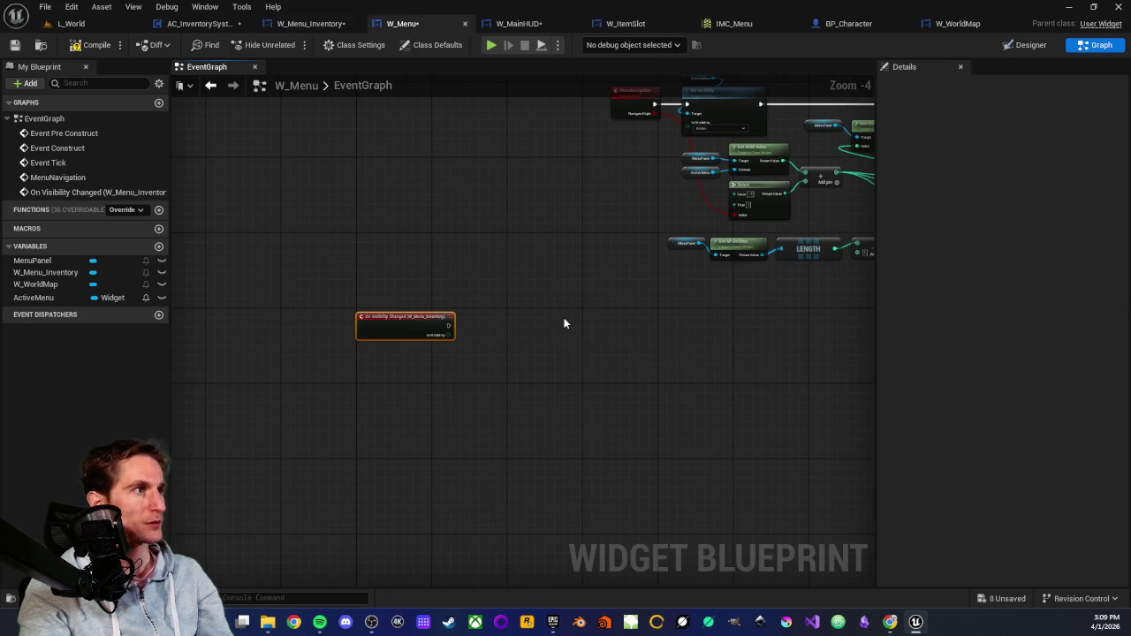
left_click(565, 317)
key("ctrl+v")
scroll(533, 320, "up", 3)
Add a Switch on ESlateVisibility from In Visibility and arrange it beside the Fill Grid nodes.
left_click_drag(380, 346, 428, 349)
type("switc")
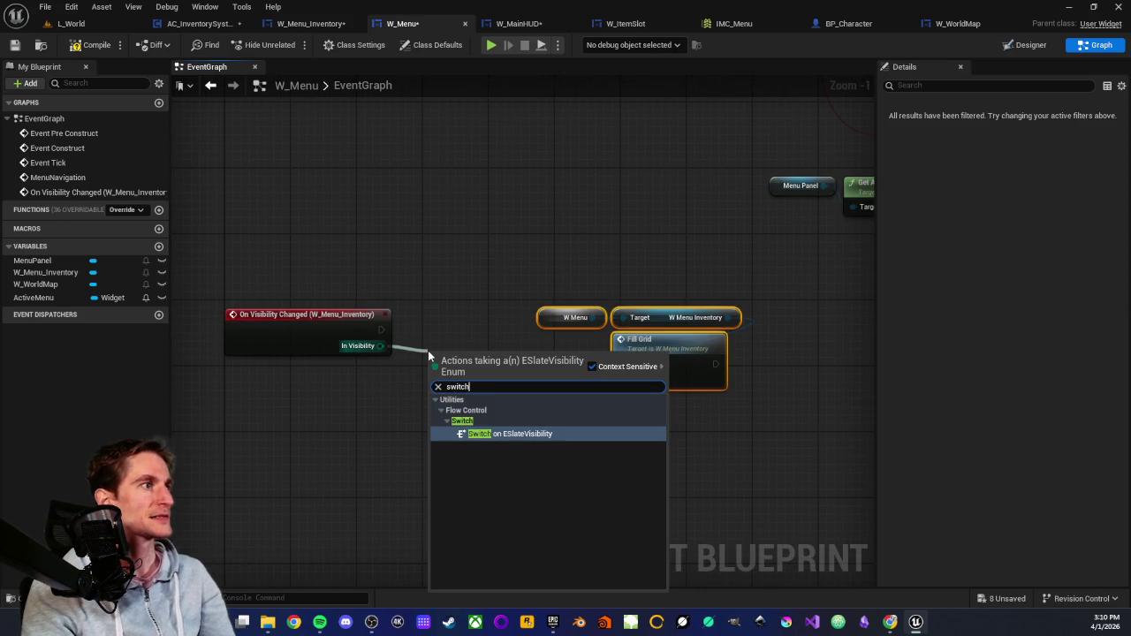
key("Return")
mouse_move(534, 303)
left_mouse_down()
mouse_move(654, 354)
mouse_move(635, 311)
left_mouse_up()
left_click_drag(523, 355, 522, 315)
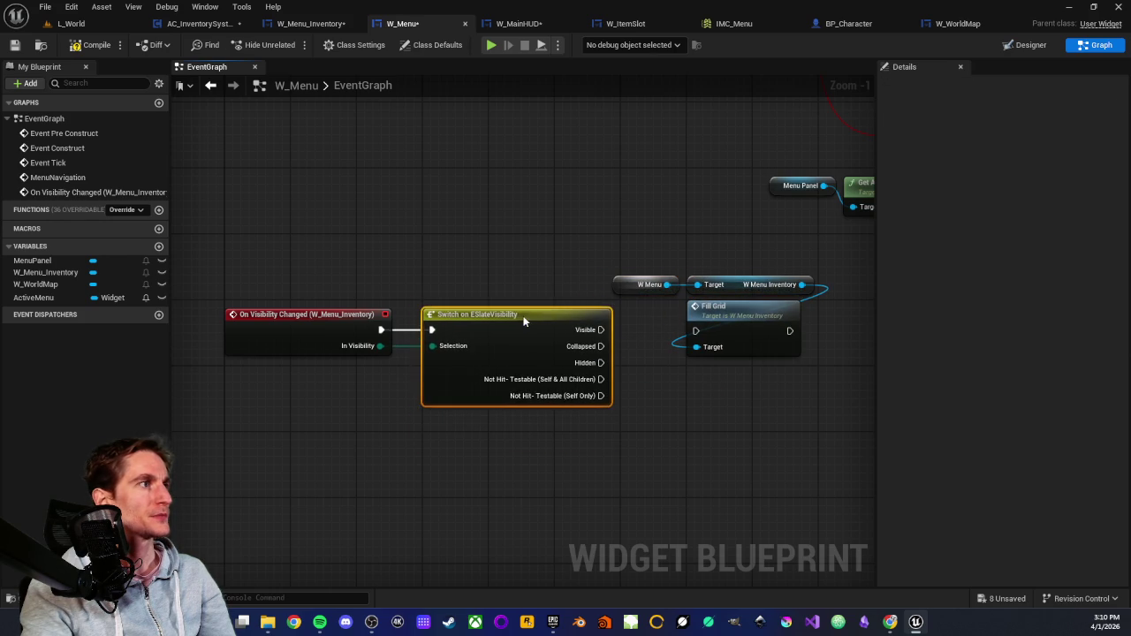
left_click(620, 284)
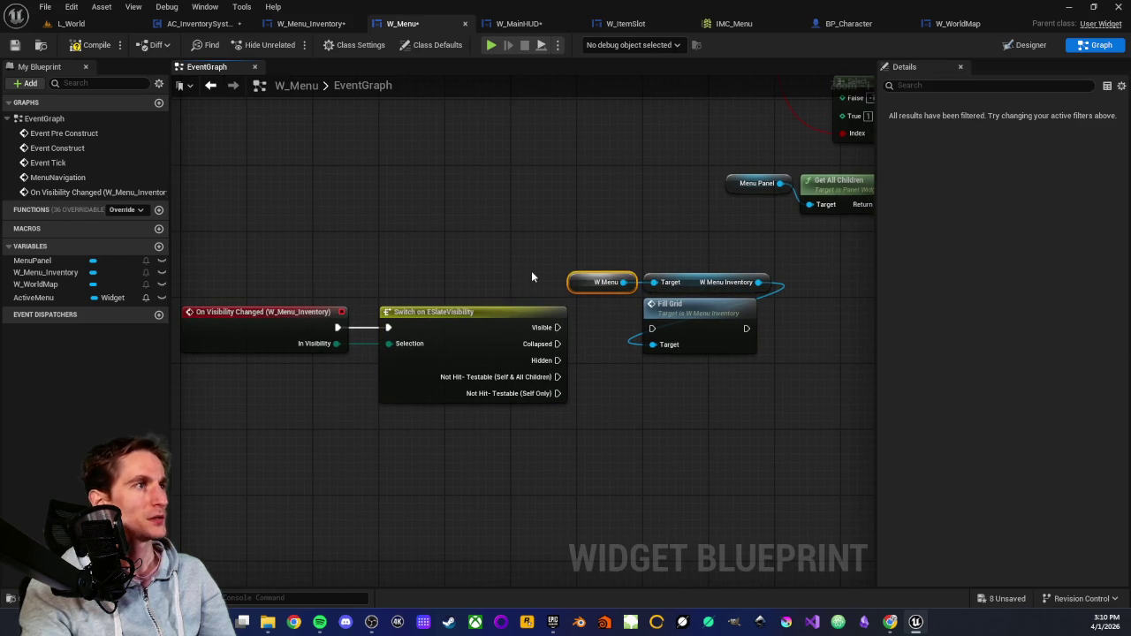
Target Fill Grid at W_Menu_Inventory and fire it from the Switch's Visible output.
key("Delete")
left_click(726, 281)
key("Delete")
mouse_move(17, 274)
left_mouse_down()
mouse_move(482, 295)
mouse_move(652, 347)
mouse_move(695, 287)
mouse_move(662, 306)
left_mouse_up()
left_click(680, 306, "ctrl")
left_click_drag(557, 328, 641, 327)
left_click(567, 272)
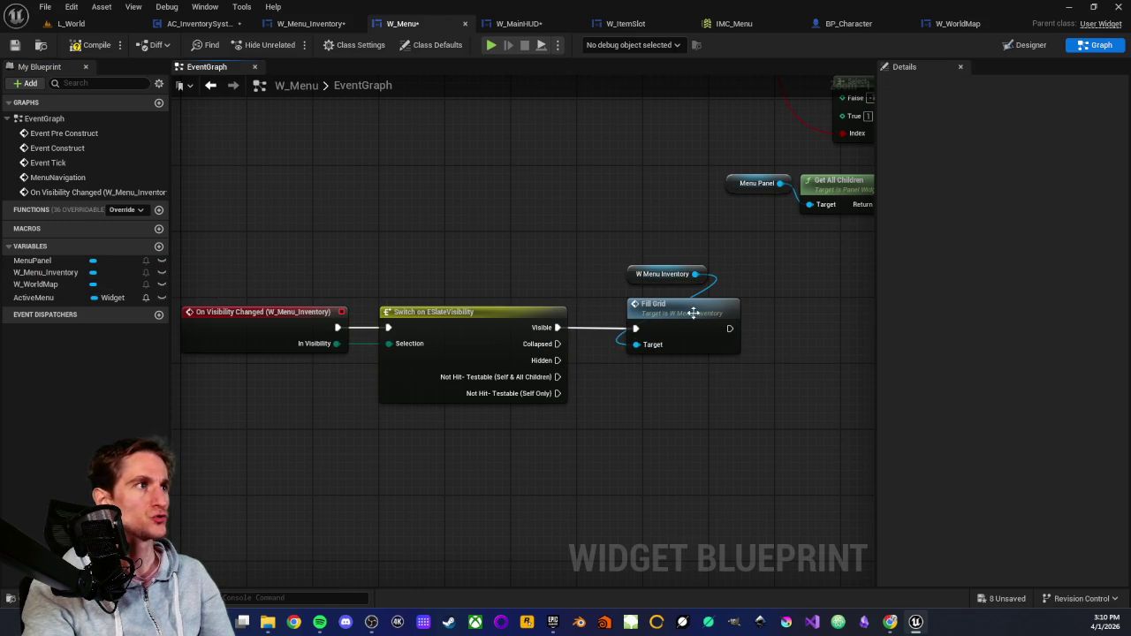
Box-select the W Menu Inventory, Fill Grid, visibility event and Switch nodes to review their layout.
left_click_drag(612, 241, 651, 316)
left_click(533, 242)
left_click_drag(533, 242, 550, 294)
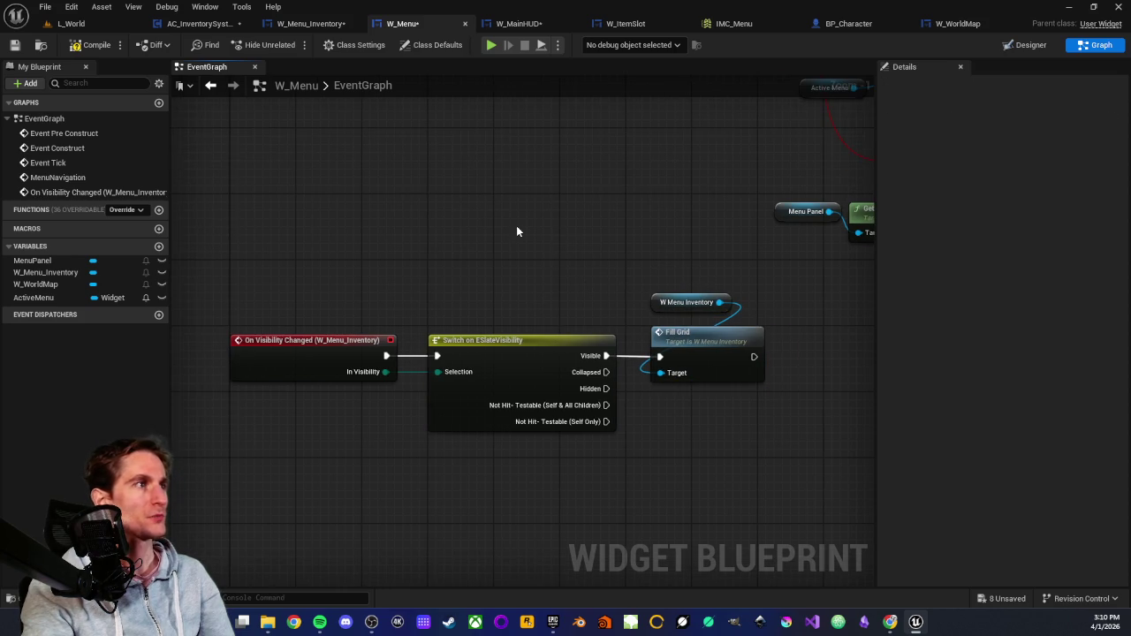
scroll(512, 225, "down", 3)
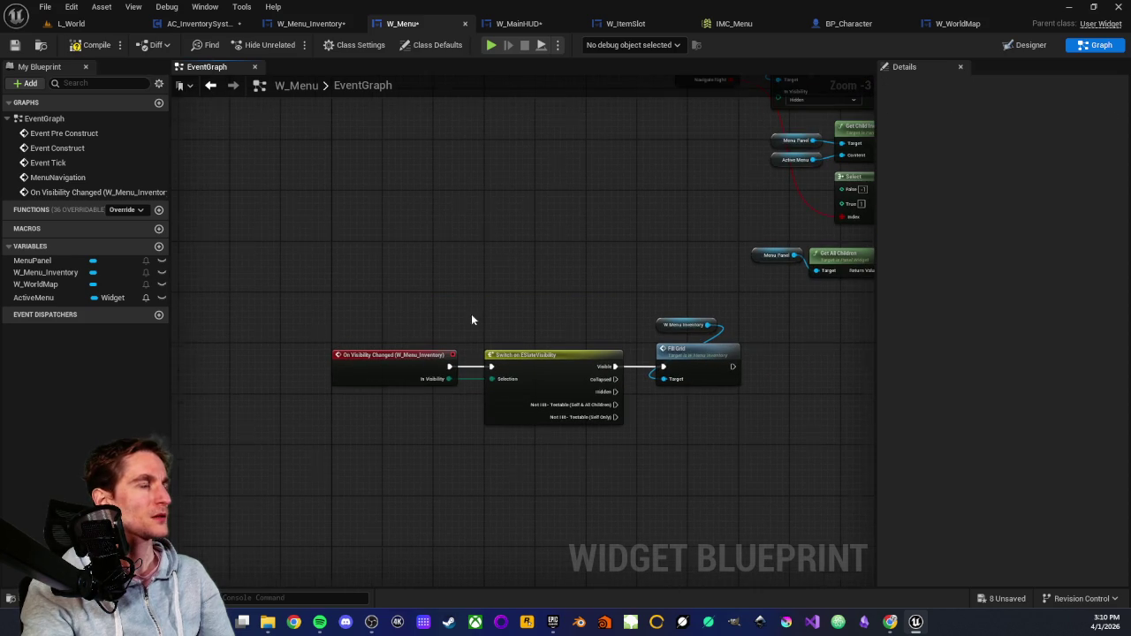
scroll(459, 326, "up", 3)
scroll(373, 315, "down", 2)
left_click_drag(469, 371, 723, 493)
scroll(711, 424, "up", 2)
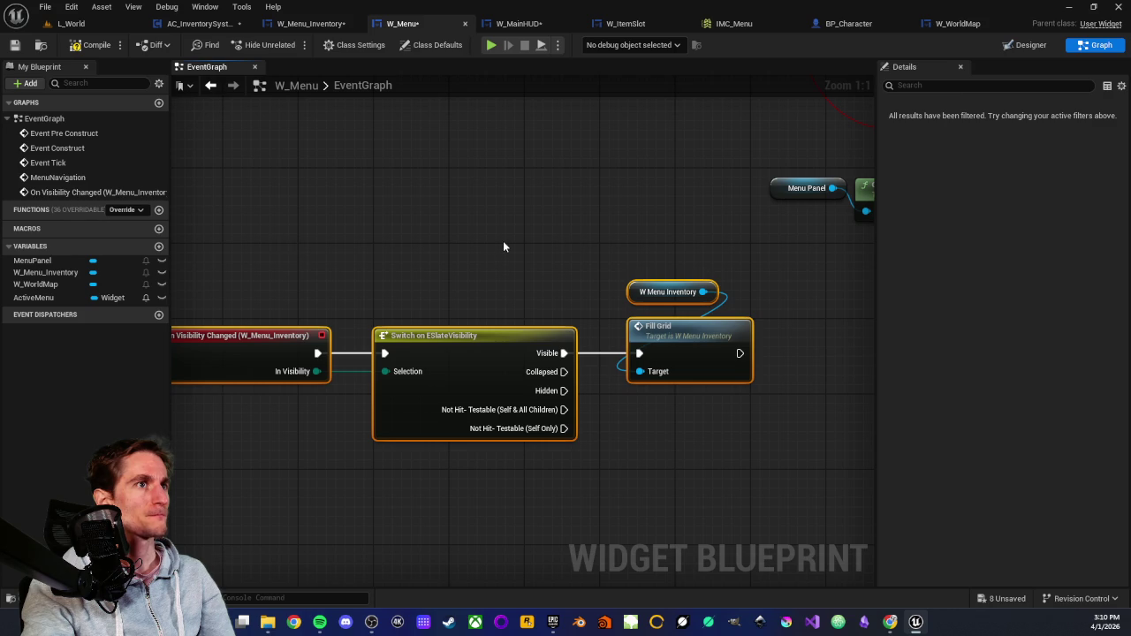
mouse_move(629, 234)
left_mouse_down()
mouse_move(664, 434)
mouse_move(691, 440)
left_mouse_up()
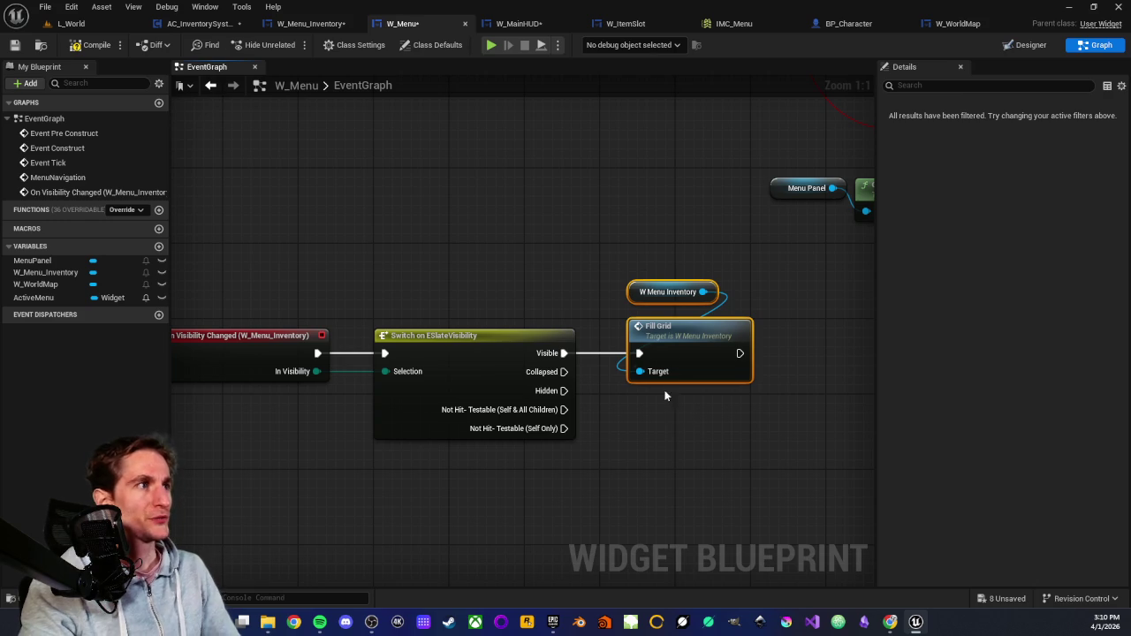
left_click_drag(259, 224, 721, 500)
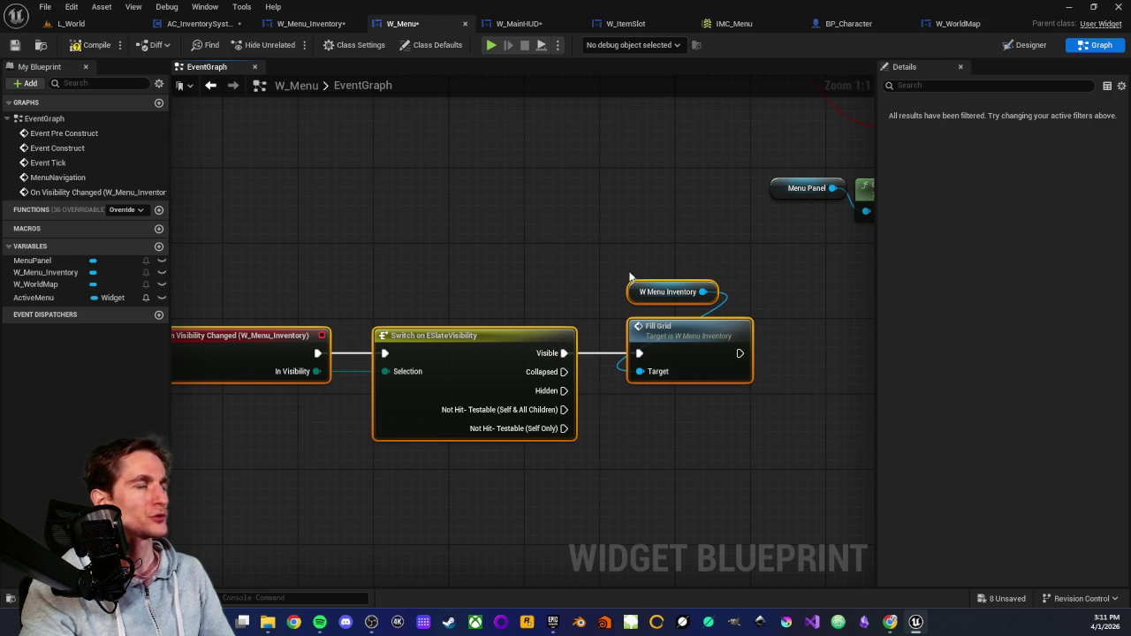
mouse_move(316, 269)
left_mouse_down()
mouse_move(470, 264)
mouse_move(394, 471)
mouse_move(406, 467)
left_mouse_up()
left_click(495, 388)
left_click_drag(593, 276, 460, 265)
Nudge the W Menu Inventory getter slightly down and compile W_Menu.
left_click_drag(658, 276, 658, 284)
left_click(601, 282)
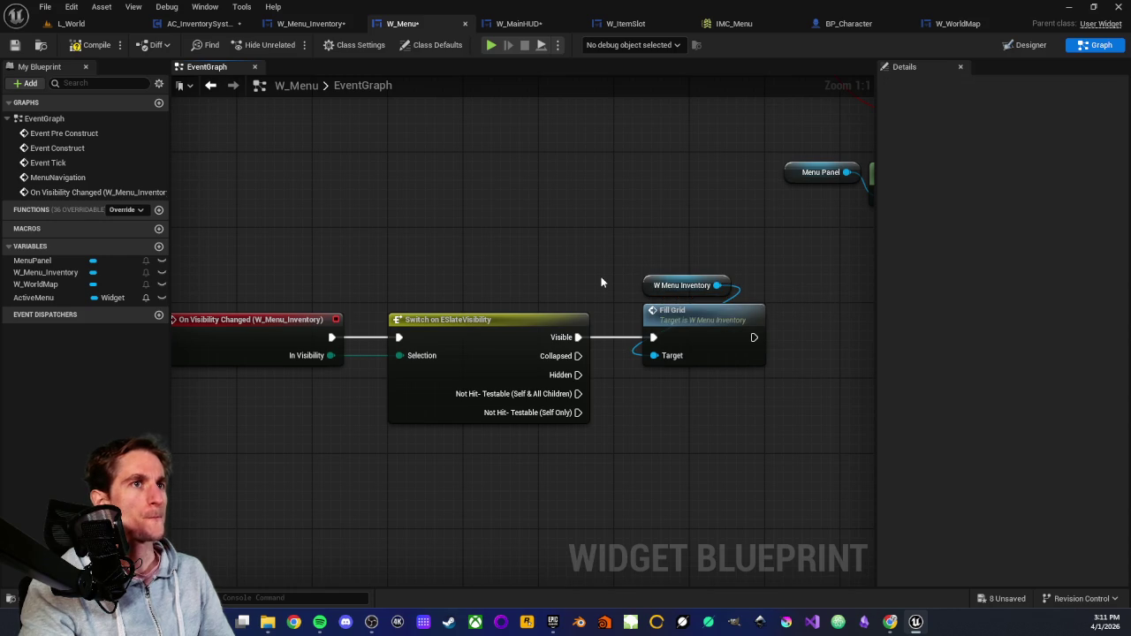
left_click_drag(462, 287, 590, 249)
mouse_move(342, 236)
left_mouse_down()
mouse_move(412, 391)
mouse_move(284, 374)
left_mouse_up()
left_click(396, 382)
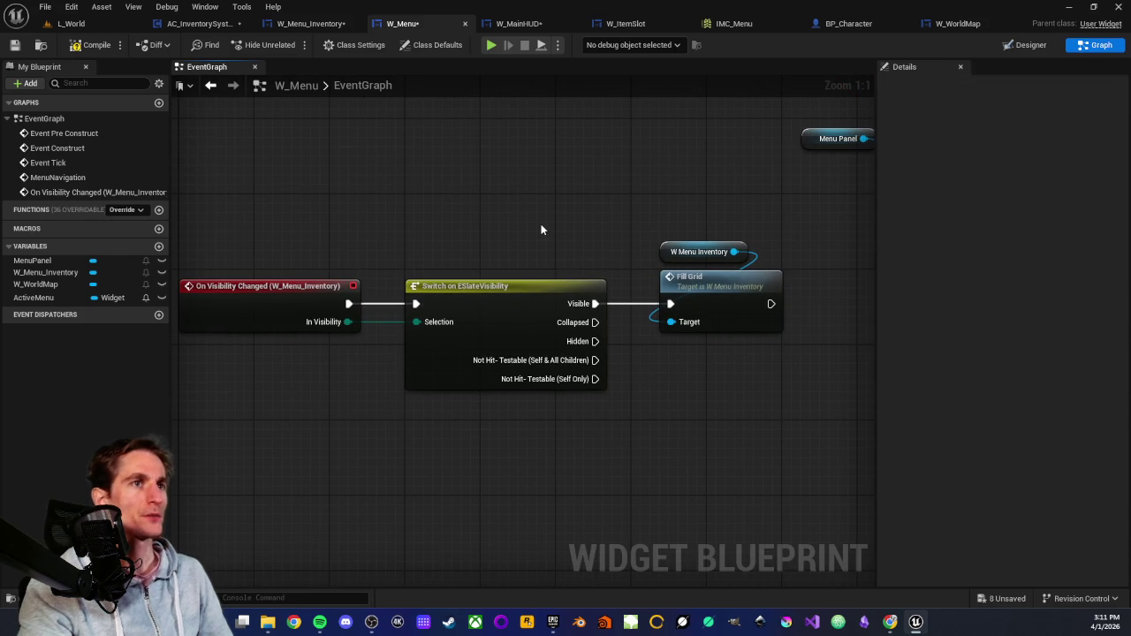
mouse_move(562, 212)
left_mouse_down()
mouse_move(604, 279)
mouse_move(513, 282)
left_mouse_up()
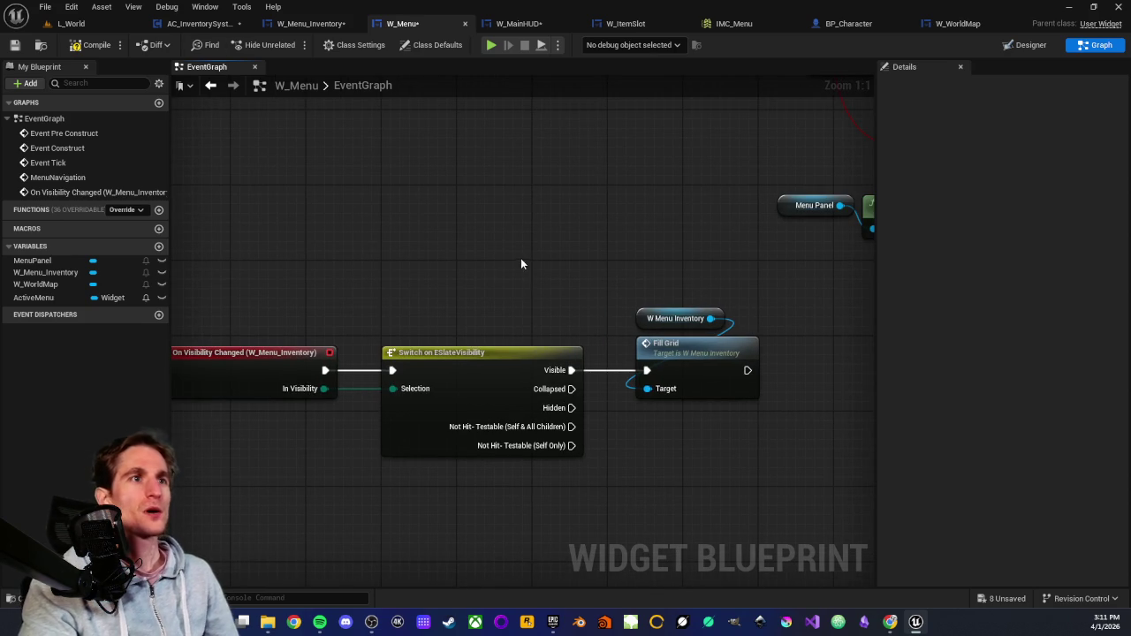
left_click(91, 45)
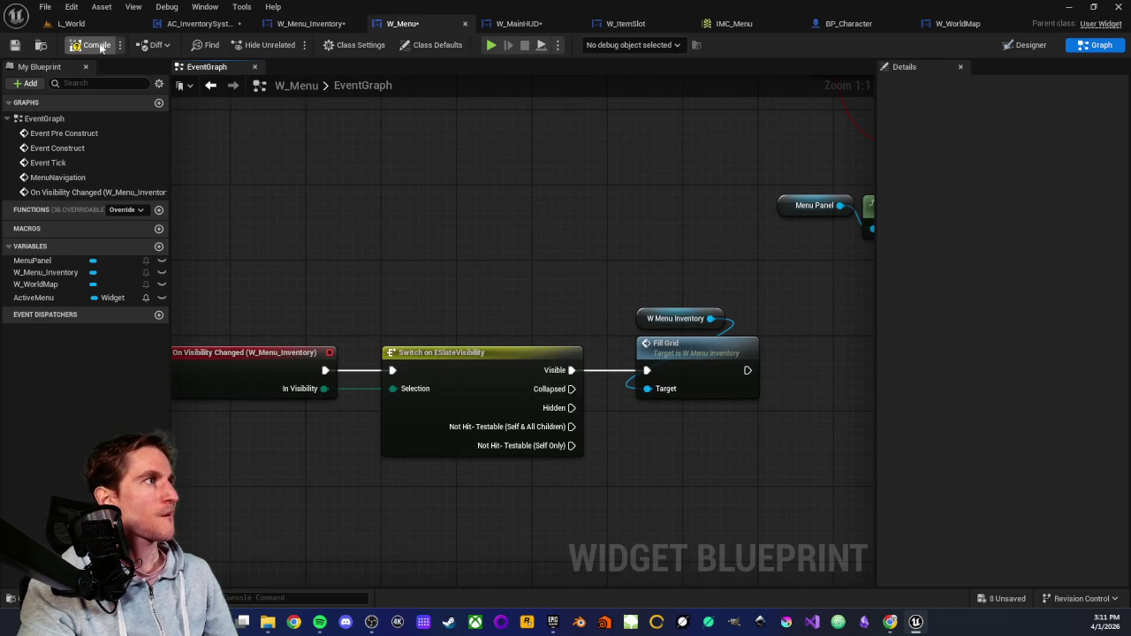
Save W_Menu, then zoom out and back in on the Switch and Fill Grid nodes.
left_click(14, 46)
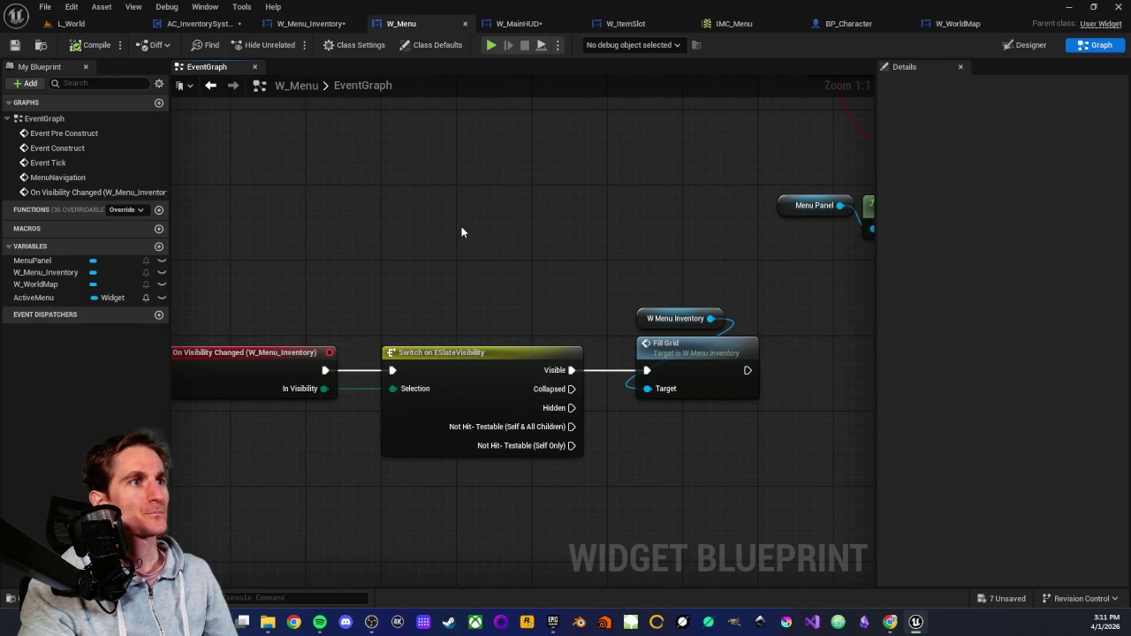
scroll(461, 226, "down", 2)
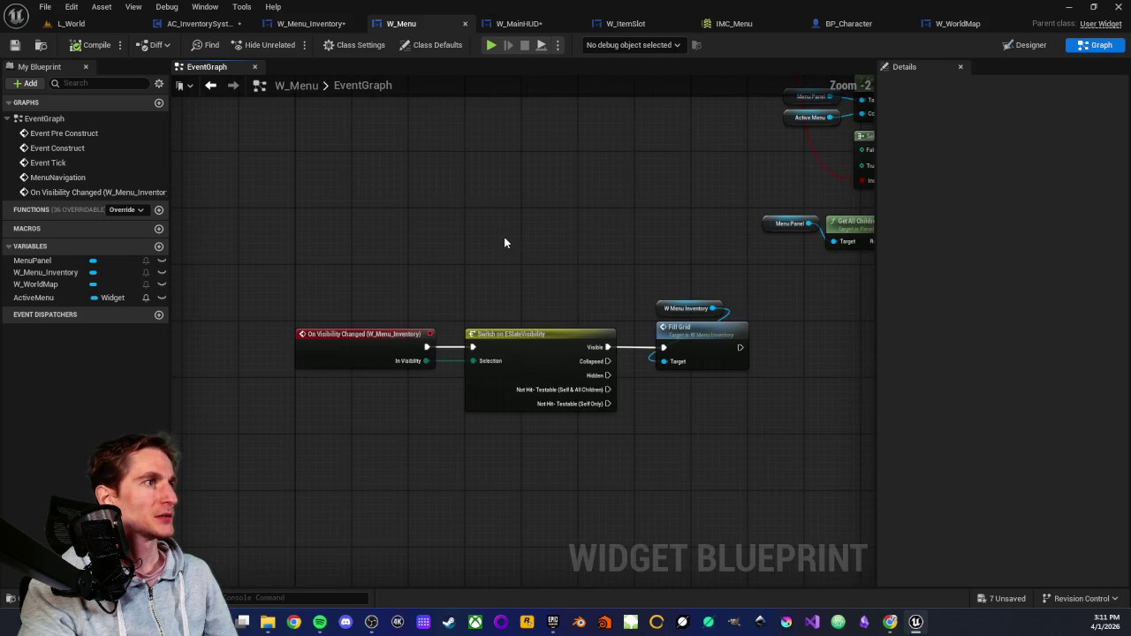
mouse_move(503, 237)
left_mouse_down()
mouse_move(415, 240)
mouse_move(424, 280)
left_mouse_up()
scroll(429, 270, "down", 2)
scroll(433, 268, "up", 1)
left_click_drag(494, 253, 429, 289)
scroll(429, 290, "up", 2)
mouse_move(421, 340)
left_mouse_down()
mouse_move(536, 278)
mouse_move(565, 291)
left_mouse_up()
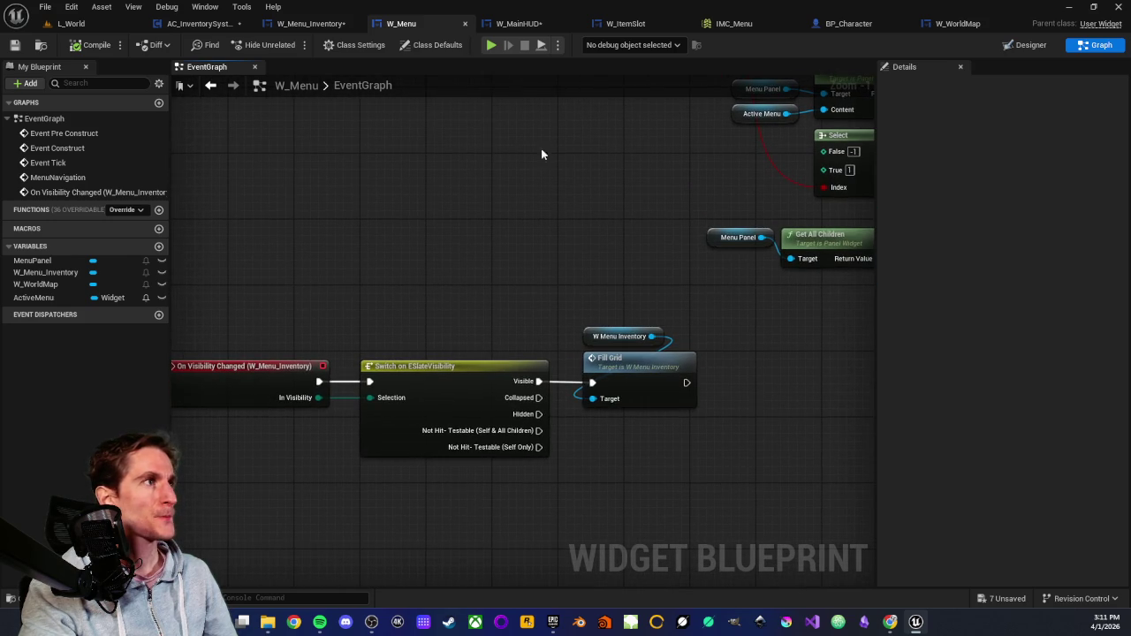
Inspect W_MainHUD's Switch on ESlateVisibility, On Visibility Changed and Event Tick nodes.
left_click(516, 25)
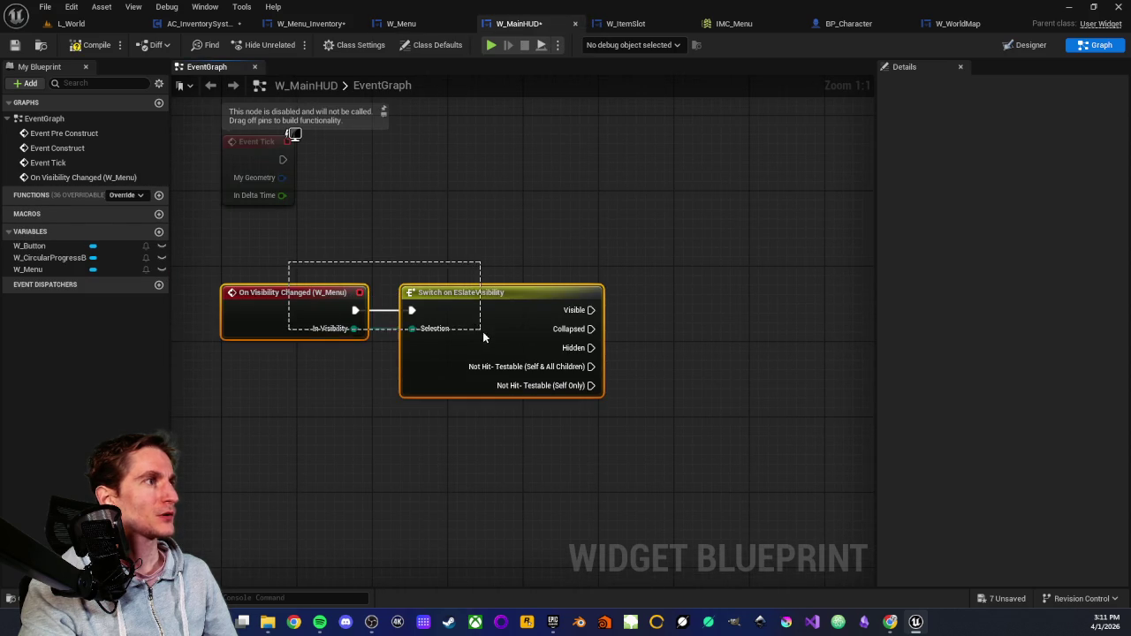
left_click_drag(546, 251, 472, 250)
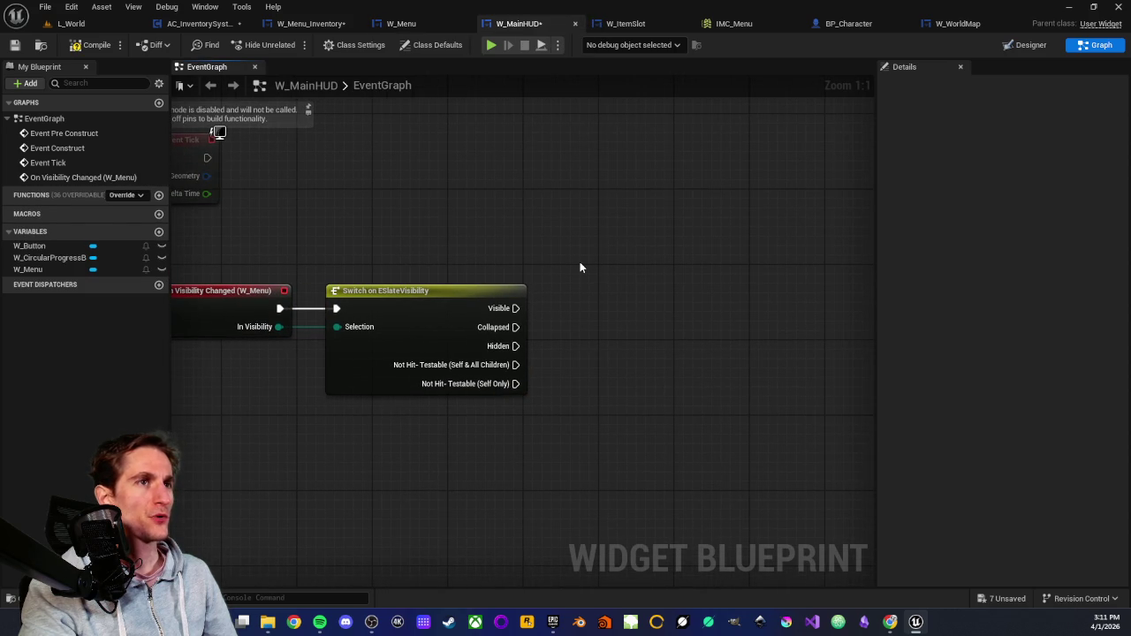
left_click_drag(574, 261, 521, 264)
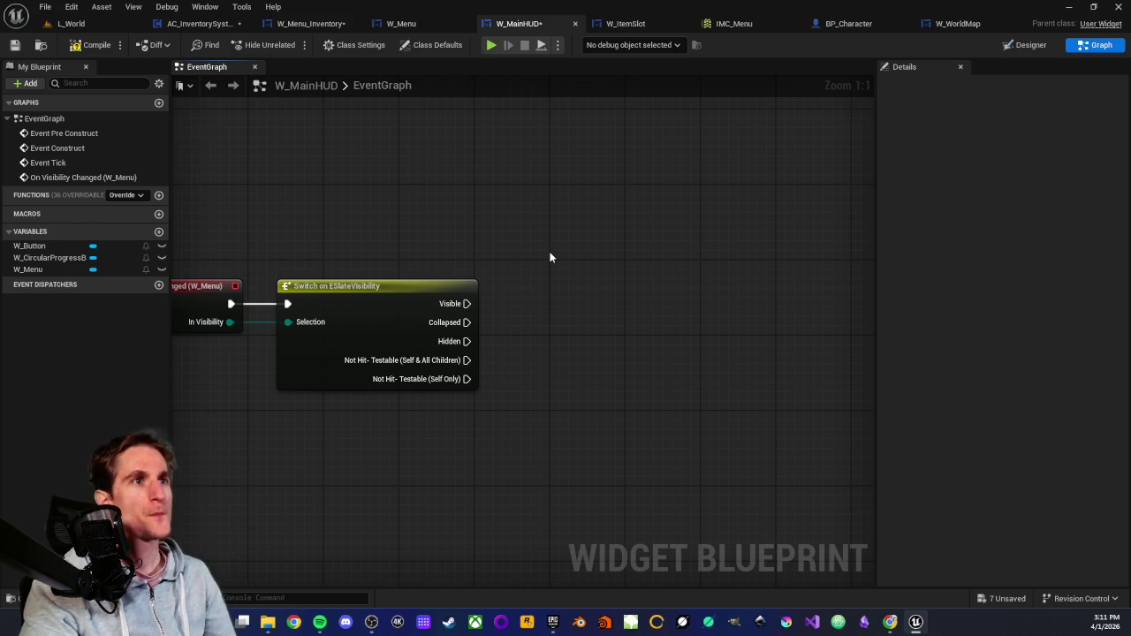
mouse_move(591, 270)
left_mouse_down()
mouse_move(560, 263)
mouse_move(575, 273)
left_mouse_up()
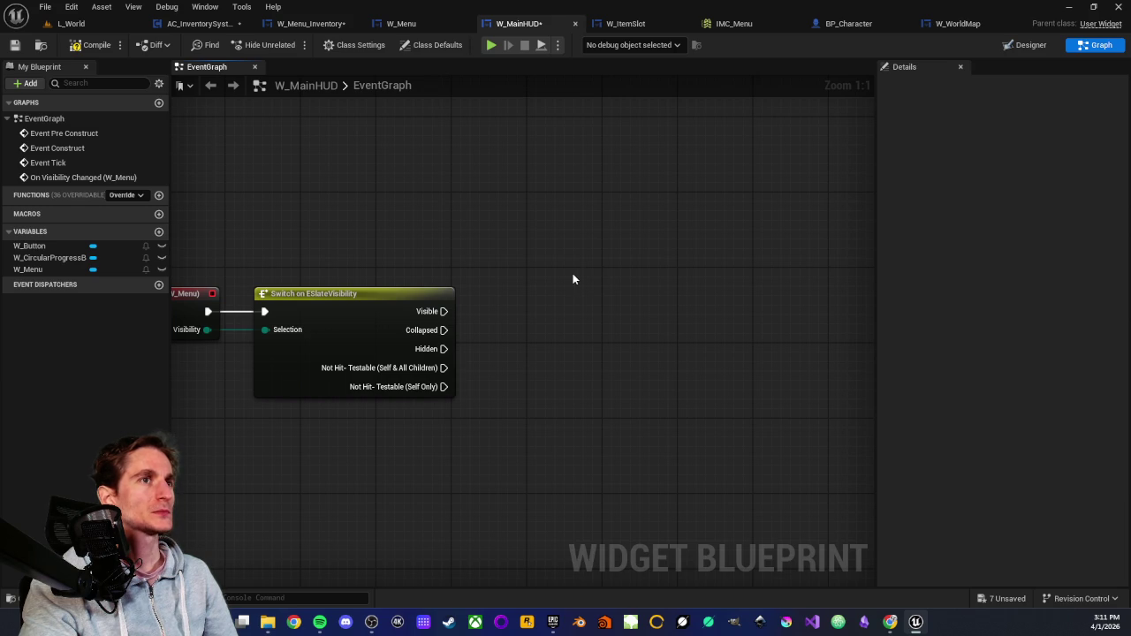
left_click_drag(596, 286, 533, 282)
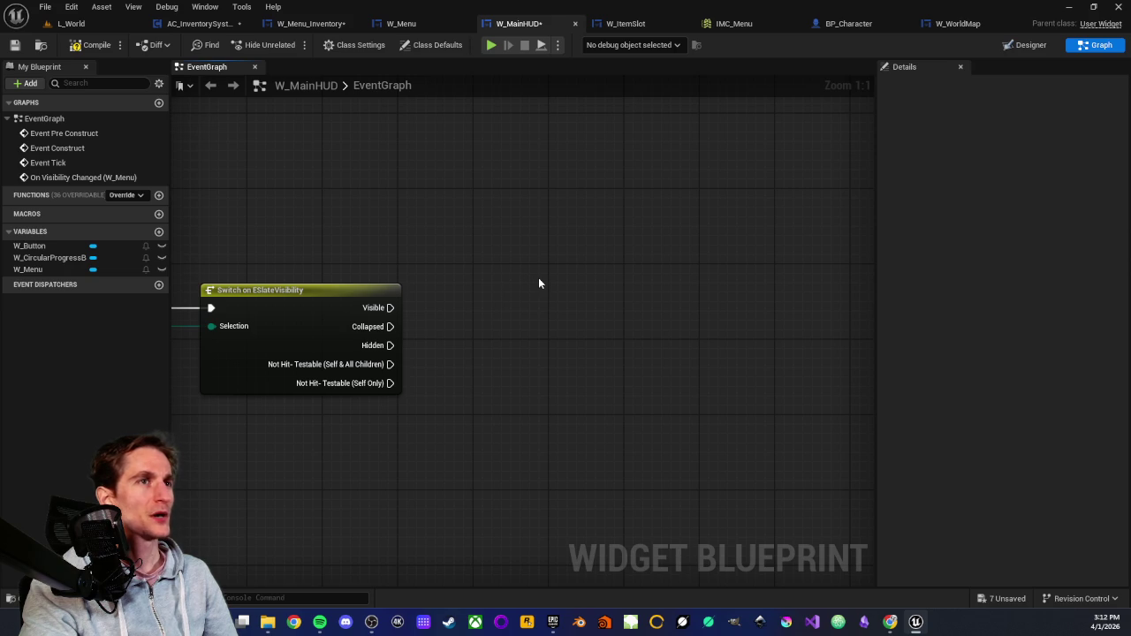
left_click_drag(386, 206, 552, 228)
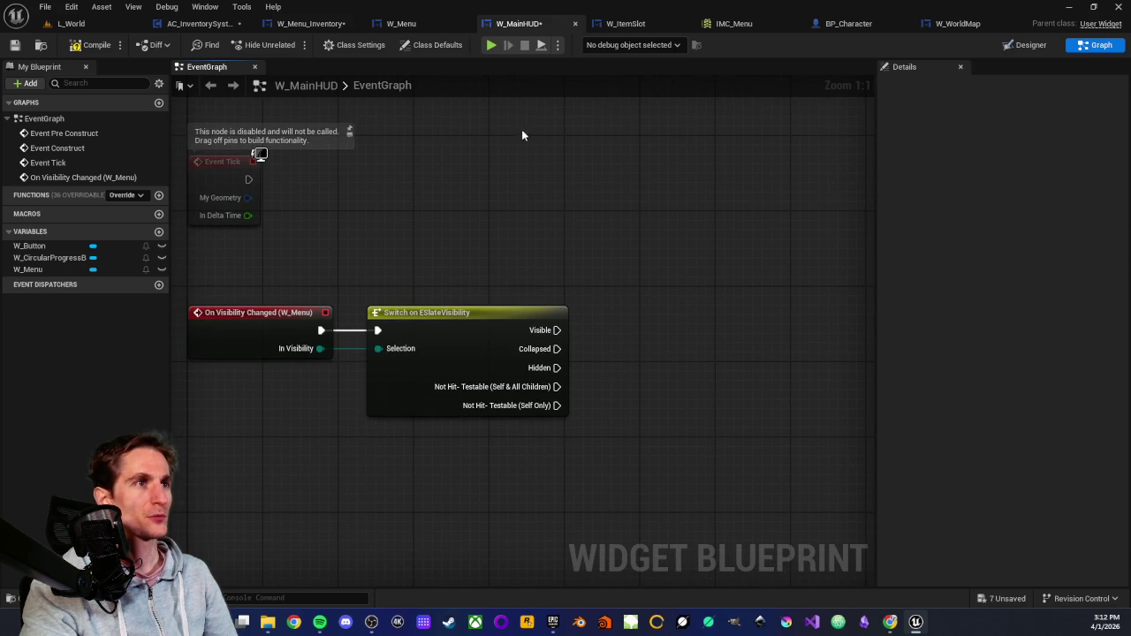
Go back to W_Menu's graph and select the Active Menu node near MenuNavigation.
left_click(401, 23)
scroll(353, 334, "up", 5)
left_click(459, 224)
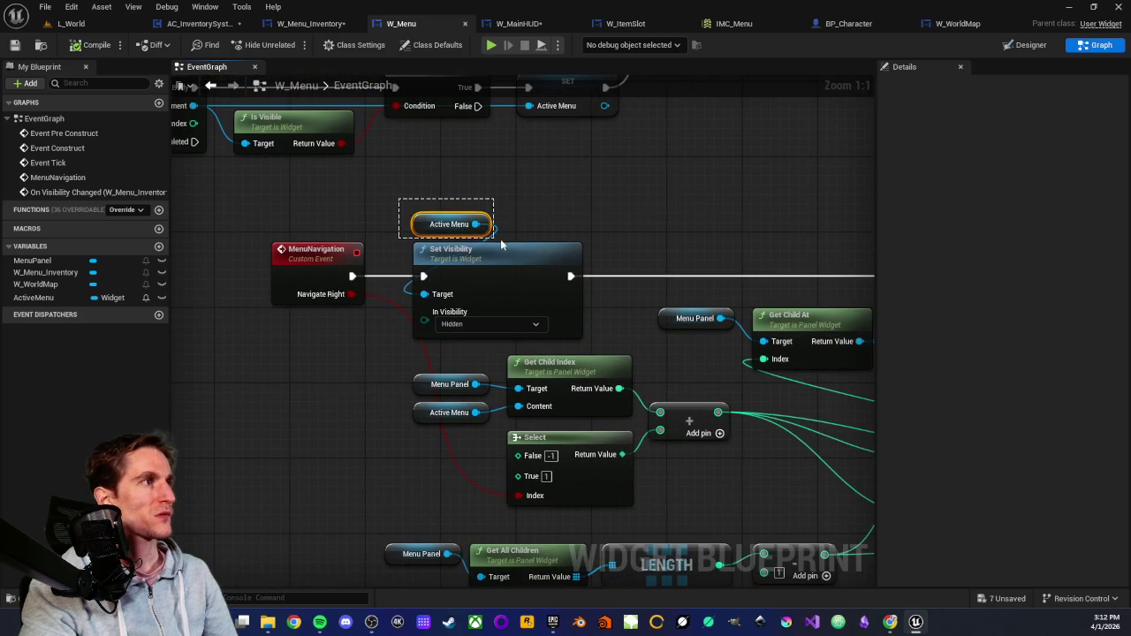
left_click_drag(489, 243, 528, 239)
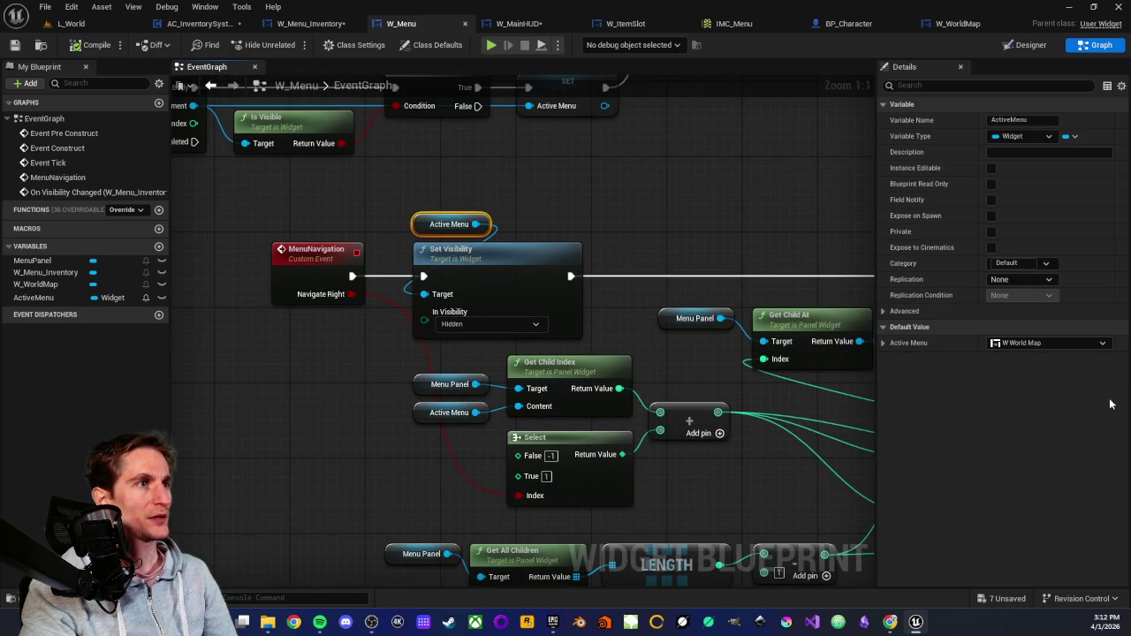
left_click(342, 332)
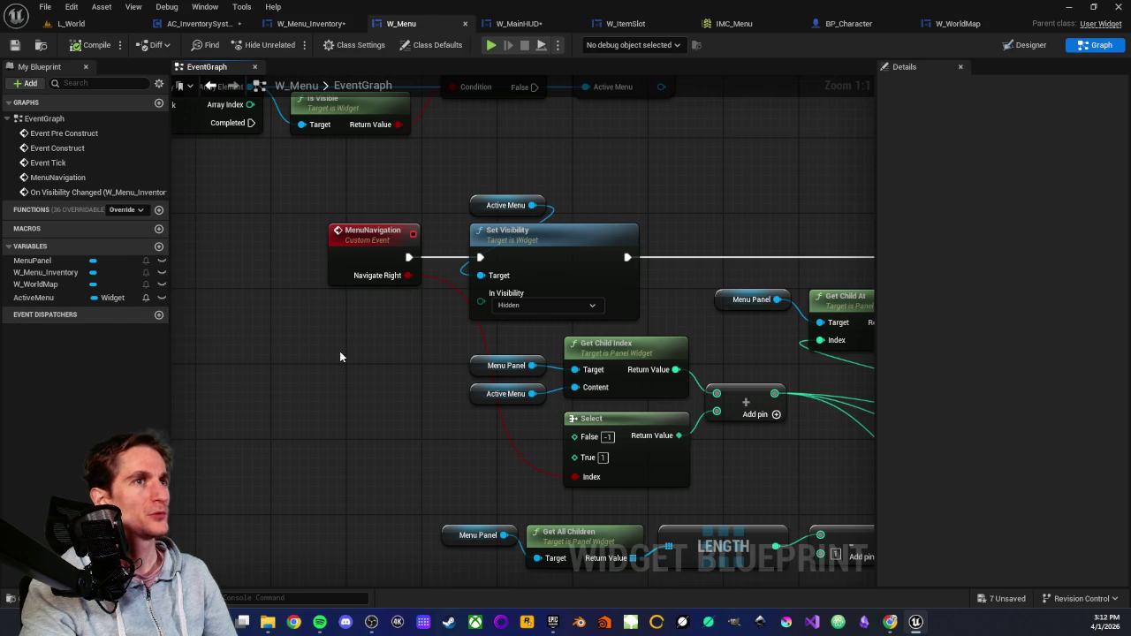
left_click(159, 245)
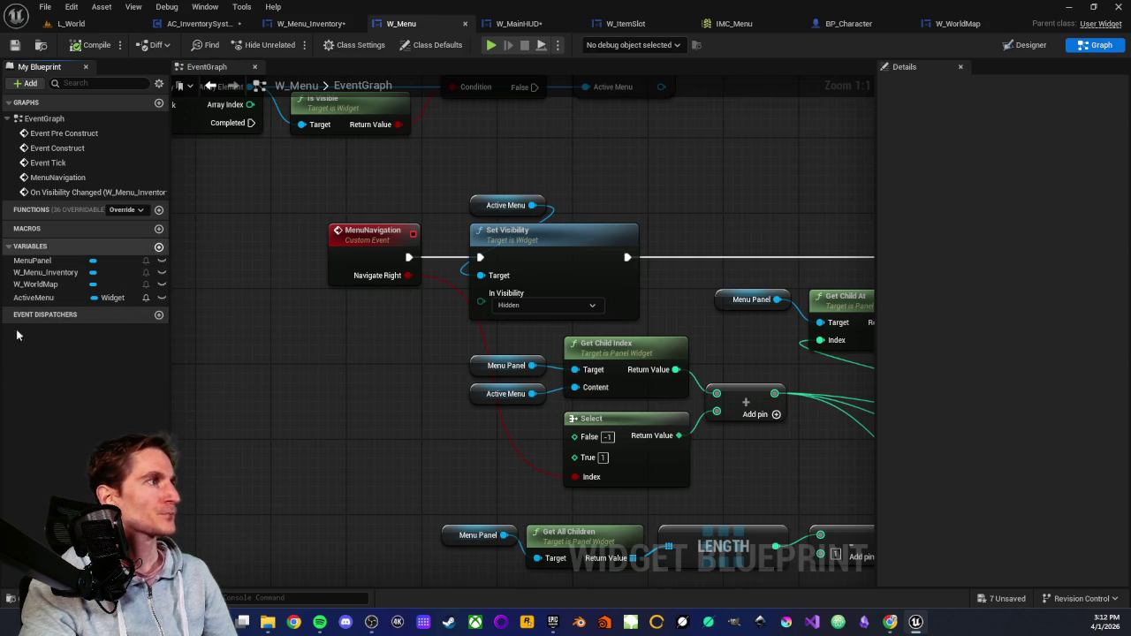
Name the new variable MenuArray and change its type from Boolean to Widget Object Reference.
type("Menu")
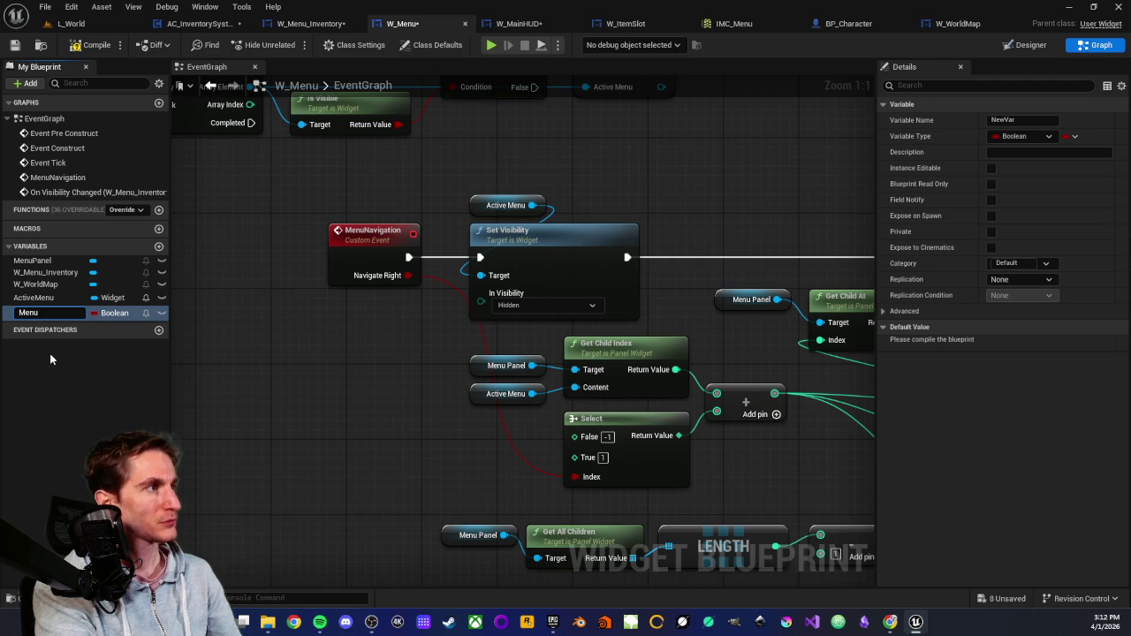
type("Array")
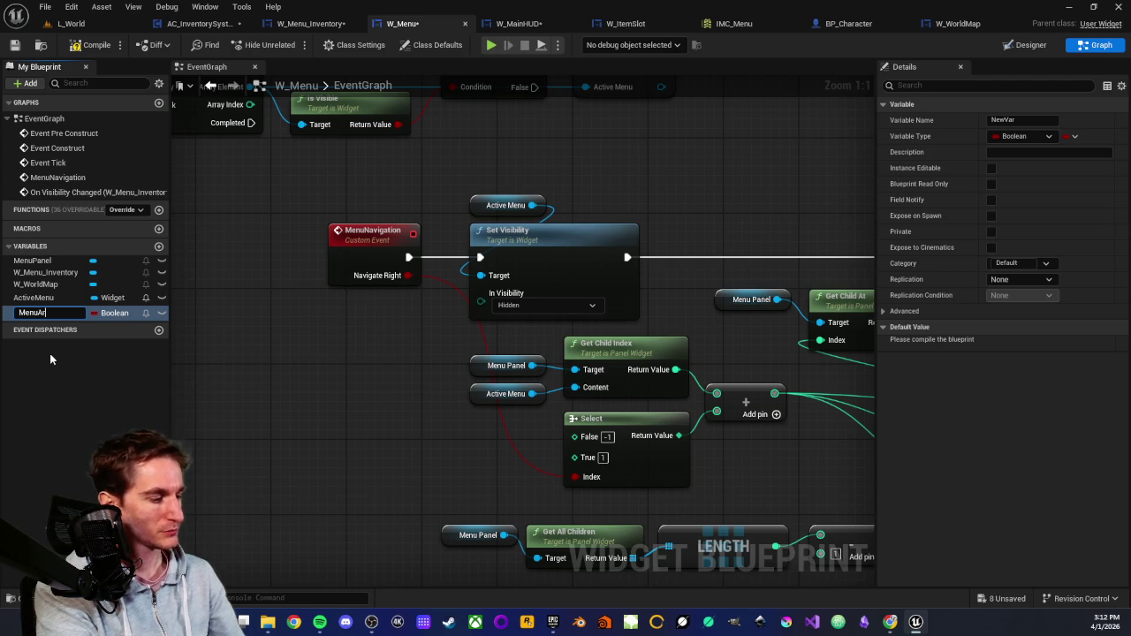
key("Return")
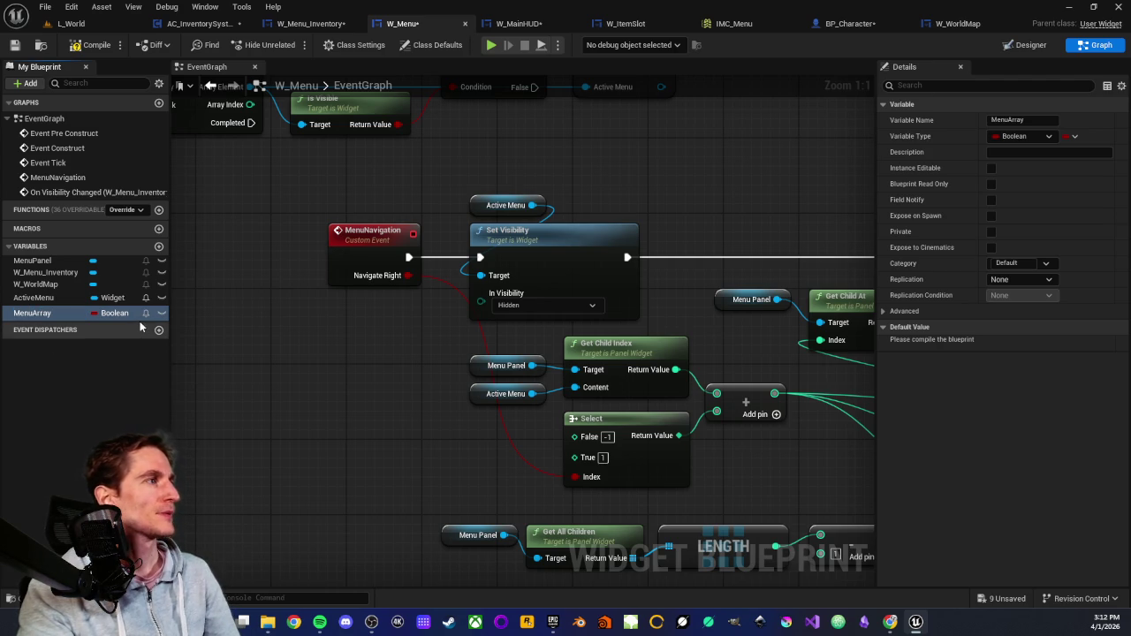
left_click(128, 317)
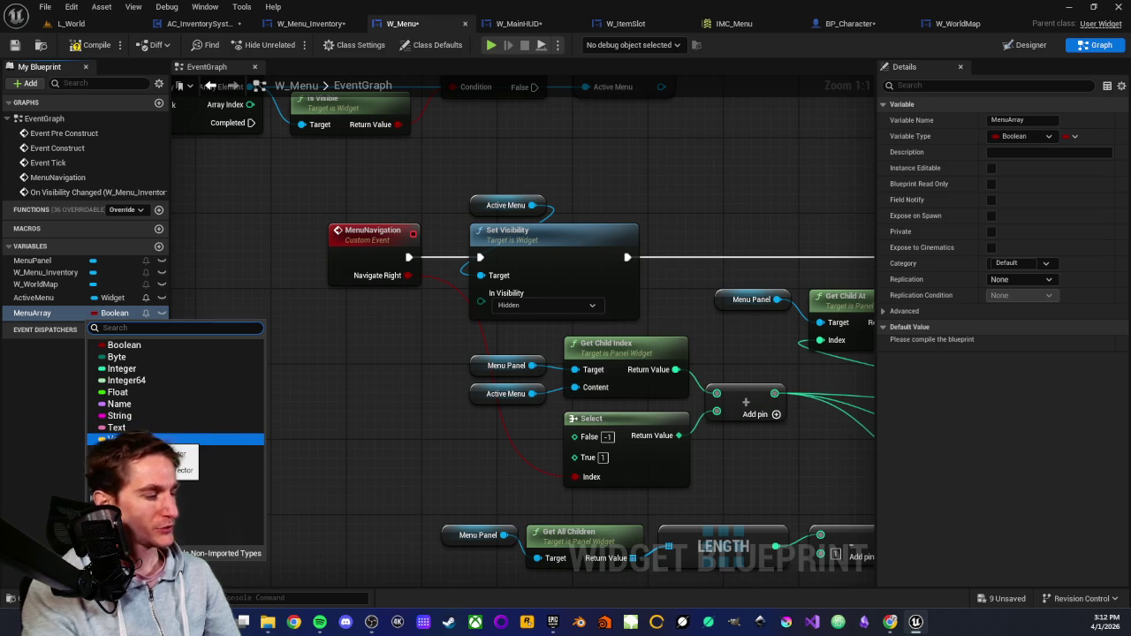
type("wi")
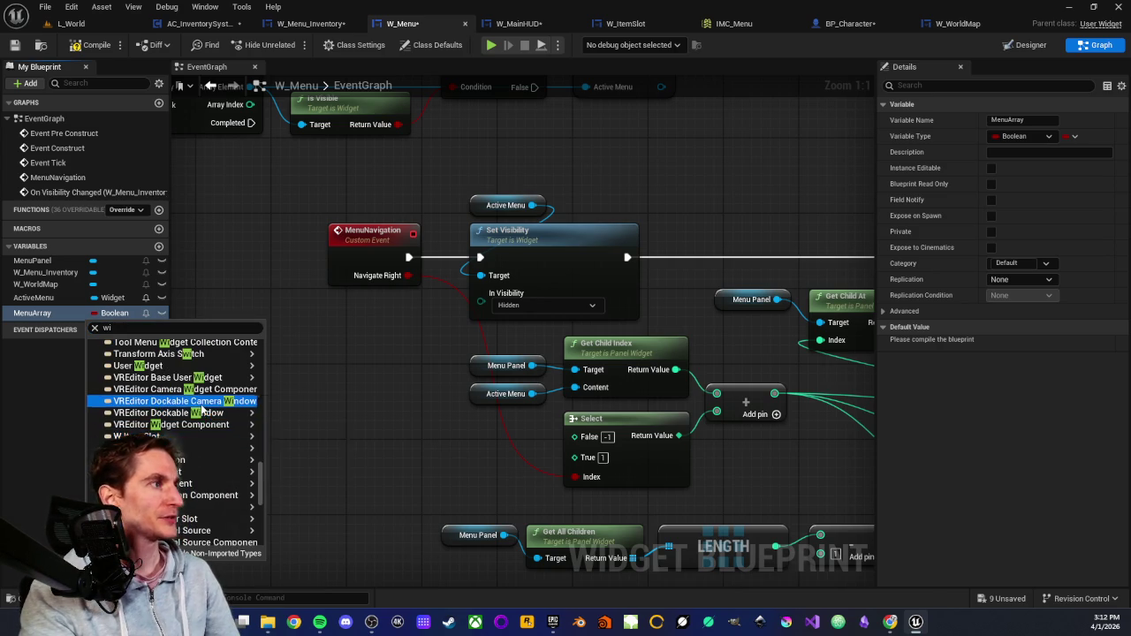
mouse_move(185, 455)
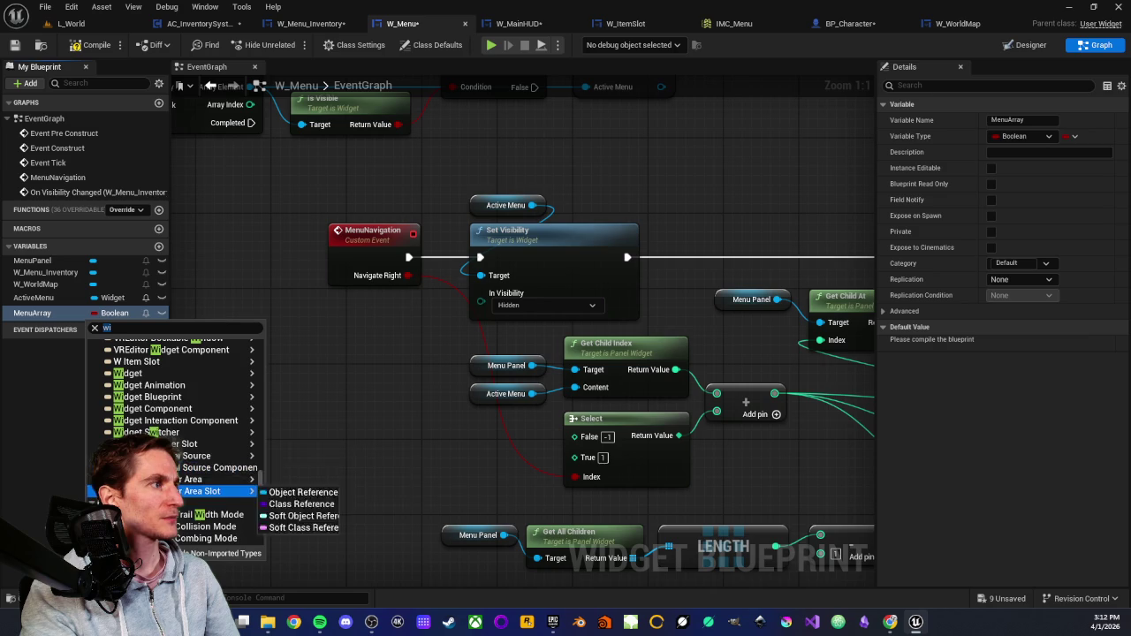
scroll(181, 433, "up", 2)
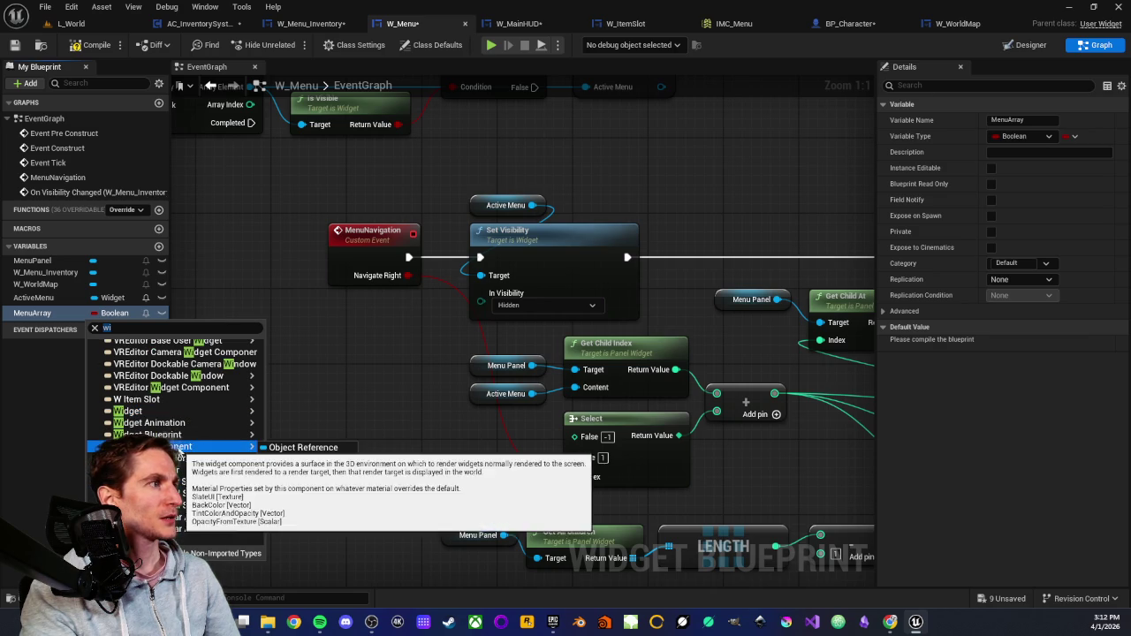
mouse_move(179, 436)
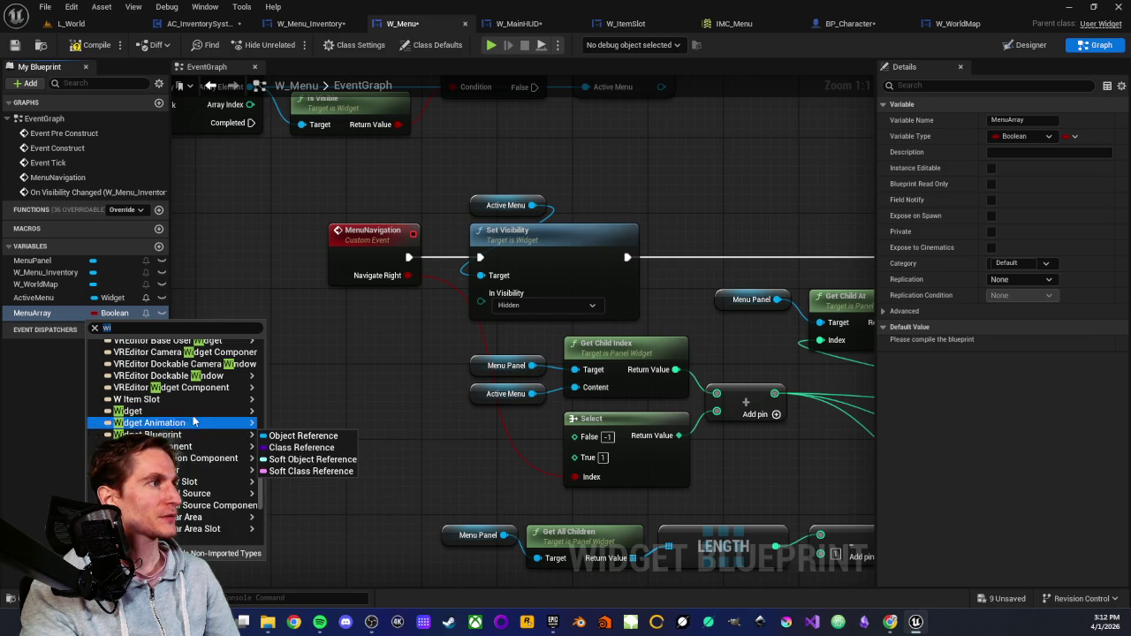
mouse_move(235, 422)
left_click(272, 419)
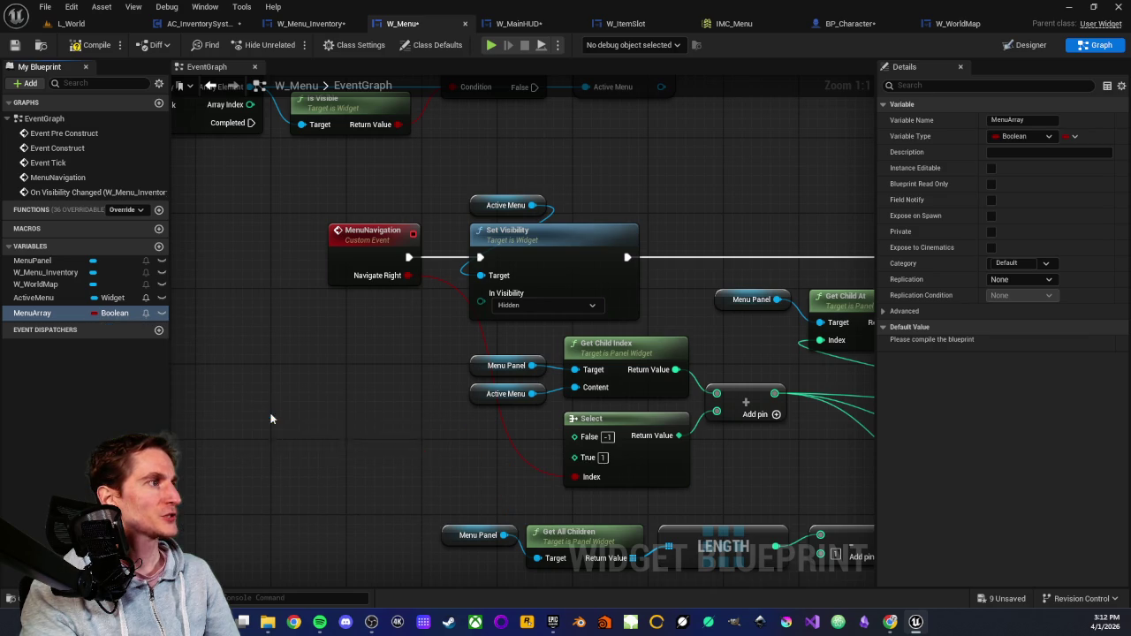
left_click(120, 301)
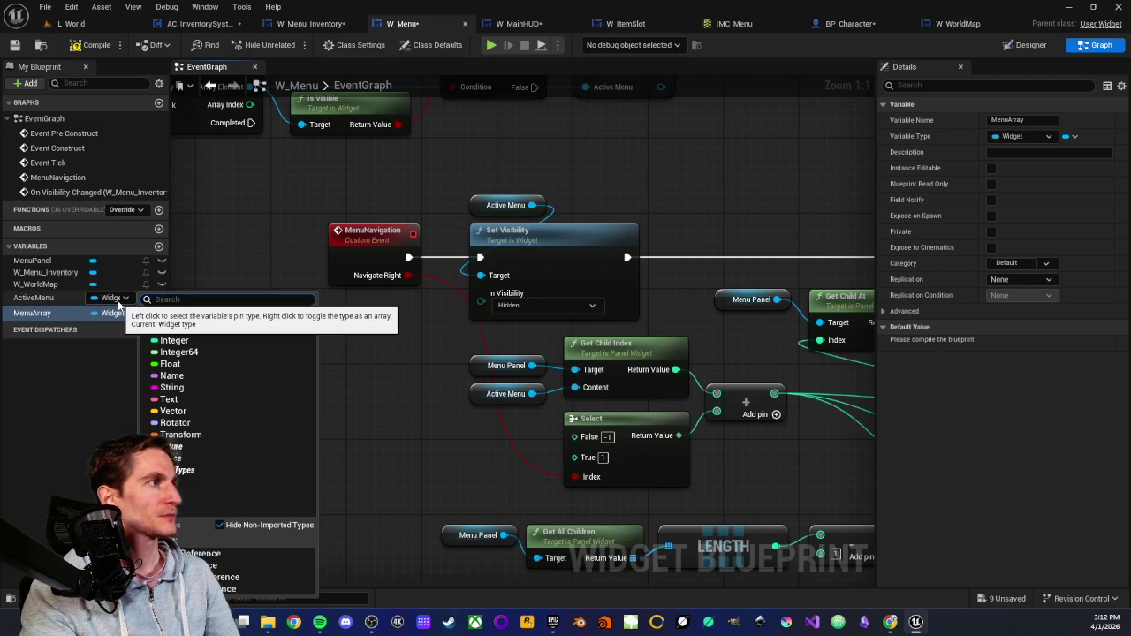
Change MenuArray's container type to Array.
left_click(120, 301)
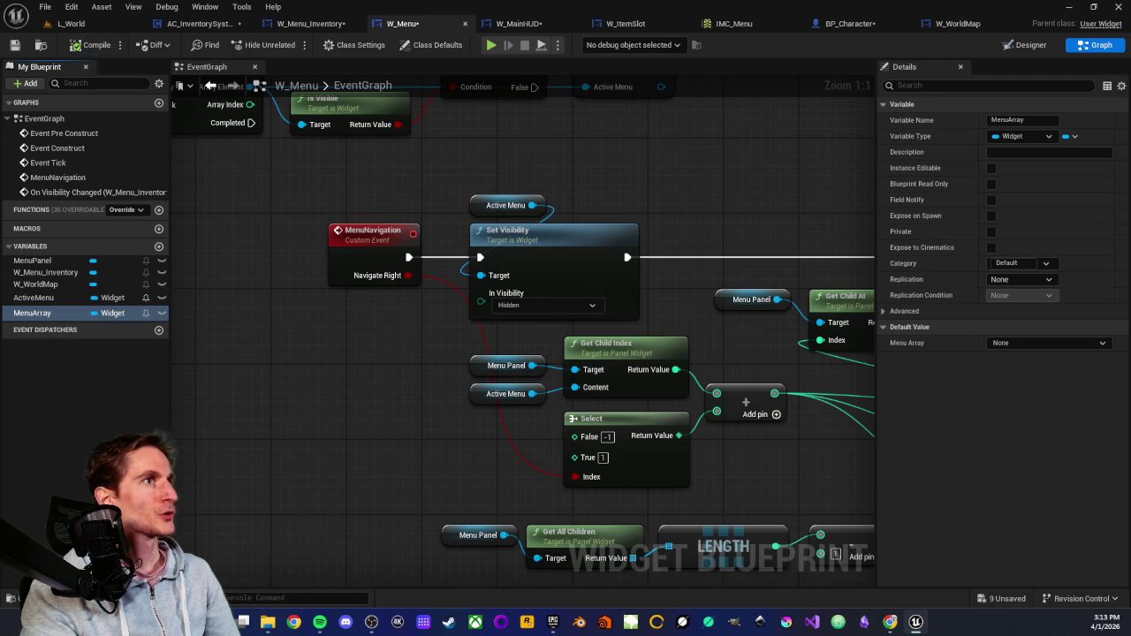
left_click(1074, 136)
left_click(1060, 172)
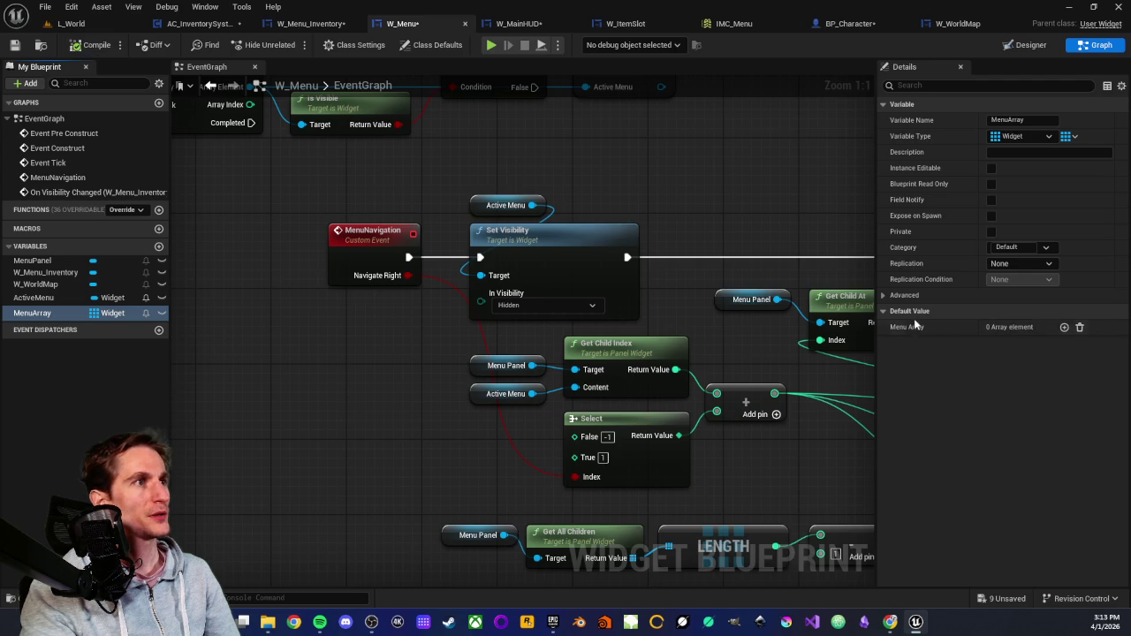
Add two default entries: W_Menu_Inventory at index 0 and W_WorldMap at index 1.
left_click(1063, 327)
left_click(1063, 327)
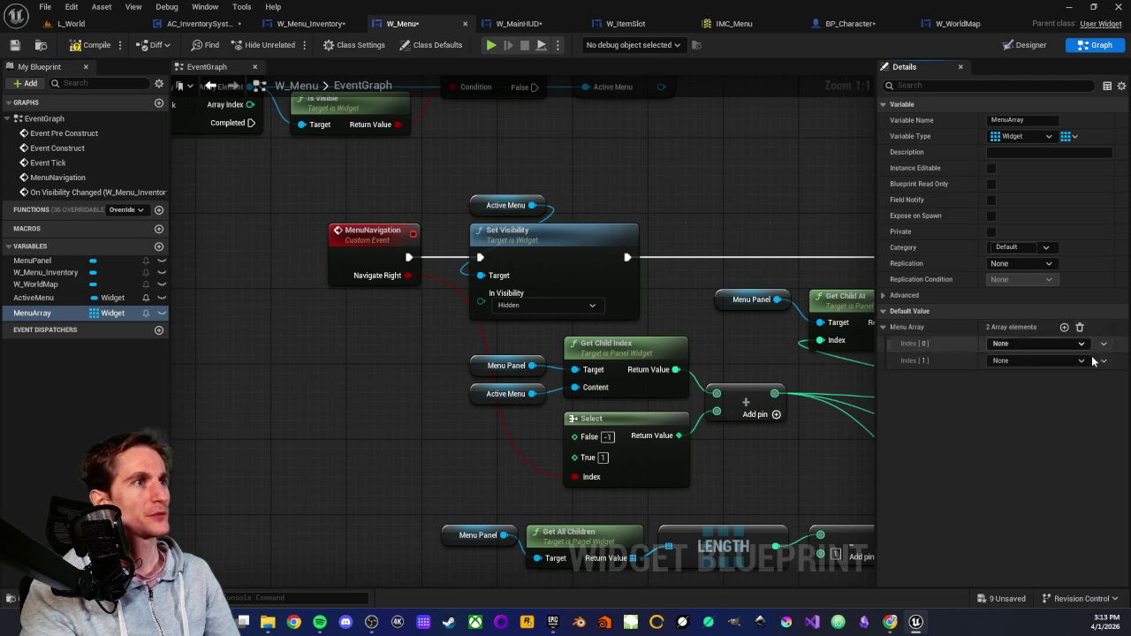
left_click(1084, 344)
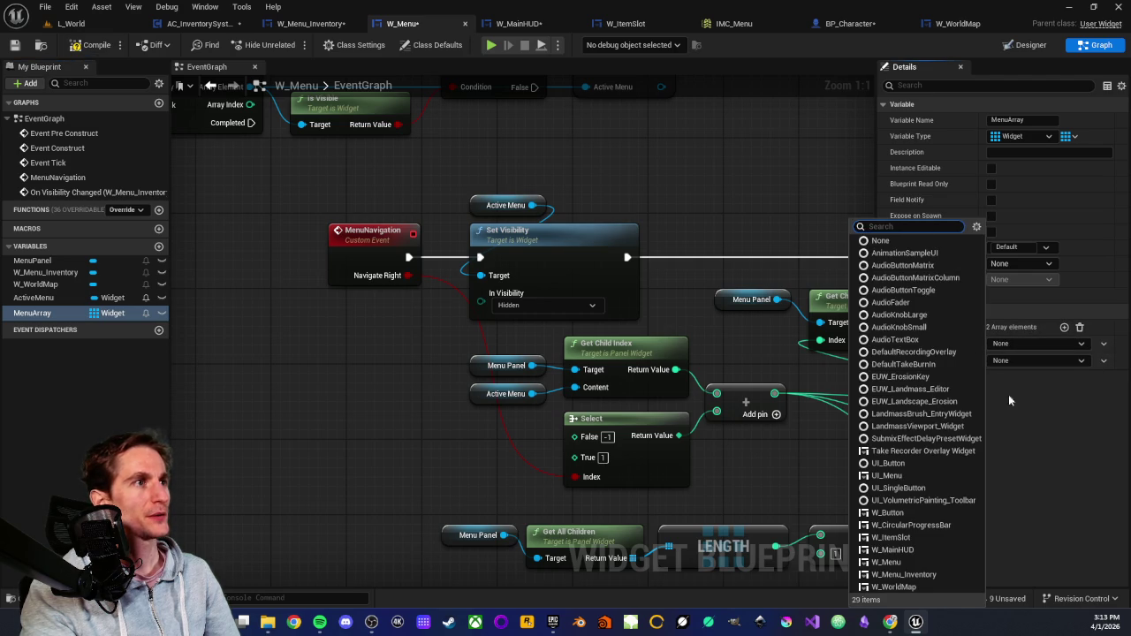
left_click(896, 575)
left_click(1081, 362)
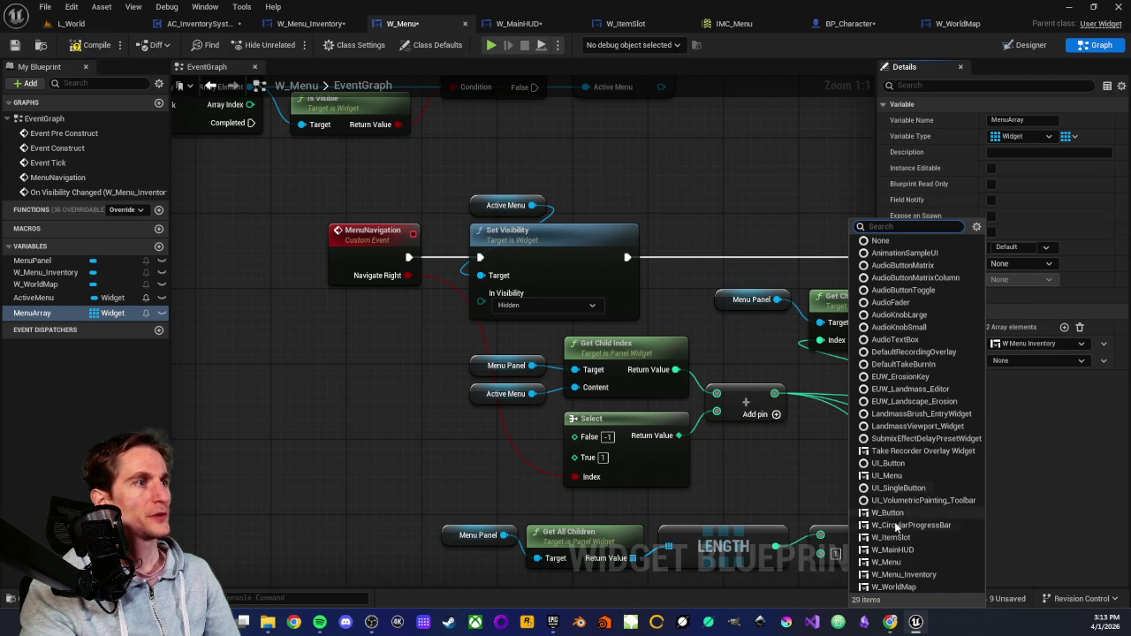
left_click(894, 587)
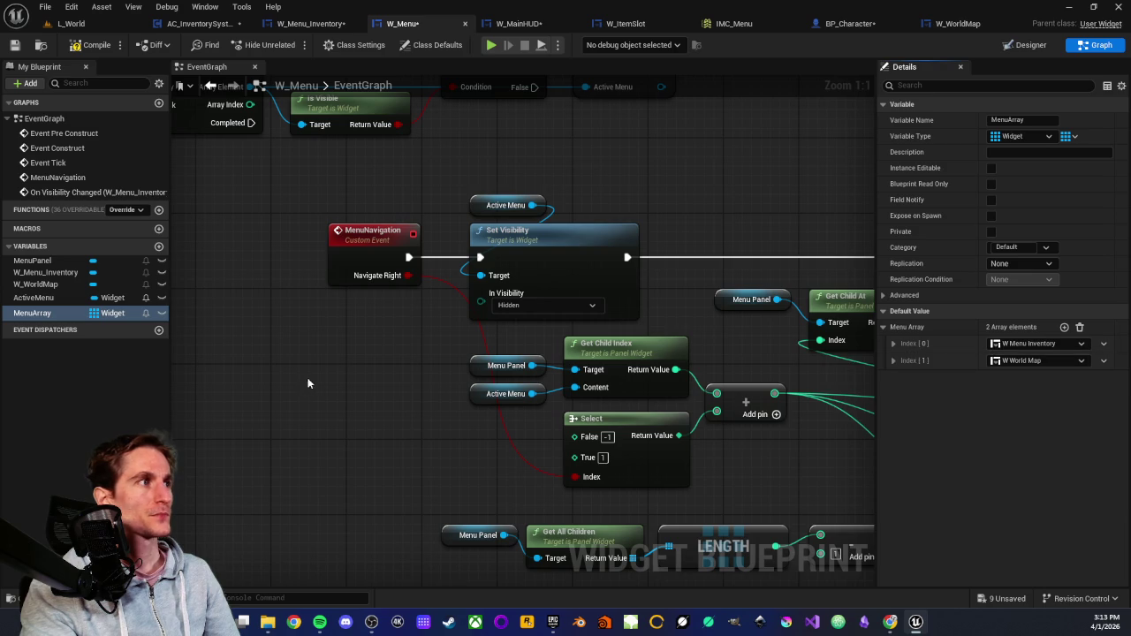
Drop a MenuArray getter below Get All Children so LENGTH counts MenuArray's entries.
left_click_drag(481, 365, 574, 350)
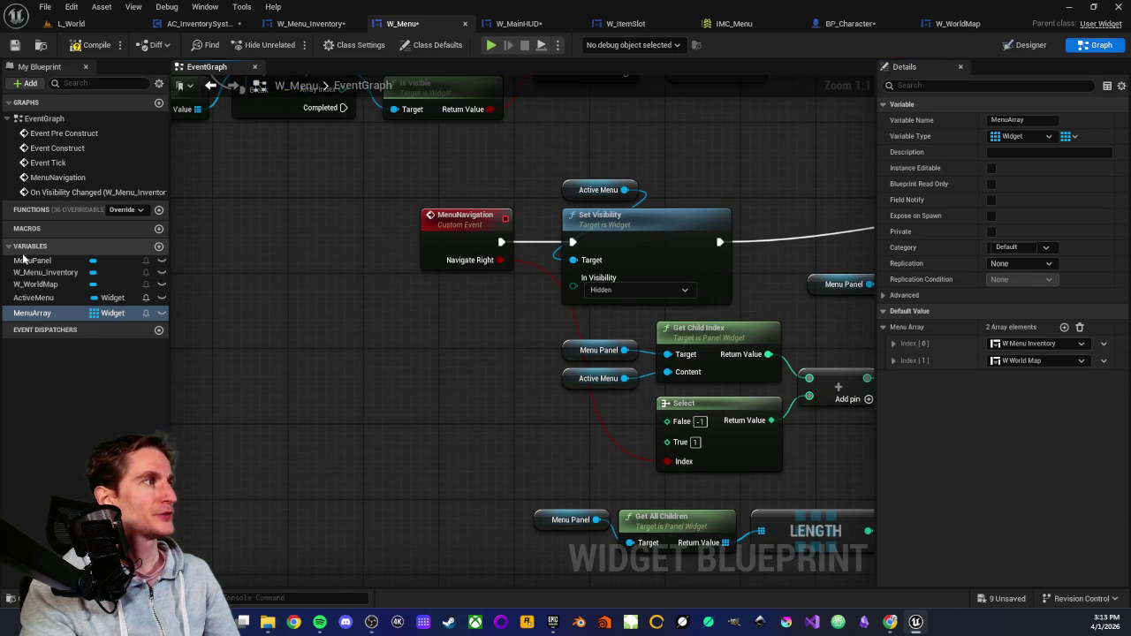
scroll(393, 355, "down", 2)
mouse_move(422, 367)
left_mouse_down()
mouse_move(371, 328)
mouse_move(325, 322)
mouse_move(405, 337)
left_mouse_up()
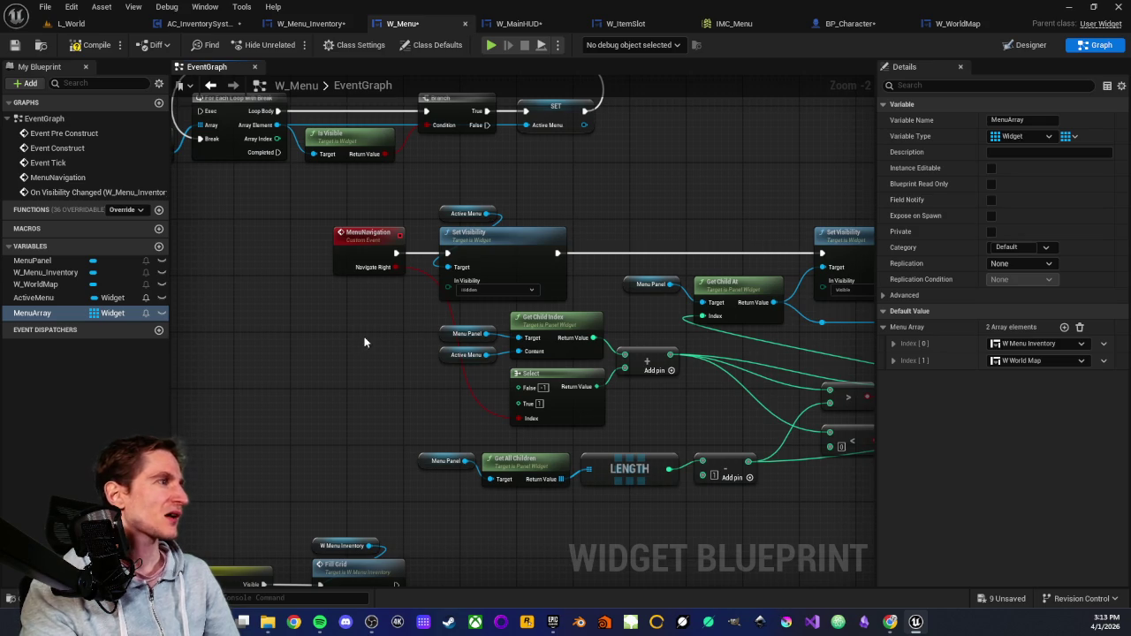
scroll(408, 334, "up", 2)
mouse_move(418, 337)
left_mouse_down()
mouse_move(396, 361)
mouse_move(442, 308)
left_mouse_up()
scroll(443, 307, "down", 2)
mouse_move(444, 394)
left_mouse_down()
mouse_move(371, 329)
mouse_move(505, 433)
mouse_move(451, 423)
left_mouse_up()
scroll(369, 326, "up", 2)
left_click(505, 431)
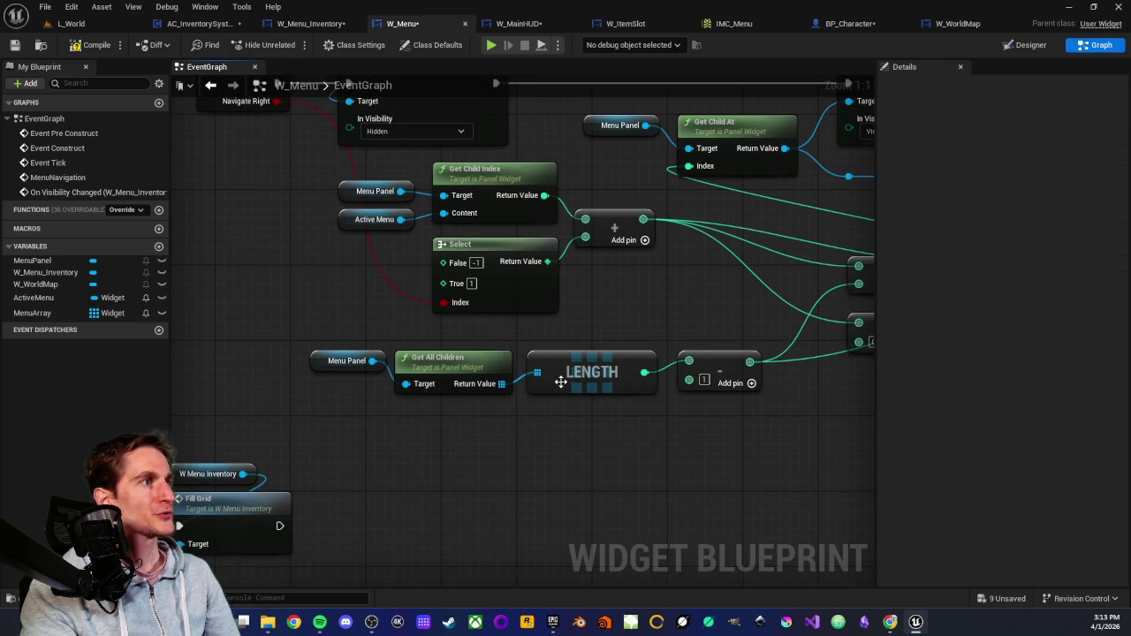
mouse_move(79, 312)
left_mouse_down()
mouse_move(469, 425)
mouse_move(536, 372)
left_mouse_up()
left_click(420, 438)
key("Escape")
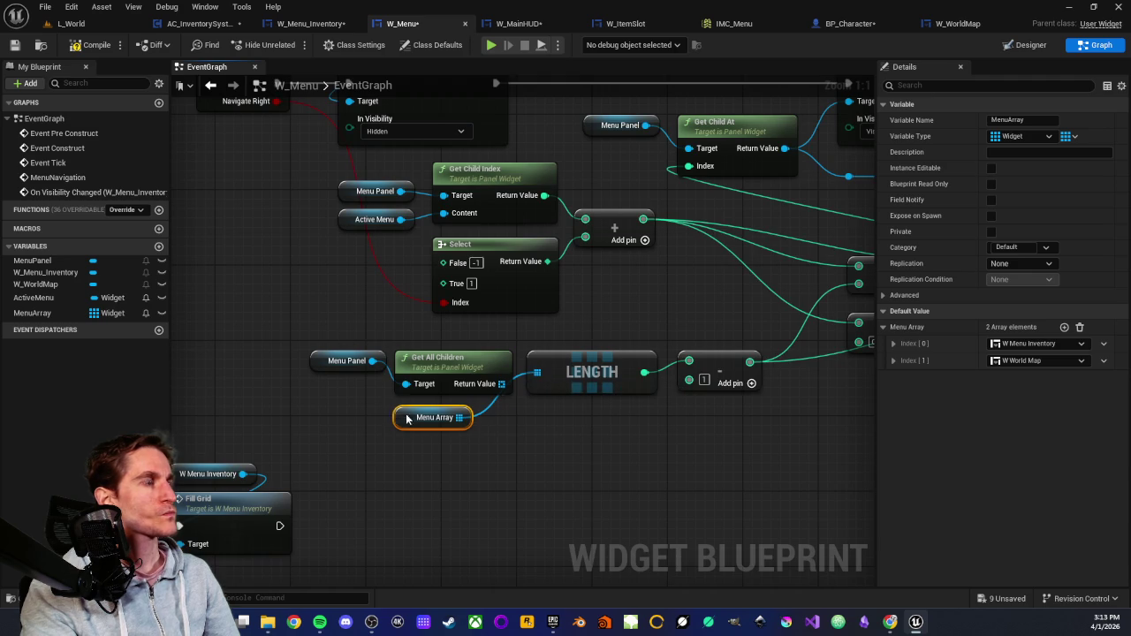
left_click_drag(397, 415, 434, 420)
left_click(499, 456)
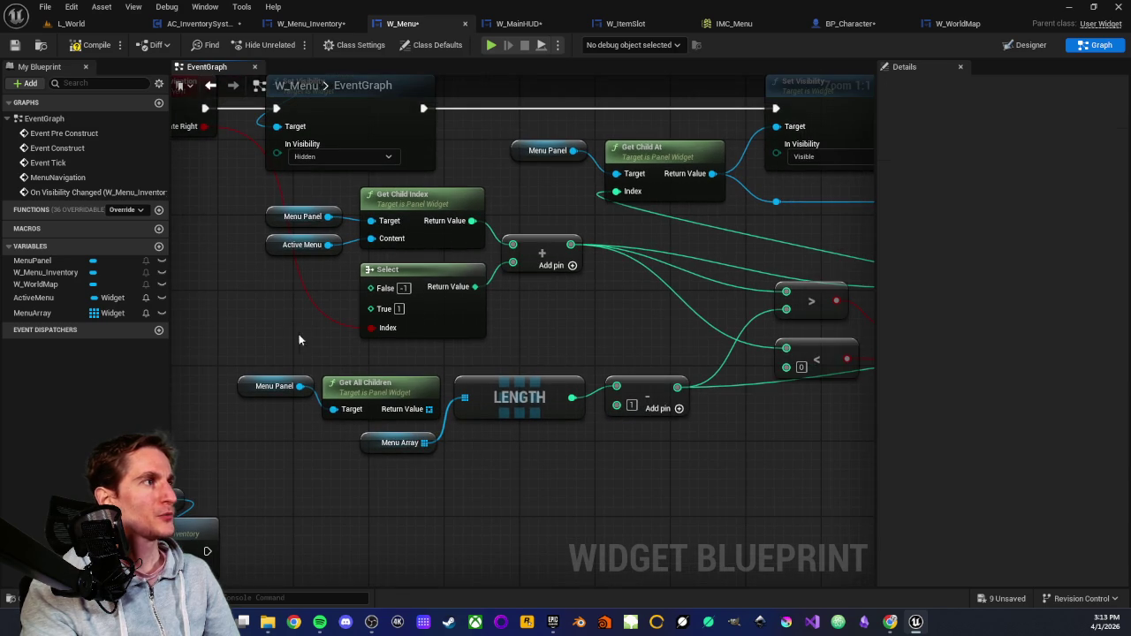
Paste a second MenuArray getter left of the Menu Panel getters by MenuNavigation.
mouse_move(280, 311)
left_mouse_down()
mouse_move(389, 374)
mouse_move(382, 310)
left_mouse_up()
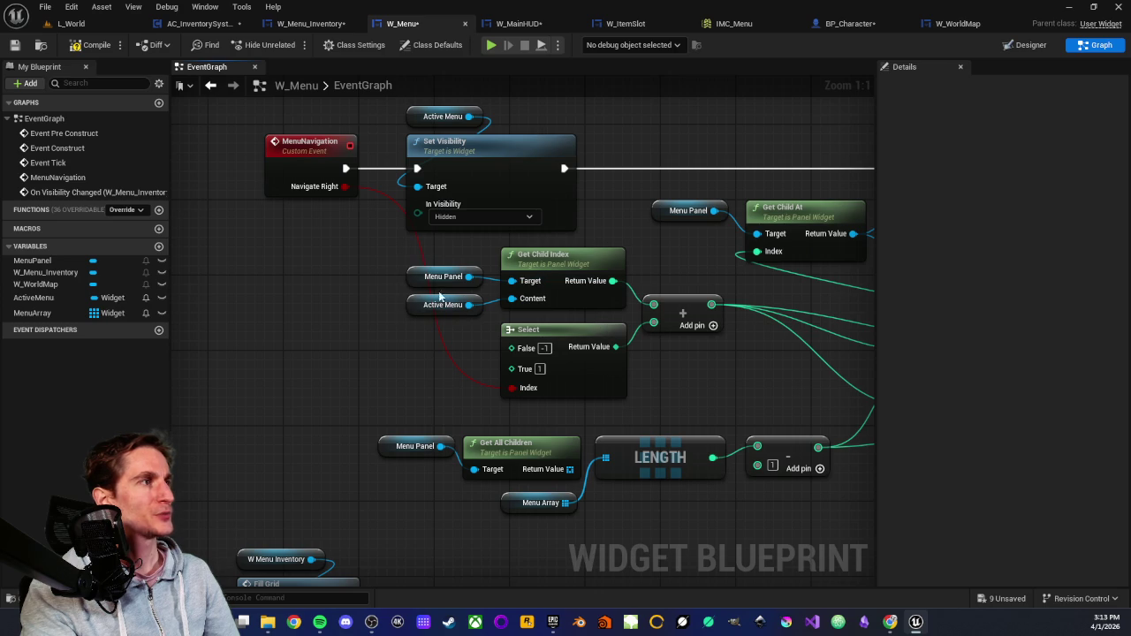
left_click(513, 502)
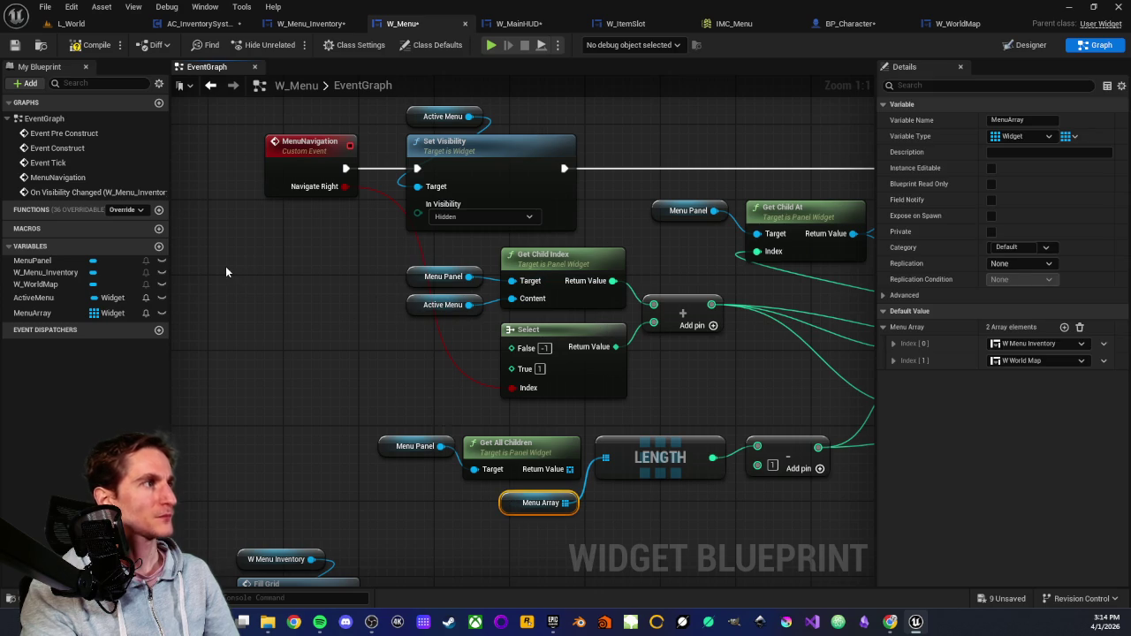
key("ctrl+v")
mouse_move(225, 271)
left_mouse_down()
mouse_move(210, 277)
mouse_move(286, 283)
left_mouse_up()
Add a FIND node on MenuArray with Active Menu as the item, wired into the addition.
type("find")
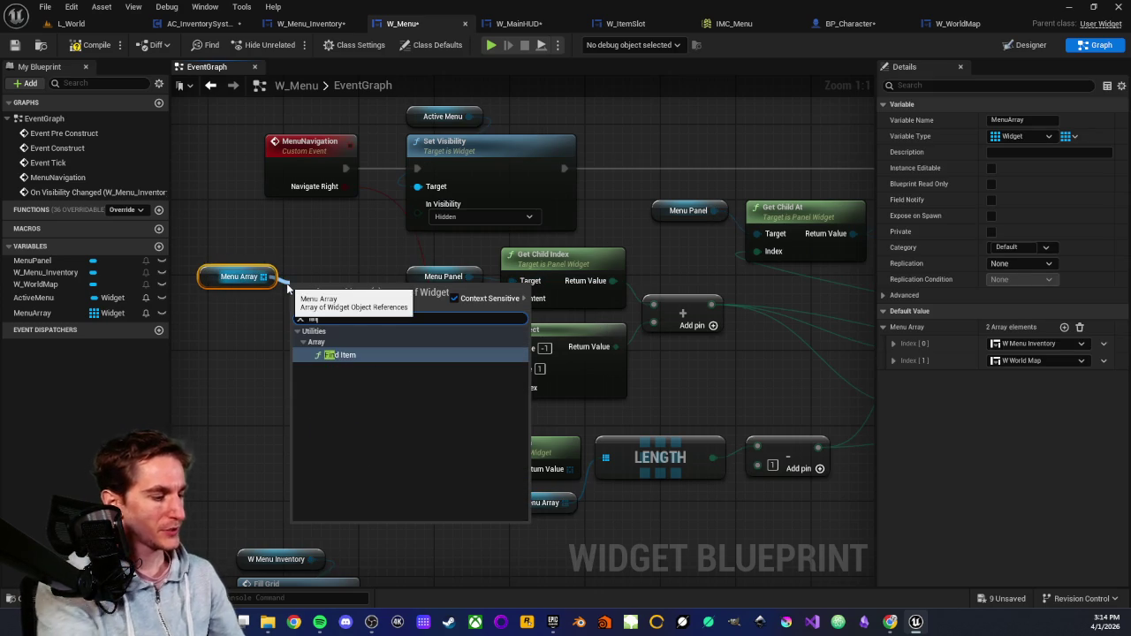
left_click(361, 356)
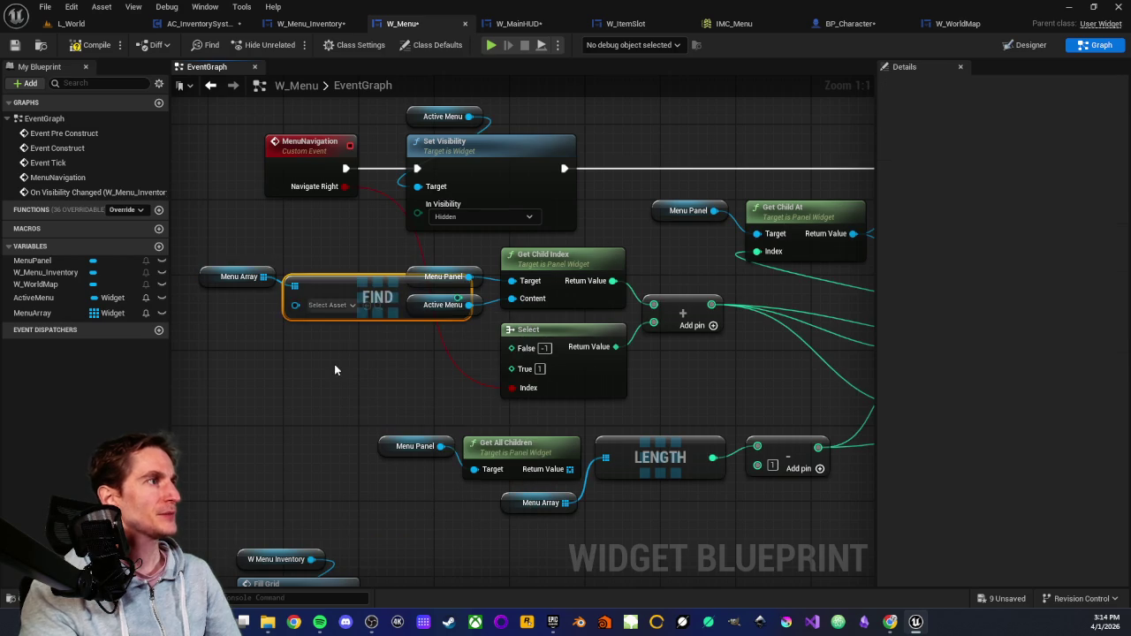
left_click_drag(39, 305, 296, 305)
left_click_drag(203, 325, 218, 314)
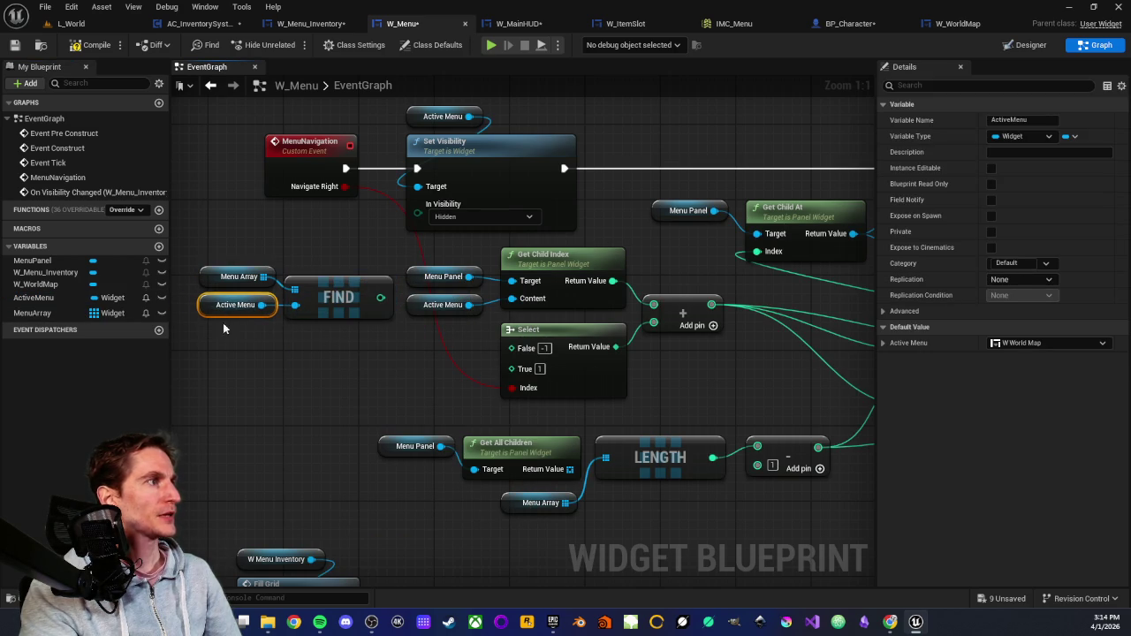
left_click(321, 305)
left_click_drag(328, 336, 197, 246)
left_click_drag(292, 296, 245, 287)
left_click(323, 332)
mouse_move(333, 288)
left_mouse_down()
mouse_move(353, 300)
mouse_move(680, 311)
mouse_move(653, 305)
left_mouse_up()
Add a MenuArray GET indexed by Select, feeding Set Visibility's target and SET Active Menu.
mouse_move(678, 255)
left_mouse_down()
mouse_move(719, 250)
mouse_move(572, 283)
mouse_move(545, 301)
left_mouse_up()
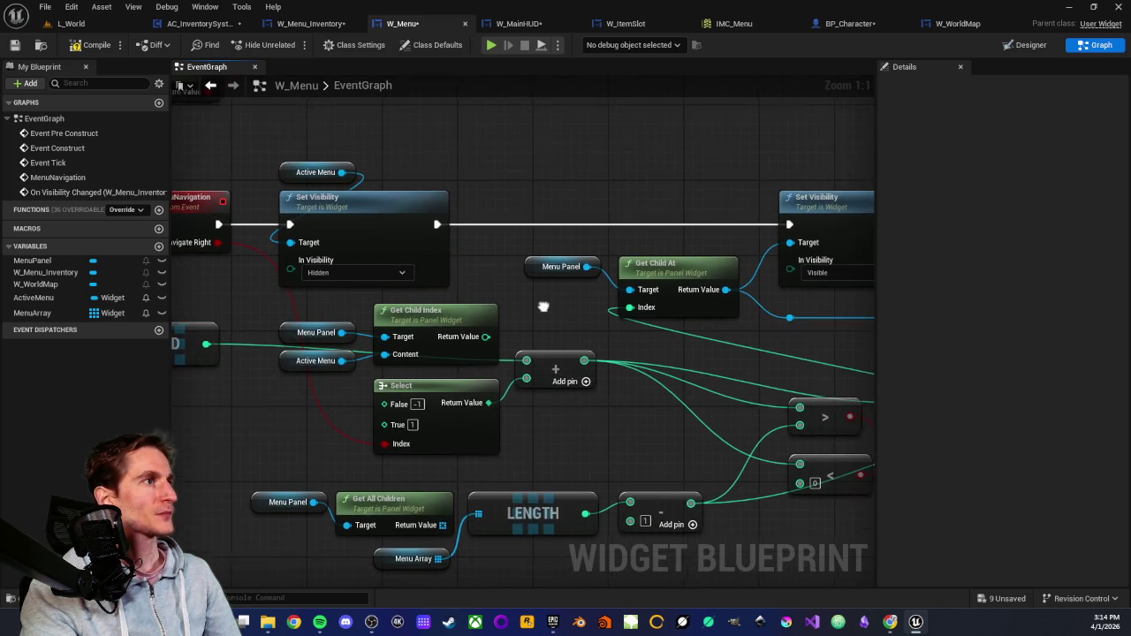
left_click_drag(212, 316, 256, 300)
left_click(265, 323)
mouse_move(718, 151)
left_mouse_down()
mouse_move(556, 179)
mouse_move(651, 184)
left_mouse_up()
key("ctrl+v")
type("get")
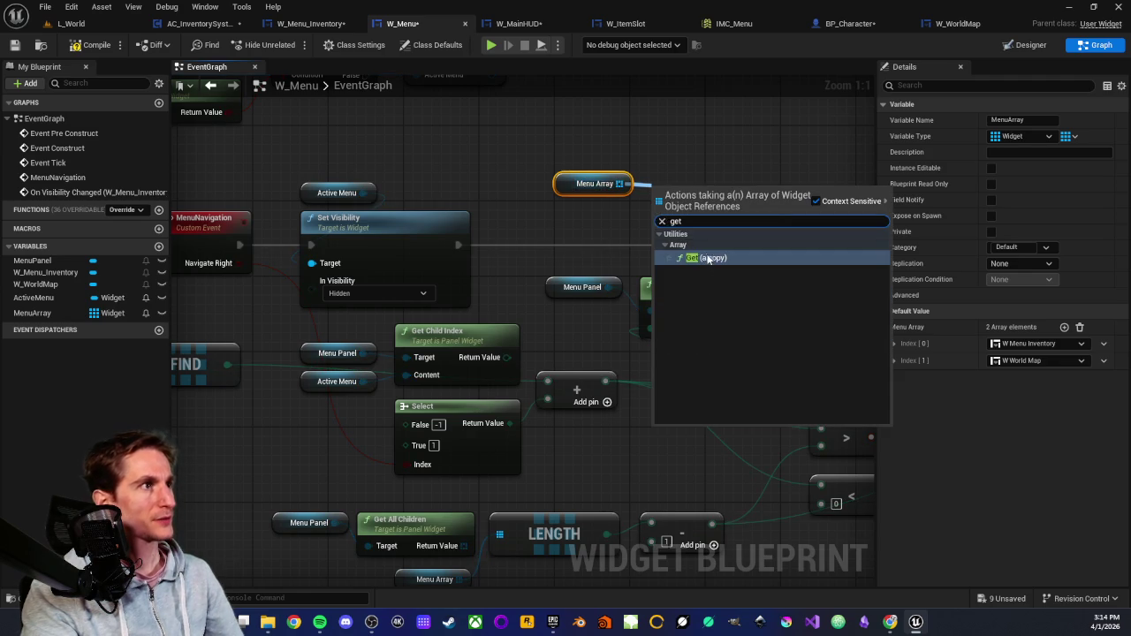
key("Return")
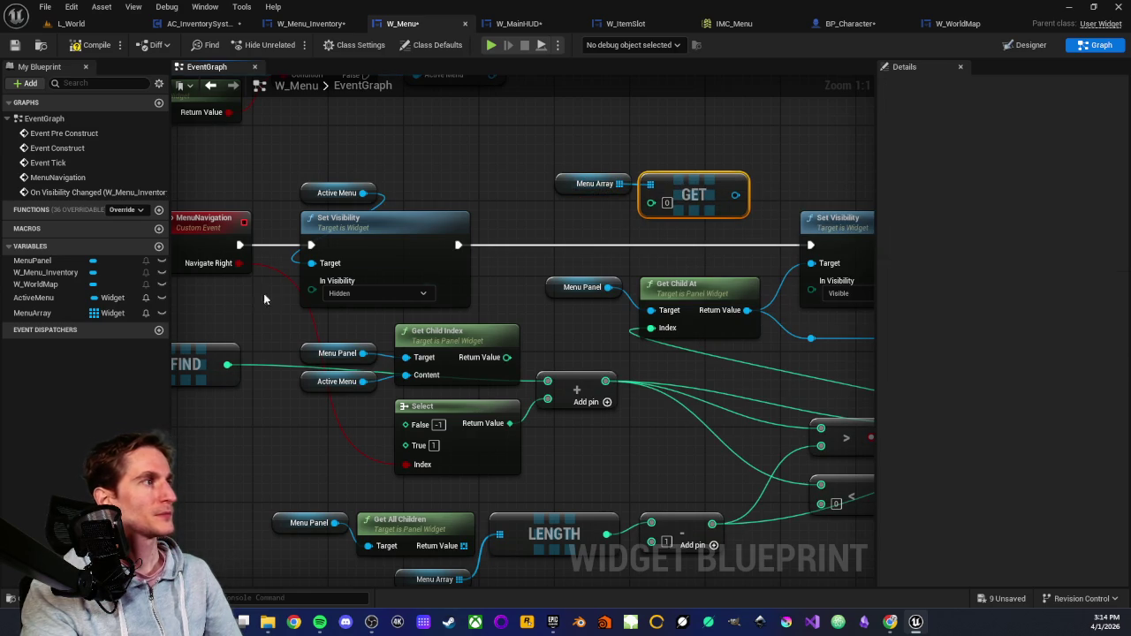
scroll(648, 331, "down", 3)
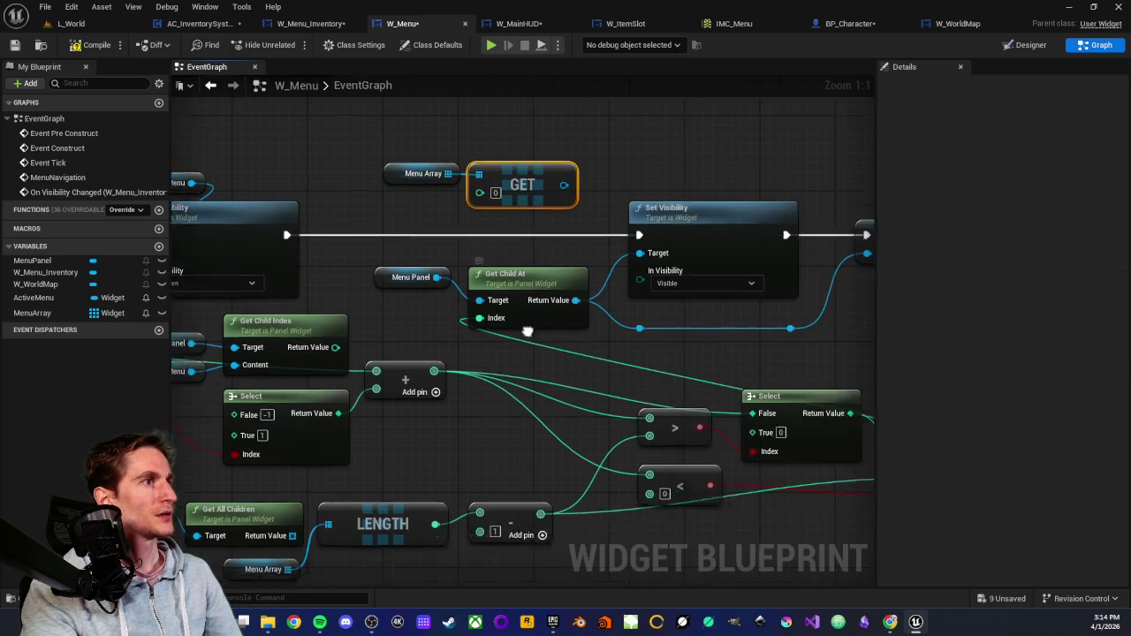
mouse_move(810, 417)
left_mouse_down()
mouse_move(505, 296)
mouse_move(452, 237)
left_mouse_up()
scroll(452, 238, "up", 3)
left_click_drag(521, 222, 609, 289)
left_click_drag(589, 213, 419, 207)
left_click_drag(351, 214, 439, 357)
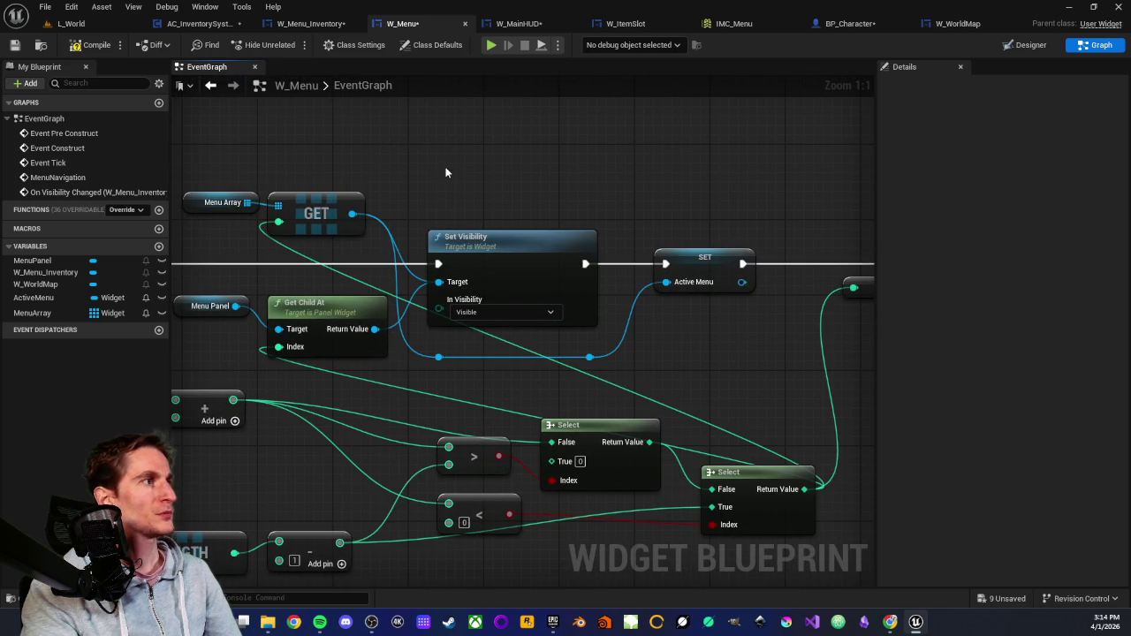
Trace the wiring from SET Active Menu through On Visibility Changed to Fill Grid.
left_click_drag(446, 172, 459, 172)
left_click_drag(547, 264, 439, 222)
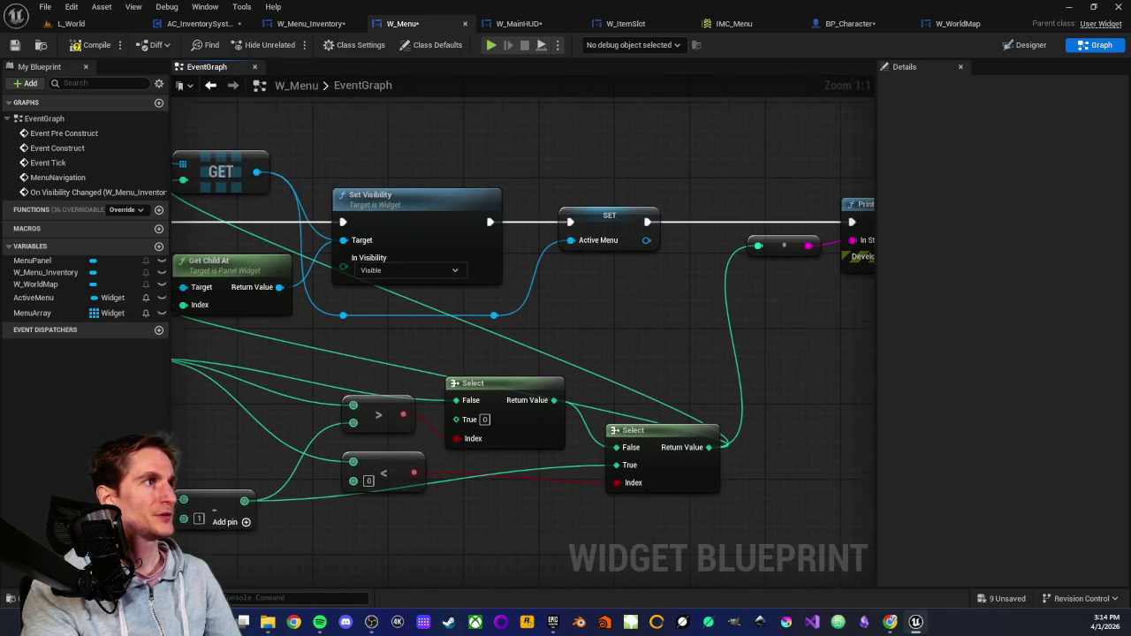
left_click_drag(633, 326, 543, 308)
left_click_drag(496, 150, 538, 305)
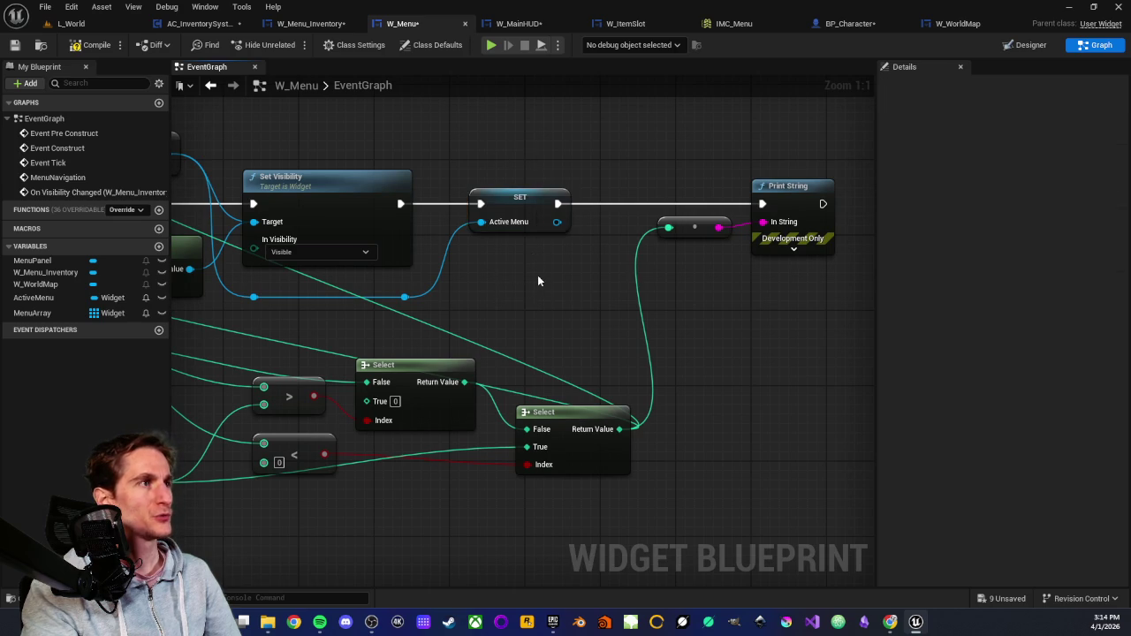
scroll(530, 283, "down", 2)
scroll(482, 257, "up", 2)
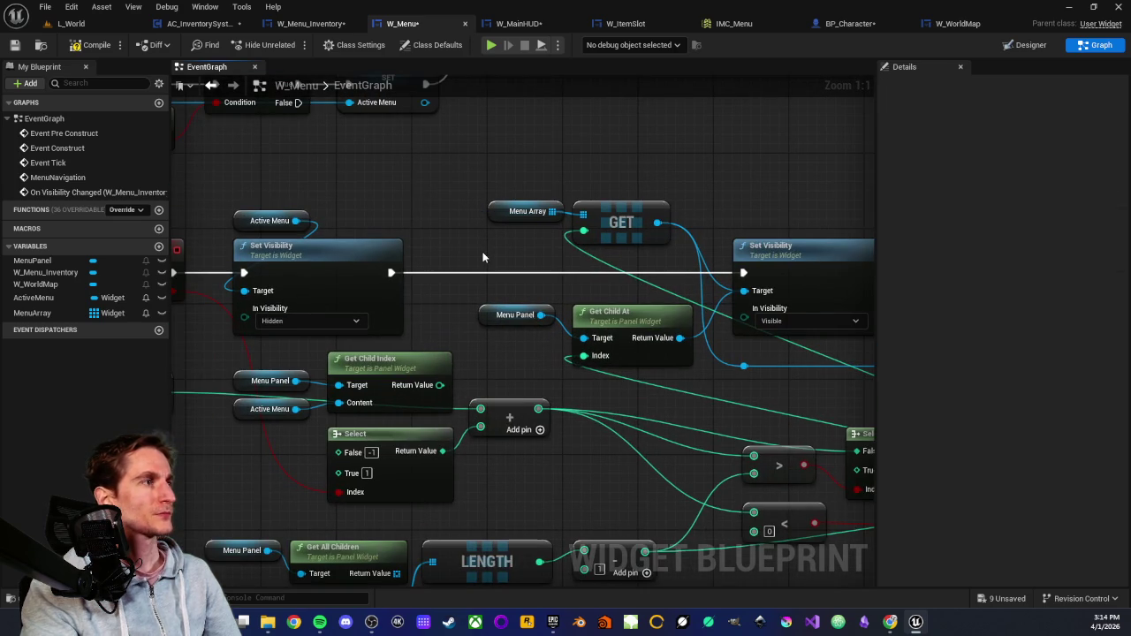
mouse_move(488, 314)
left_mouse_down()
mouse_move(568, 291)
mouse_move(457, 247)
left_mouse_up()
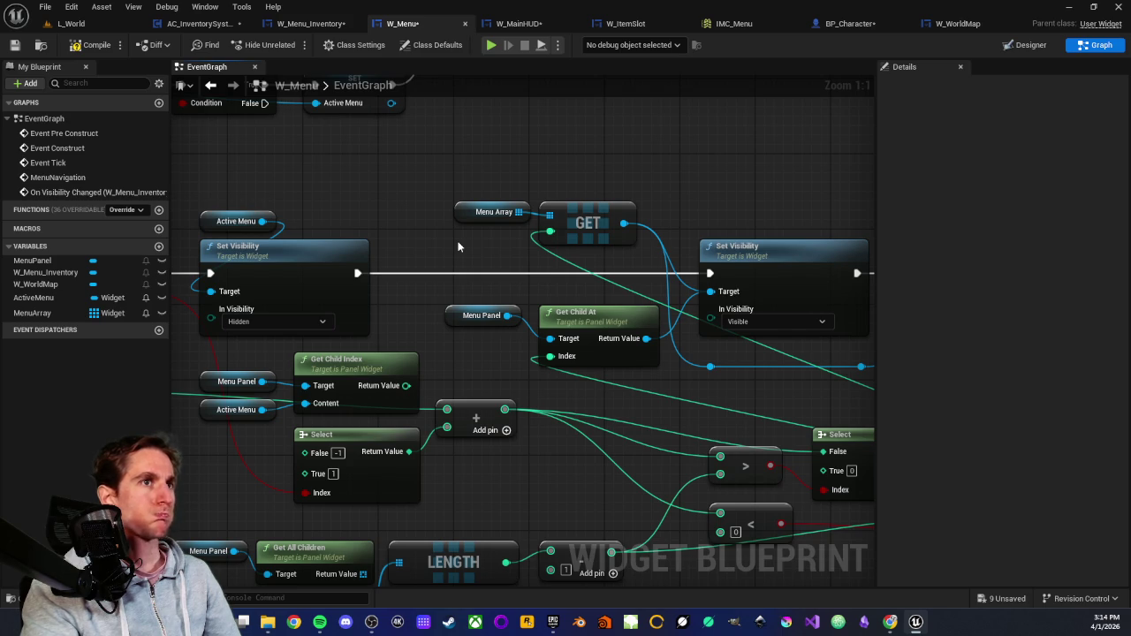
scroll(457, 246, "down", 3)
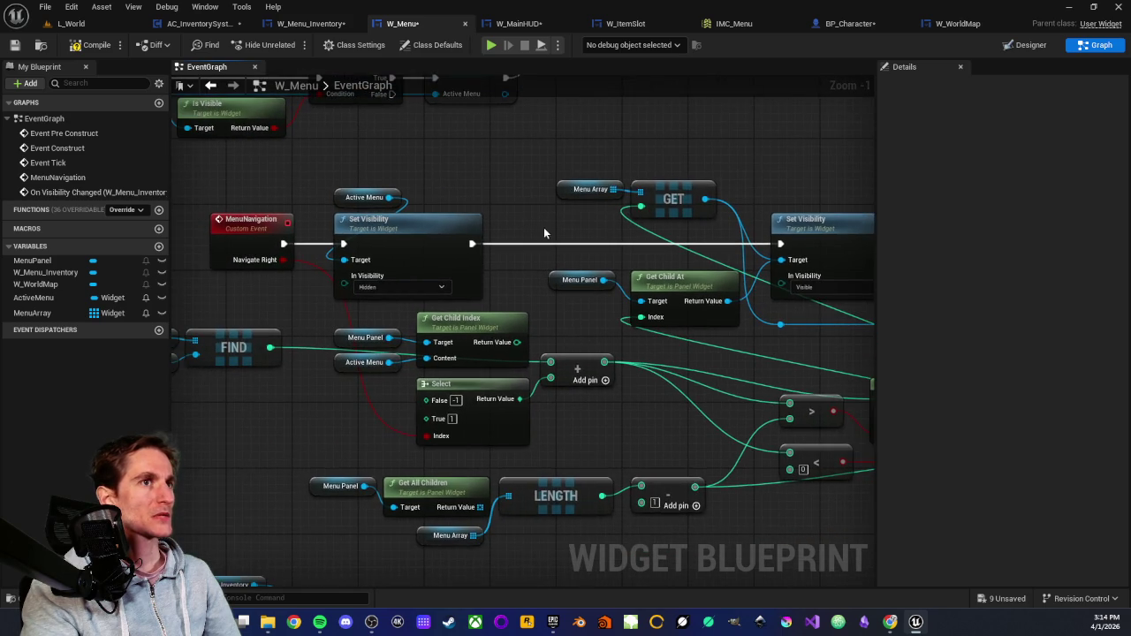
scroll(545, 238, "down", 1)
left_click_drag(377, 353, 481, 272)
scroll(373, 348, "up", 3)
mouse_move(373, 348)
left_mouse_down()
mouse_move(396, 319)
mouse_move(381, 426)
left_mouse_up()
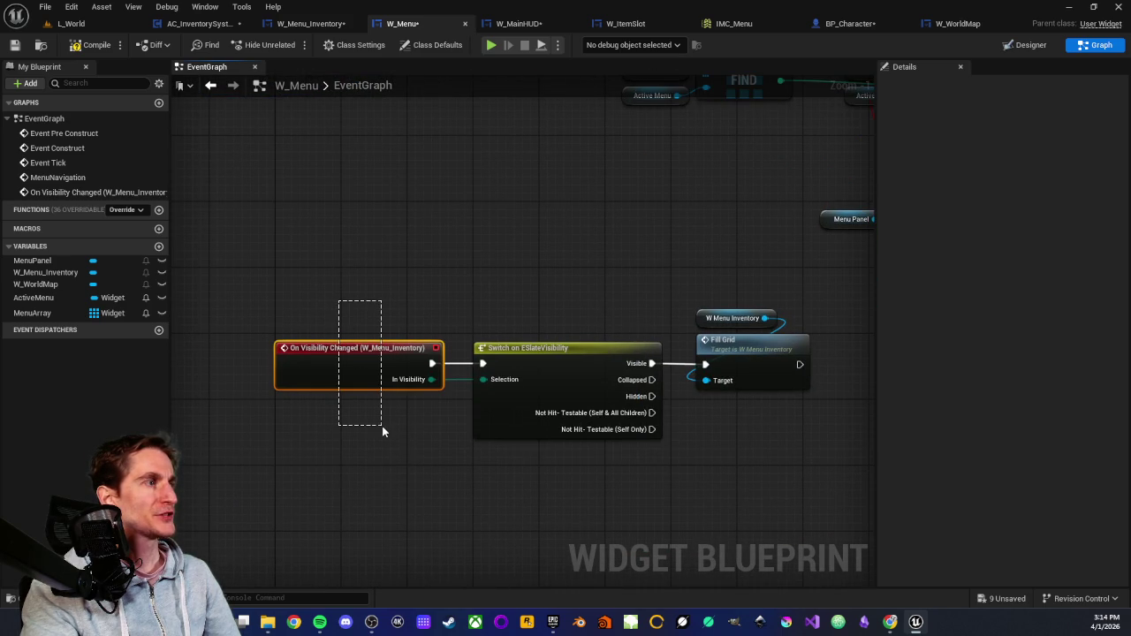
Set the ActiveMenu variable's default value to W Menu Inventory.
left_click(382, 426)
scroll(429, 265, "down", 2)
mouse_move(560, 267)
left_mouse_down()
mouse_move(411, 345)
mouse_move(459, 338)
mouse_move(450, 344)
left_mouse_up()
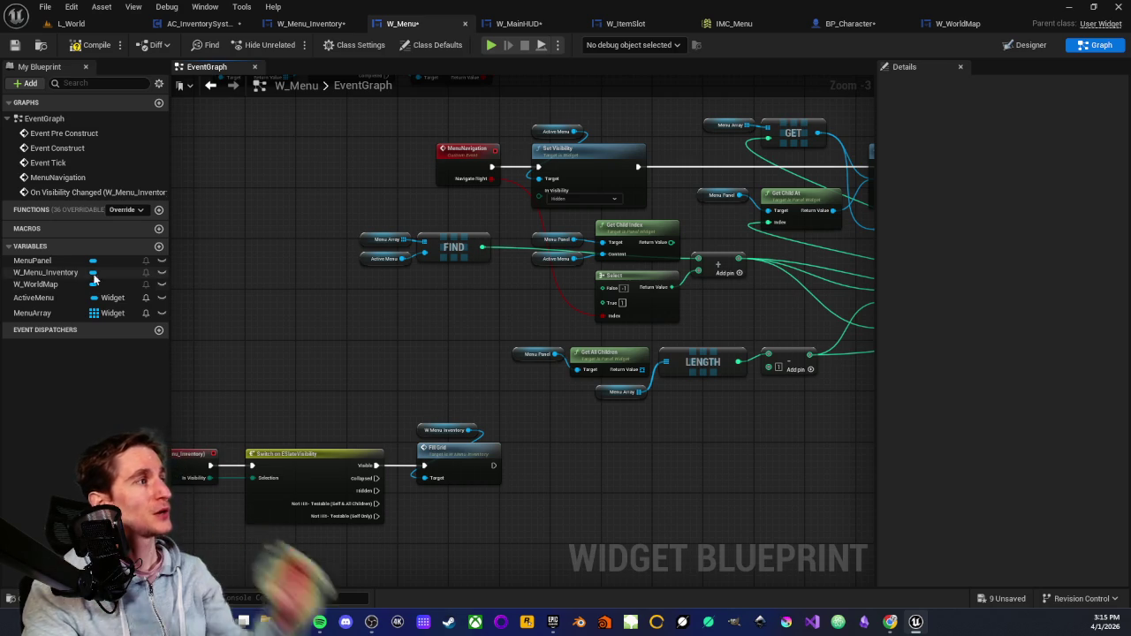
left_click(33, 297)
left_click(1016, 343)
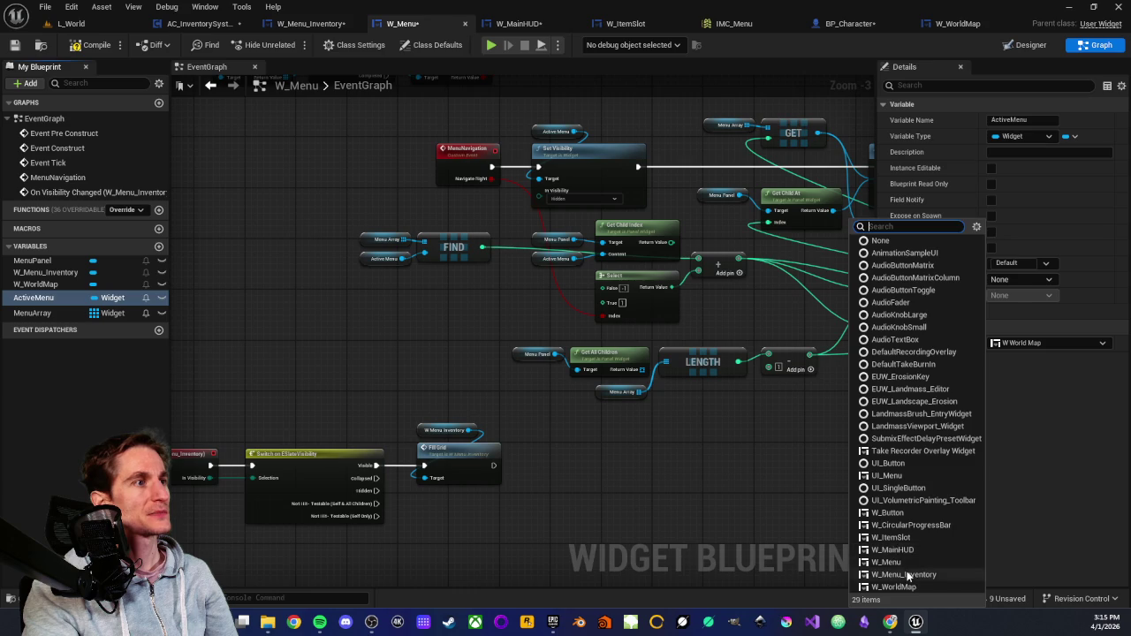
left_click(903, 574)
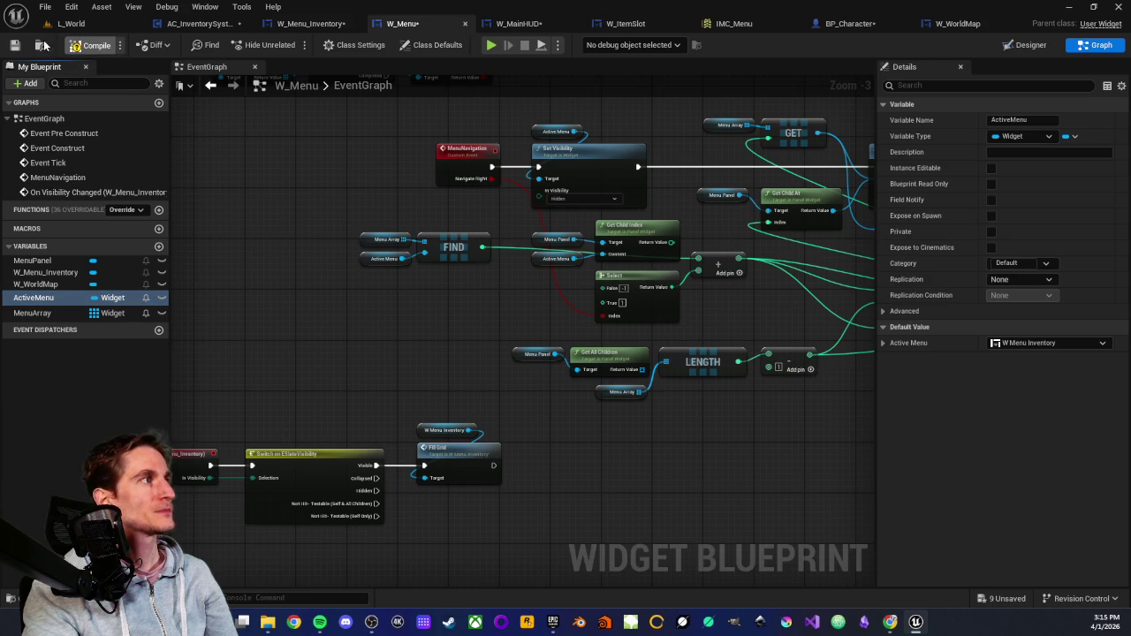
Save W_Menu and inspect the Menu Array and Active Menu nodes.
left_click(16, 49)
scroll(370, 256, "up", 4)
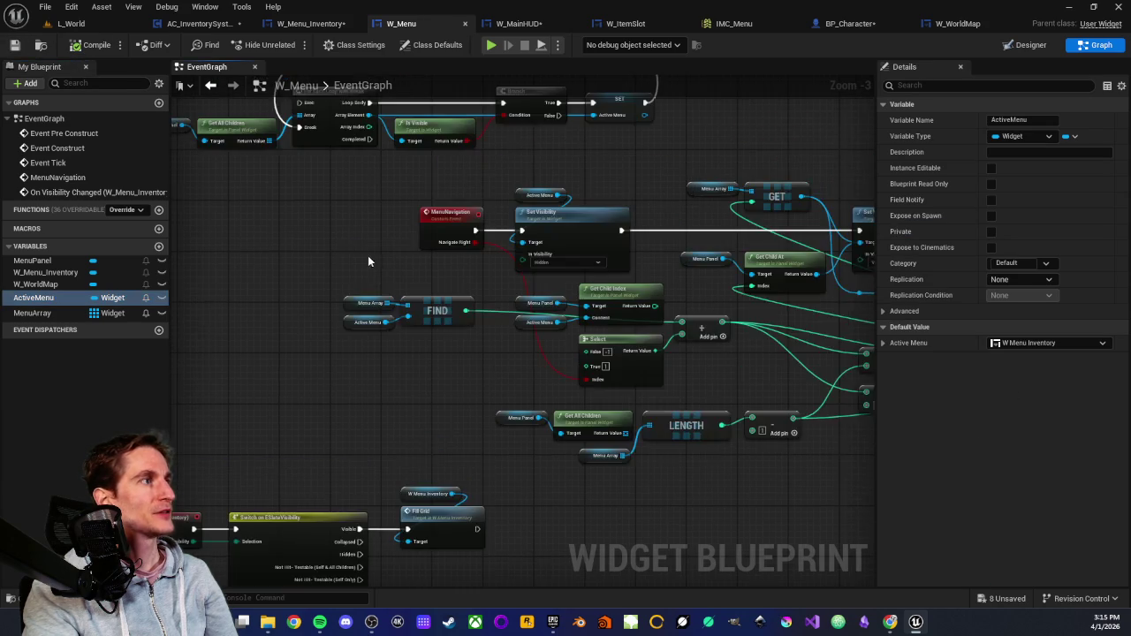
left_click_drag(305, 303, 449, 378)
left_click(447, 380)
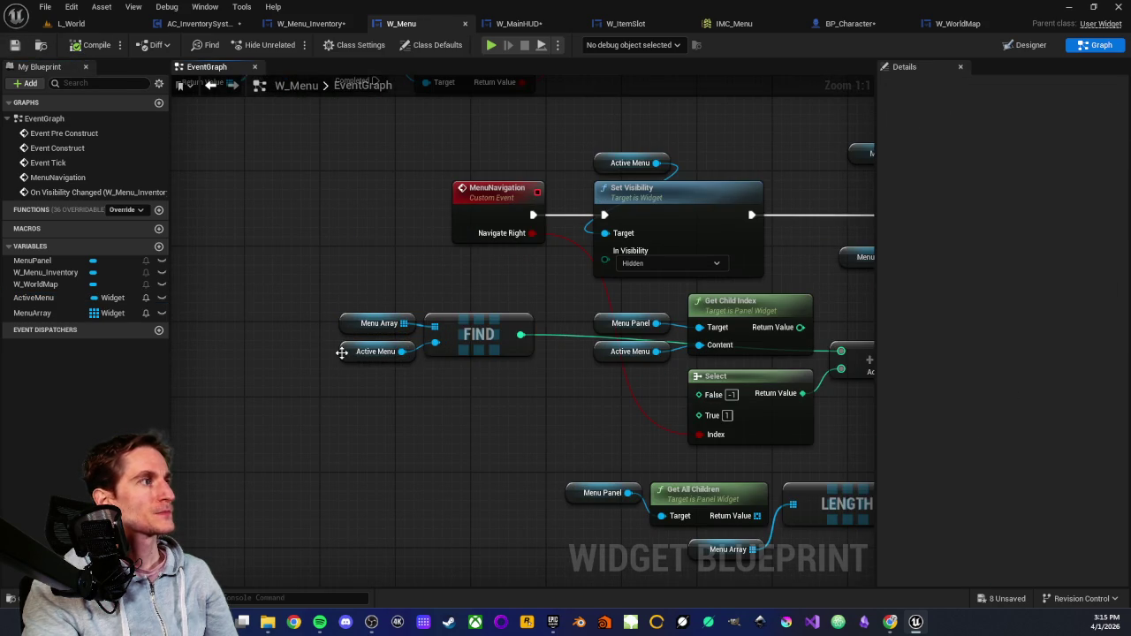
left_click(347, 358)
left_click(409, 393)
left_click(356, 358)
left_click(518, 390)
left_click_drag(518, 390, 469, 389)
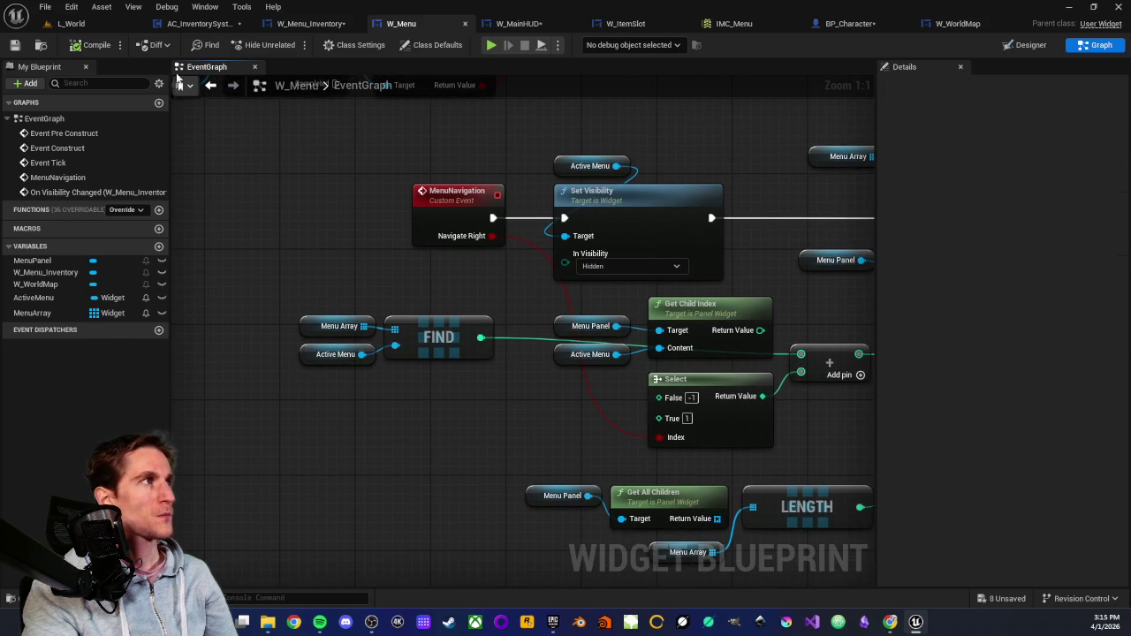
Switch to the L_World level viewport.
left_click(71, 23)
right_click(351, 228)
key("Escape")
Play in editor, pick up the red ball with E, press M for the map, then stop.
key("alt+p")
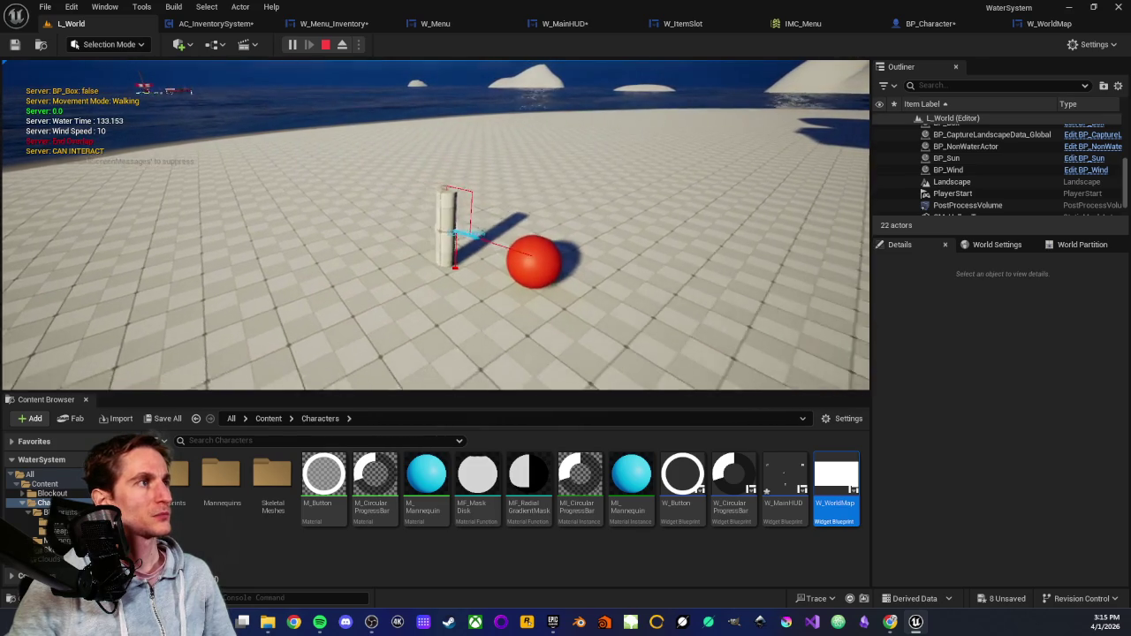
key("e")
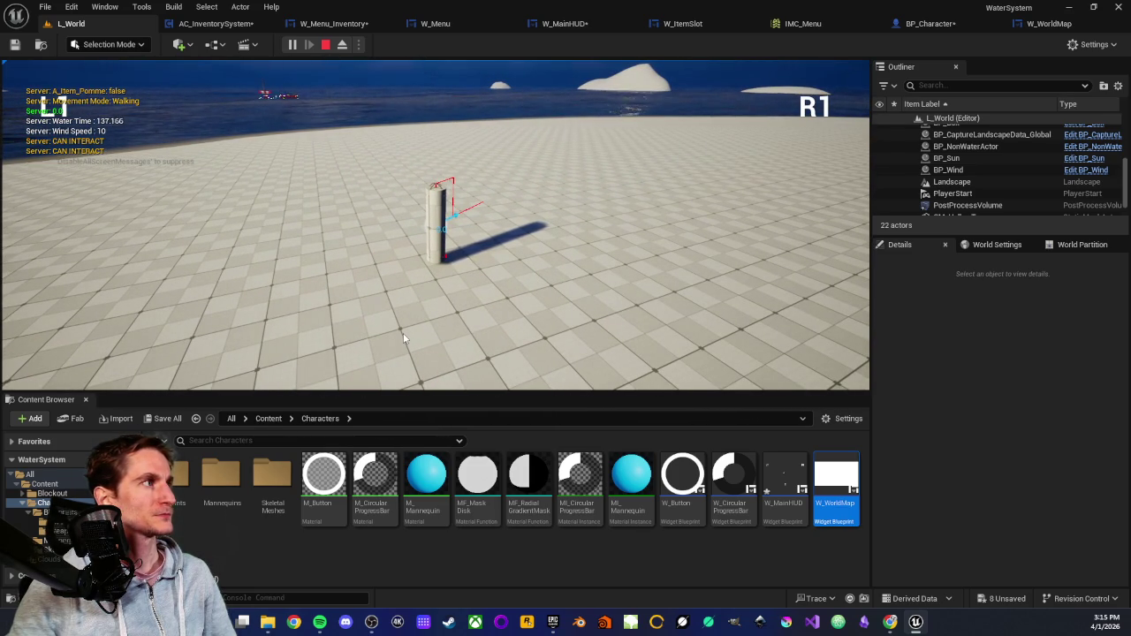
key("m")
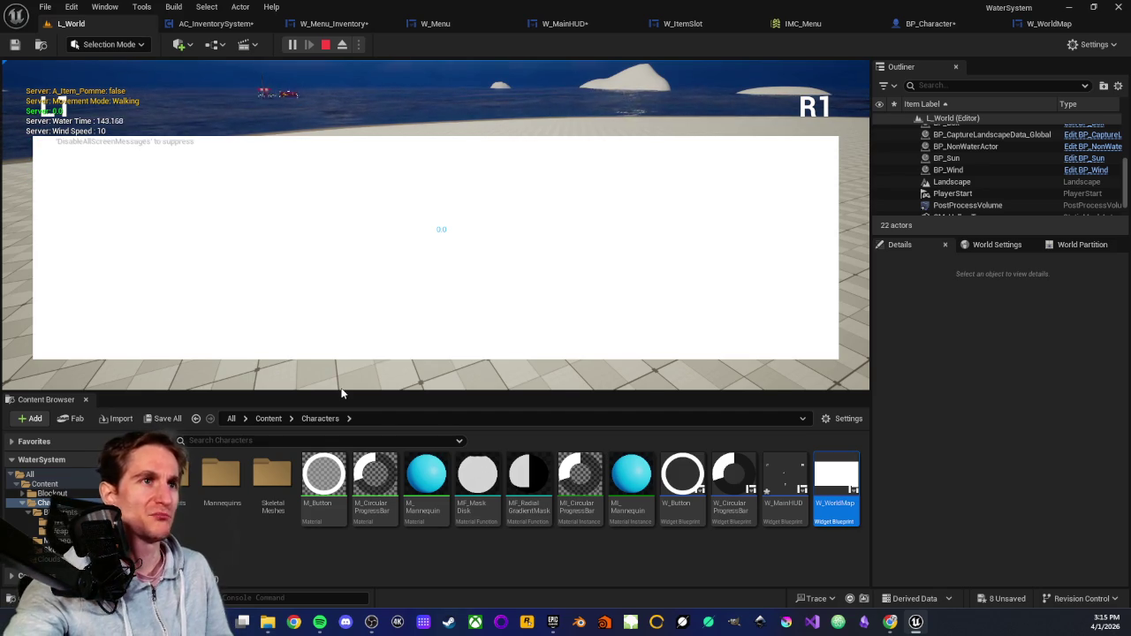
key("Escape")
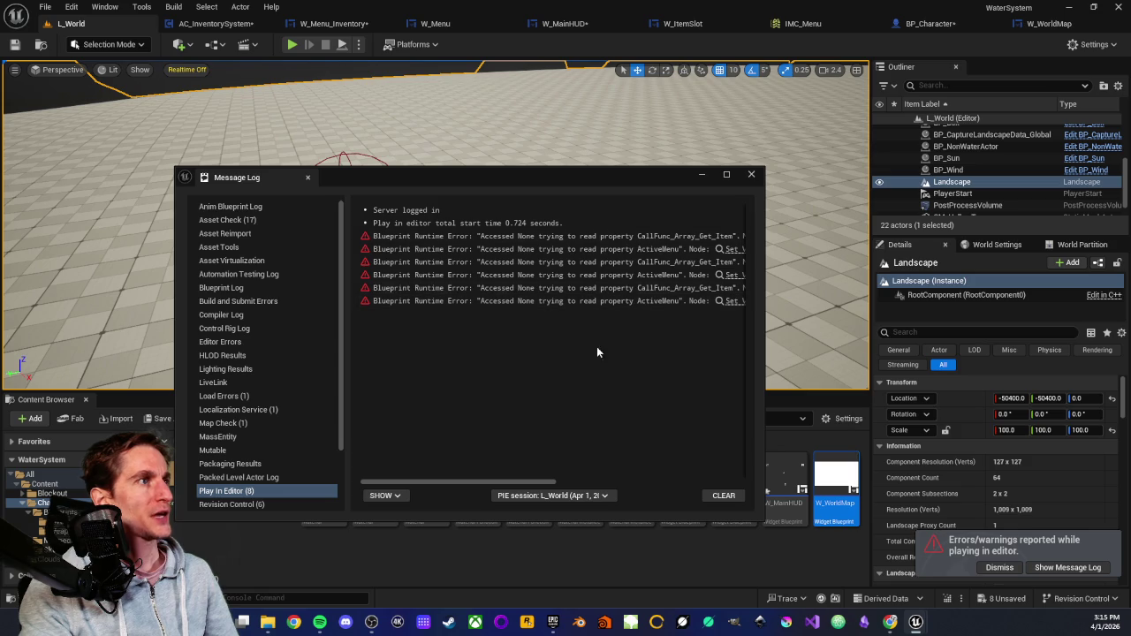
Jump from the Message Log to the failing Set Visibility node, then clear and close the log.
left_click_drag(456, 480, 549, 478)
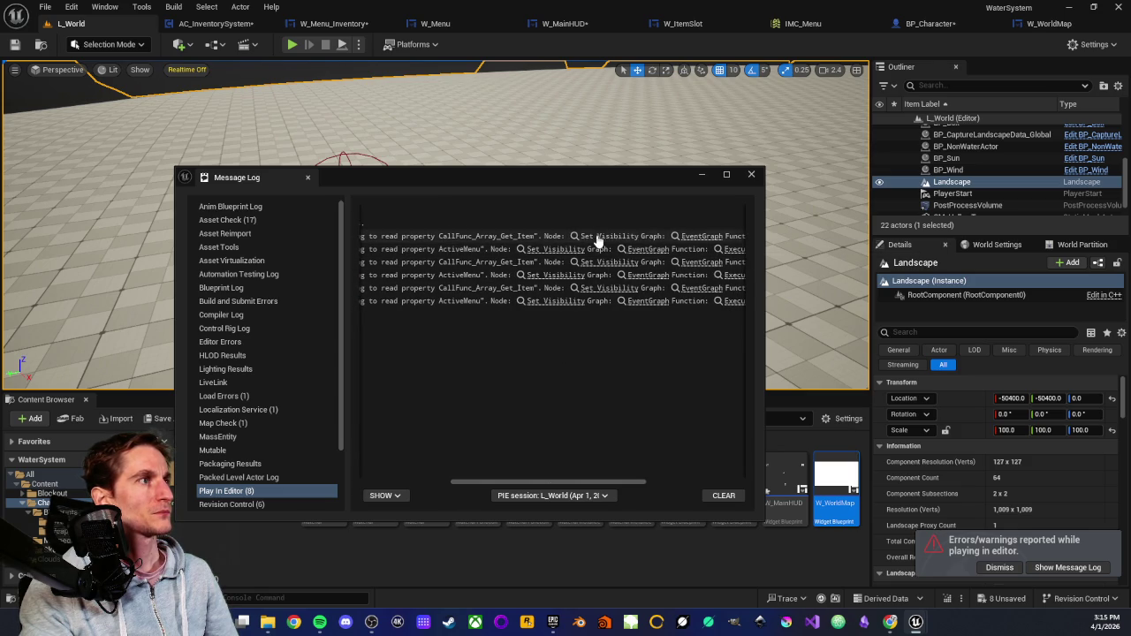
left_click(596, 236)
mouse_move(612, 166)
left_mouse_down()
mouse_move(321, 235)
mouse_move(316, 404)
mouse_move(375, 426)
mouse_move(466, 382)
left_mouse_up()
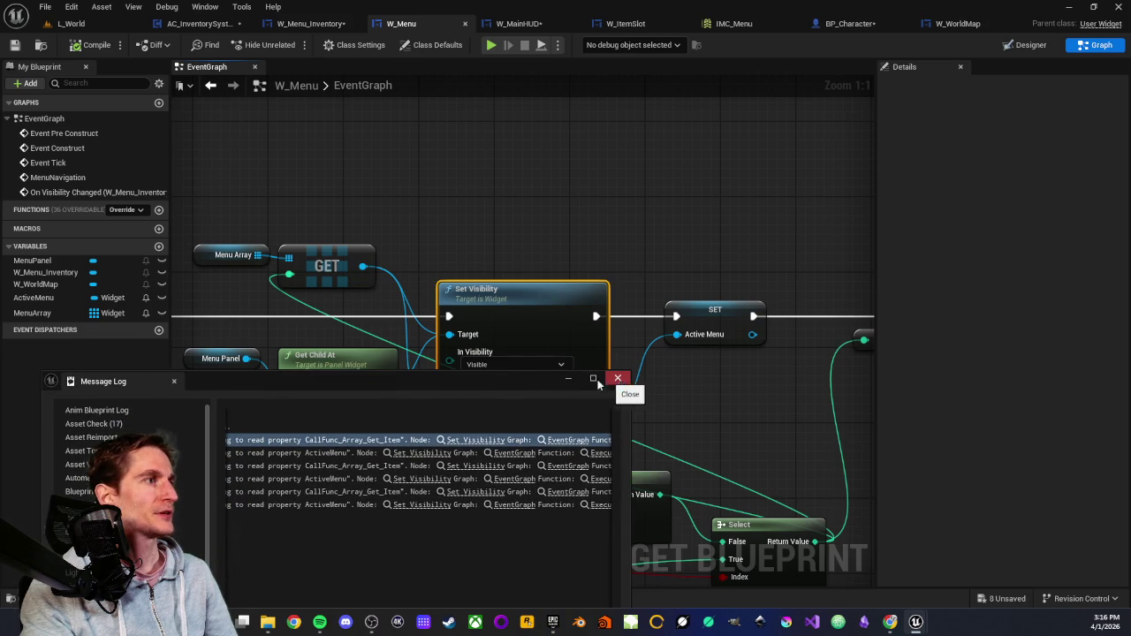
left_click_drag(513, 385, 642, 189)
left_click(717, 501)
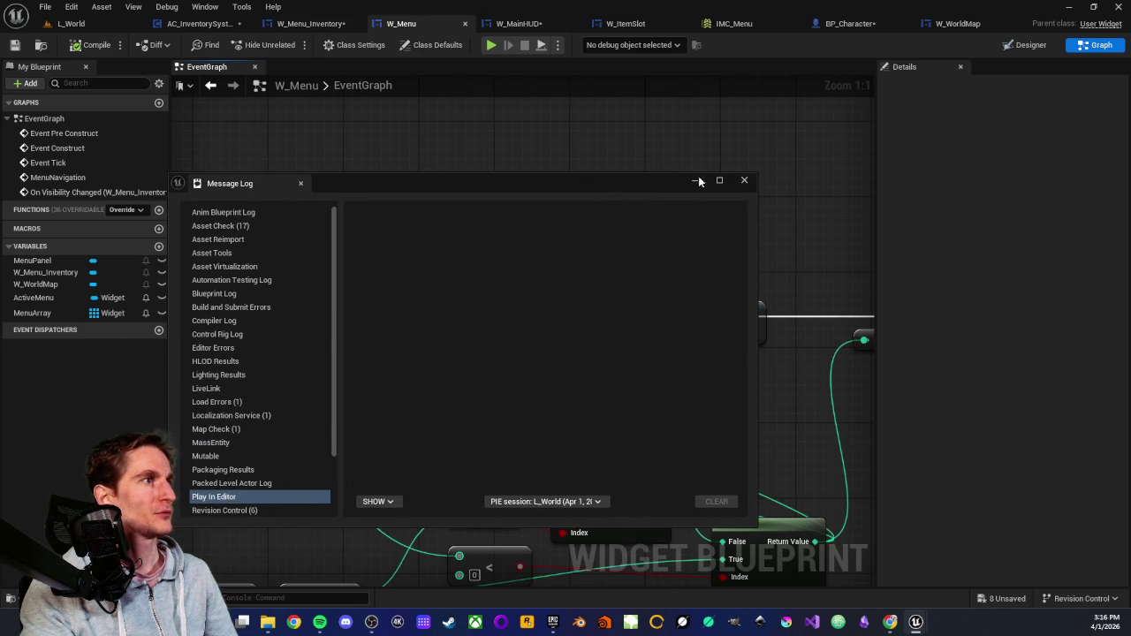
left_click(746, 181)
Delete the accidentally promoted Target variable from the graph and variables list.
mouse_move(385, 380)
left_mouse_down()
mouse_move(432, 388)
mouse_move(419, 229)
left_mouse_up()
left_click(430, 195)
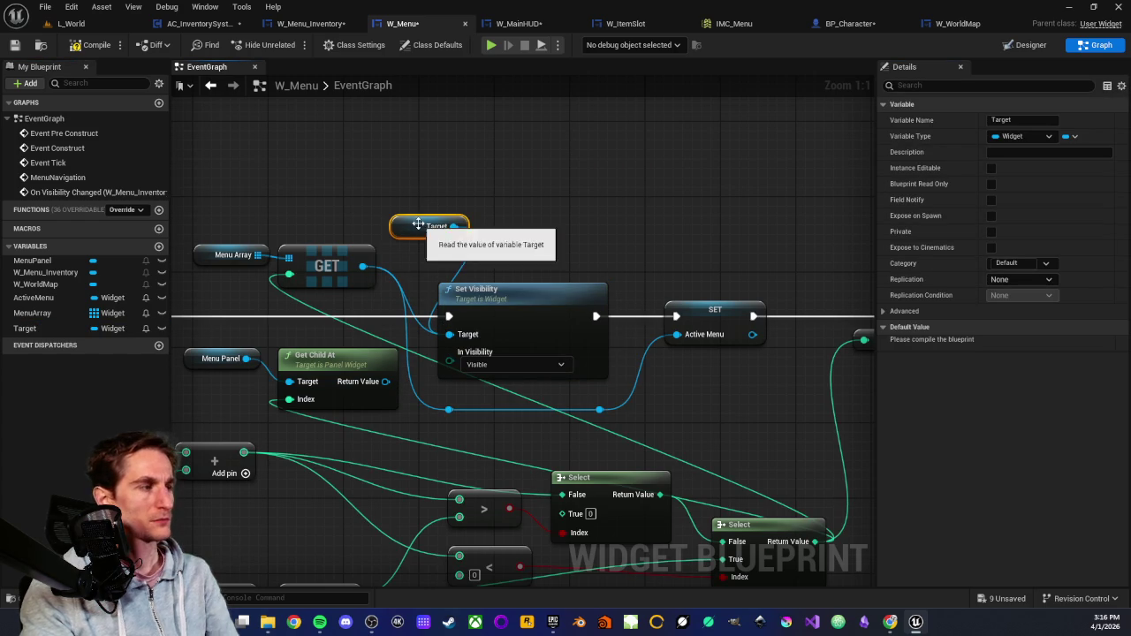
key("Delete")
left_click(66, 325)
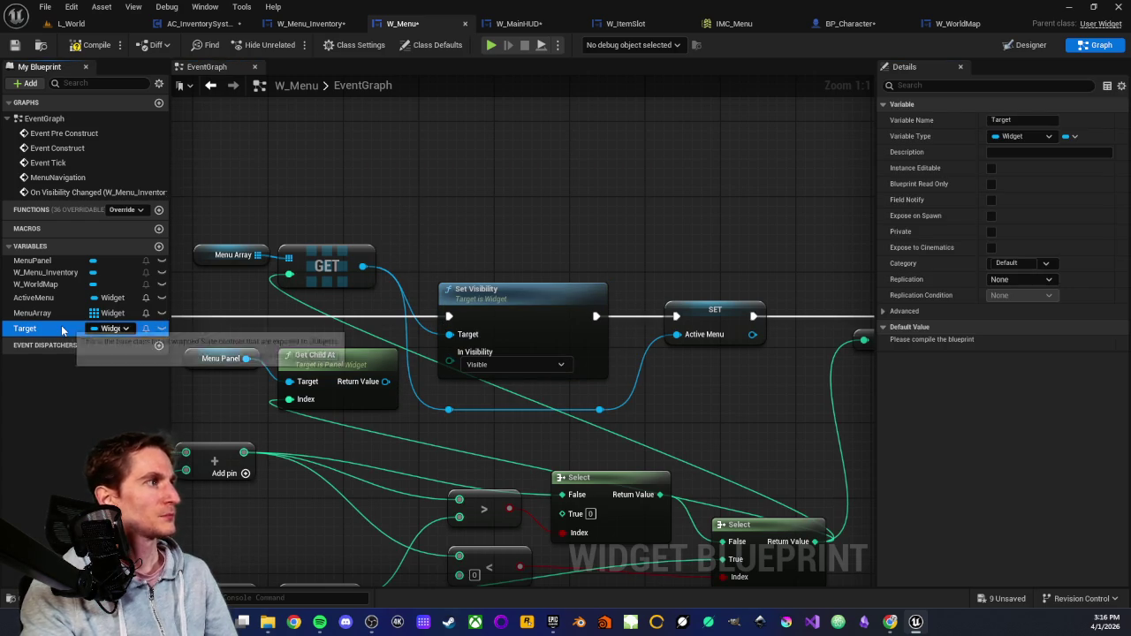
key("Delete")
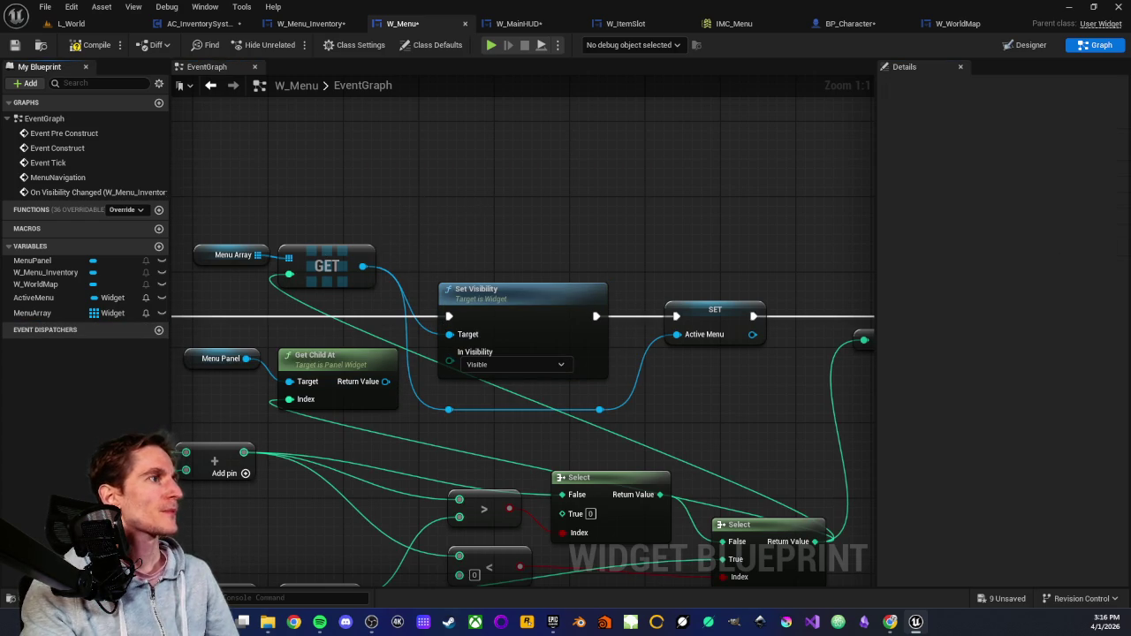
left_click_drag(481, 202, 588, 176)
scroll(588, 177, "down", 2)
mouse_move(544, 374)
left_mouse_down()
mouse_move(457, 318)
mouse_move(371, 295)
mouse_move(397, 314)
left_mouse_up()
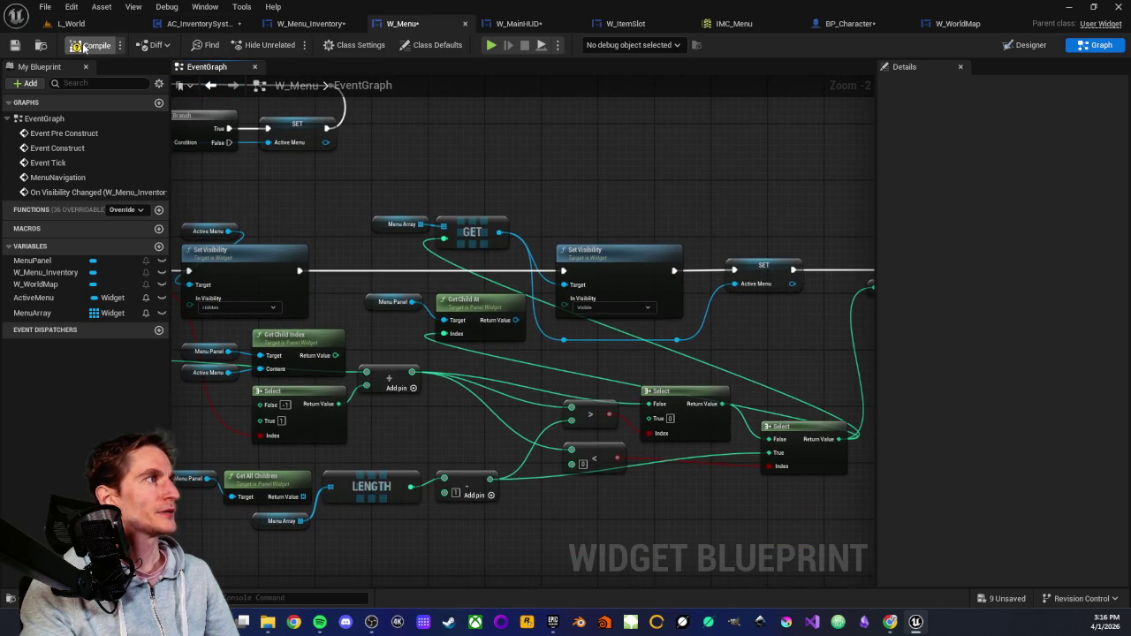
Save W_Menu, play L_World from this spot, pick up the red sphere, then stop.
left_click(15, 46)
left_click(71, 23)
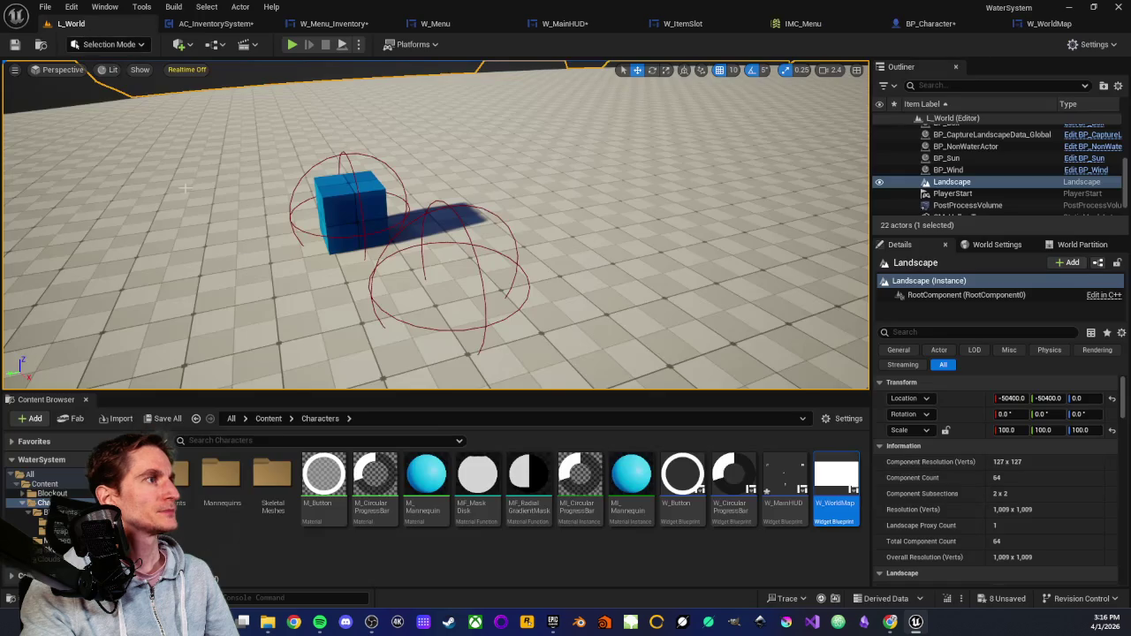
right_click(247, 282)
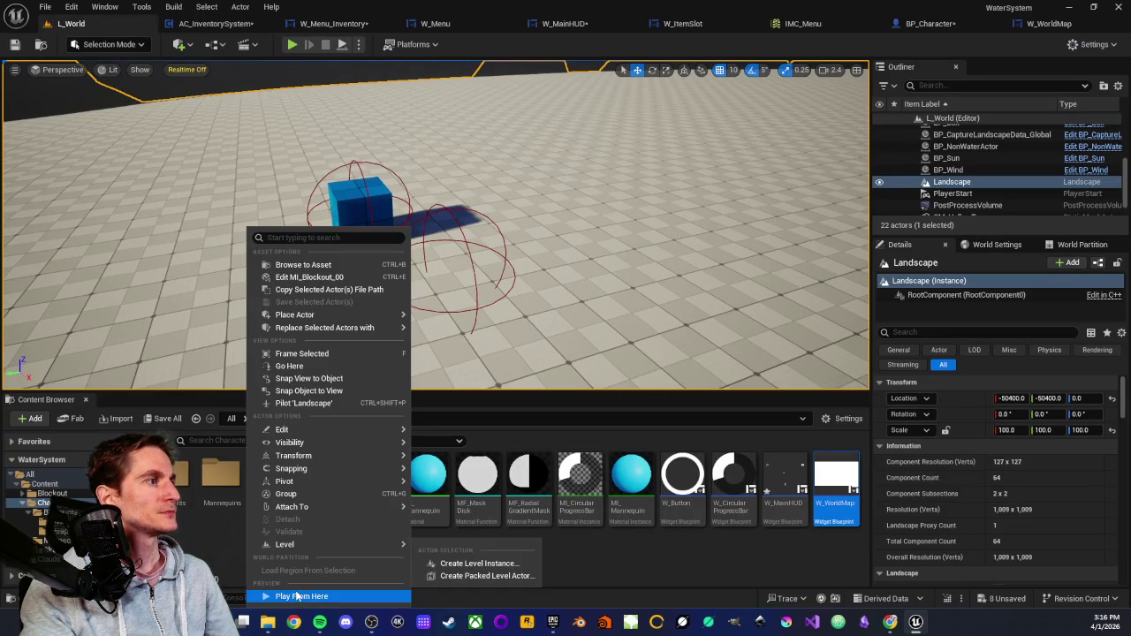
left_click(234, 367)
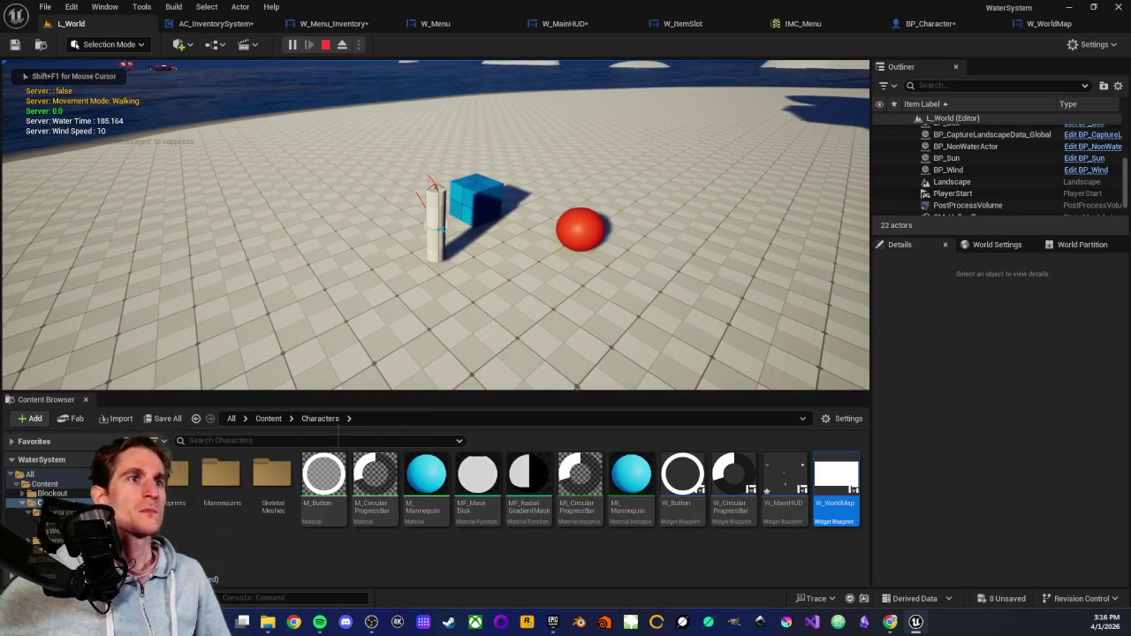
key("w")
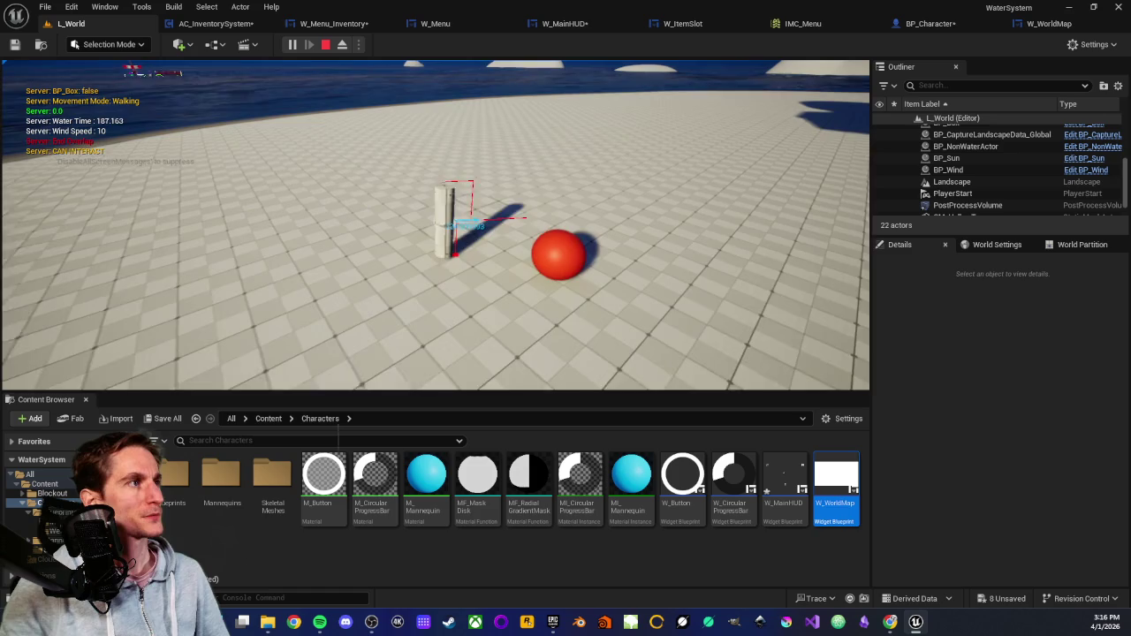
key("e")
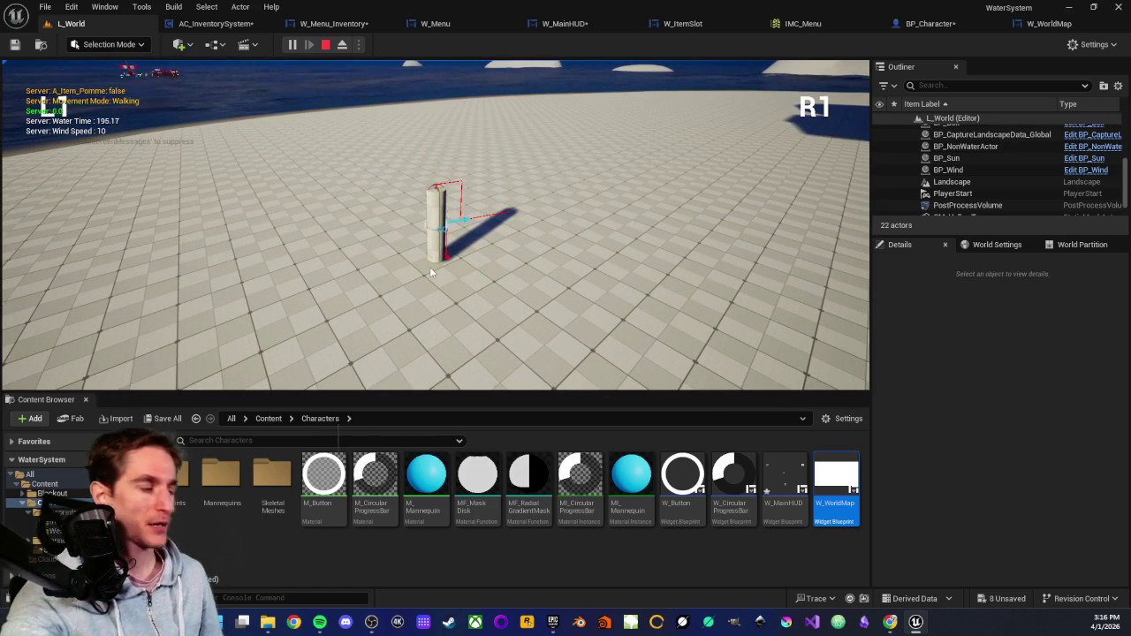
key("Escape")
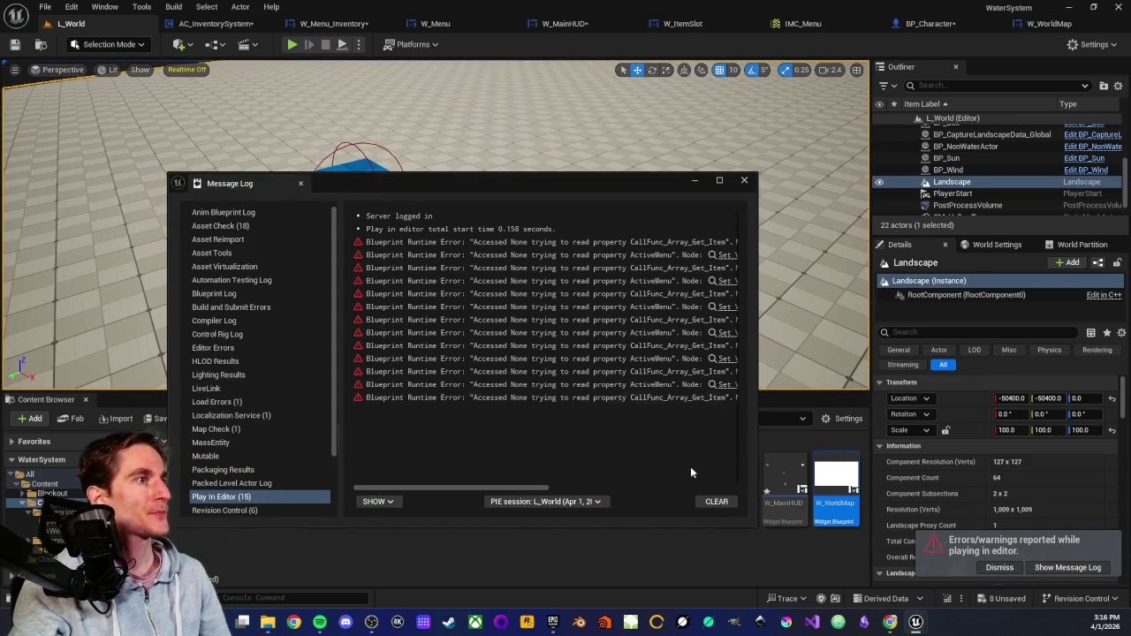
Clear and close the Message Log, dismiss the error notification, and return to W_Menu.
left_click(717, 502)
left_click(743, 181)
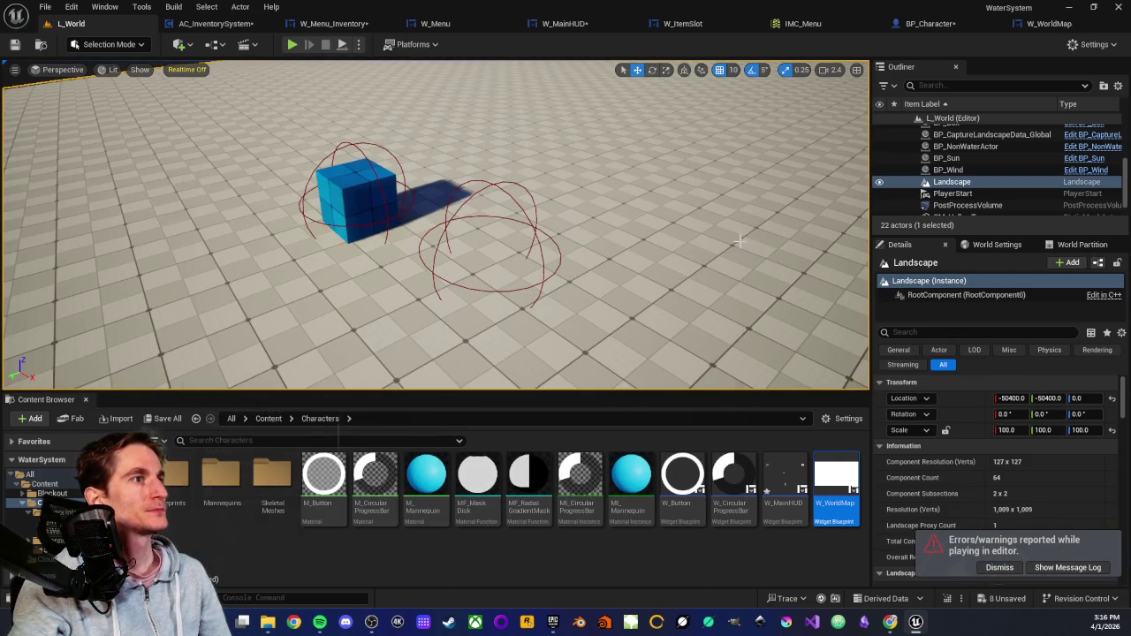
left_click(999, 568)
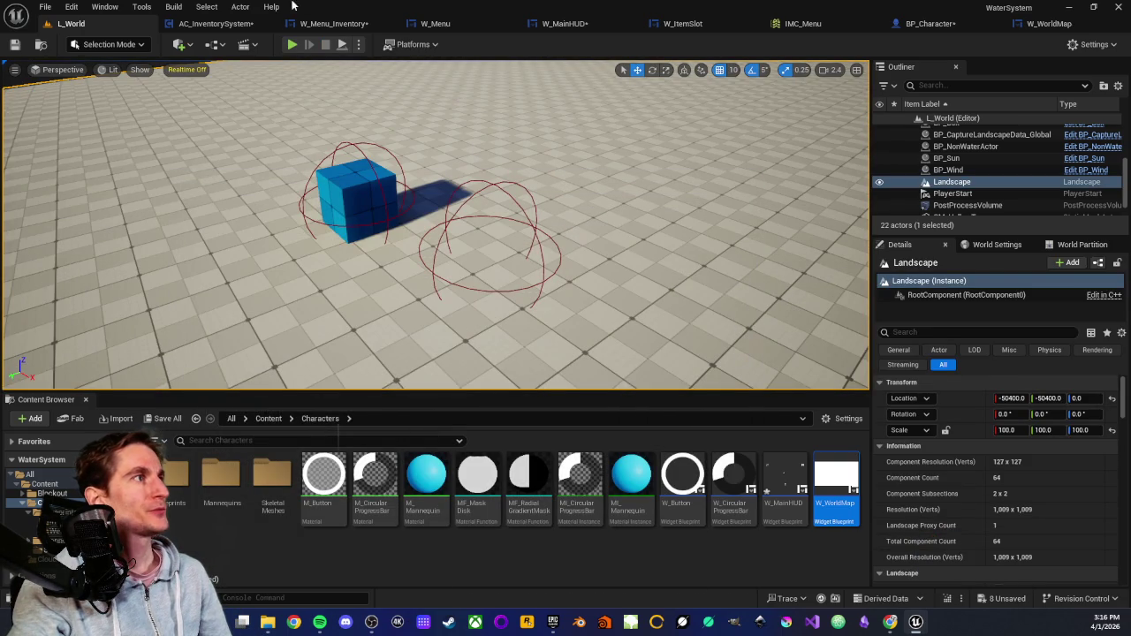
left_click(411, 26)
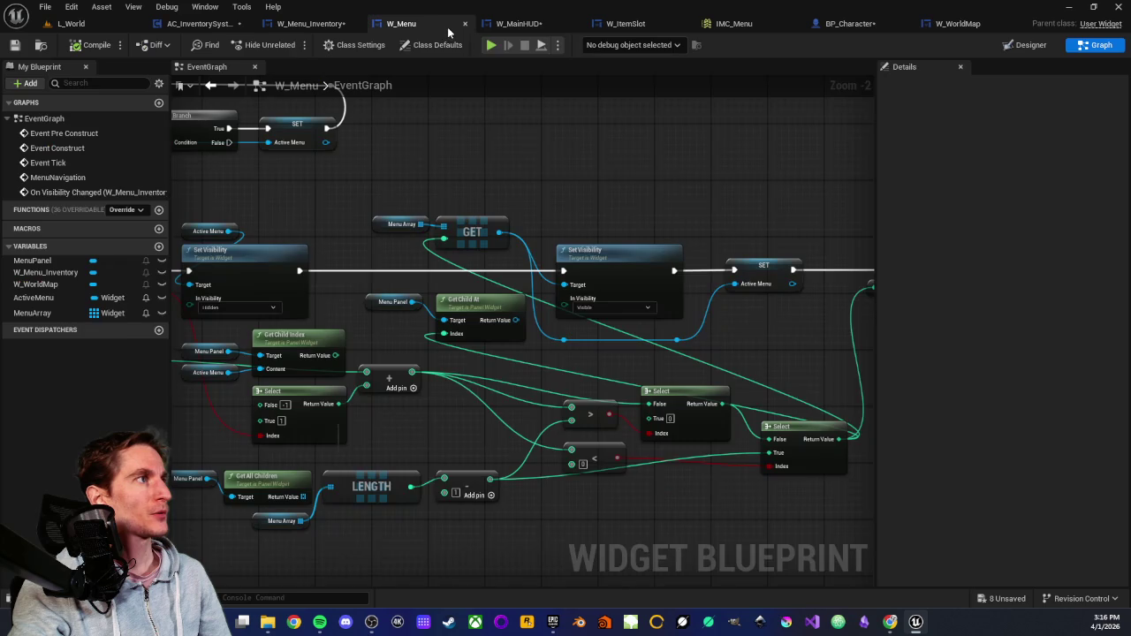
scroll(405, 218, "up", 2)
left_click(399, 224)
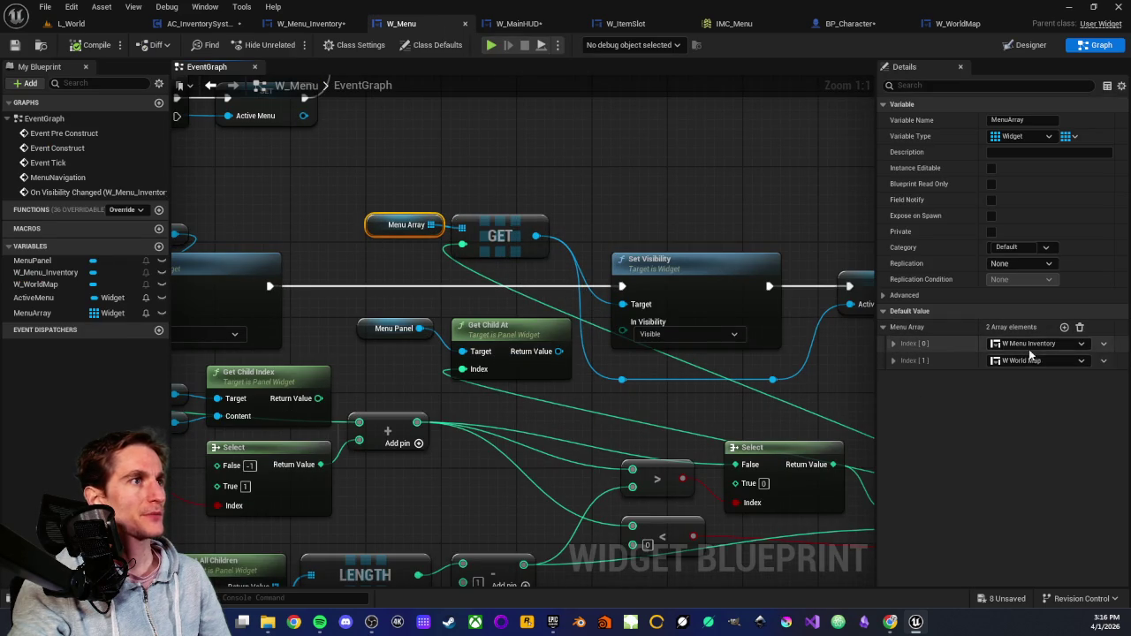
scroll(613, 239, "down", 2)
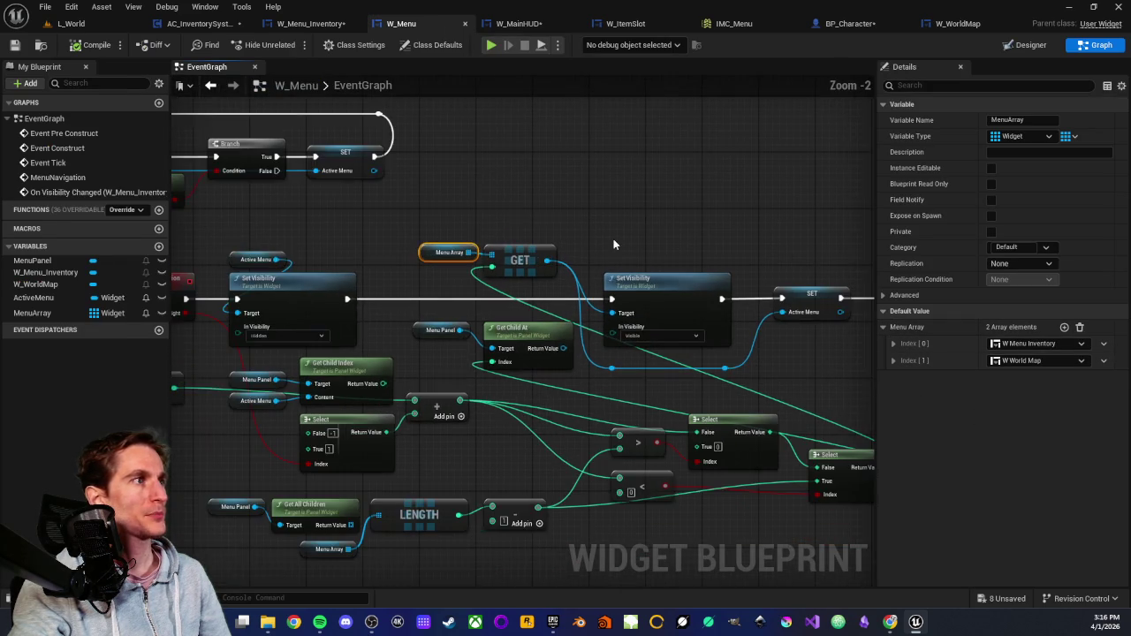
scroll(389, 297, "up", 2)
scroll(477, 288, "down", 2)
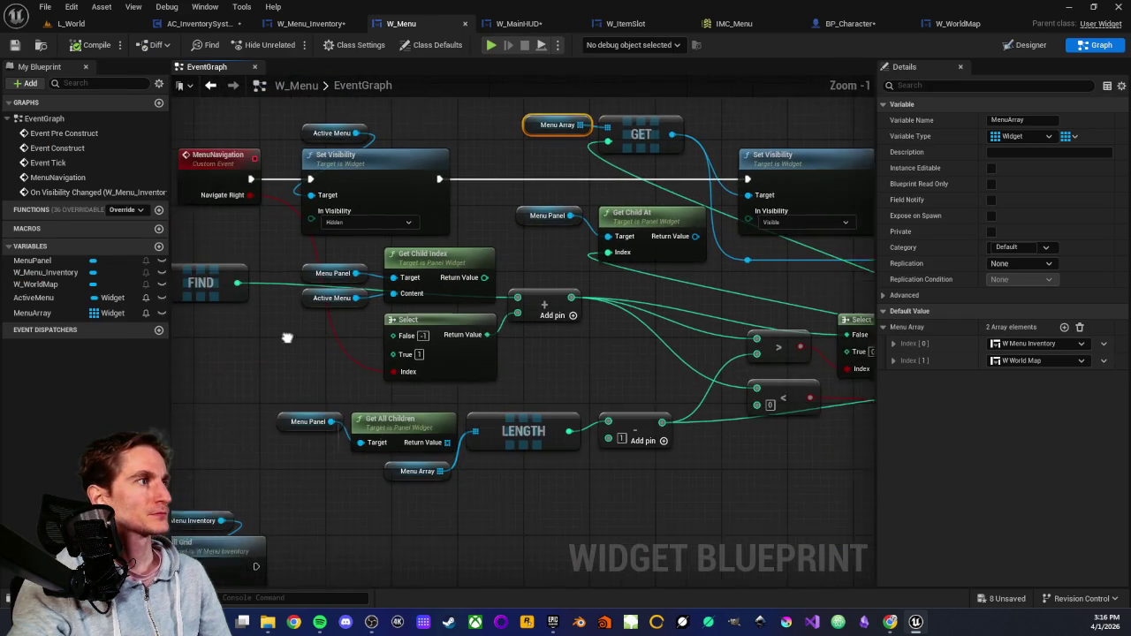
scroll(401, 322, "up", 2)
left_click_drag(351, 338, 376, 338)
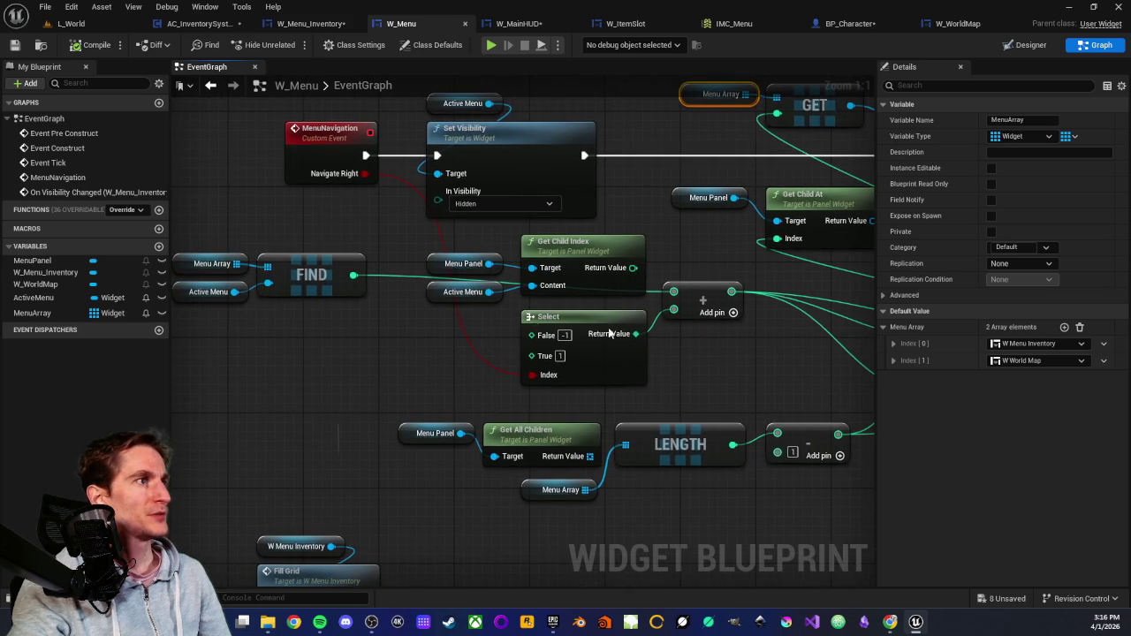
scroll(654, 351, "down", 1)
scroll(607, 348, "up", 1)
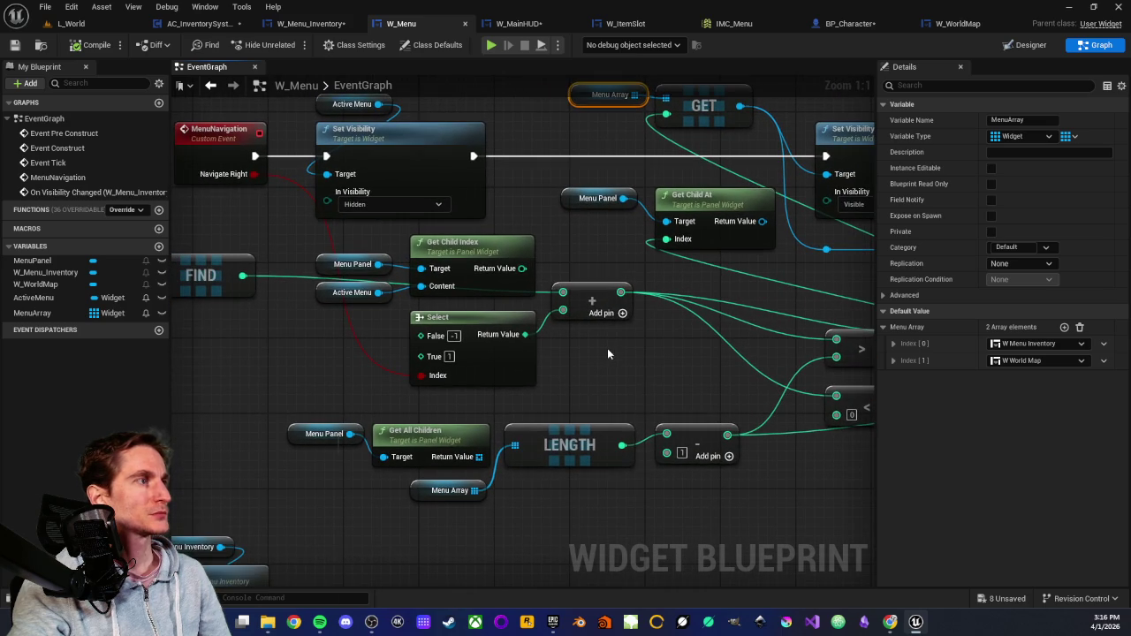
scroll(364, 321, "down", 1)
scroll(358, 323, "up", 1)
left_click_drag(205, 261, 342, 343)
left_click(235, 281)
left_click(236, 309)
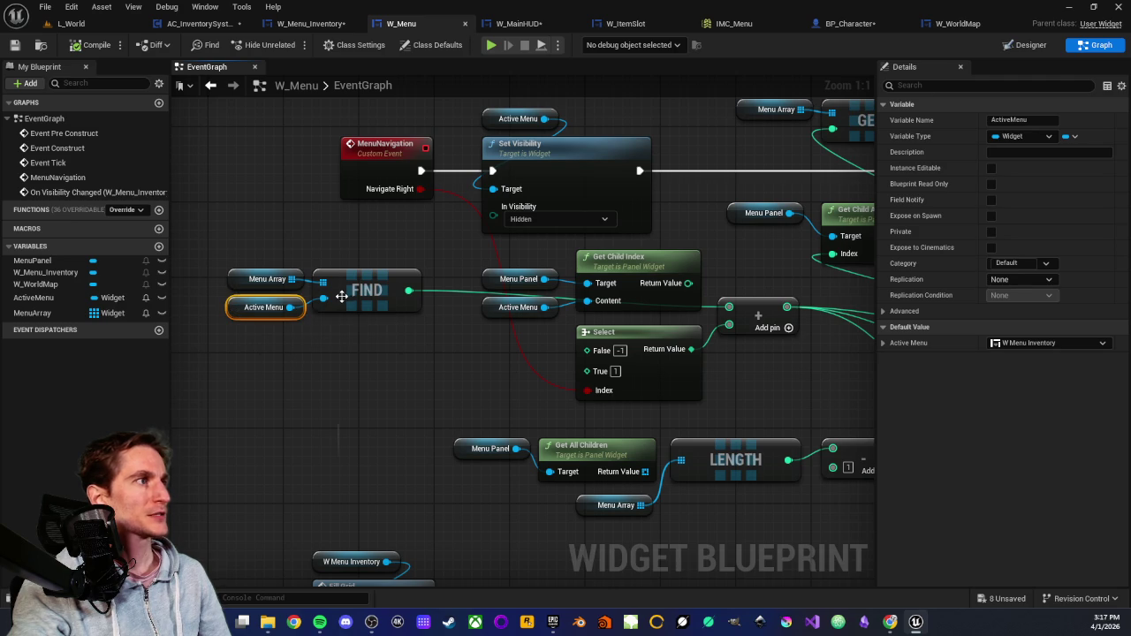
left_click(234, 279)
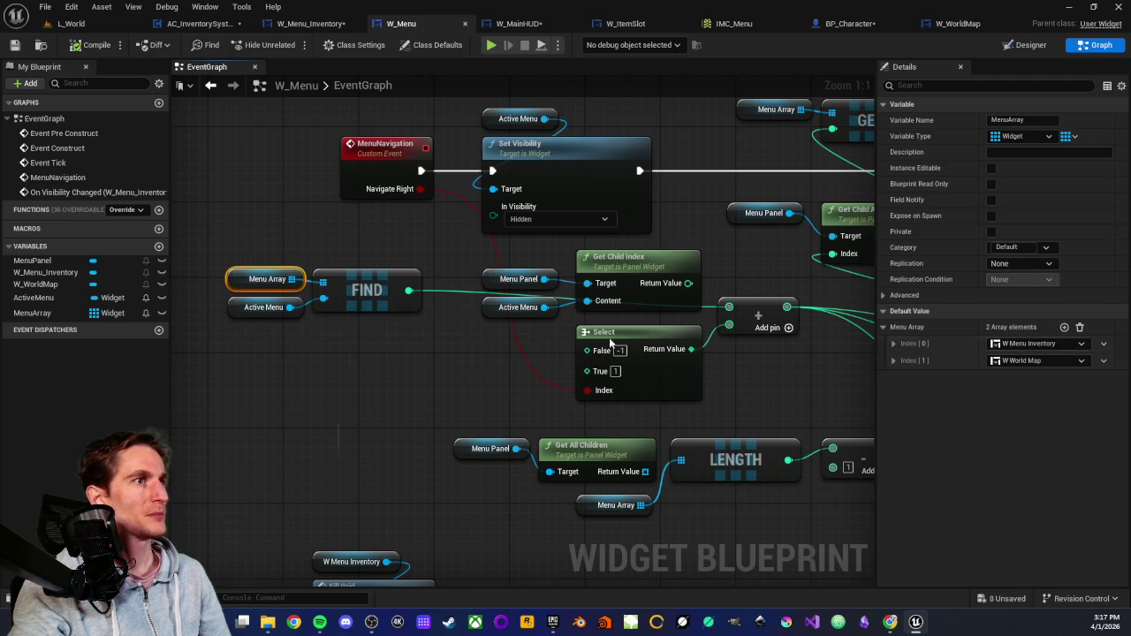
left_click(363, 372)
left_click_drag(456, 366, 356, 372)
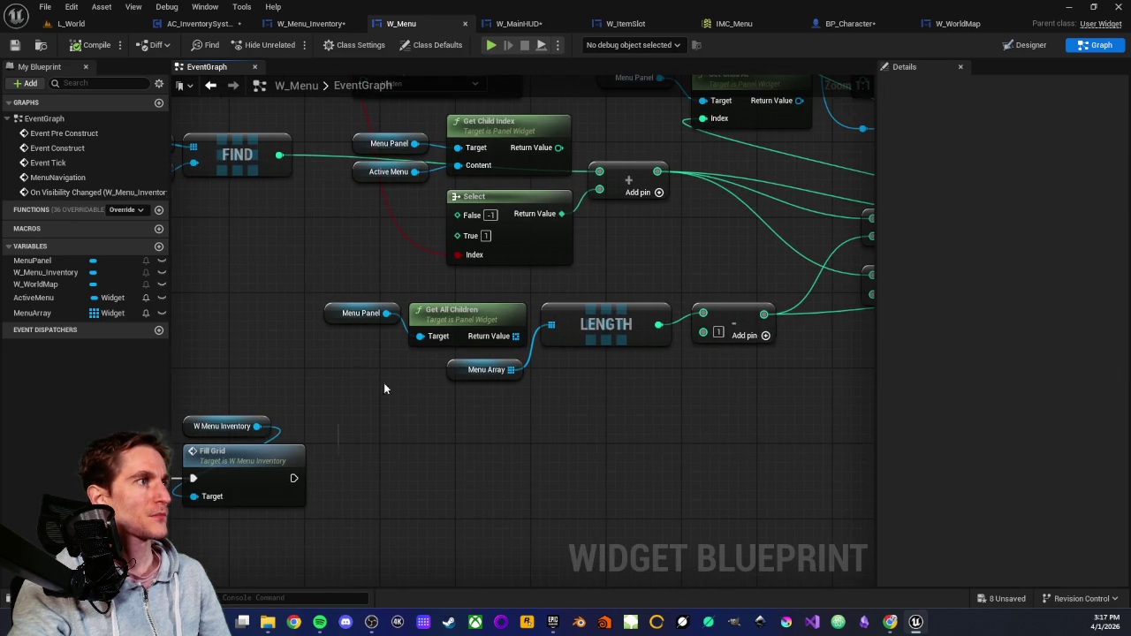
left_click(462, 375)
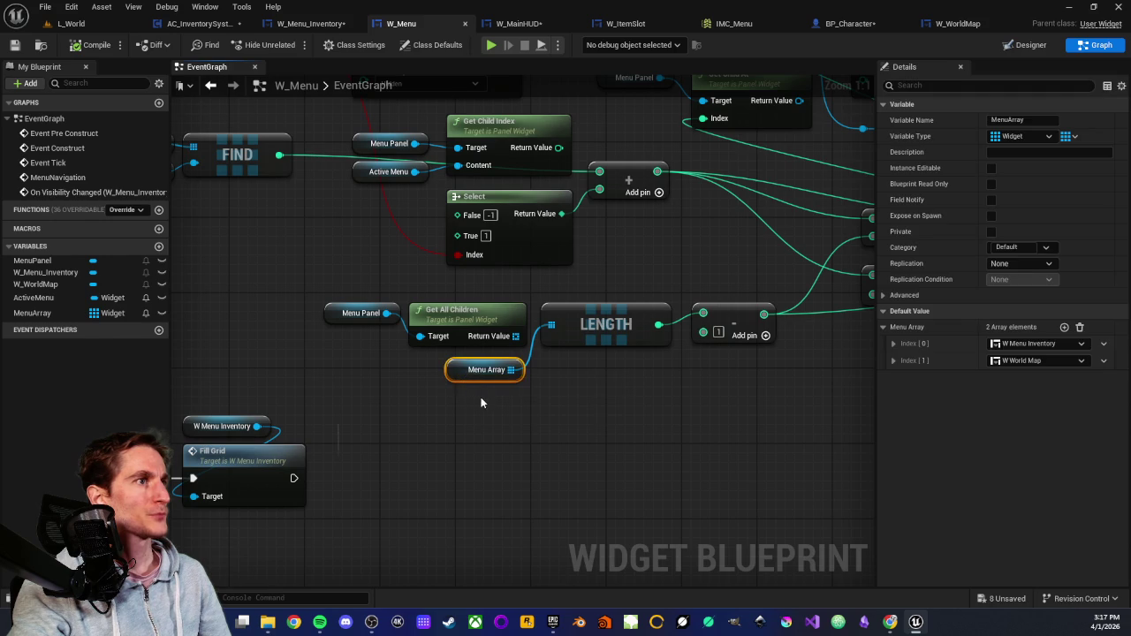
left_click_drag(481, 396, 422, 420)
scroll(421, 420, "down", 3)
mouse_move(577, 489)
left_mouse_down()
mouse_move(765, 441)
mouse_move(602, 463)
left_mouse_up()
scroll(484, 399, "up", 3)
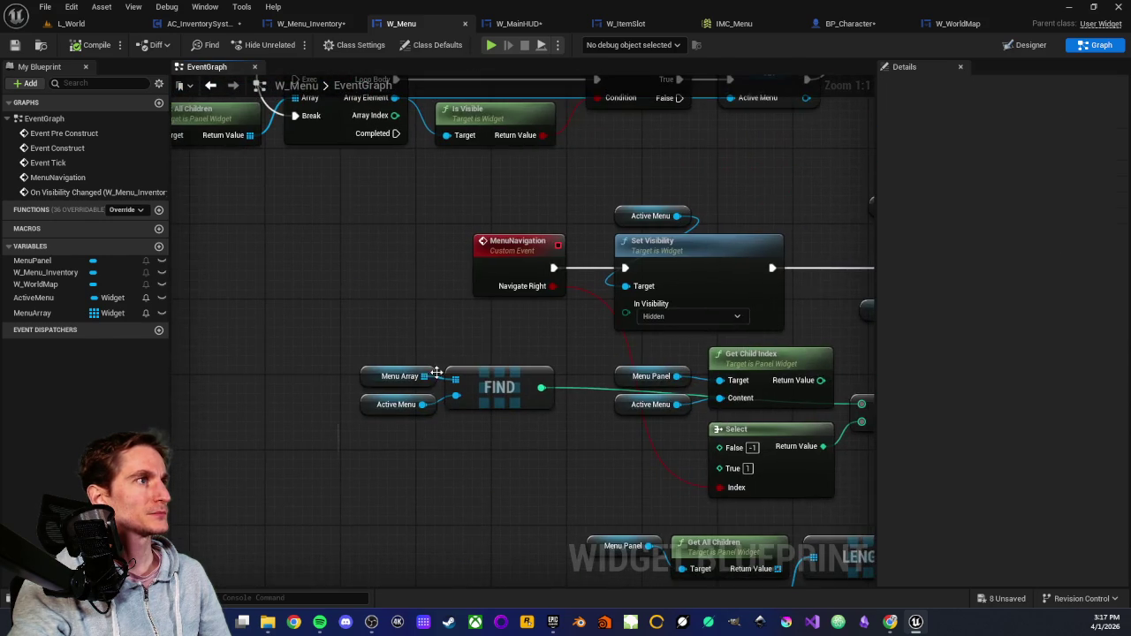
left_click_drag(421, 285, 295, 313)
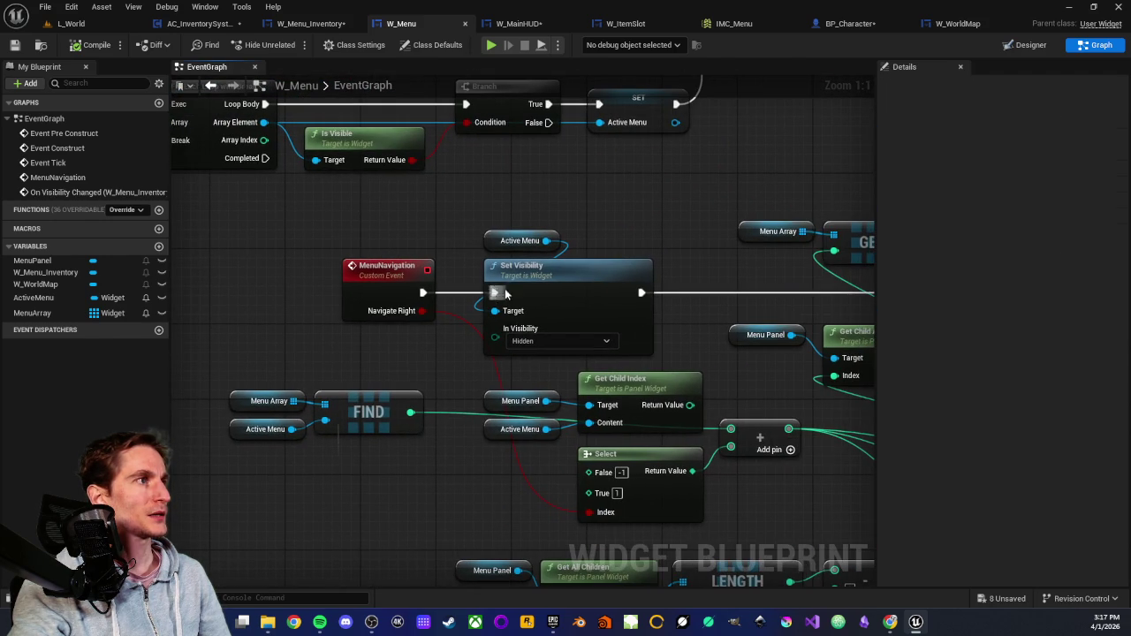
left_click_drag(509, 234, 381, 222)
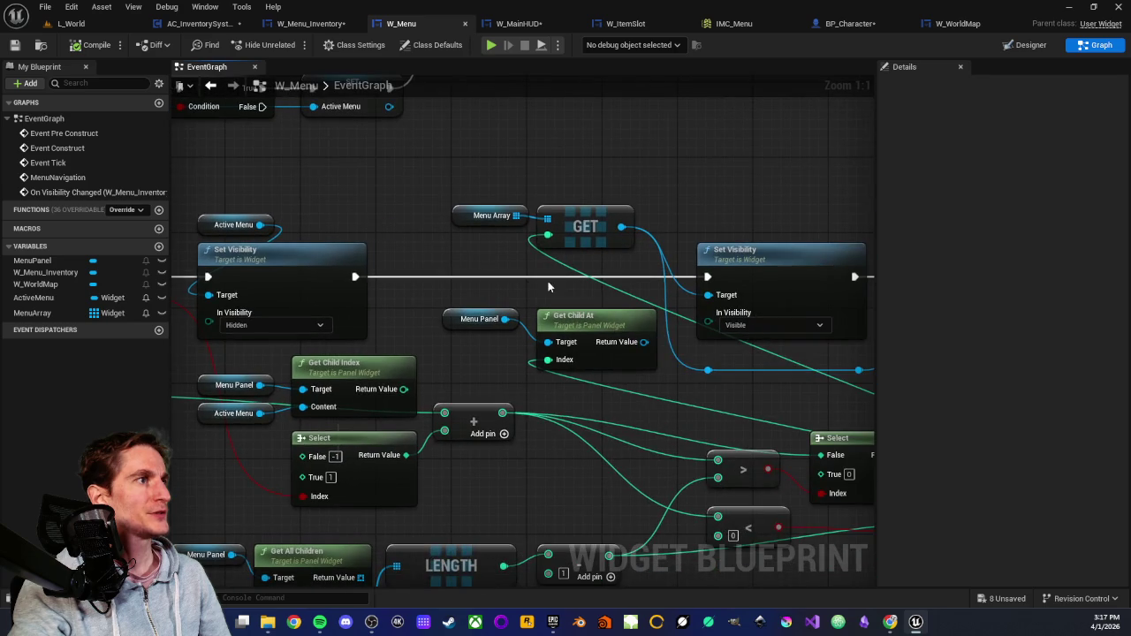
left_click_drag(545, 277, 566, 178)
left_click_drag(641, 181, 425, 173)
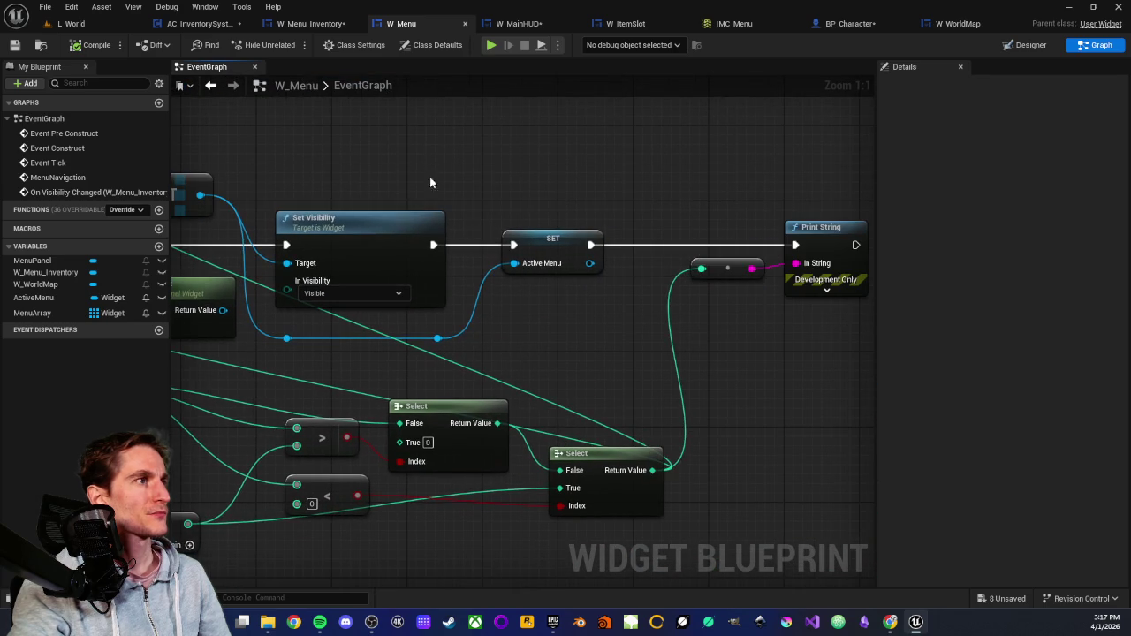
left_click(556, 263)
left_click(543, 286)
scroll(574, 318, "down", 2)
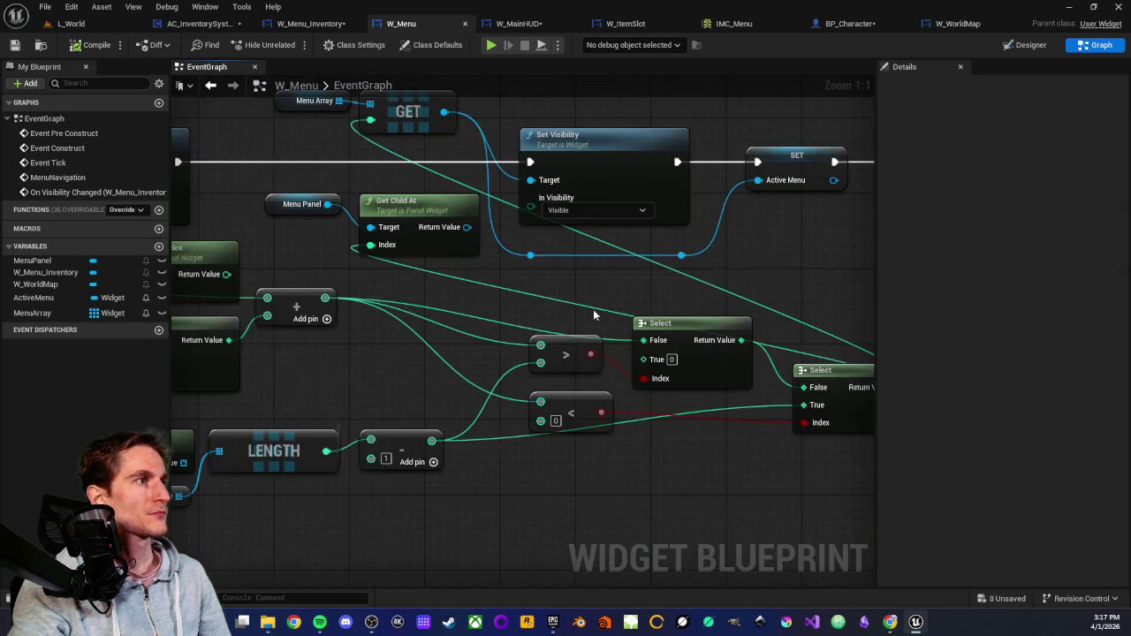
left_click_drag(389, 351, 588, 301)
scroll(350, 306, "up", 2)
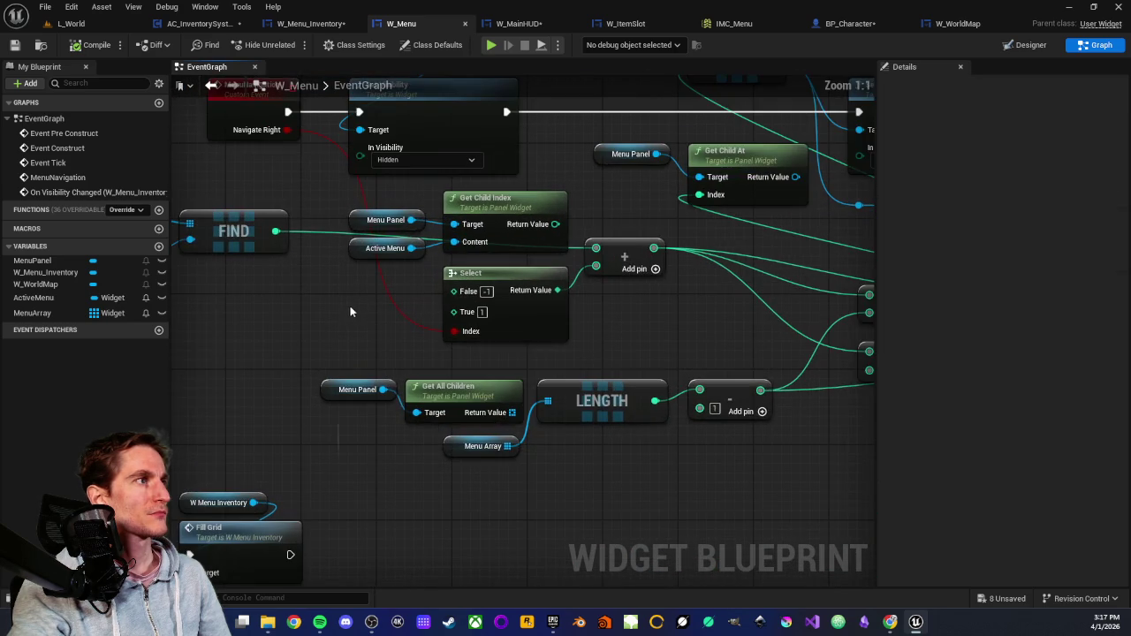
mouse_move(347, 307)
left_mouse_down()
mouse_move(362, 336)
mouse_move(576, 346)
mouse_move(582, 356)
left_mouse_up()
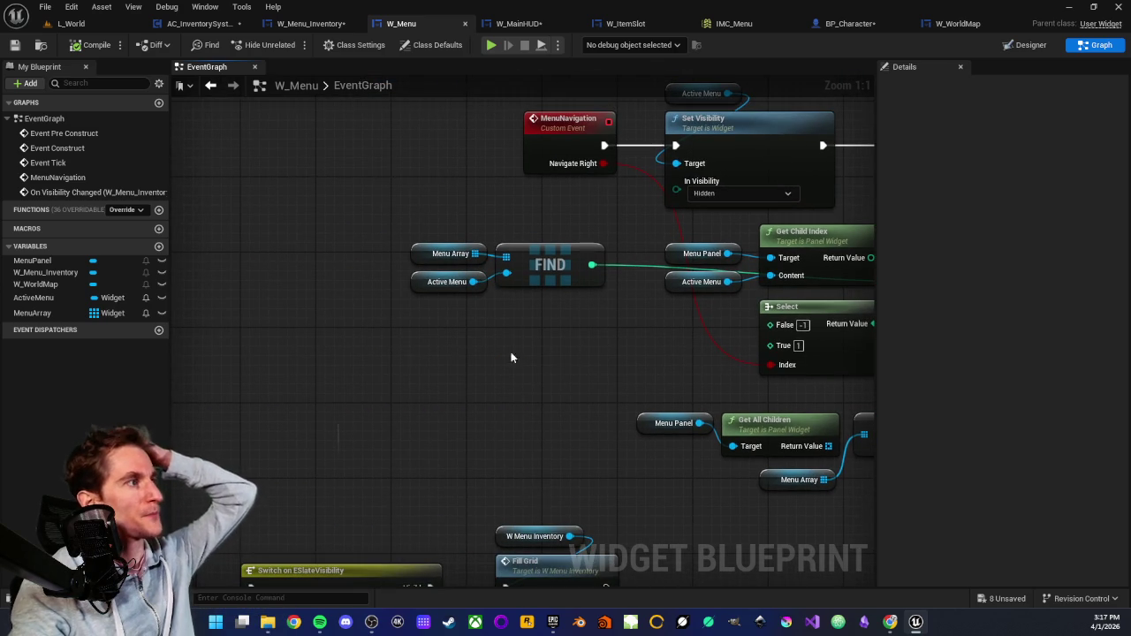
Wire Get Child Index into the add node and Get All Children into LENGTH instead of MenuArray.
left_click(31, 313)
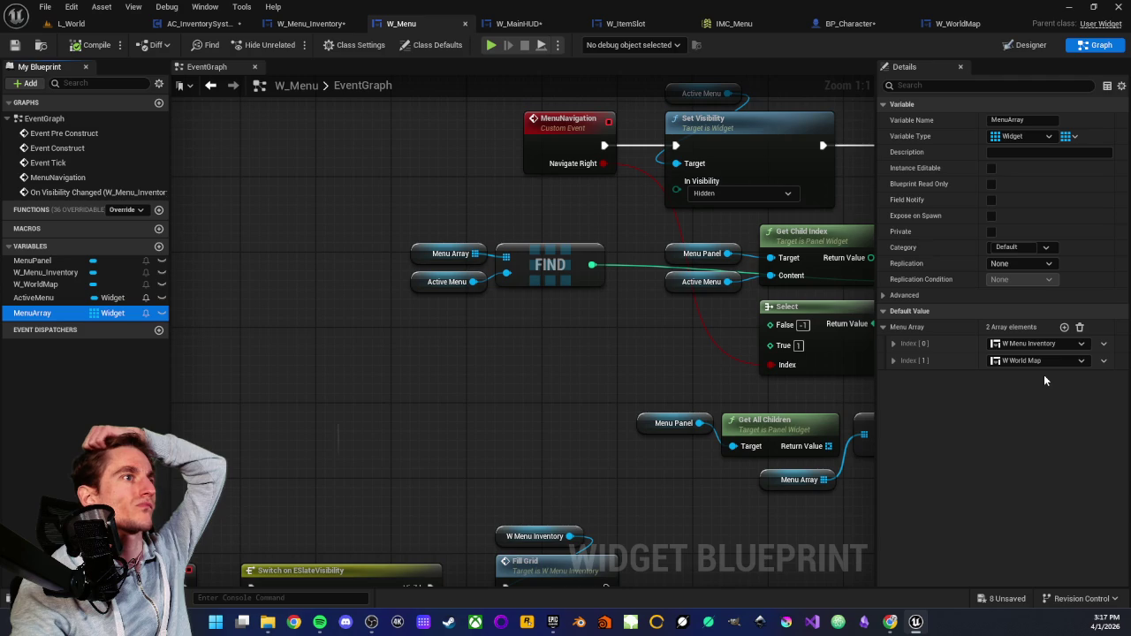
left_click_drag(601, 366, 324, 311)
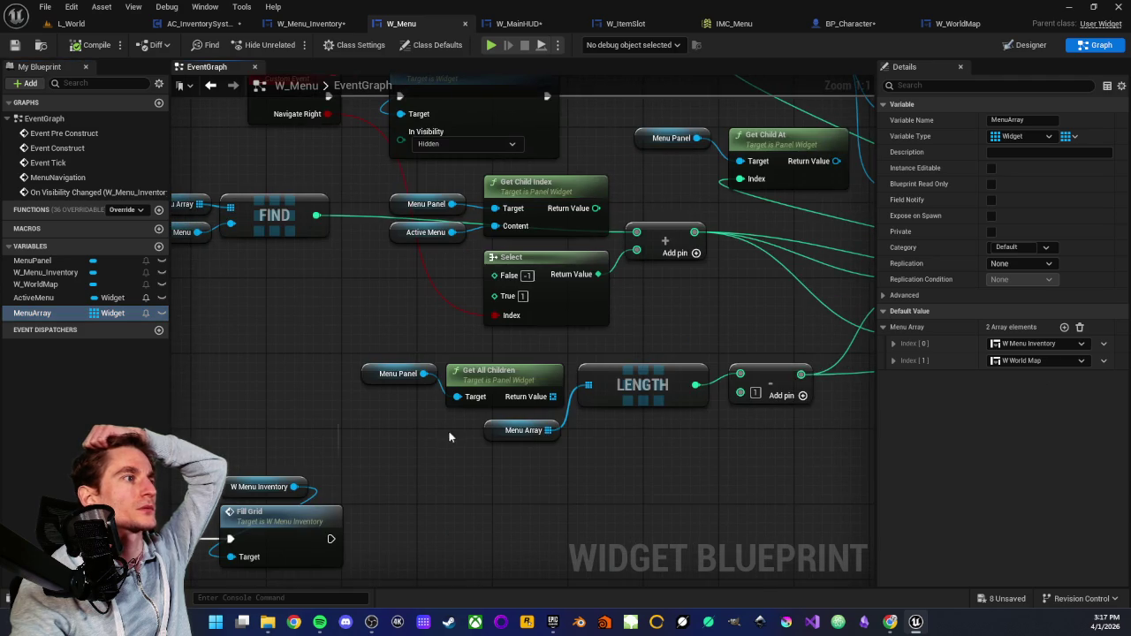
left_click_drag(430, 442, 470, 444)
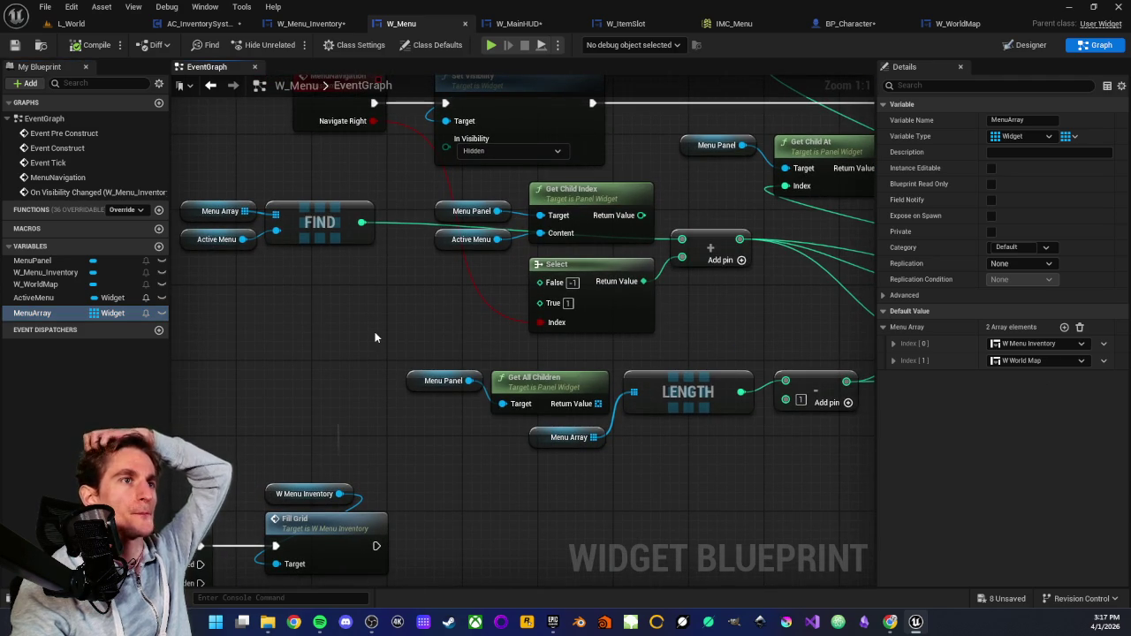
mouse_move(375, 338)
left_mouse_down()
mouse_move(425, 360)
mouse_move(377, 359)
left_mouse_up()
left_click_drag(624, 262, 665, 286)
left_click_drag(669, 403, 607, 390)
left_click_drag(519, 439, 556, 426)
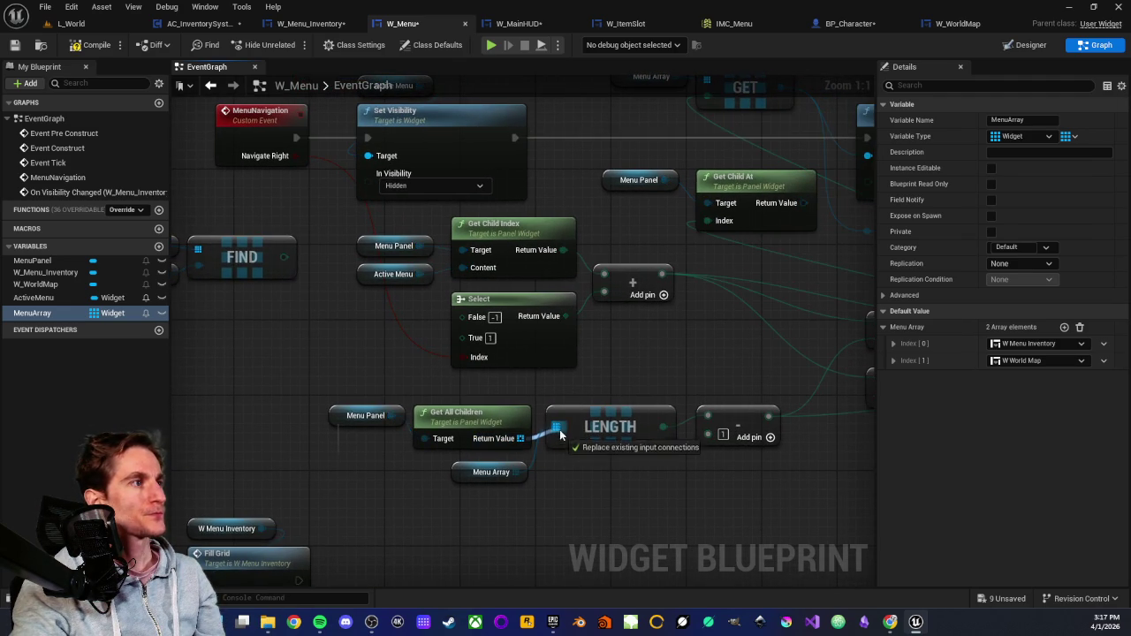
Make Get Child At the Set Visibility target, unlink GET, save W_Menu, and return to L_World.
mouse_move(799, 212)
left_mouse_down()
mouse_move(658, 247)
mouse_move(666, 280)
mouse_move(731, 226)
mouse_move(720, 231)
left_mouse_up()
mouse_move(670, 272)
left_mouse_down()
mouse_move(737, 295)
mouse_move(719, 283)
mouse_move(733, 300)
left_mouse_up()
left_click(648, 158, "alt")
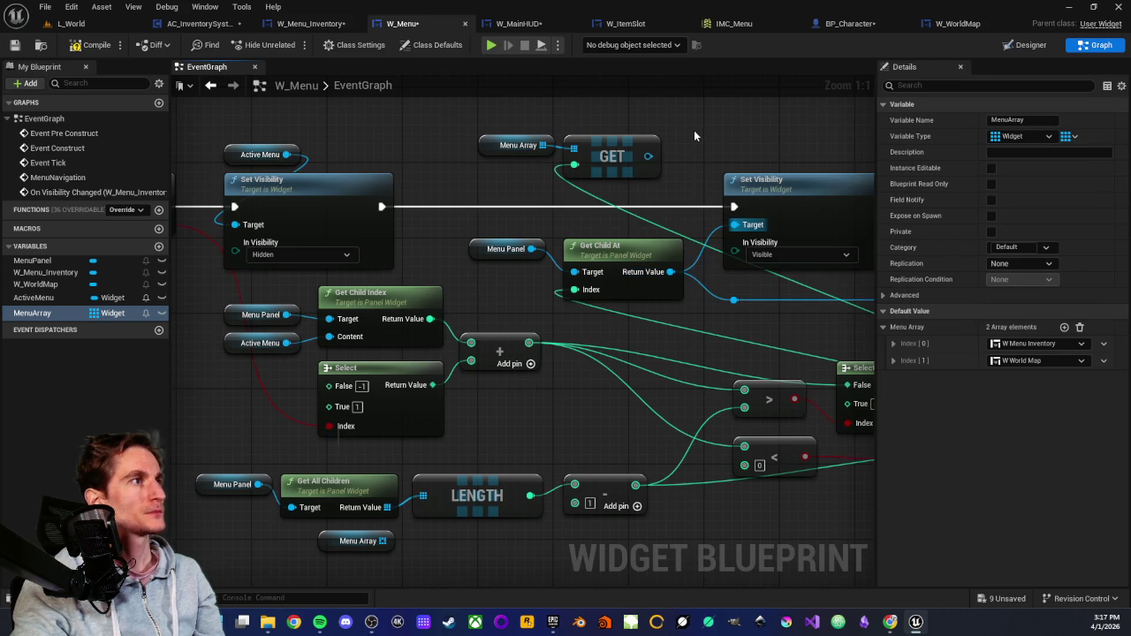
left_click(14, 46)
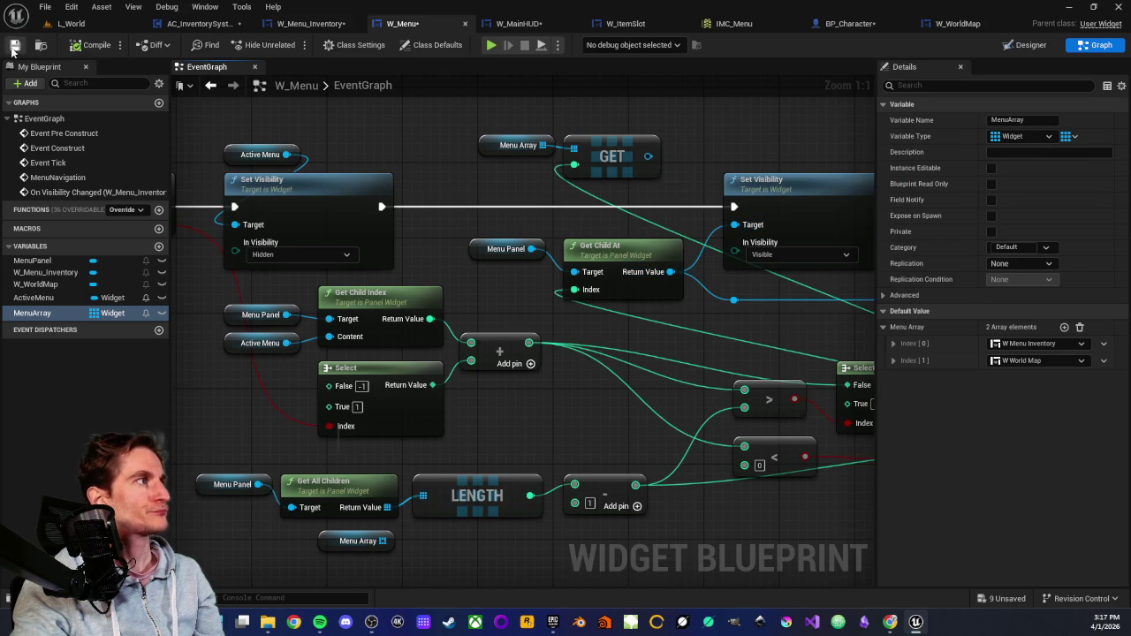
left_click(71, 23)
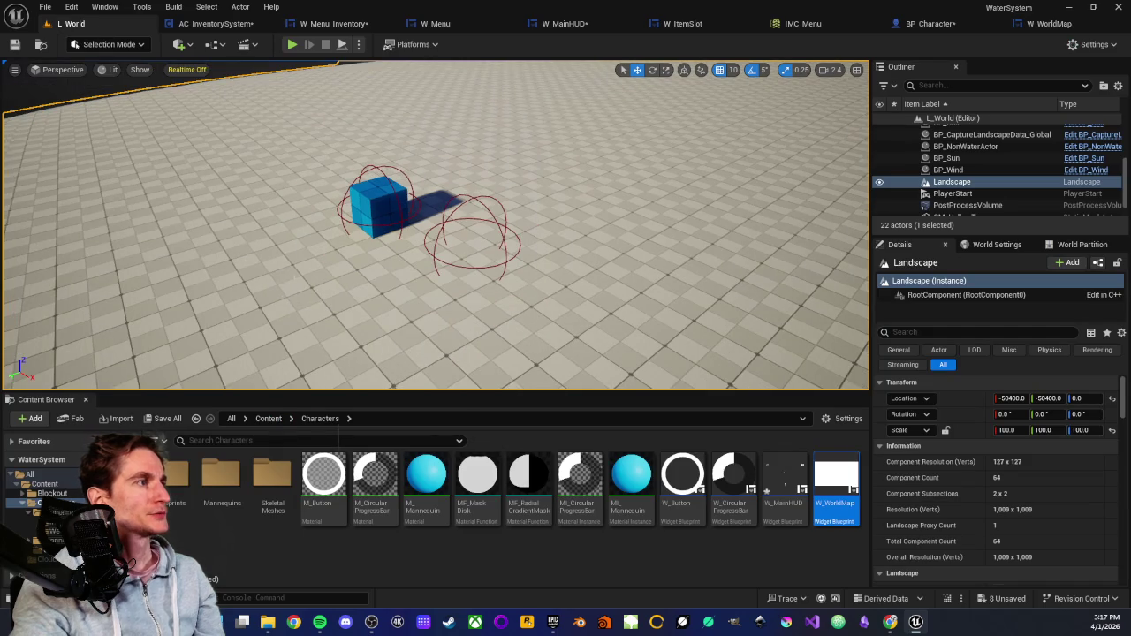
Play L_World from the viewport spot and pick up the red apple.
right_click(299, 228)
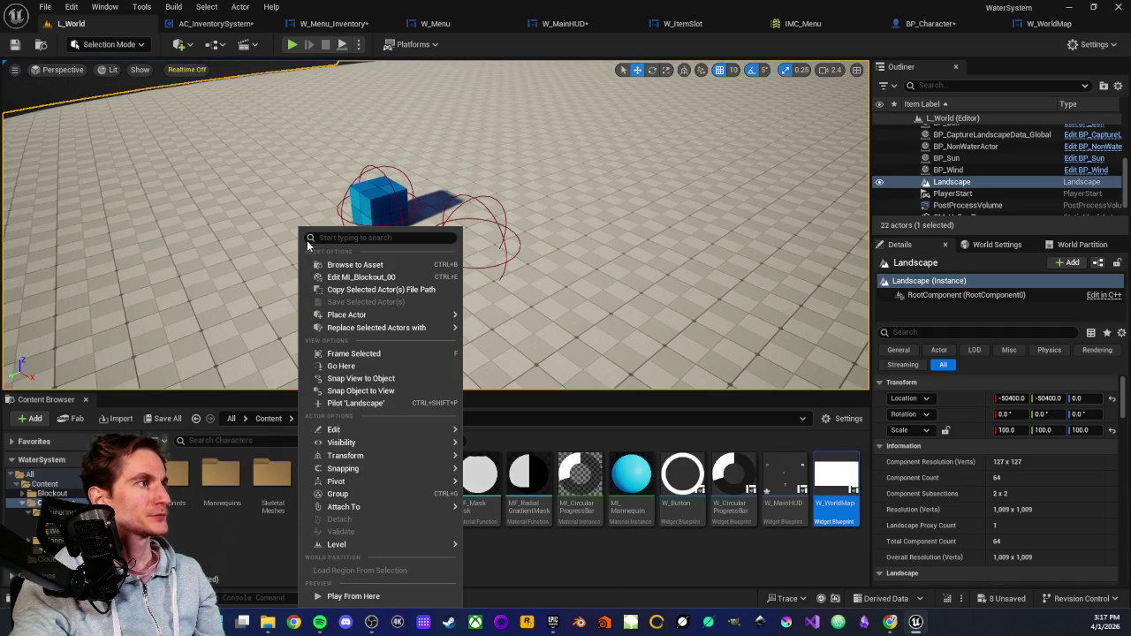
left_click(348, 597)
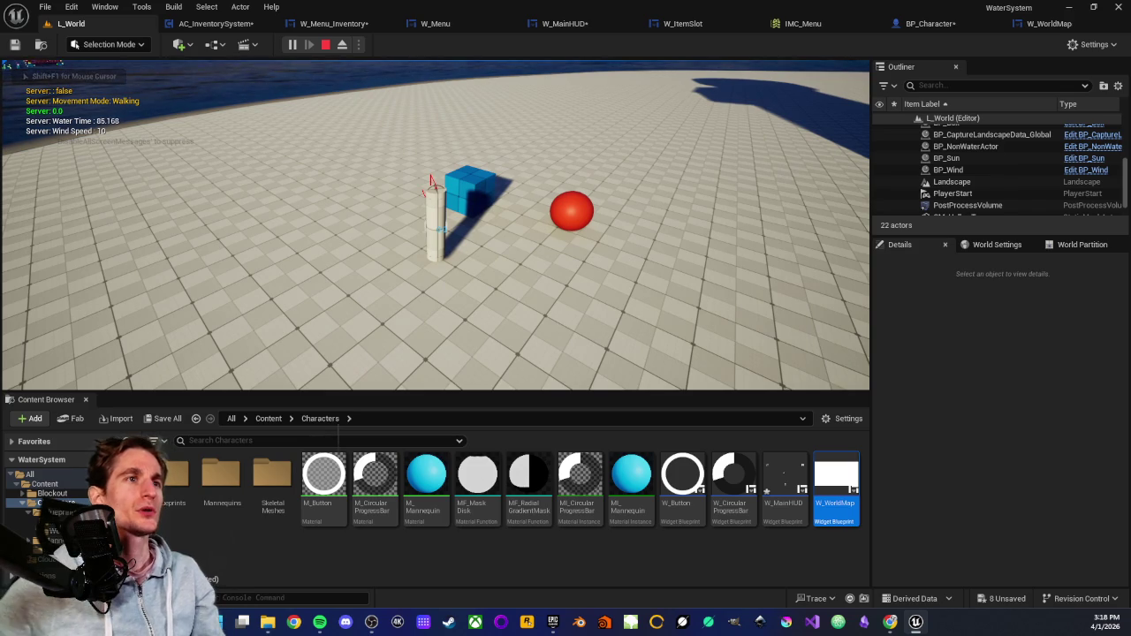
key("w")
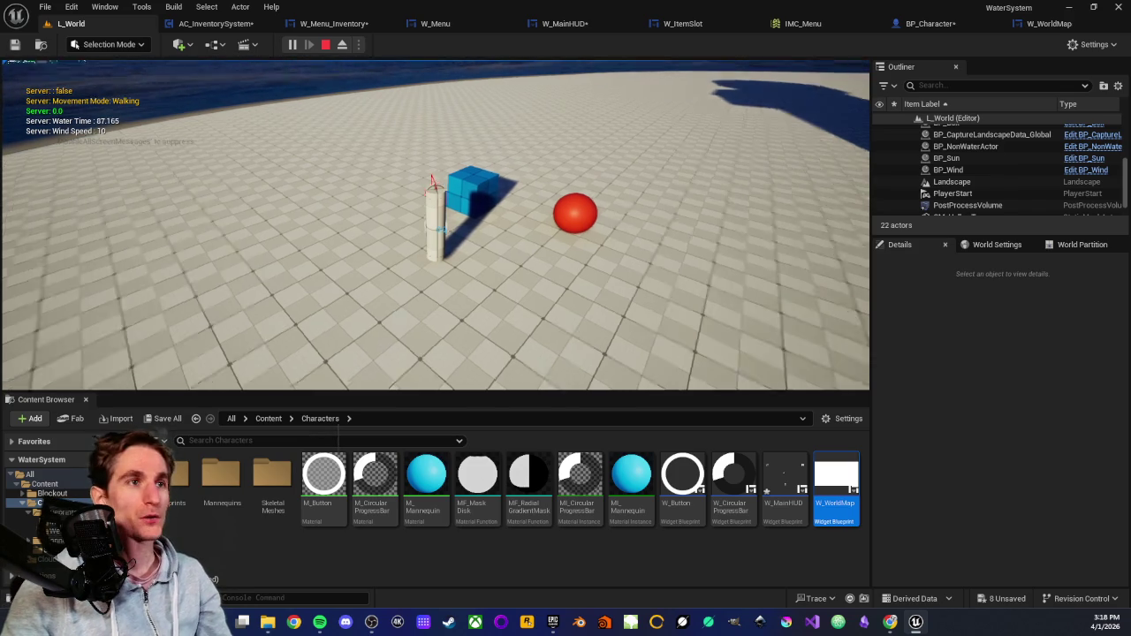
key("e")
Open the in-game menu and cycle from the inventory showing the apple to the world map.
key("Tab")
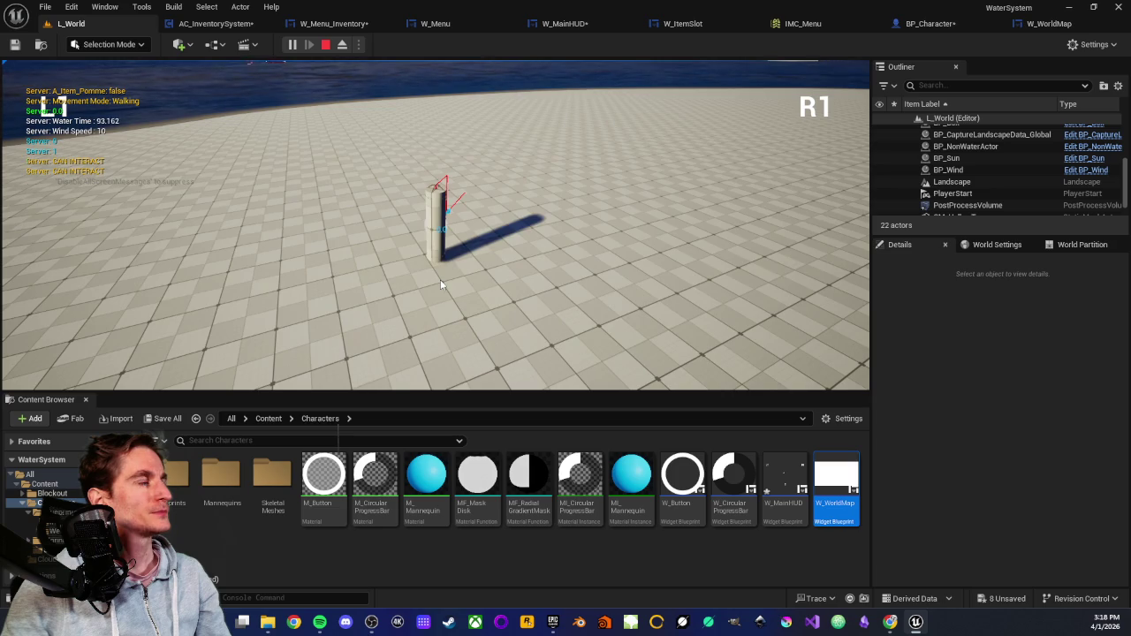
key("e")
key("e")
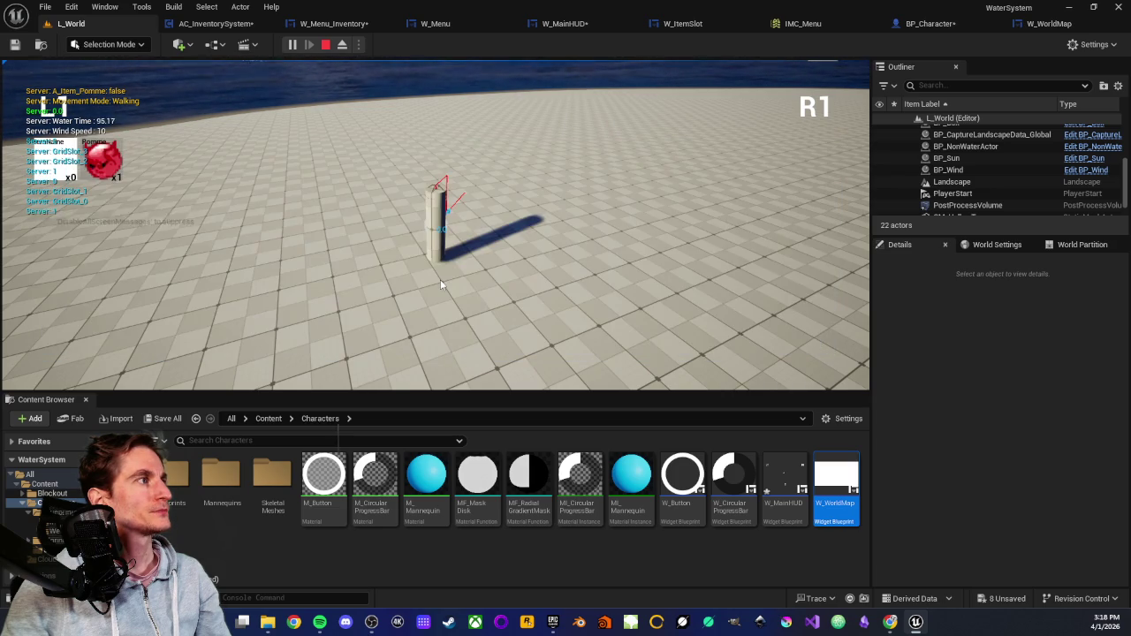
key("e")
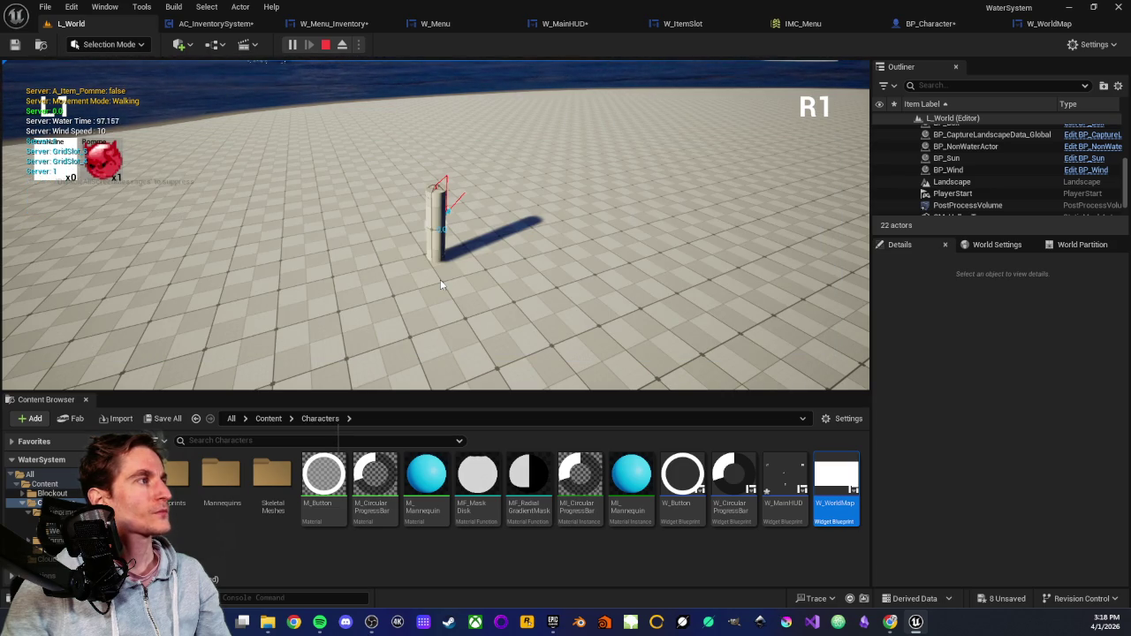
key("e")
key("e")
key("e")
key("e")
key("e")
key("e")
key("e")
key("e")
key("e")
key("e")
key("e")
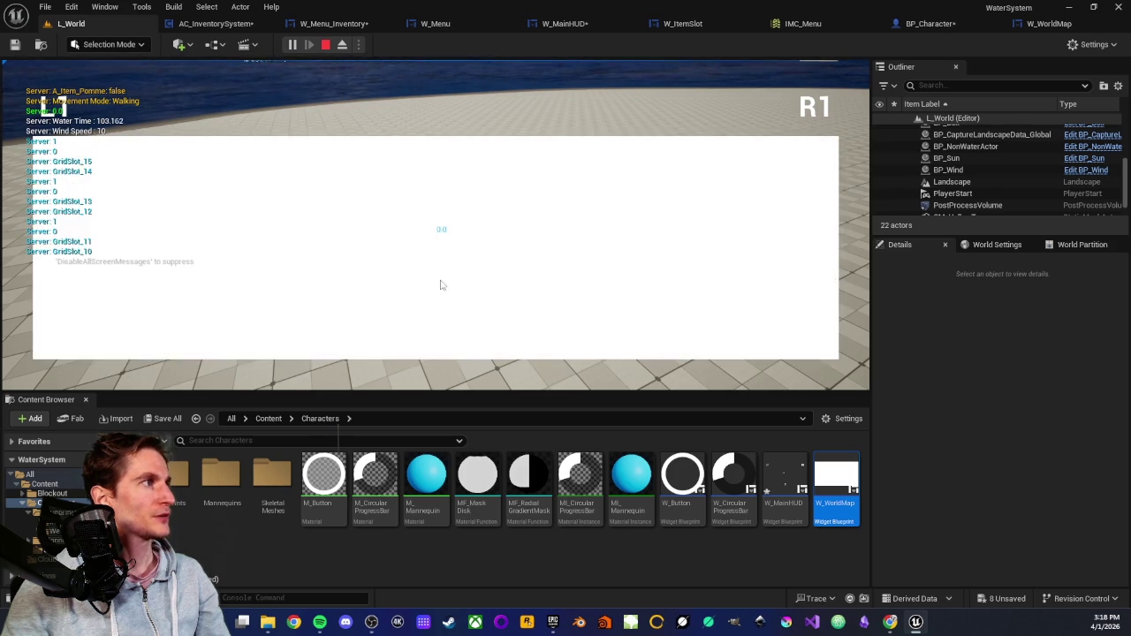
left_click(440, 279)
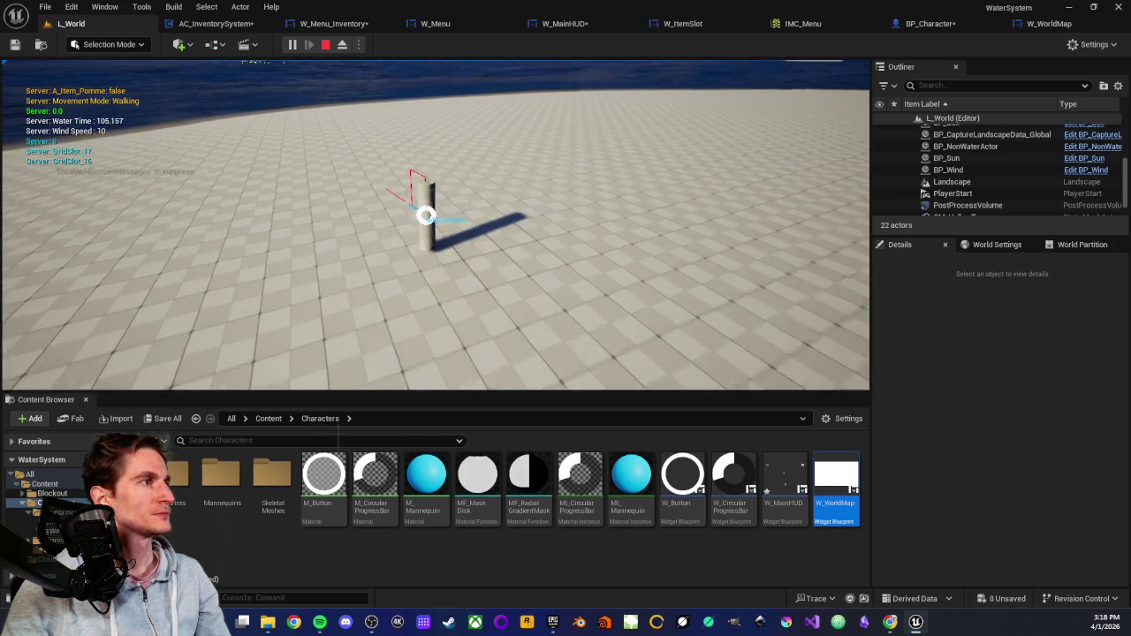
Reopen the menu on the world map panel, then close the map and resume play.
key("e")
key("e")
key("e")
key("e")
key("e")
key("e")
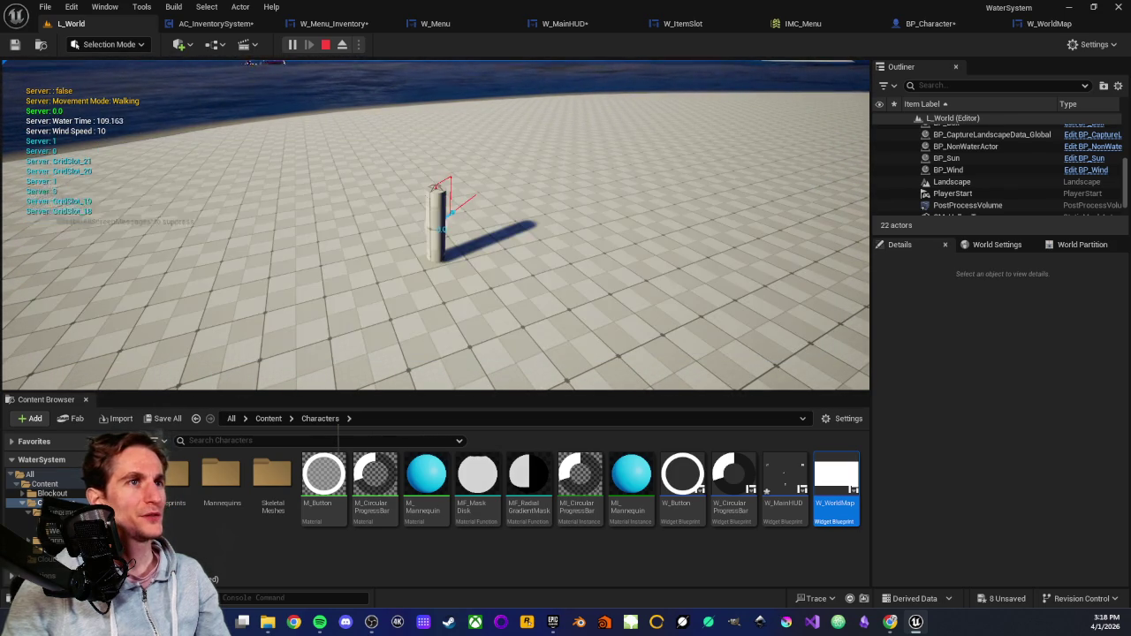
key("e")
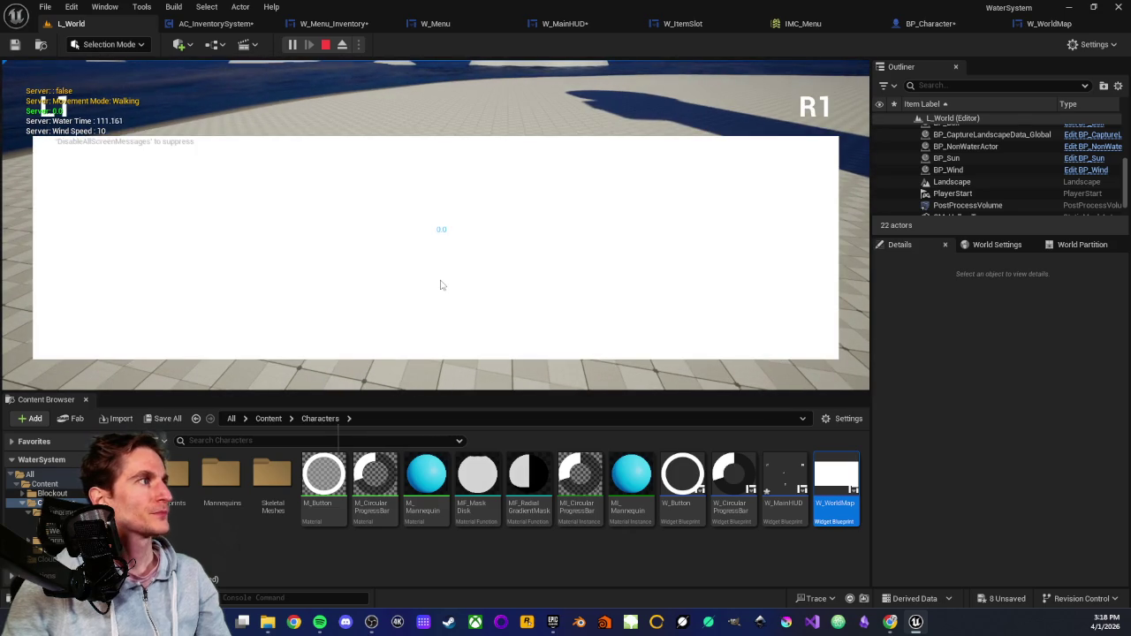
key("e")
key("e")
key("e")
key("e")
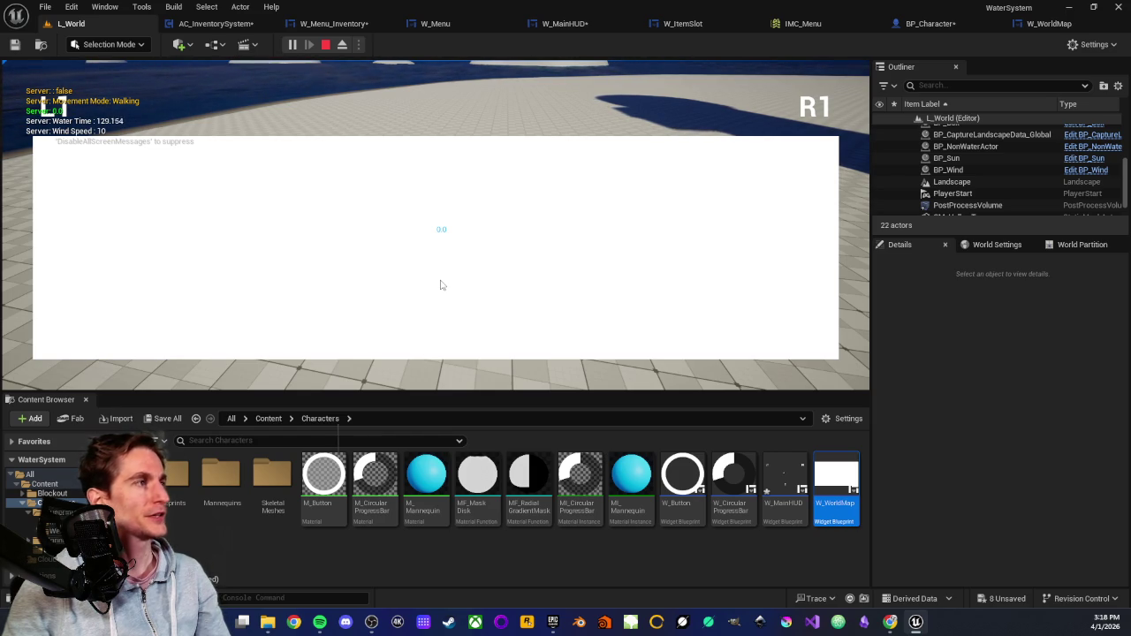
key("m")
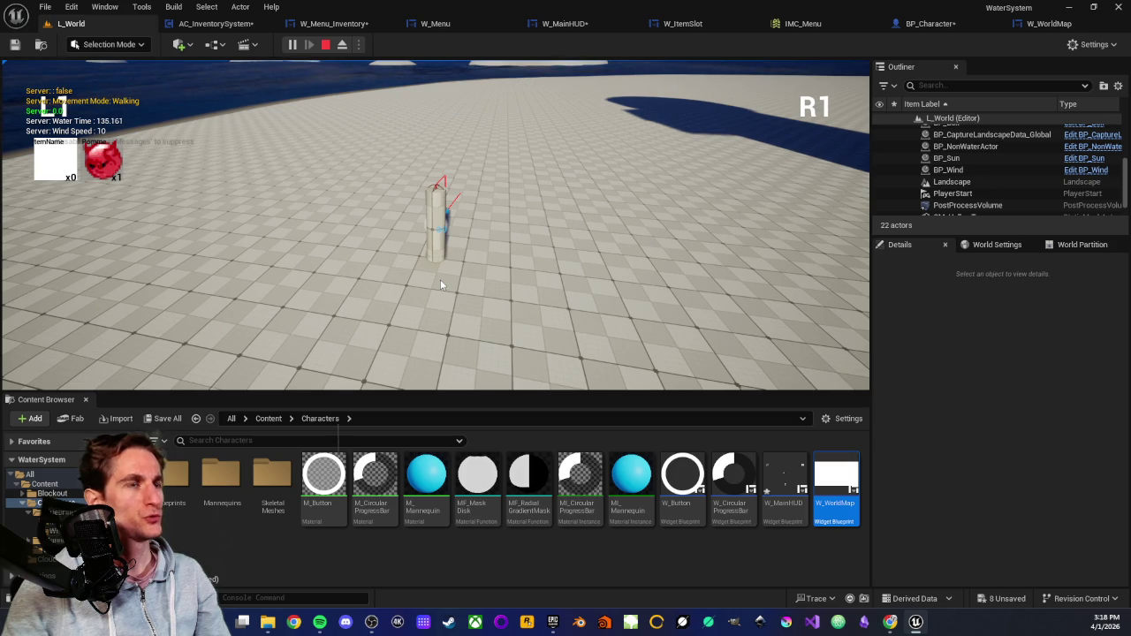
left_click(440, 279)
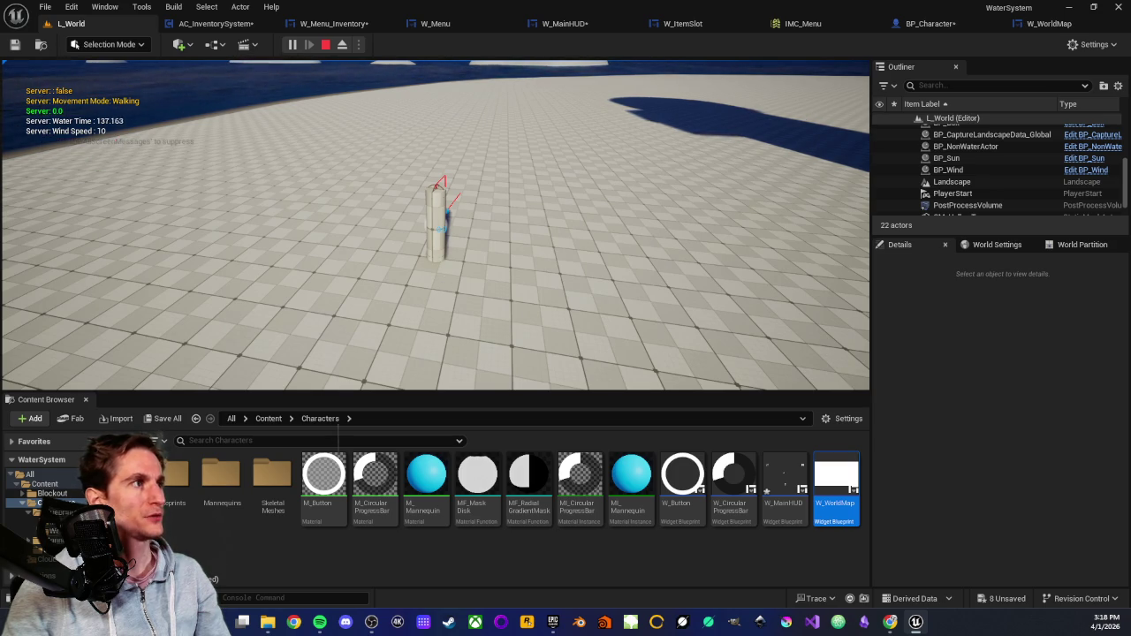
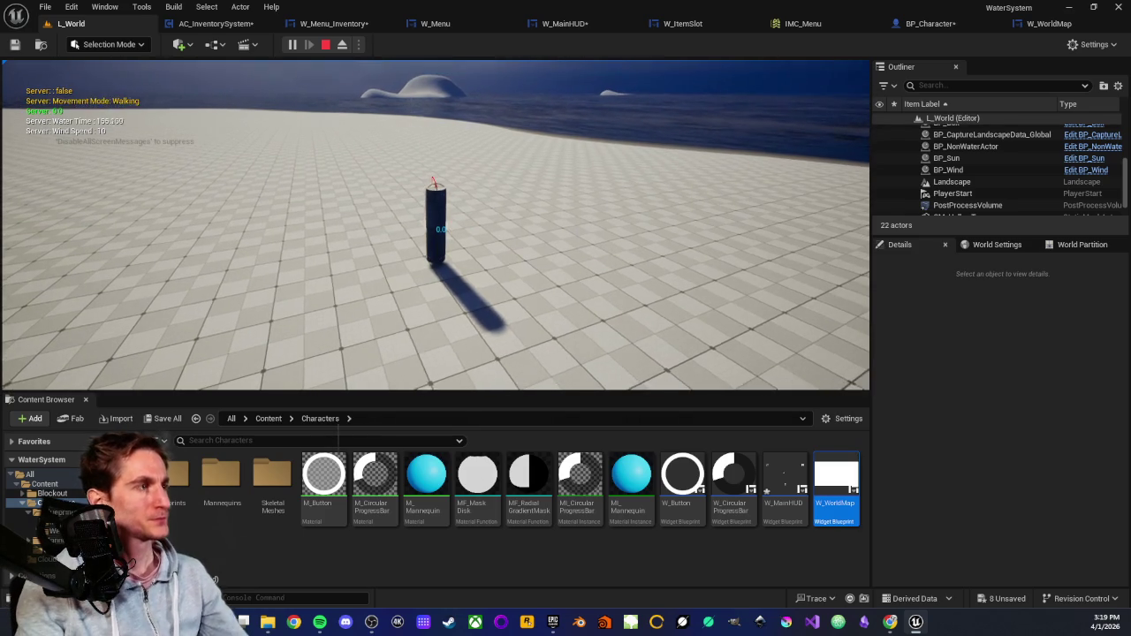
Stop the current play session and use Play From Here on the ground beside the blue cube.
key("Escape")
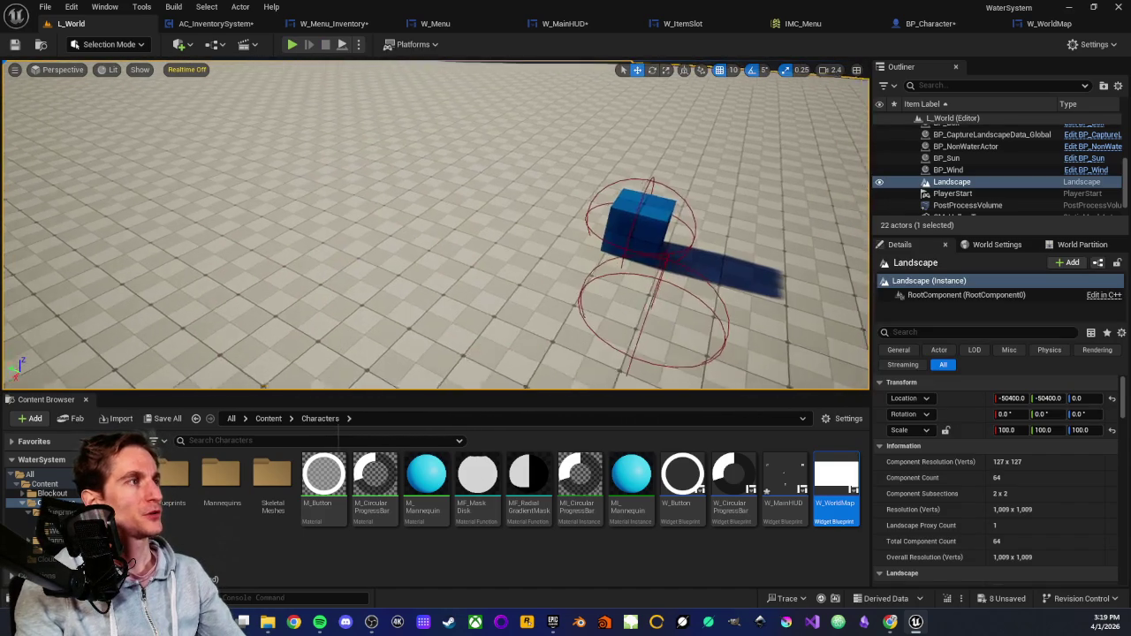
right_click(382, 202)
left_click(408, 568)
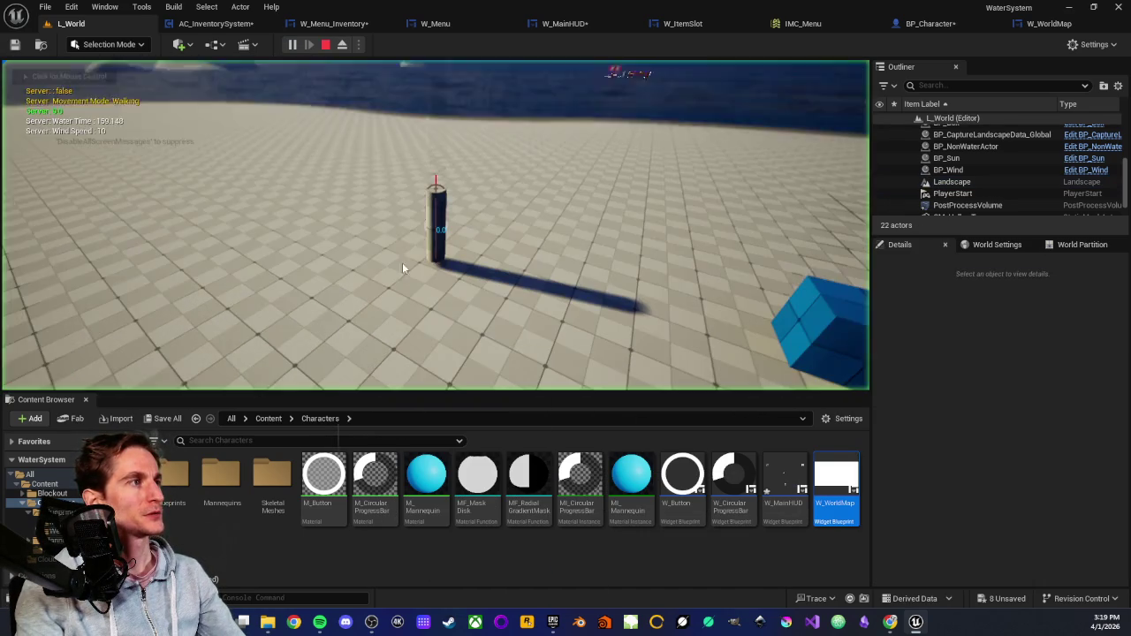